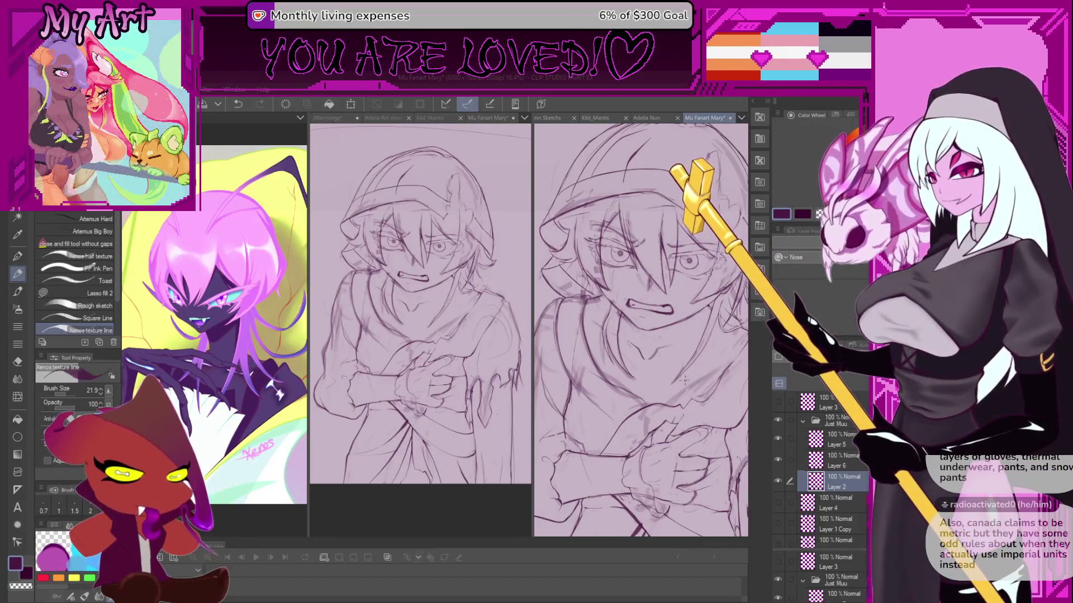
# Zoom in, shrink the pen brush and ink a short contour line below the mouth.
pyautogui.scroll(1, 660, 353)
pyautogui.scroll(1, 658, 356)
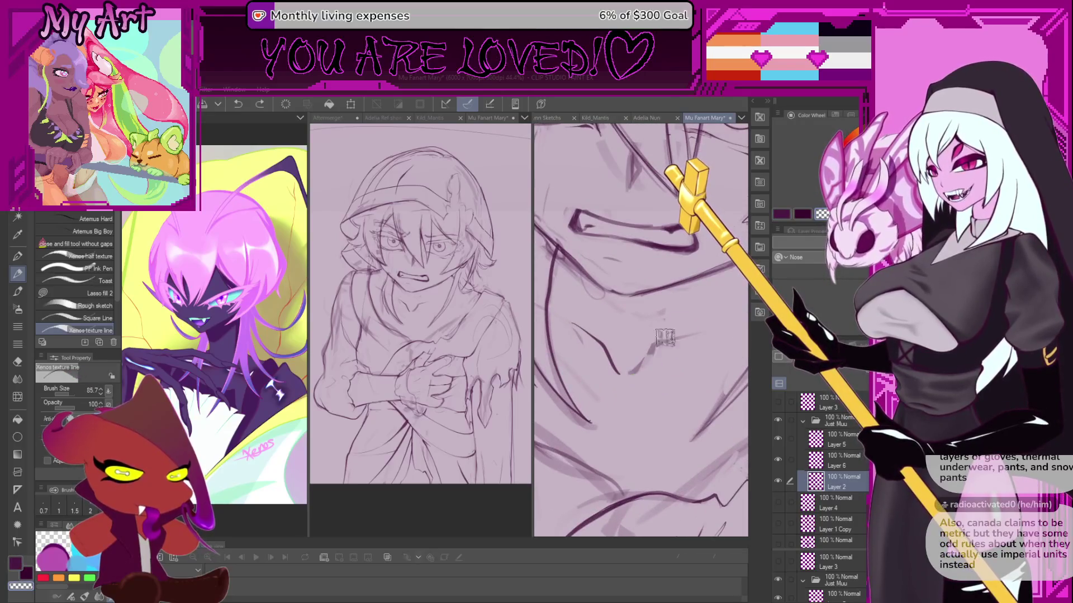
pyautogui.press('[')
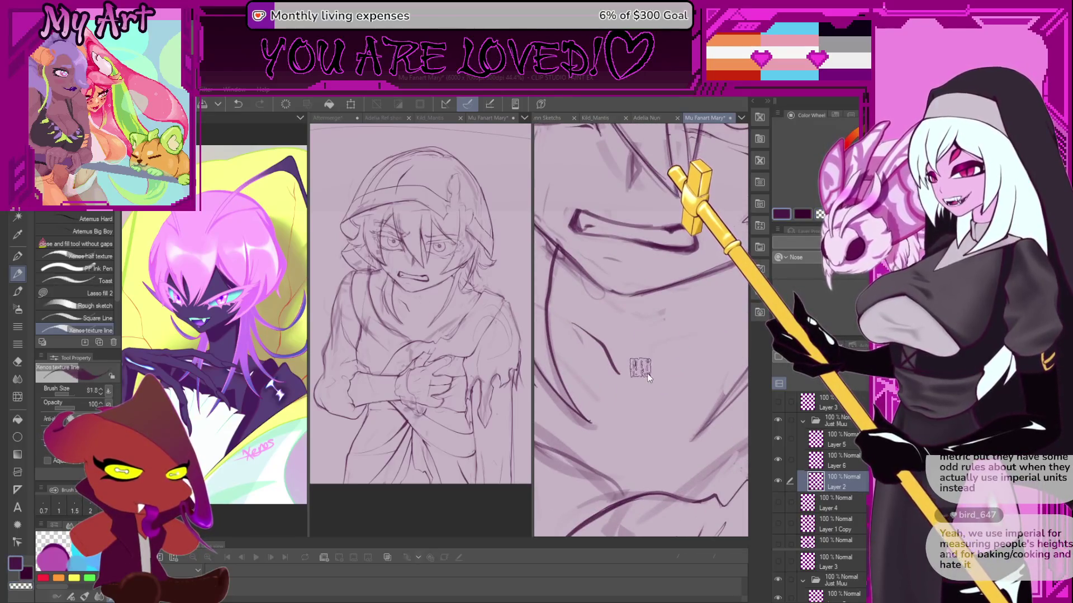
pyautogui.hotkey('ctrl', 'z')
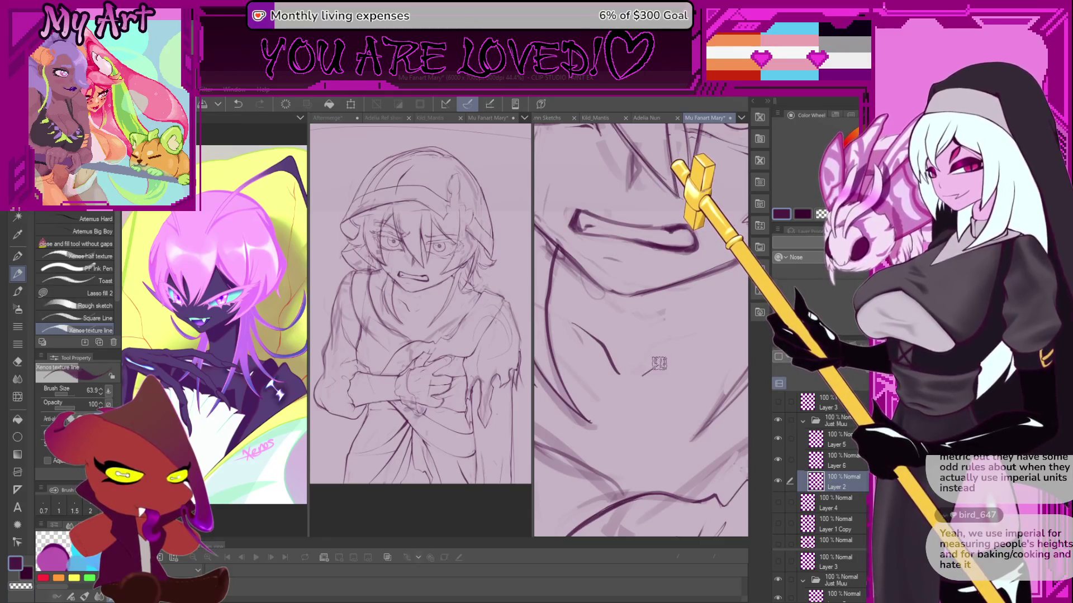
pyautogui.moveTo(635, 376)
pyautogui.mouseDown()
pyautogui.moveTo(648, 357)
pyautogui.moveTo(693, 351)
pyautogui.moveTo(670, 385)
pyautogui.moveTo(637, 400)
pyautogui.mouseUp()
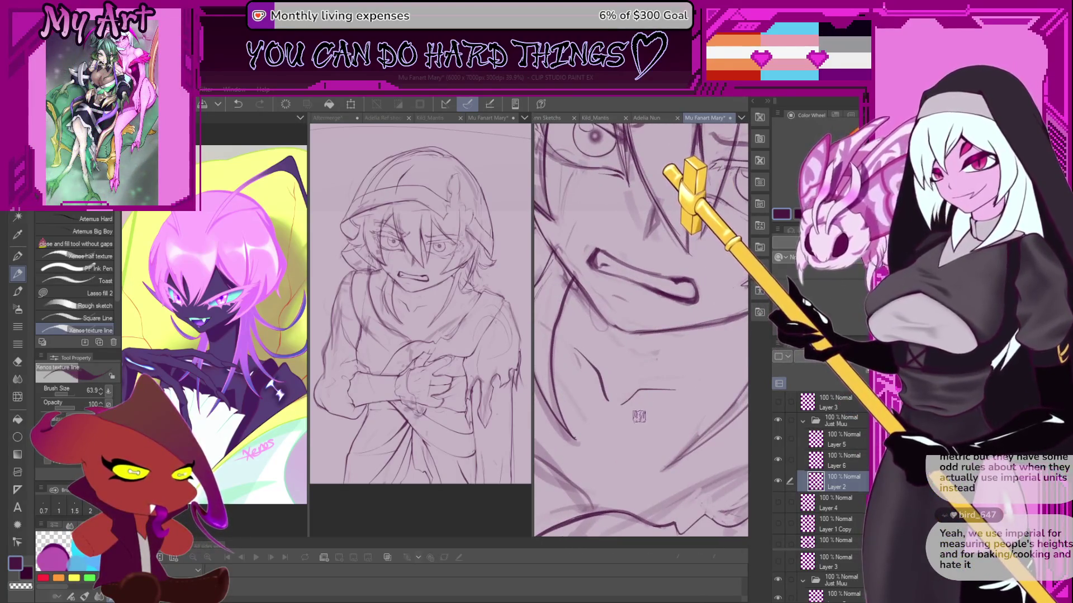
# Level the mouth in view, lasso and drop the jaw area, then compare strokes with undo/redo.
pyautogui.moveTo(614, 337); pyautogui.dragTo(625, 361)
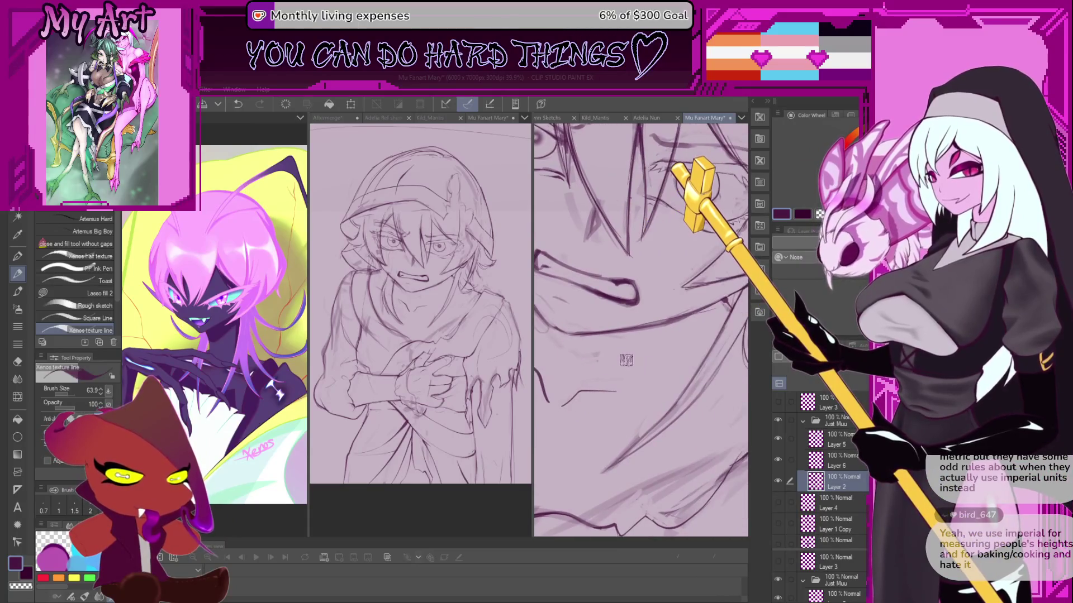
pyautogui.scroll(-2, 625, 361)
pyautogui.press('m')
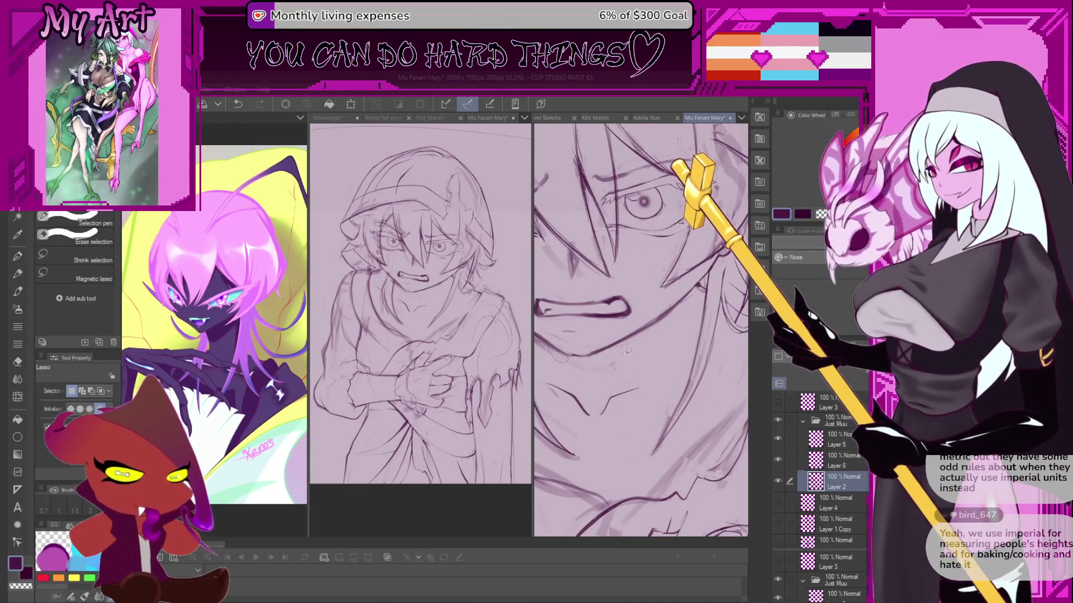
pyautogui.moveTo(576, 376); pyautogui.dragTo(683, 347)
pyautogui.hotkey('ctrl', 'd')
pyautogui.press('p')
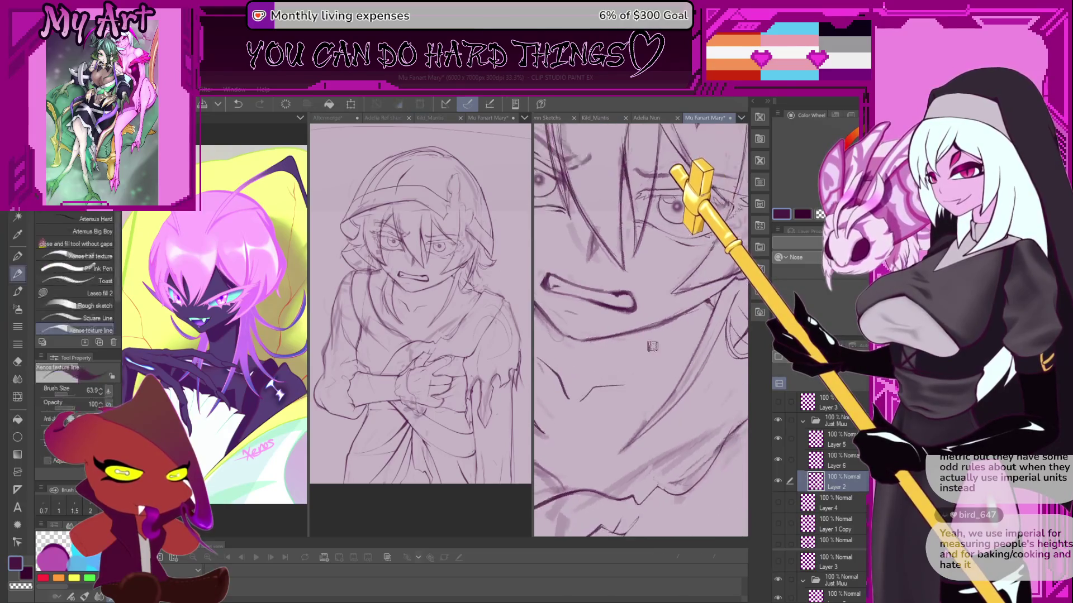
pyautogui.hotkey('ctrl', 'z')
pyautogui.hotkey('ctrl', 'y')
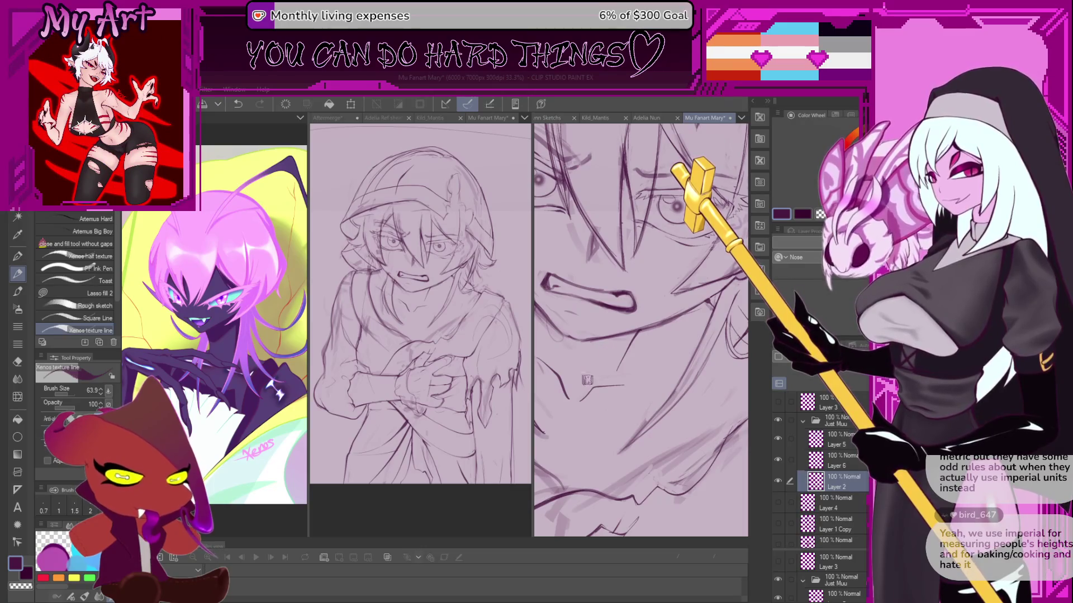
pyautogui.hotkey('ctrl', 'z')
pyautogui.hotkey('ctrl', 'y')
pyautogui.hotkey('ctrl', 'z')
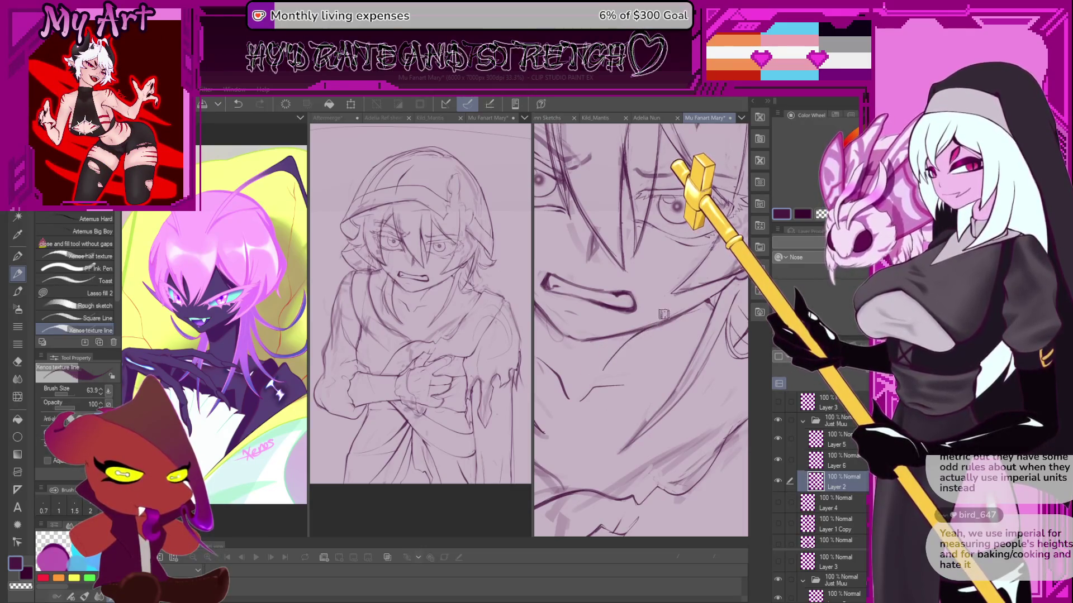
pyautogui.hotkey('ctrl', 'y')
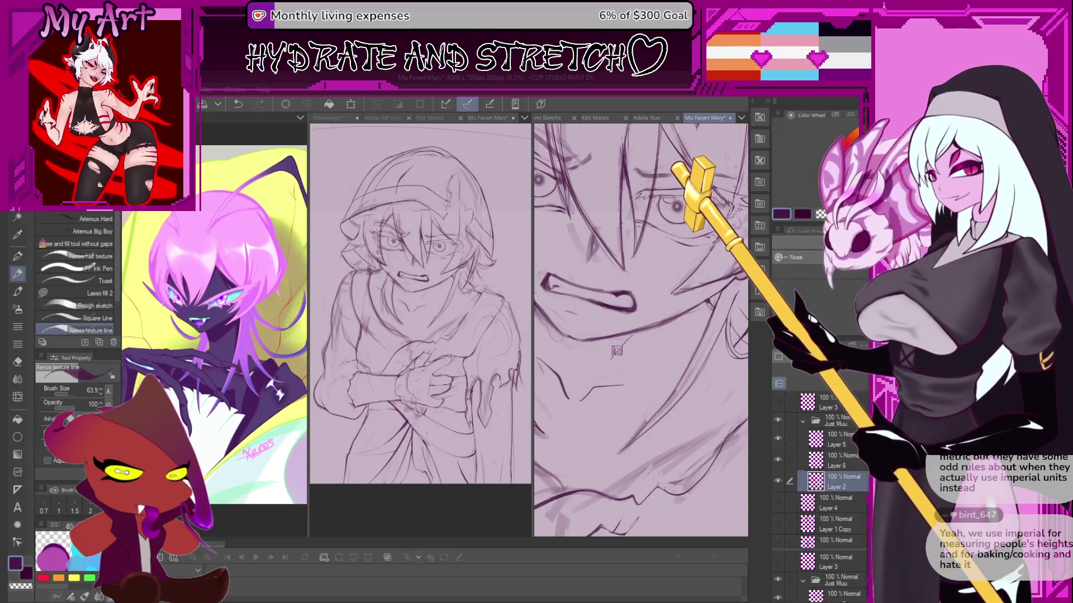
# Recentre the face, use a smaller pen, rotate the canvas counter-clockwise and zoom out.
pyautogui.moveTo(631, 335); pyautogui.dragTo(693, 349)
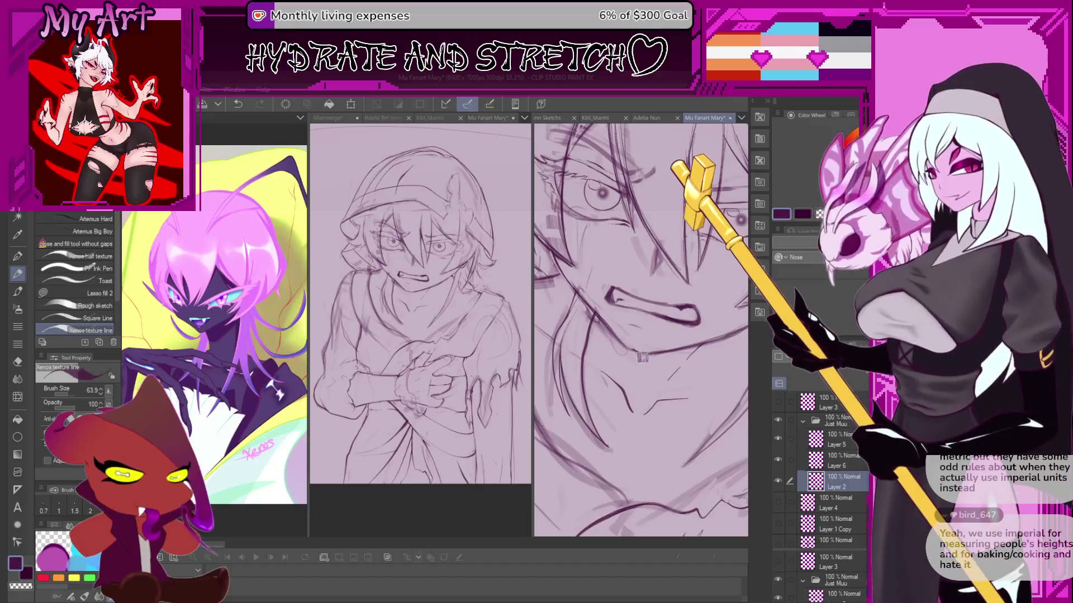
pyautogui.scroll(3, 685, 380)
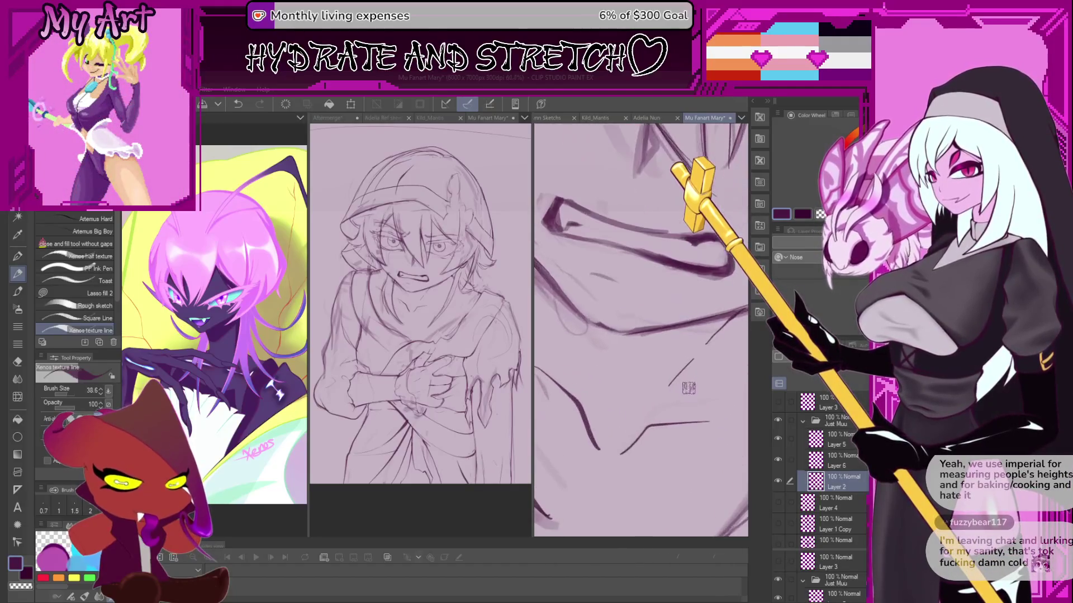
pyautogui.scroll(2, 685, 380)
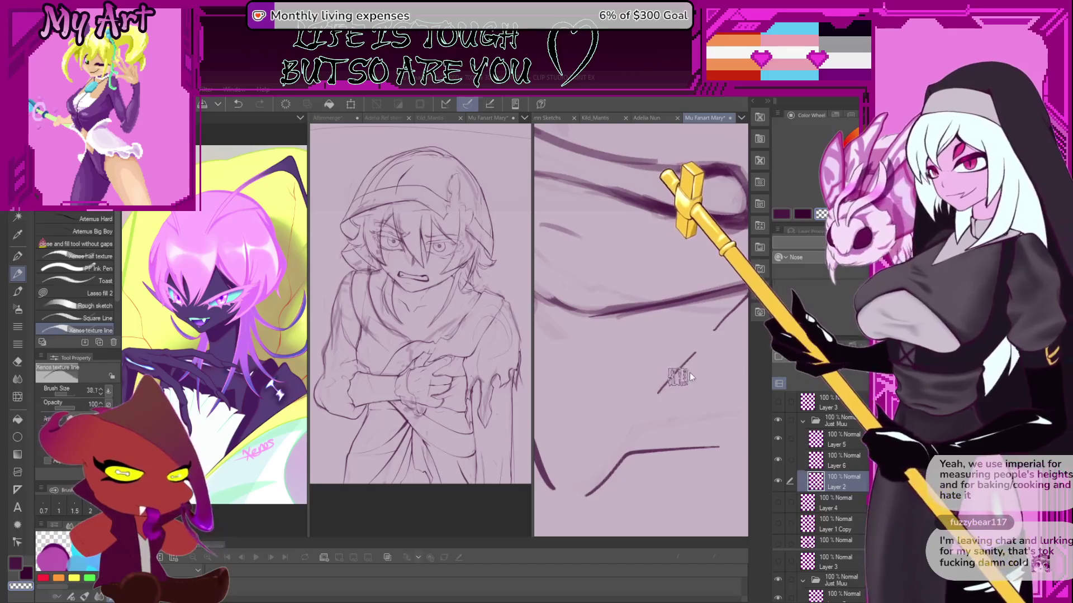
pyautogui.press('[')
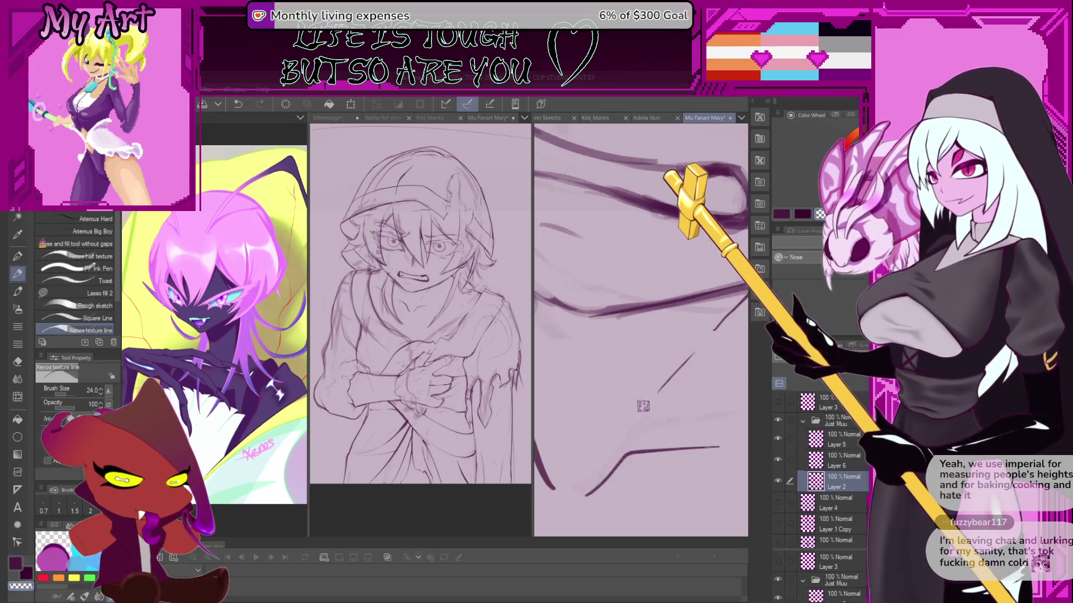
pyautogui.press('-')
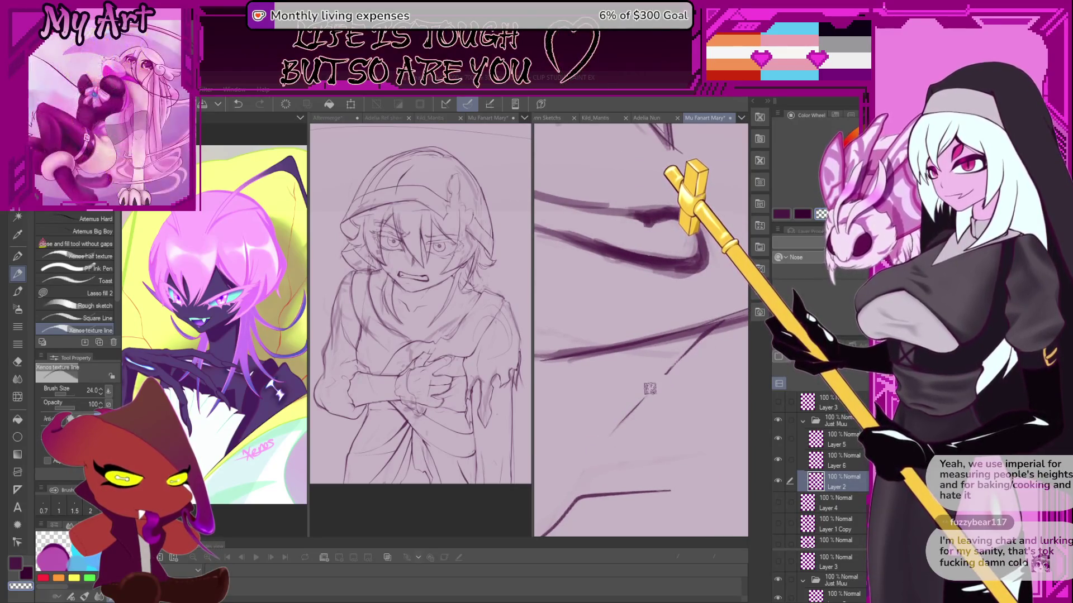
pyautogui.scroll(-3, 694, 353)
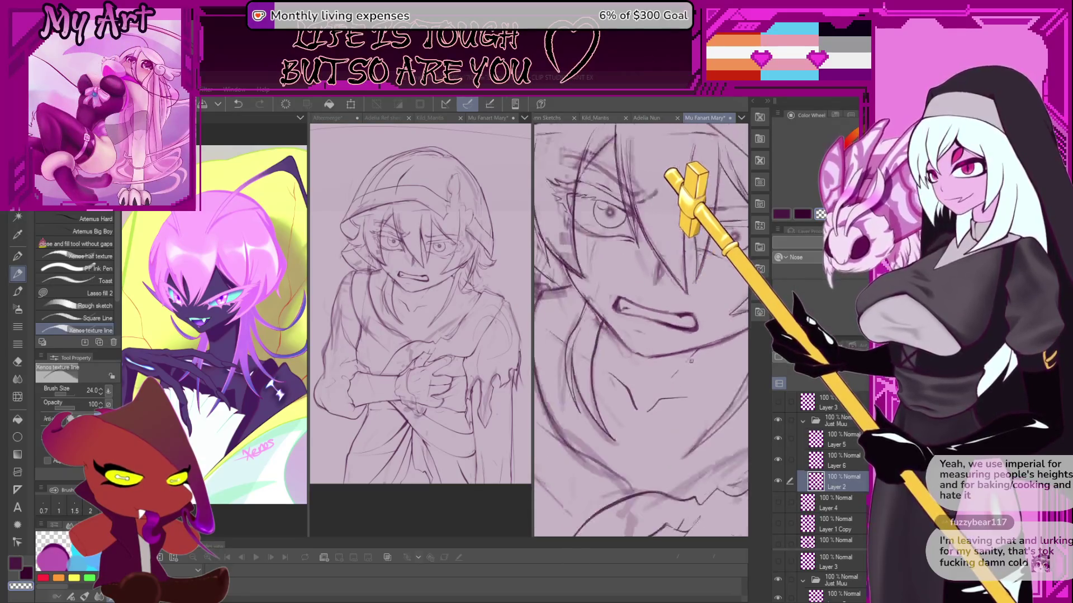
pyautogui.press('^')
pyautogui.scroll(-2, 665, 391)
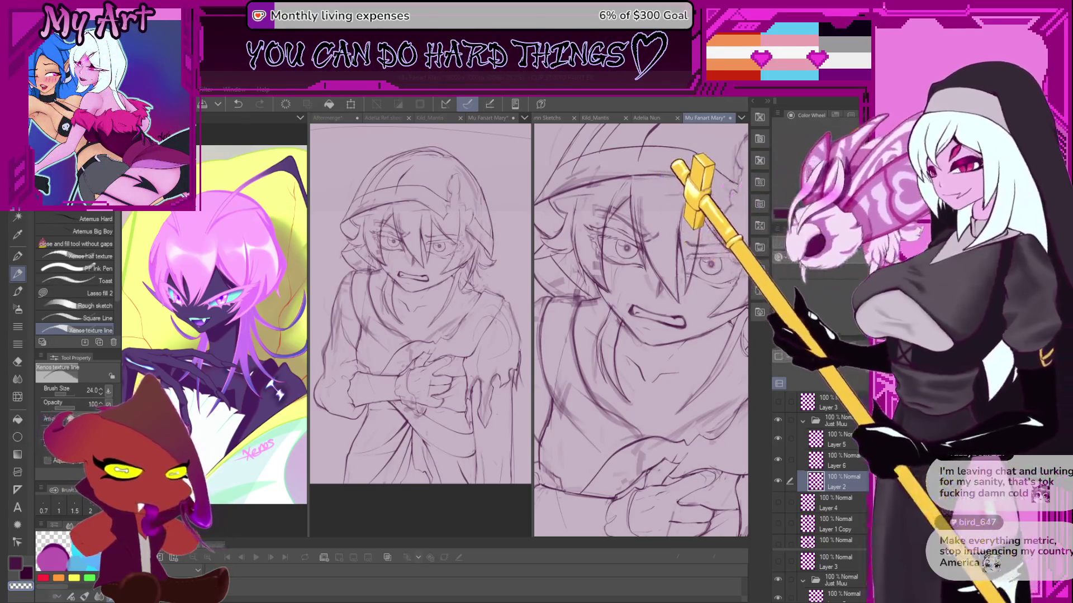
pyautogui.scroll(-3, 640, 329)
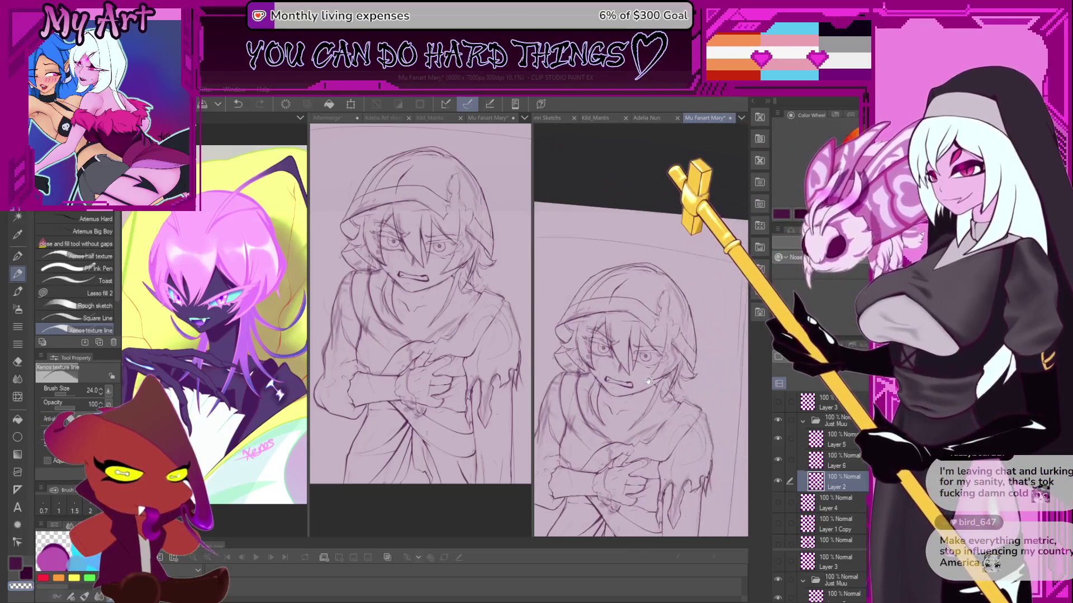
pyautogui.scroll(5, 641, 330)
pyautogui.scroll(4, 643, 441)
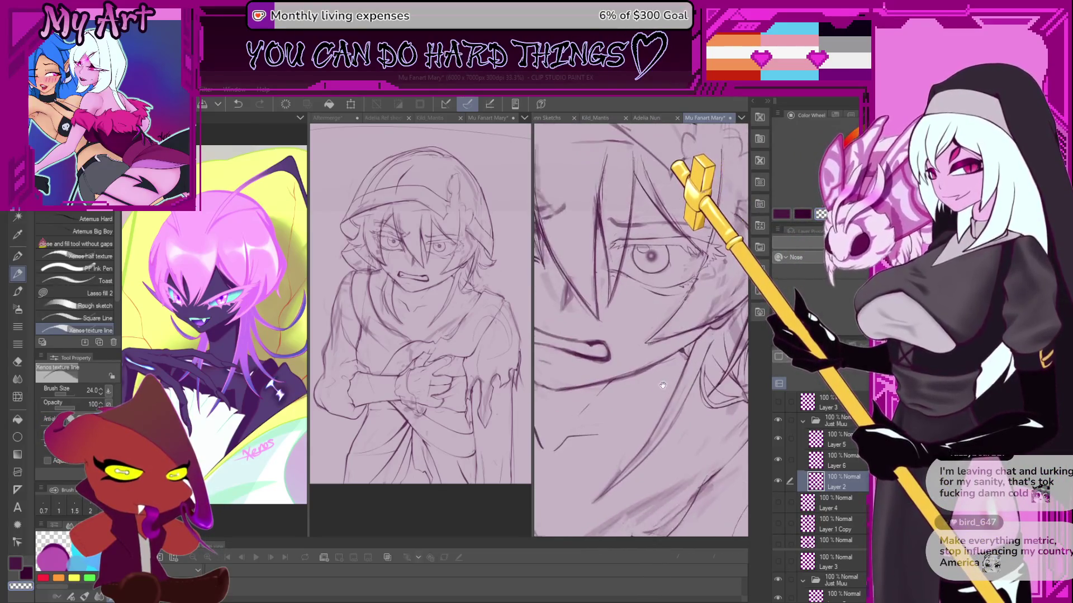
pyautogui.scroll(3, 642, 355)
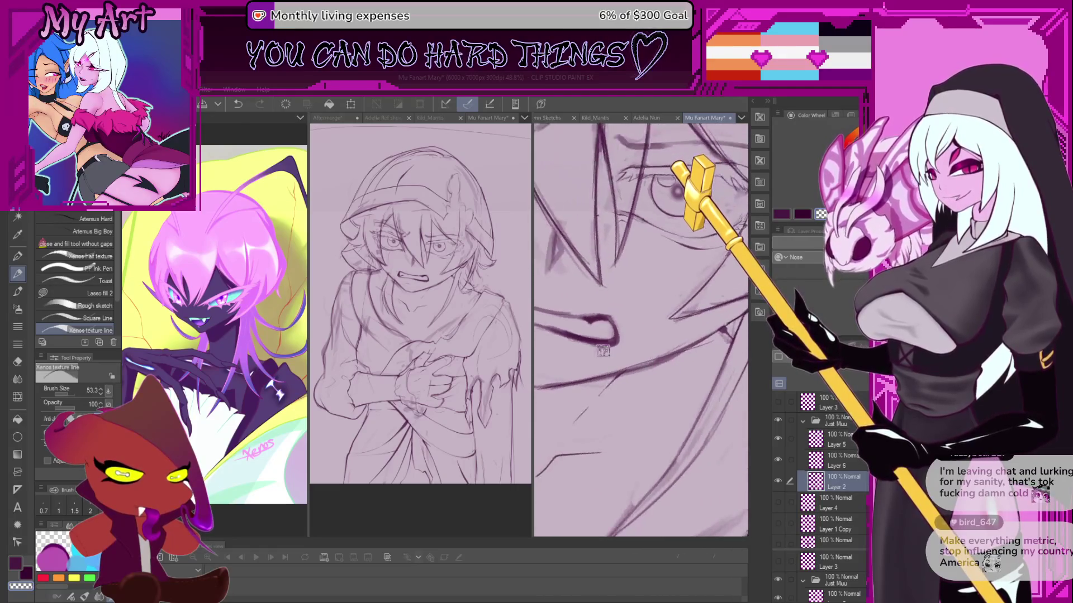
pyautogui.press('^')
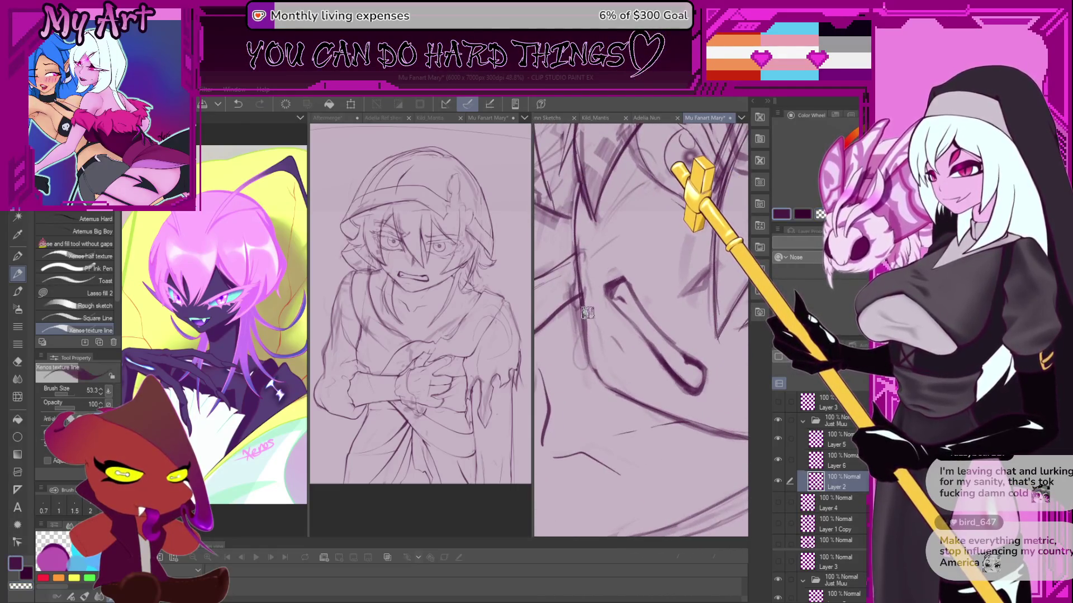
# Lasso the jaw line beside the mouth, scale it up with Ctrl+T, and confirm.
pyautogui.press('m')
pyautogui.moveTo(591, 299); pyautogui.dragTo(574, 395)
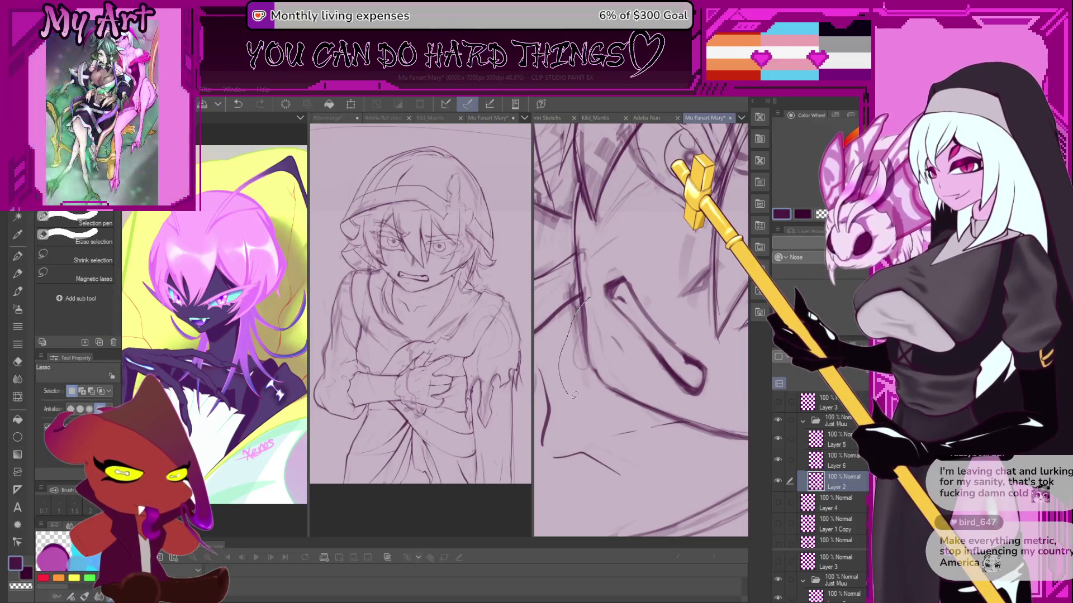
pyautogui.moveTo(603, 322); pyautogui.dragTo(601, 319)
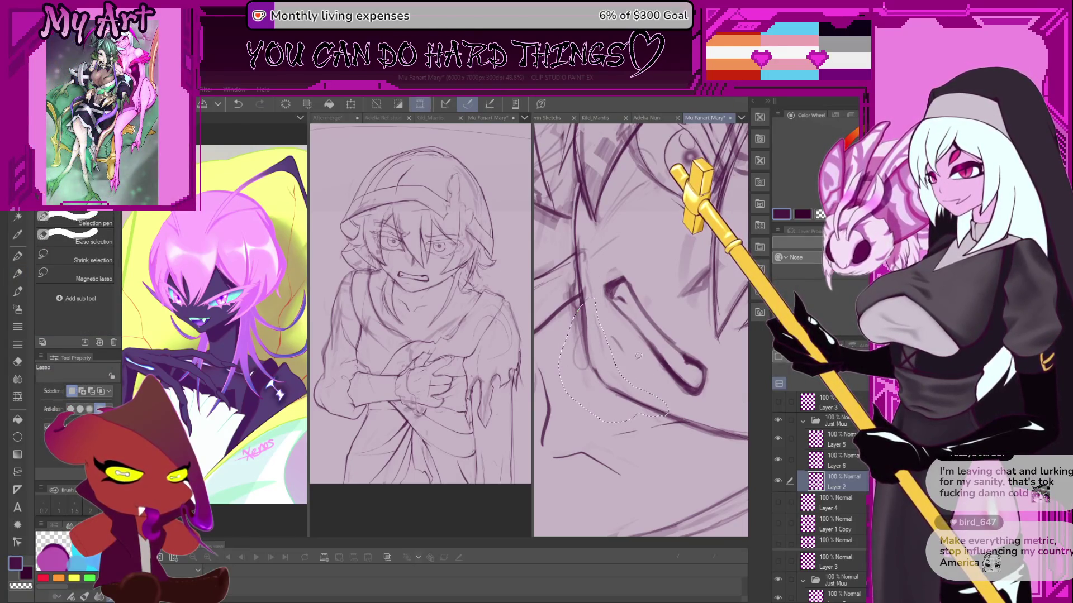
pyautogui.hotkey('ctrl', 't')
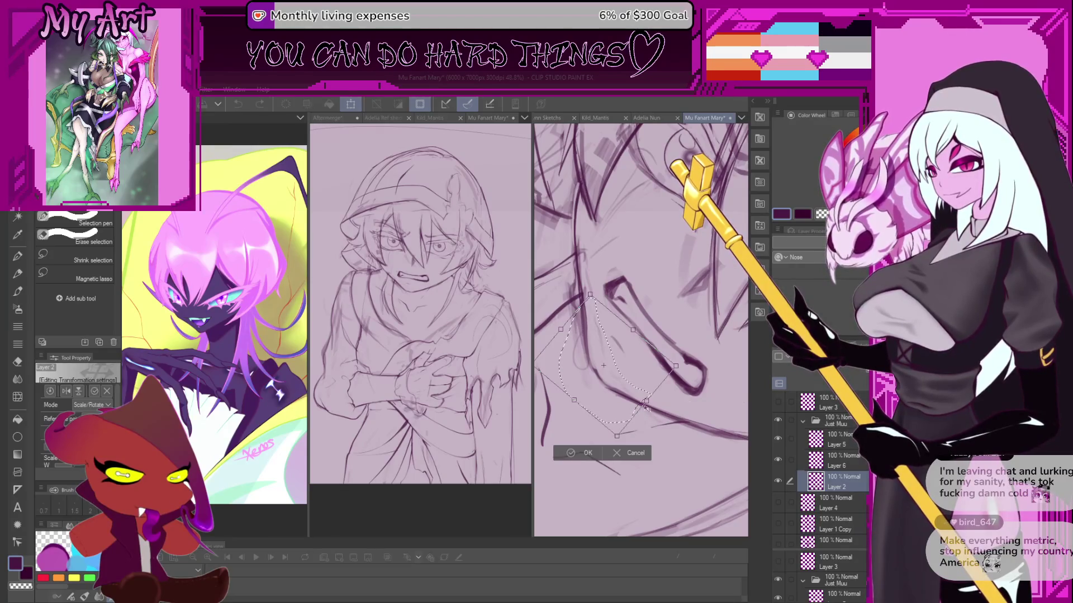
pyautogui.moveTo(646, 408); pyautogui.dragTo(655, 412)
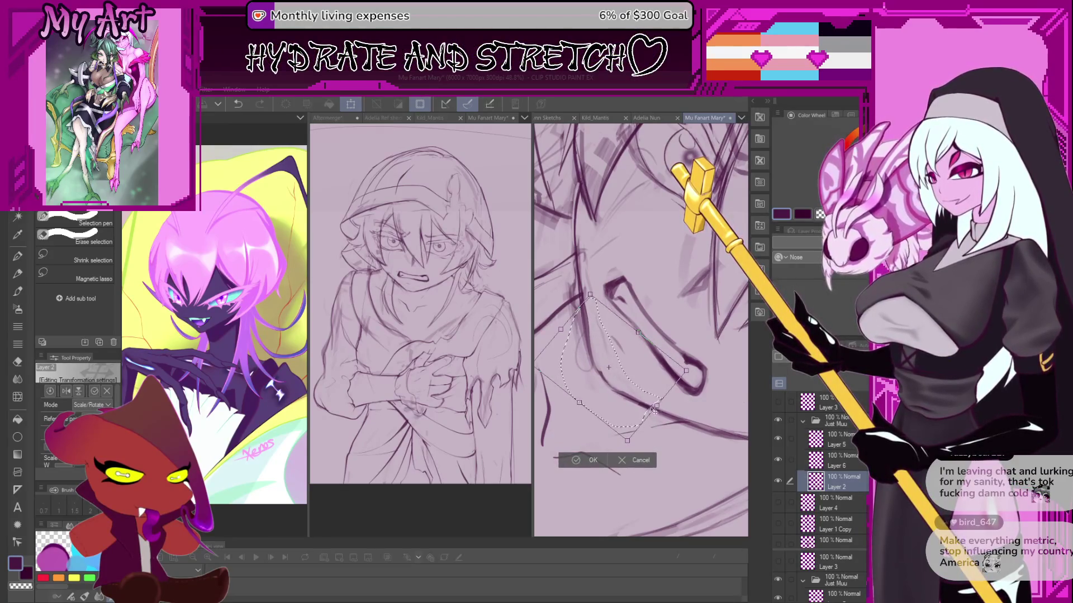
pyautogui.moveTo(656, 408); pyautogui.dragTo(657, 409)
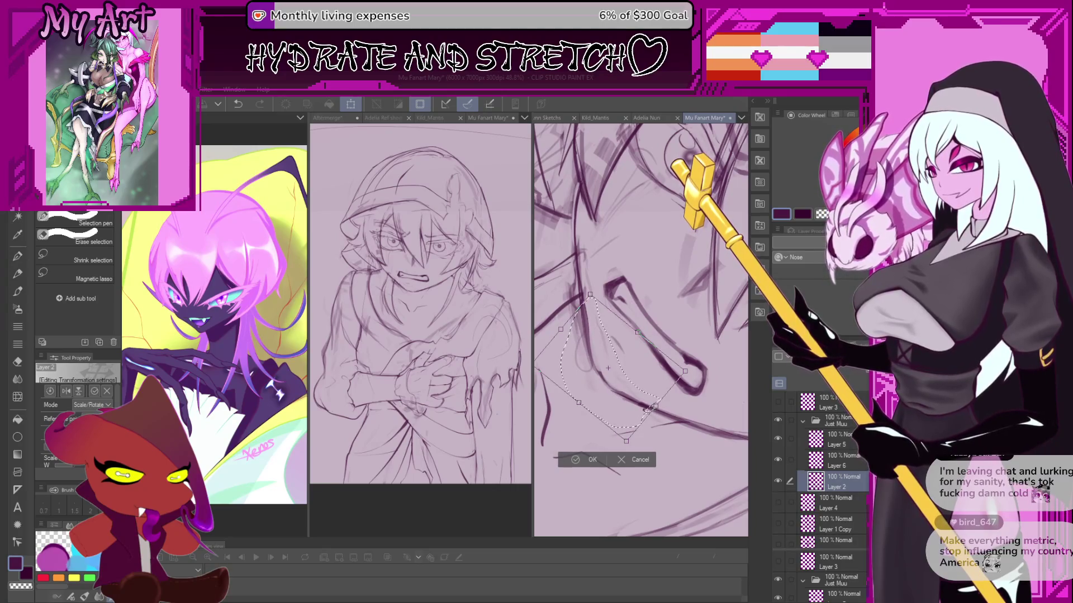
pyautogui.click(586, 459)
# Use the pen with transparent colour and rotate the canvas to a comfortable angle for the hair.
pyautogui.press('p')
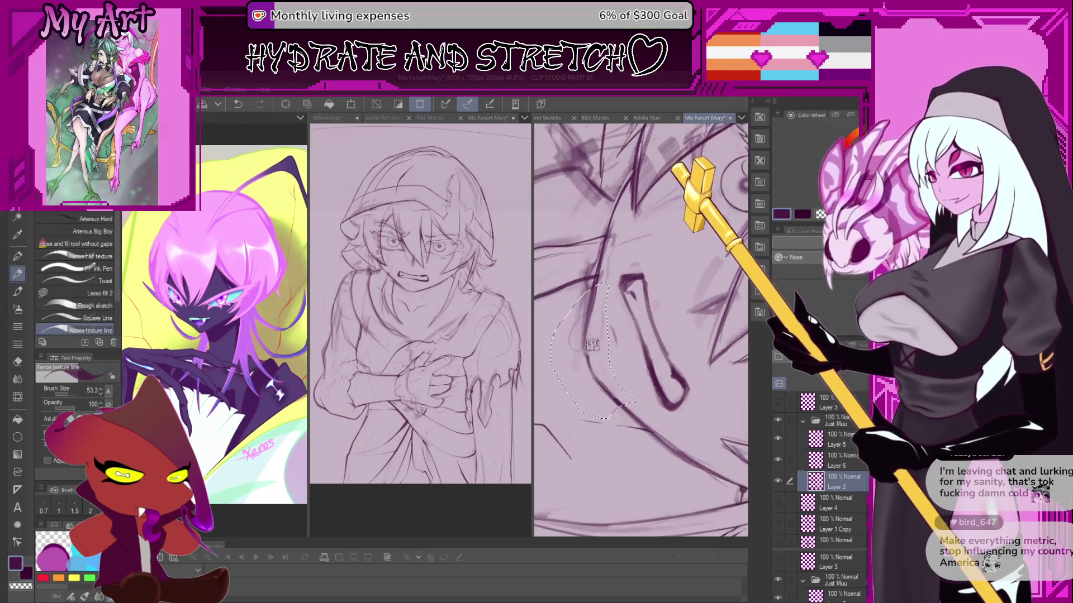
pyautogui.press('c')
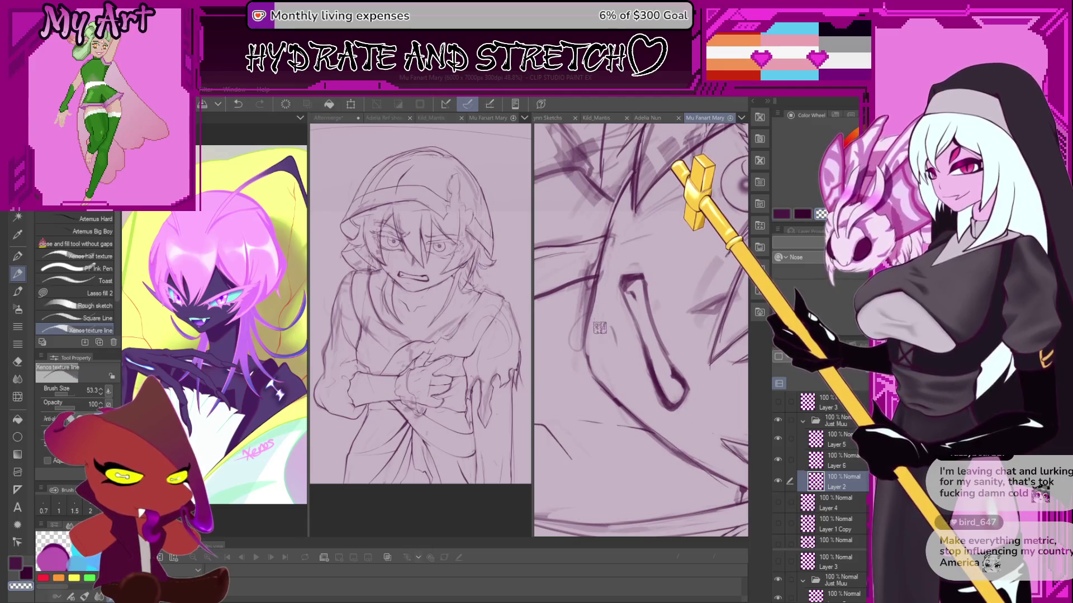
pyautogui.moveTo(602, 372); pyautogui.dragTo(585, 324)
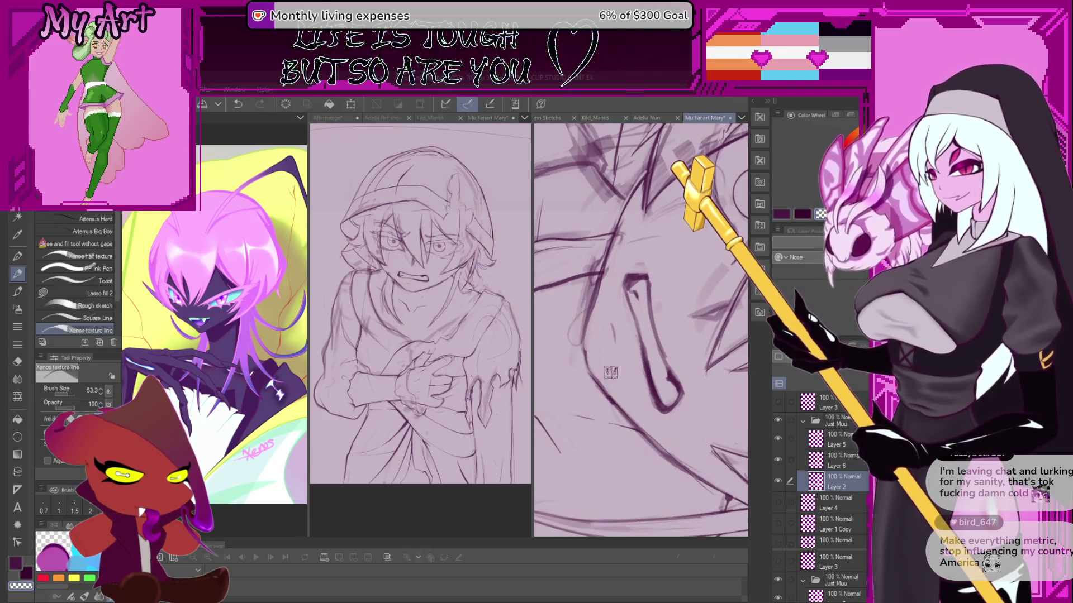
pyautogui.moveTo(596, 376)
pyautogui.mouseDown()
pyautogui.moveTo(581, 358)
pyautogui.moveTo(596, 427)
pyautogui.moveTo(575, 354)
pyautogui.moveTo(587, 322)
pyautogui.mouseUp()
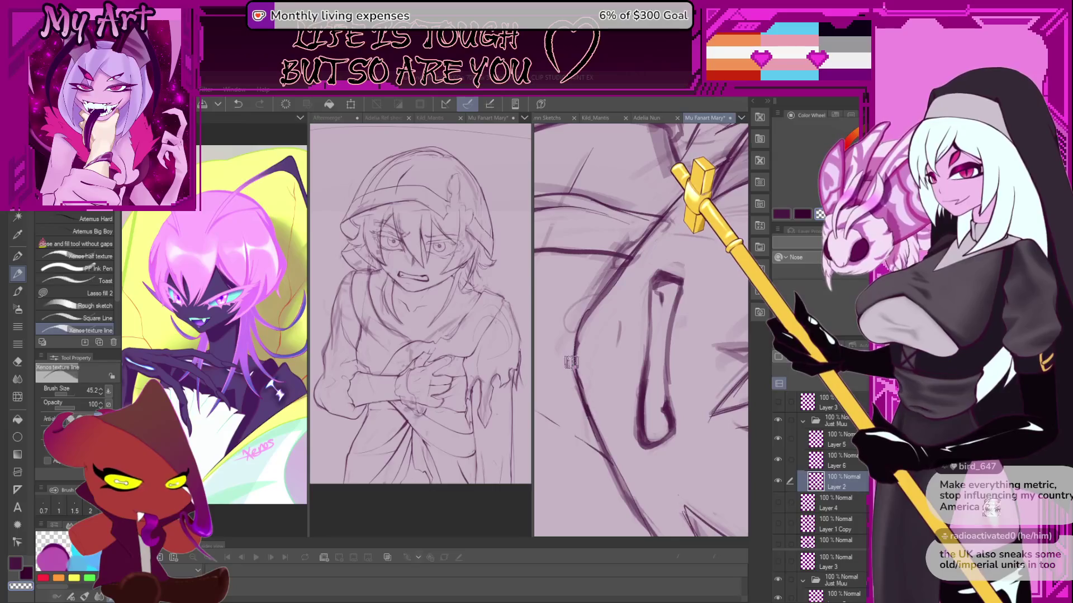
pyautogui.moveTo(570, 358)
pyautogui.mouseDown()
pyautogui.moveTo(564, 315)
pyautogui.moveTo(625, 275)
pyautogui.mouseUp()
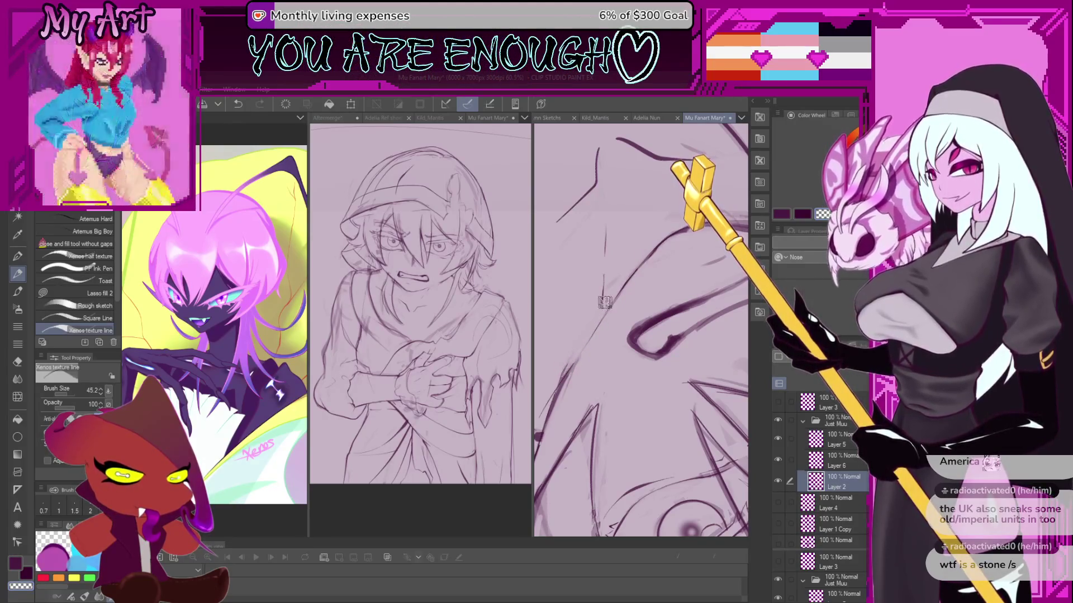
pyautogui.moveTo(605, 302)
pyautogui.mouseDown()
pyautogui.moveTo(582, 345)
pyautogui.moveTo(612, 343)
pyautogui.mouseUp()
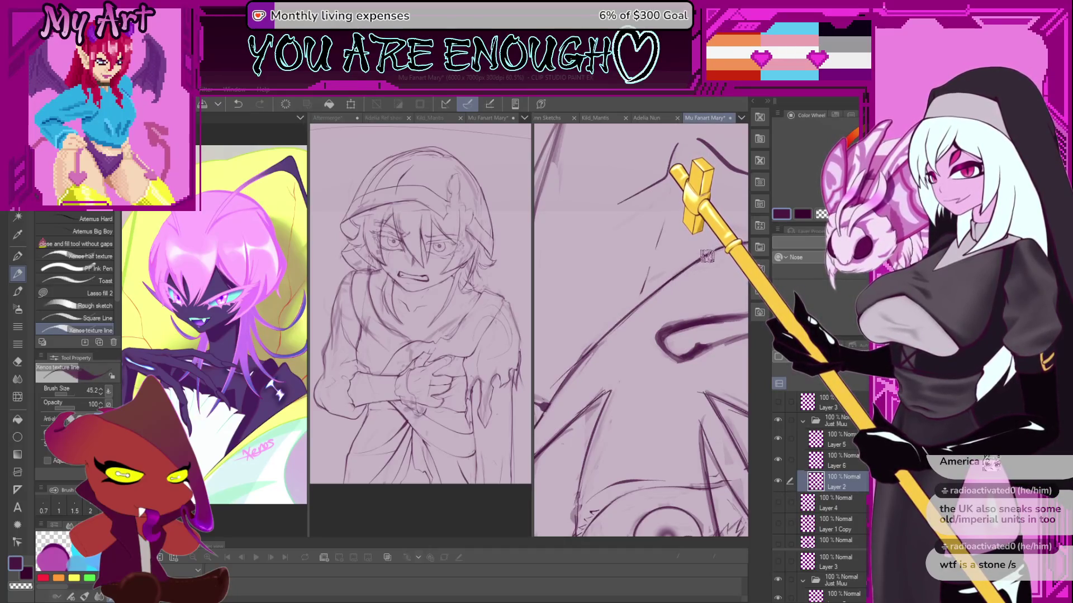
pyautogui.moveTo(695, 263); pyautogui.dragTo(655, 272)
# Zoom in, ink a thin spiky hair strand near the eye, then zoom back out.
pyautogui.scroll(3, 648, 302)
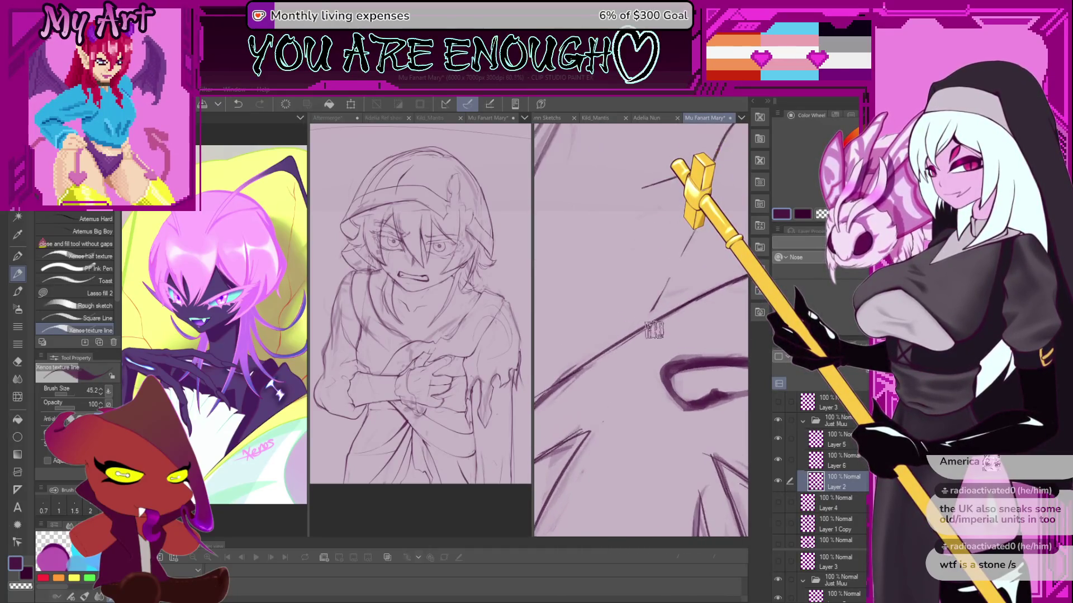
pyautogui.scroll(2, 643, 332)
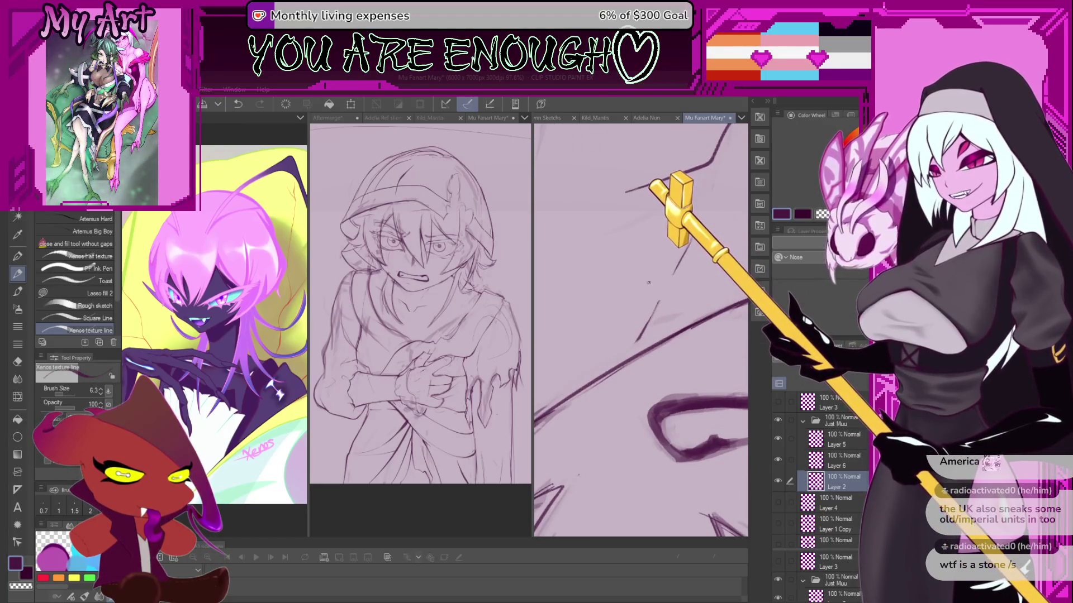
pyautogui.scroll(3, 635, 353)
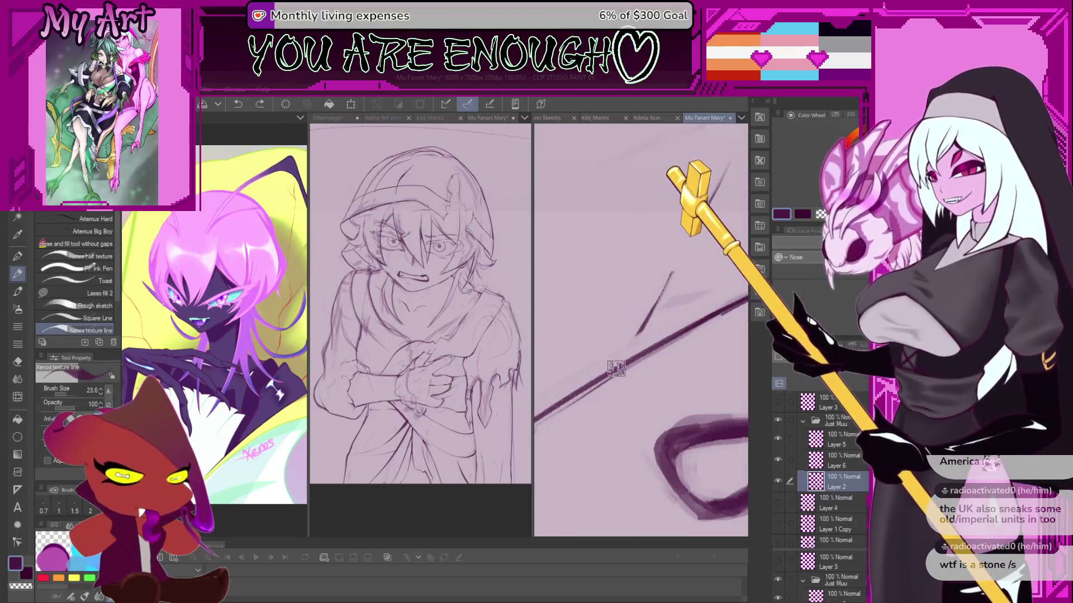
pyautogui.moveTo(657, 309); pyautogui.dragTo(641, 338)
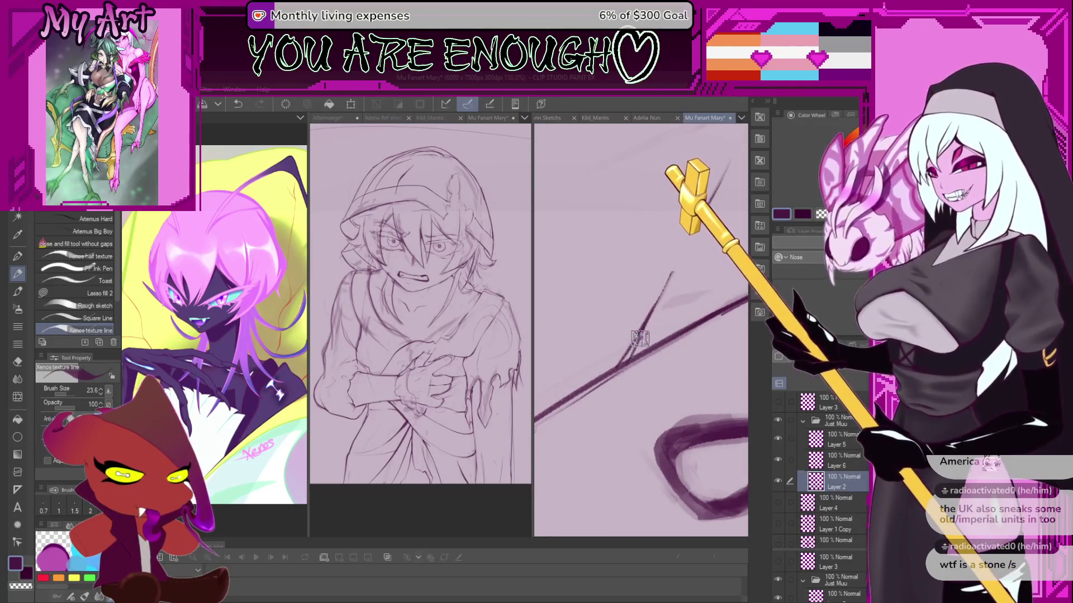
pyautogui.scroll(-3, 637, 343)
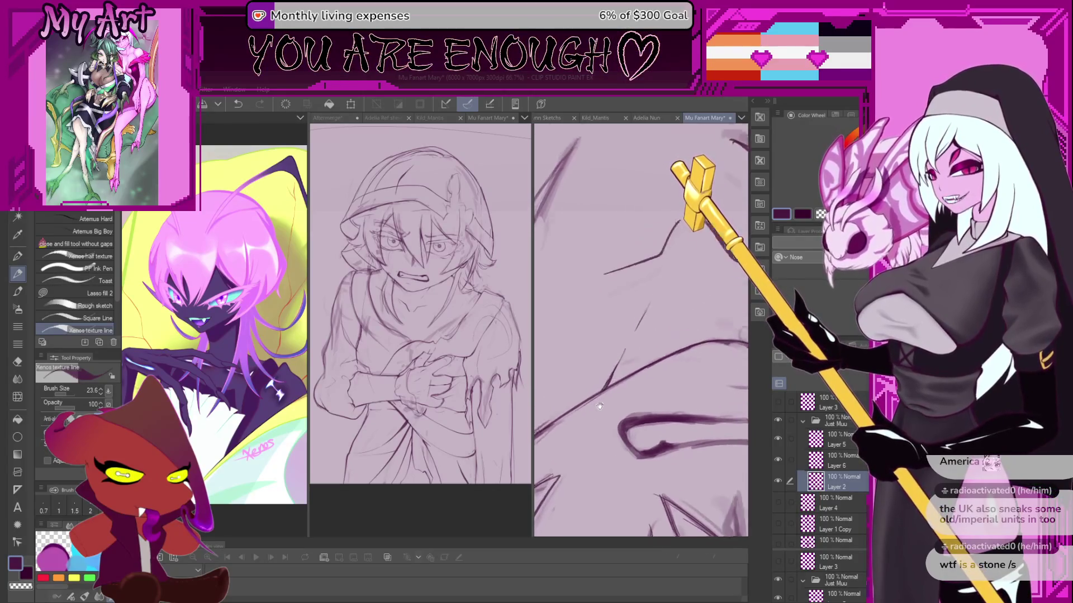
pyautogui.scroll(-4, 600, 406)
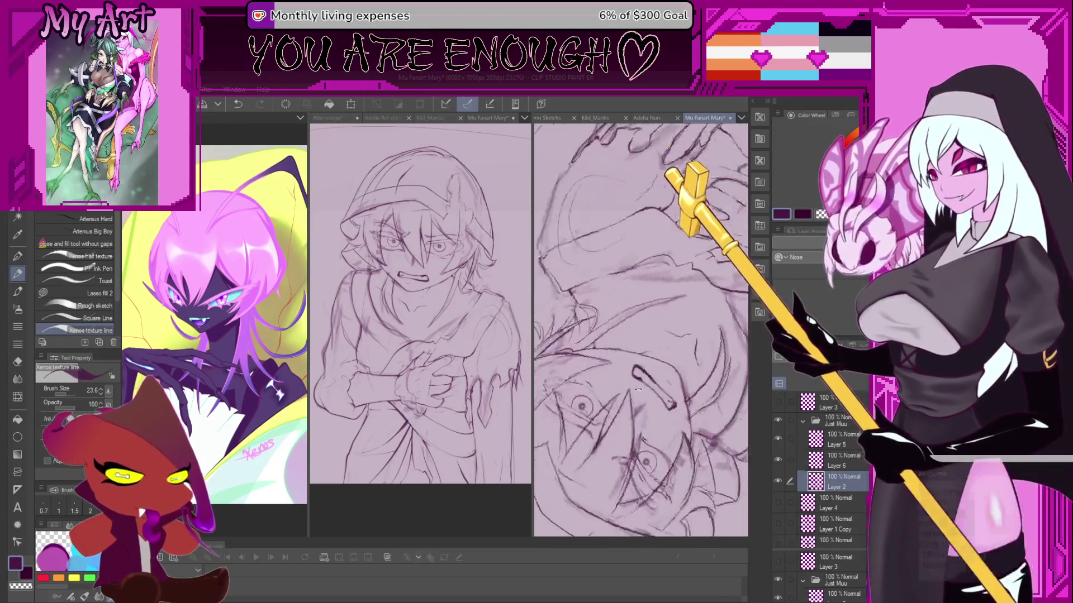
# Turn the canvas upright and zoom until the whole face and upper body are visible.
pyautogui.moveTo(638, 391); pyautogui.dragTo(646, 296)
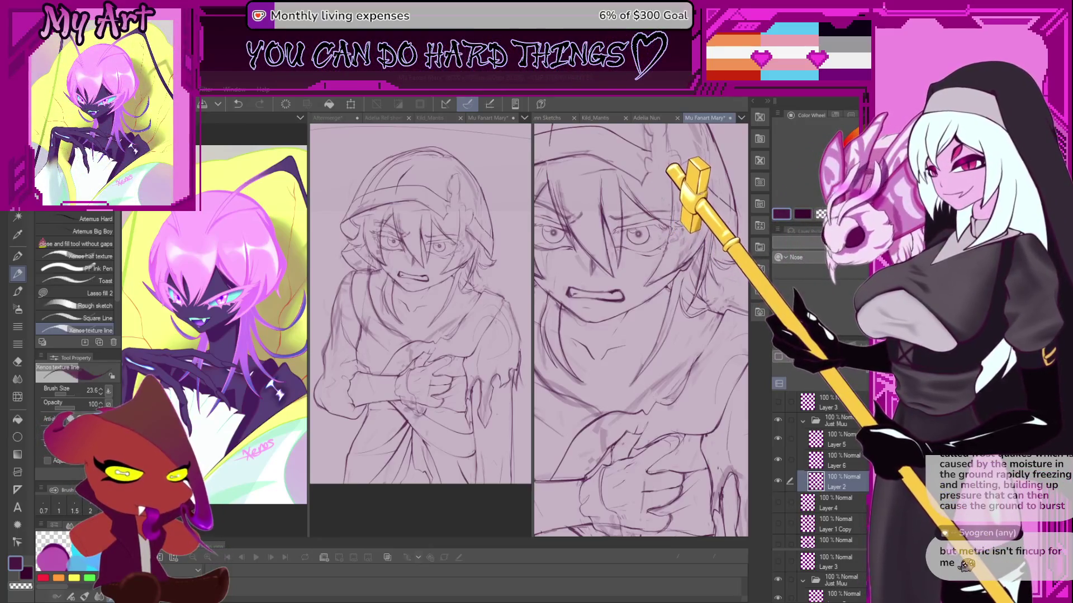
pyautogui.scroll(-3, 660, 363)
pyautogui.scroll(2, 646, 359)
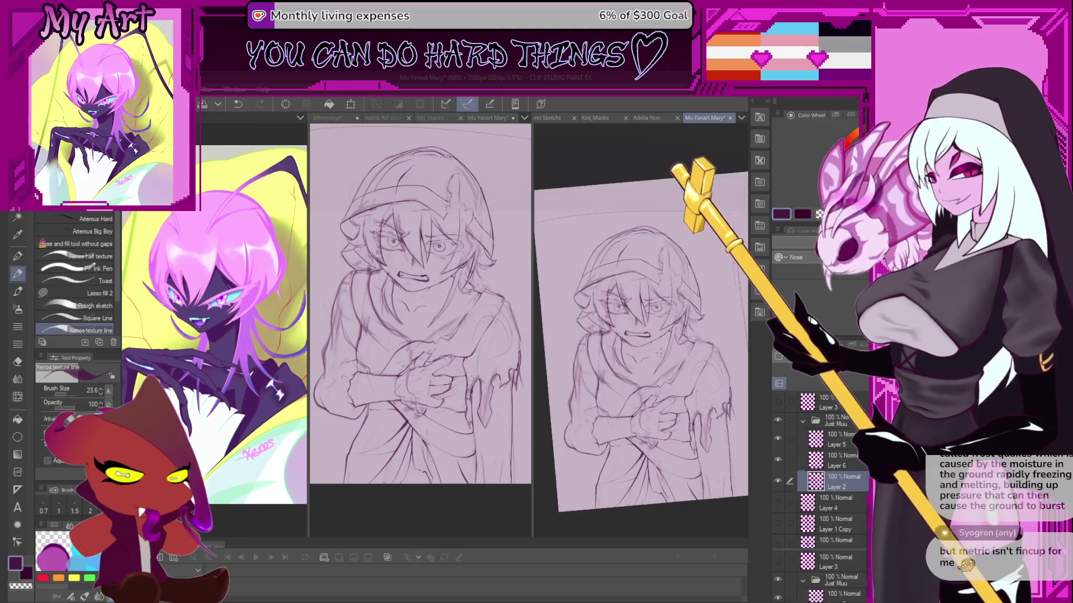
pyautogui.scroll(4, 628, 353)
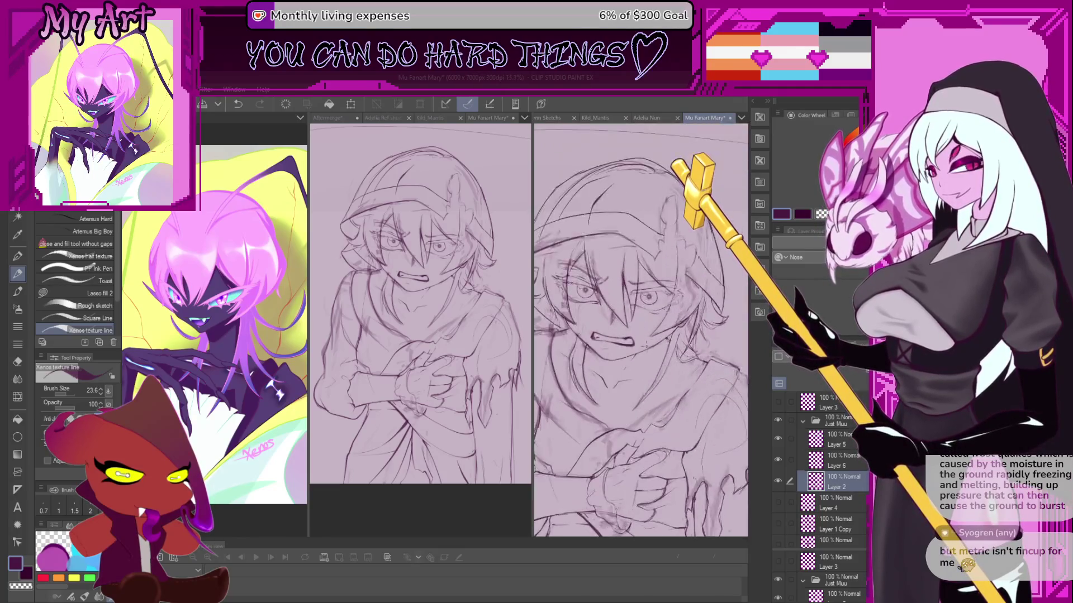
pyautogui.scroll(-2, 628, 353)
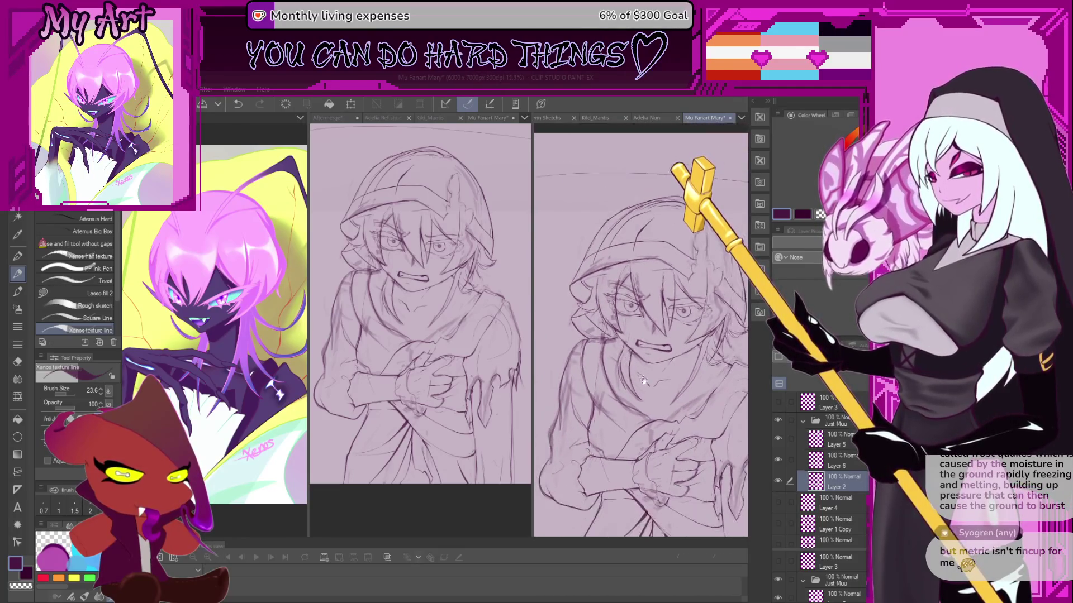
pyautogui.scroll(-3, 636, 426)
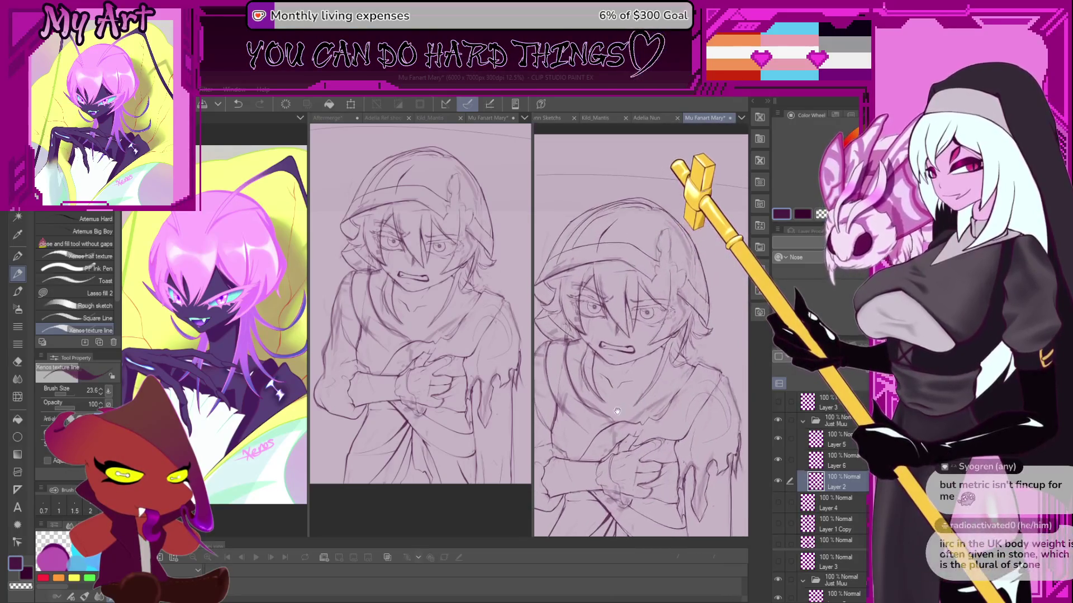
# Lasso around the sketched face and put it into a Ctrl+T scale/rotate transform.
pyautogui.press('m')
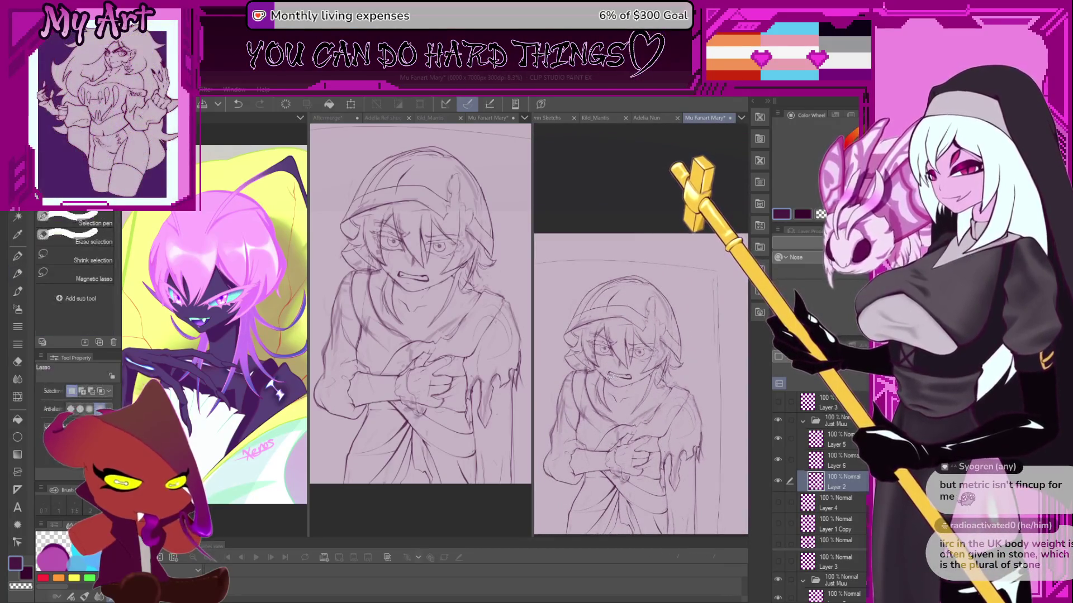
pyautogui.scroll(2, 600, 346)
pyautogui.scroll(2, 599, 347)
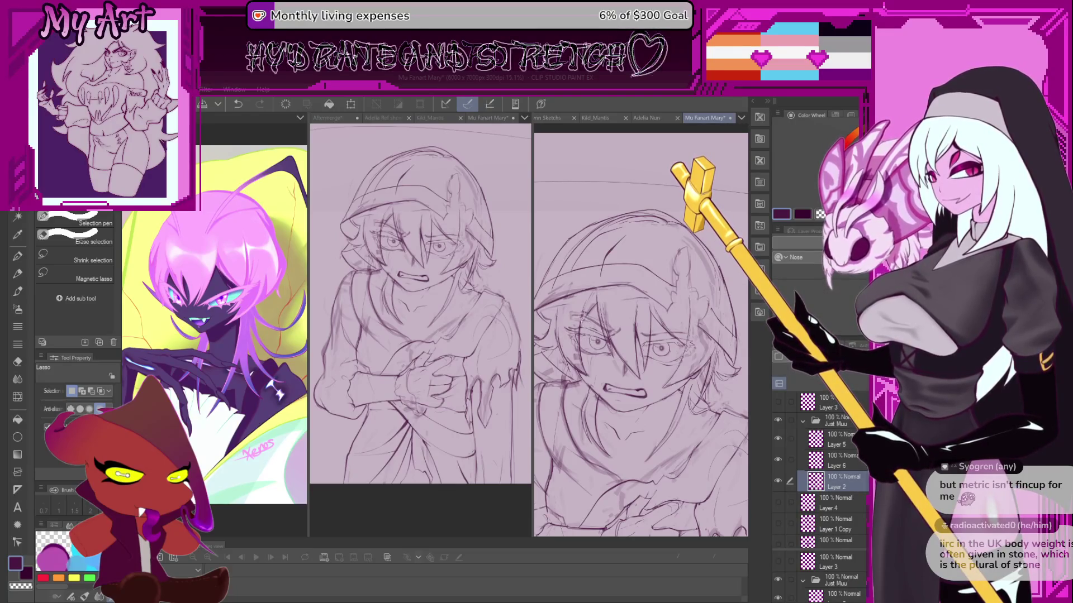
pyautogui.moveTo(588, 387)
pyautogui.mouseDown()
pyautogui.moveTo(620, 417)
pyautogui.moveTo(671, 402)
pyautogui.moveTo(708, 352)
pyautogui.moveTo(667, 303)
pyautogui.moveTo(598, 291)
pyautogui.moveTo(595, 300)
pyautogui.mouseUp()
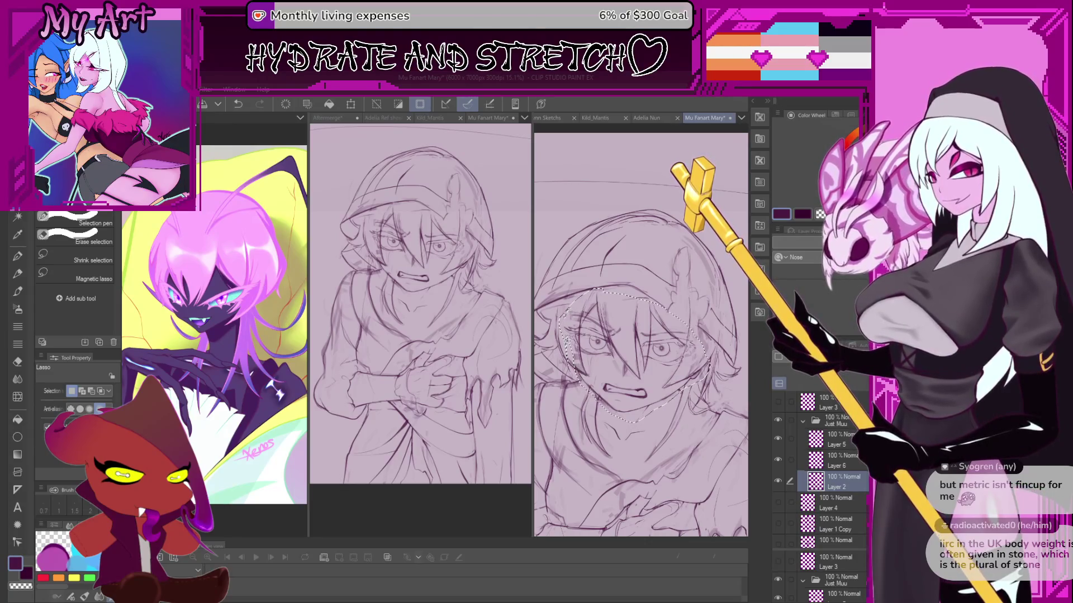
pyautogui.scroll(2, 607, 386)
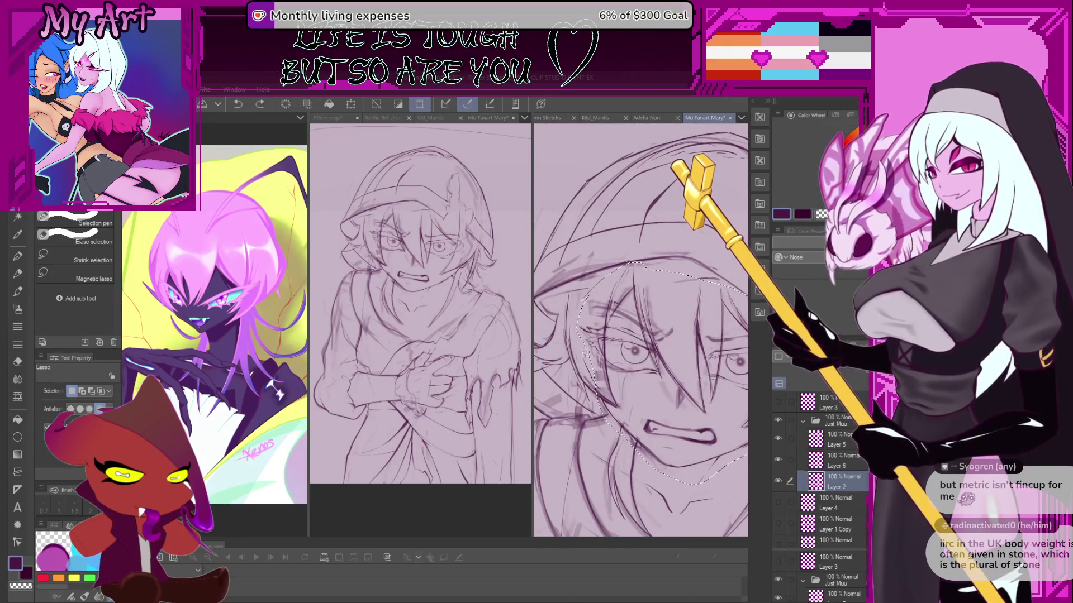
pyautogui.scroll(-3, 610, 314)
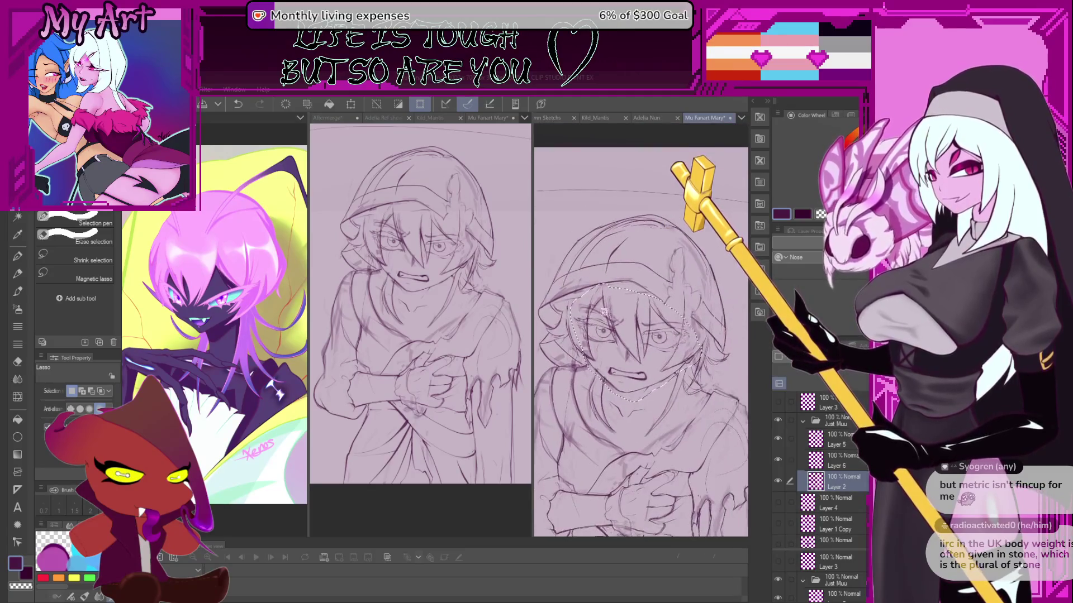
pyautogui.hotkey('ctrl', 't')
pyautogui.scroll(-2, 634, 323)
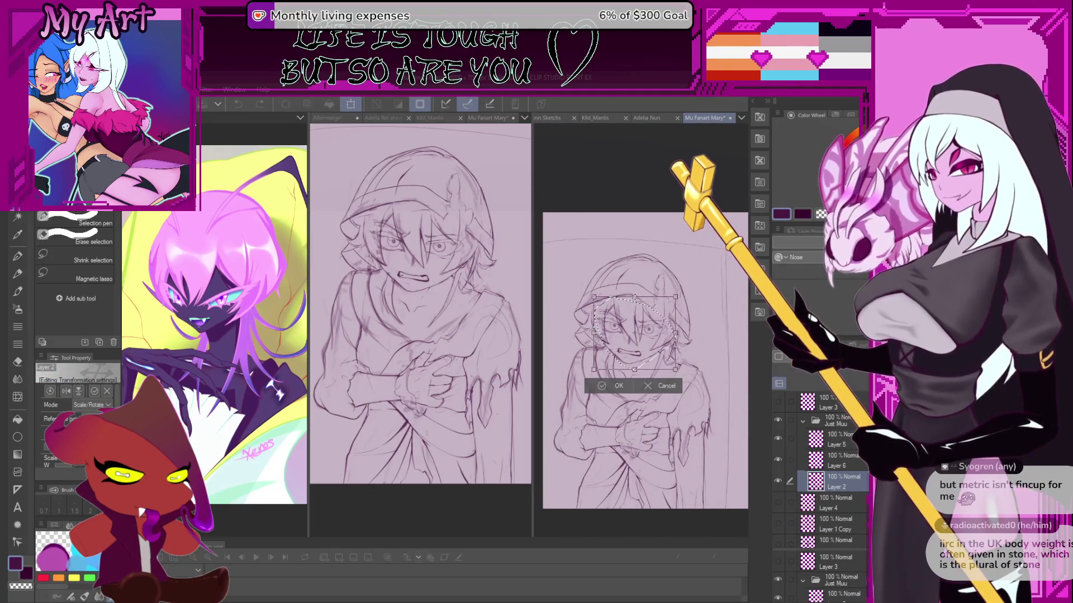
# Shrink the selected face from its top and confirm the transform.
pyautogui.moveTo(634, 297); pyautogui.dragTo(614, 319)
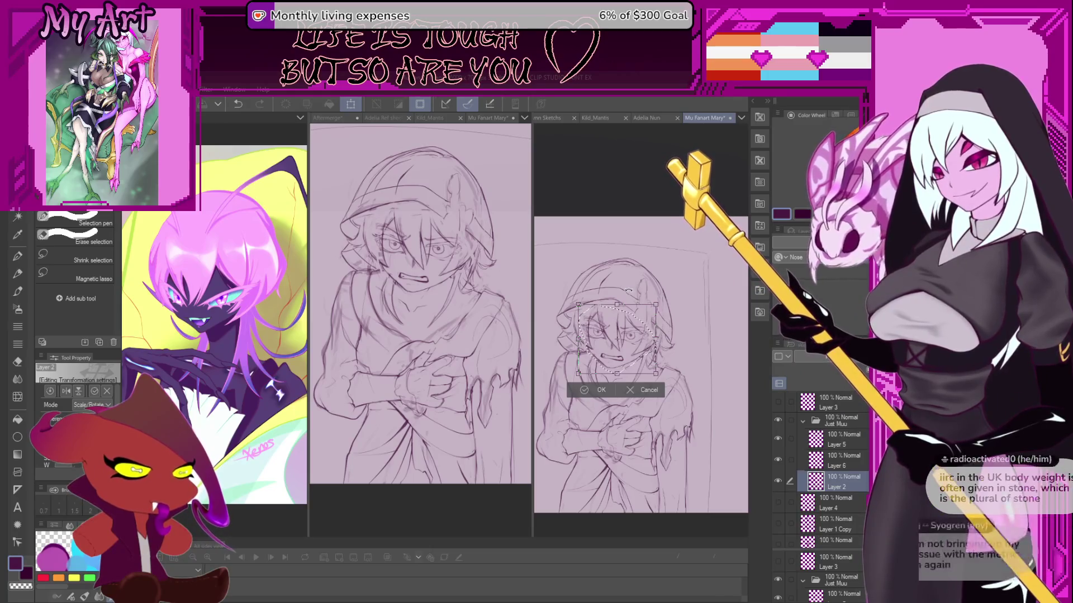
pyautogui.press('Return')
pyautogui.moveTo(635, 283); pyautogui.dragTo(647, 298)
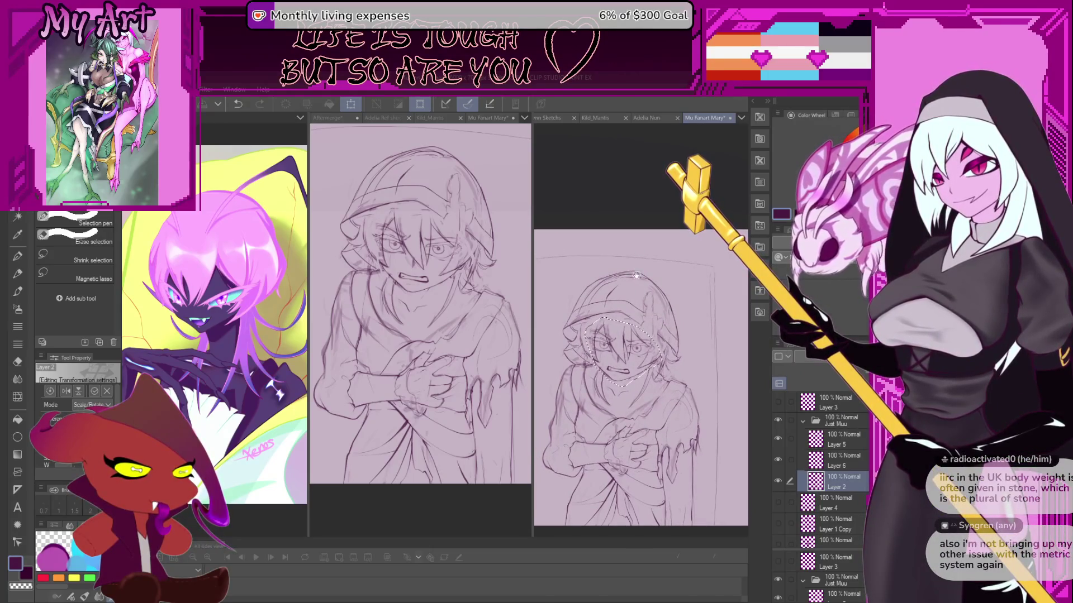
pyautogui.scroll(2, 642, 330)
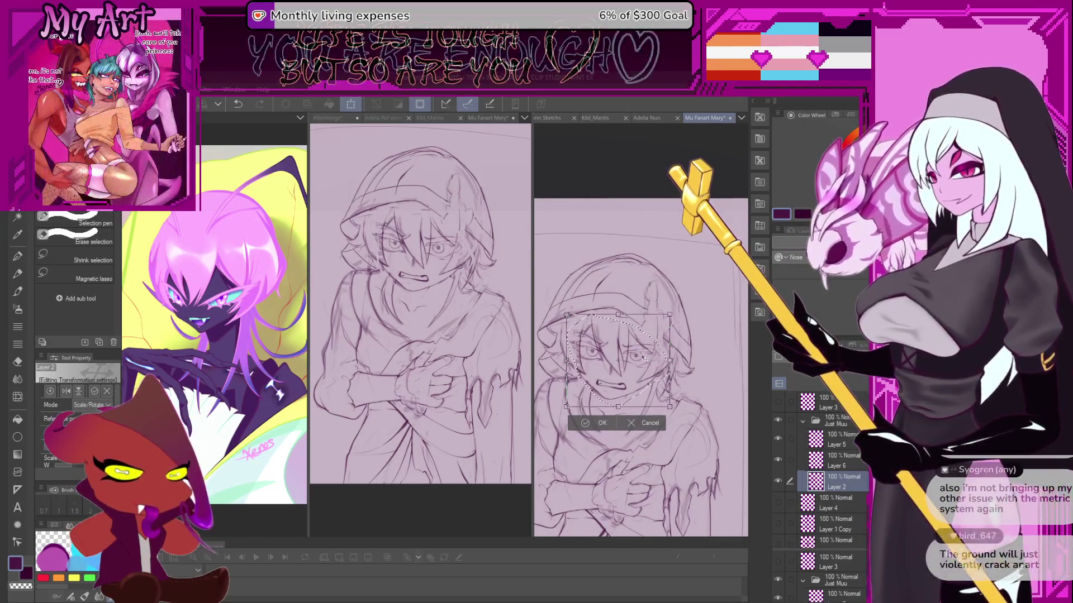
pyautogui.click(602, 423)
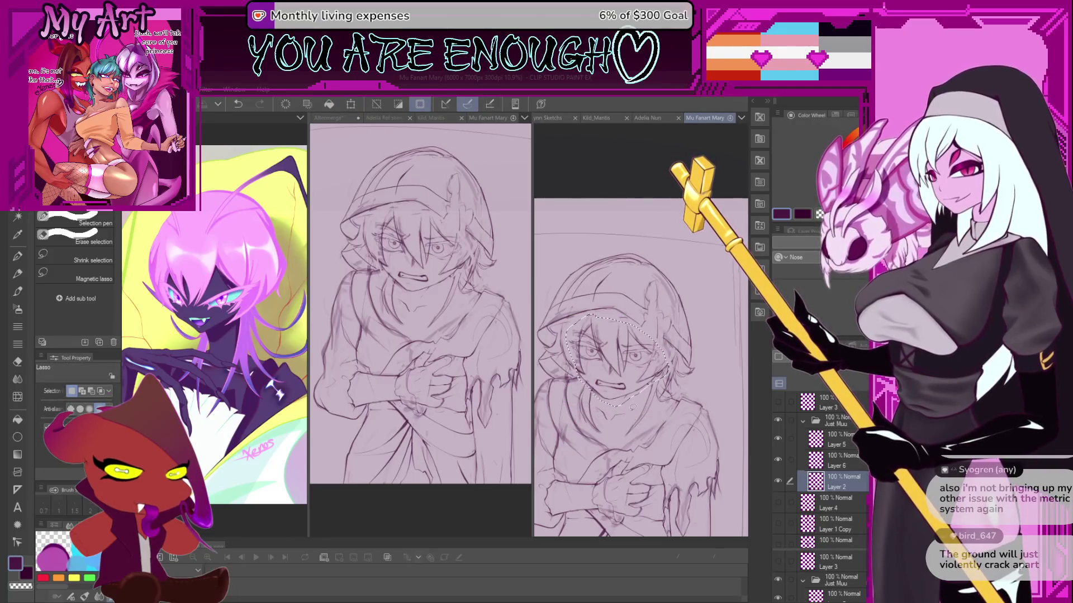
pyautogui.scroll(-2, 634, 399)
pyautogui.scroll(-1, 638, 380)
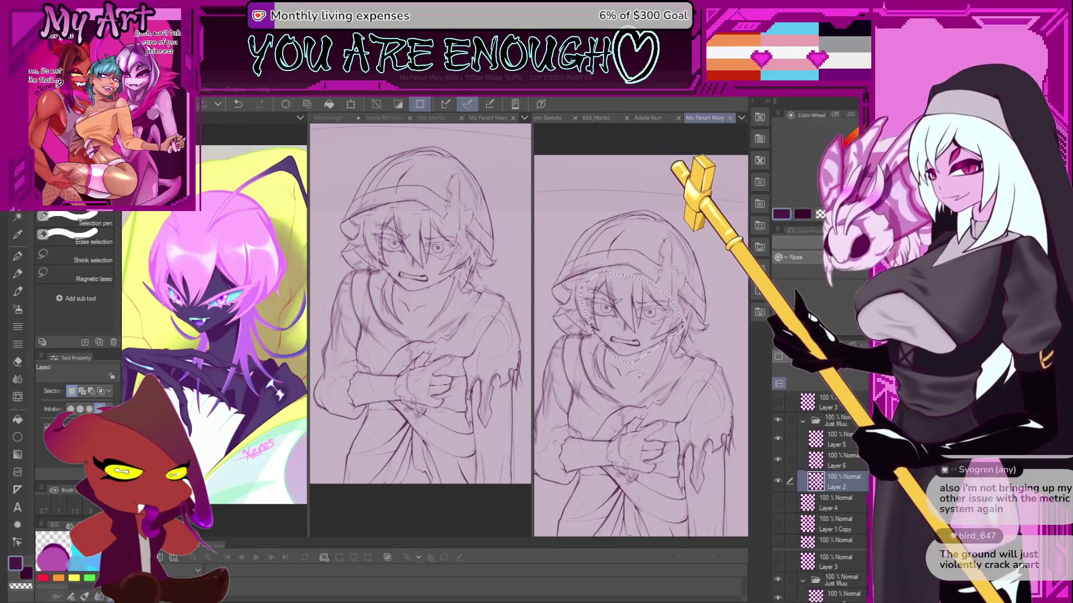
# Compare with undo/redo, then re-shrink the face slightly from top and sides and confirm.
pyautogui.hotkey('ctrl', 'z')
pyautogui.hotkey('ctrl', 'y')
pyautogui.scroll(-2, 638, 376)
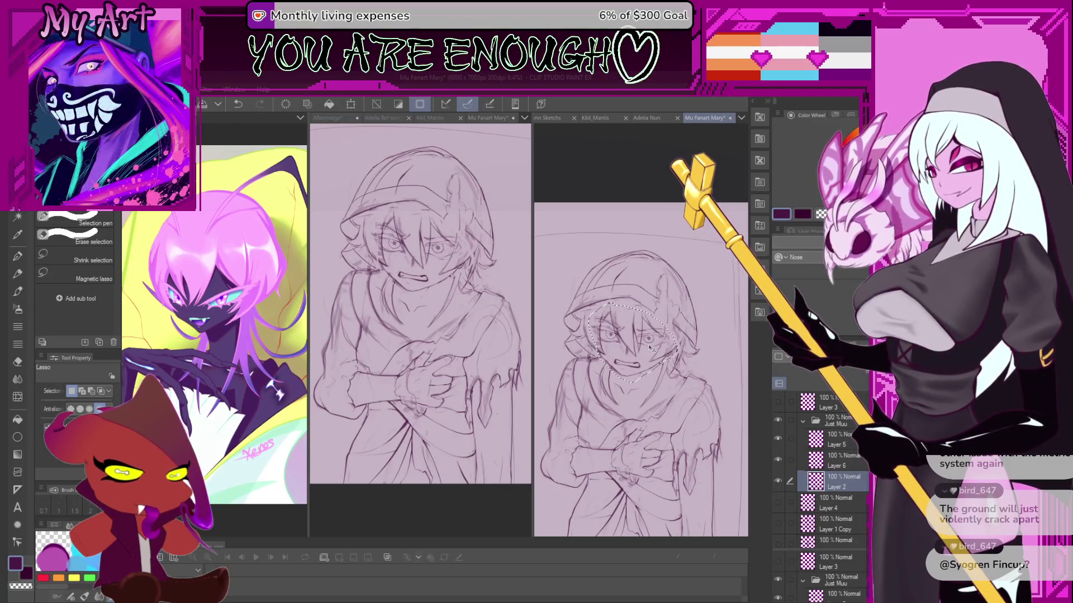
pyautogui.hotkey('ctrl', 'z')
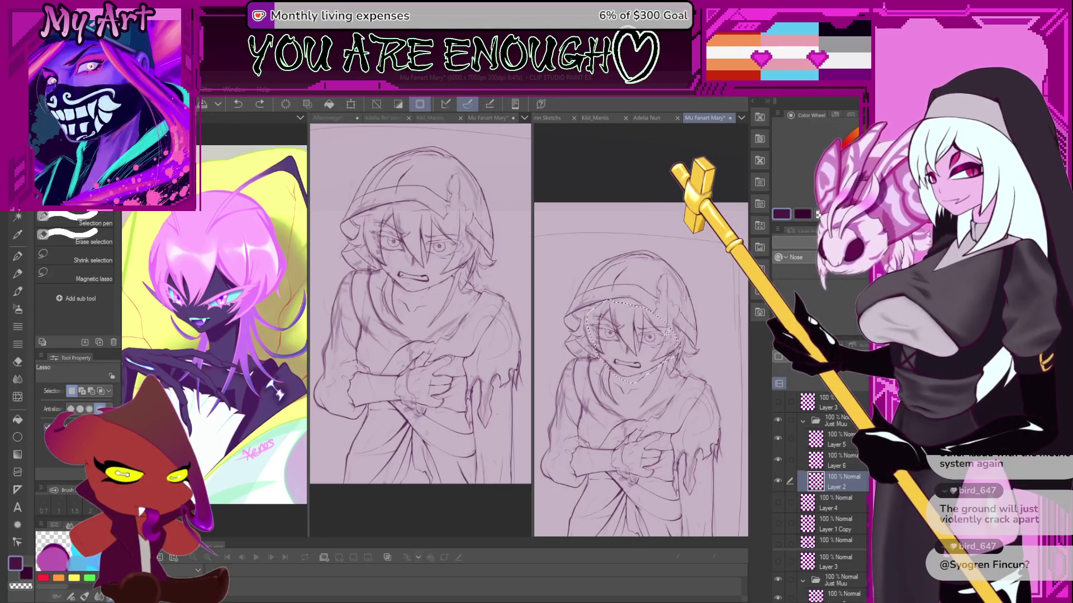
pyautogui.hotkey('ctrl', 't')
pyautogui.scroll(2, 671, 326)
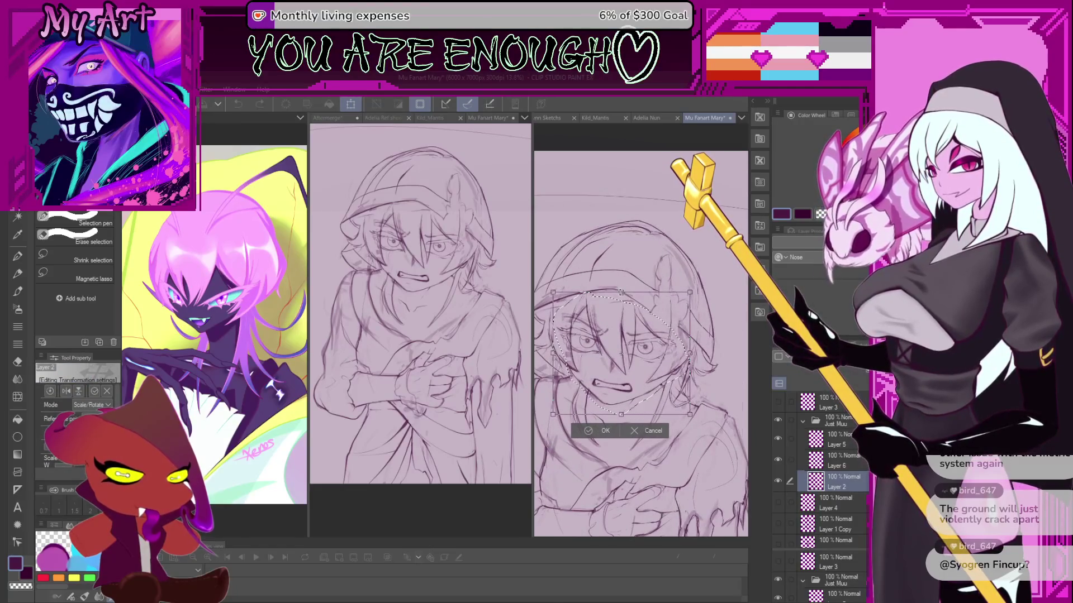
pyautogui.moveTo(553, 292); pyautogui.dragTo(555, 295)
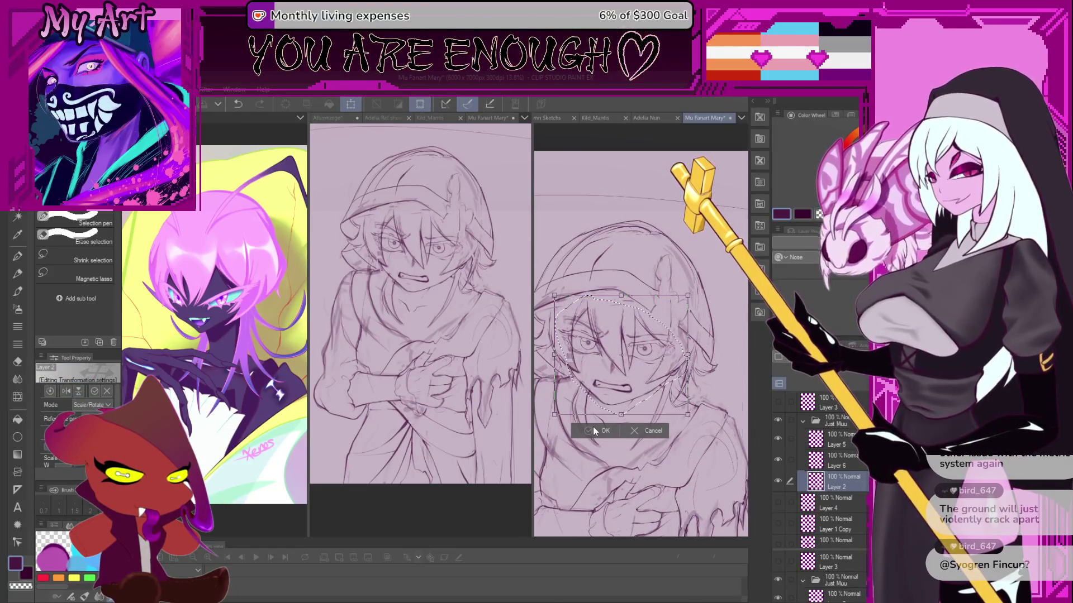
pyautogui.click(600, 431)
pyautogui.moveTo(642, 340); pyautogui.dragTo(661, 336)
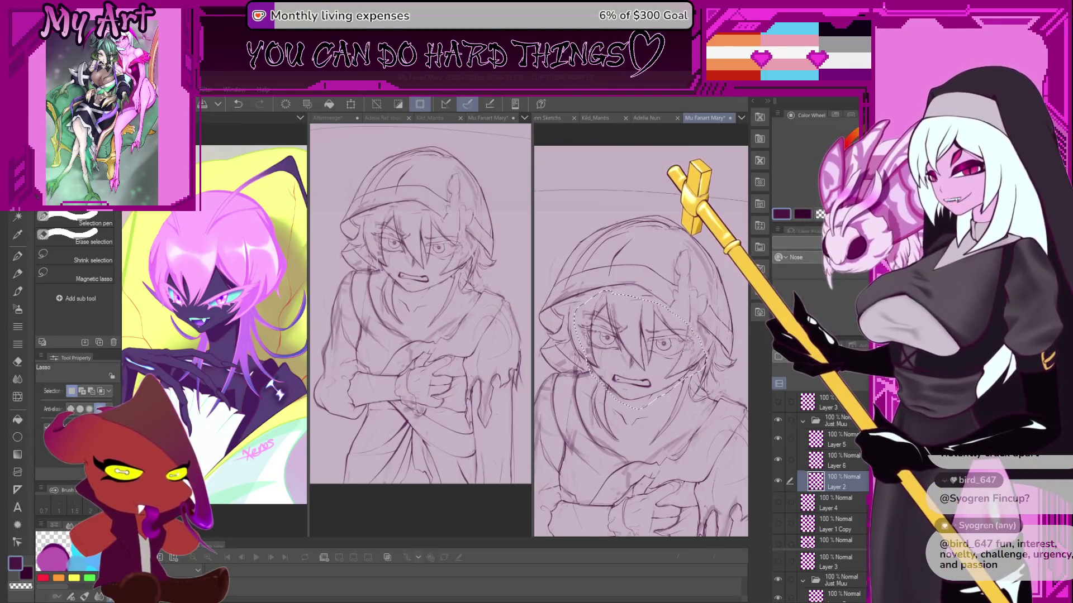
# Abandon a first selection outline, invert the selection, and trace a new one around the head.
pyautogui.scroll(-2, 674, 318)
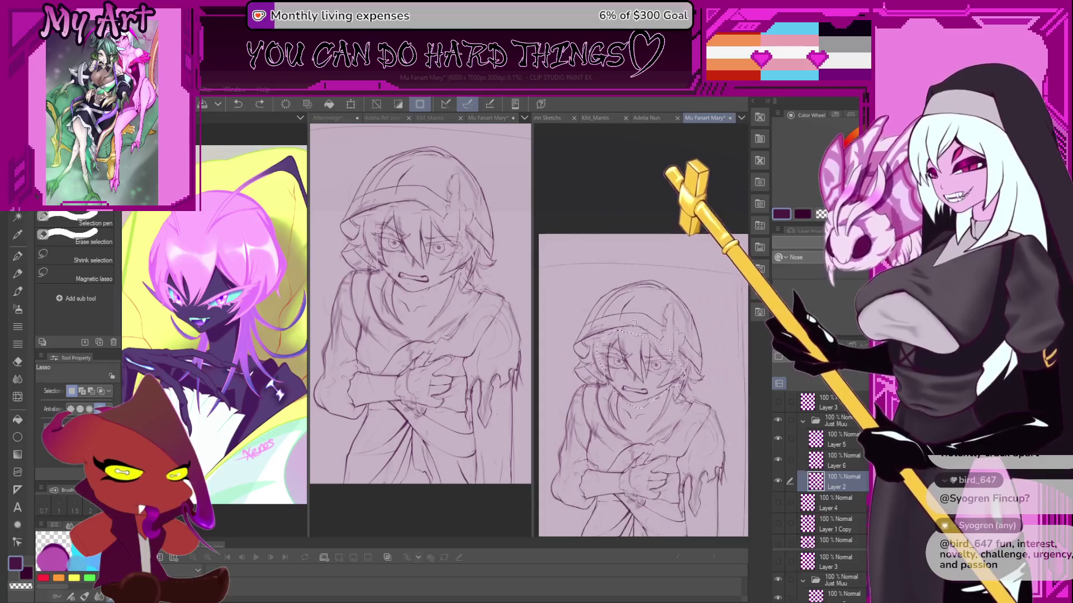
pyautogui.moveTo(574, 299)
pyautogui.mouseDown()
pyautogui.moveTo(562, 336)
pyautogui.moveTo(596, 375)
pyautogui.mouseUp()
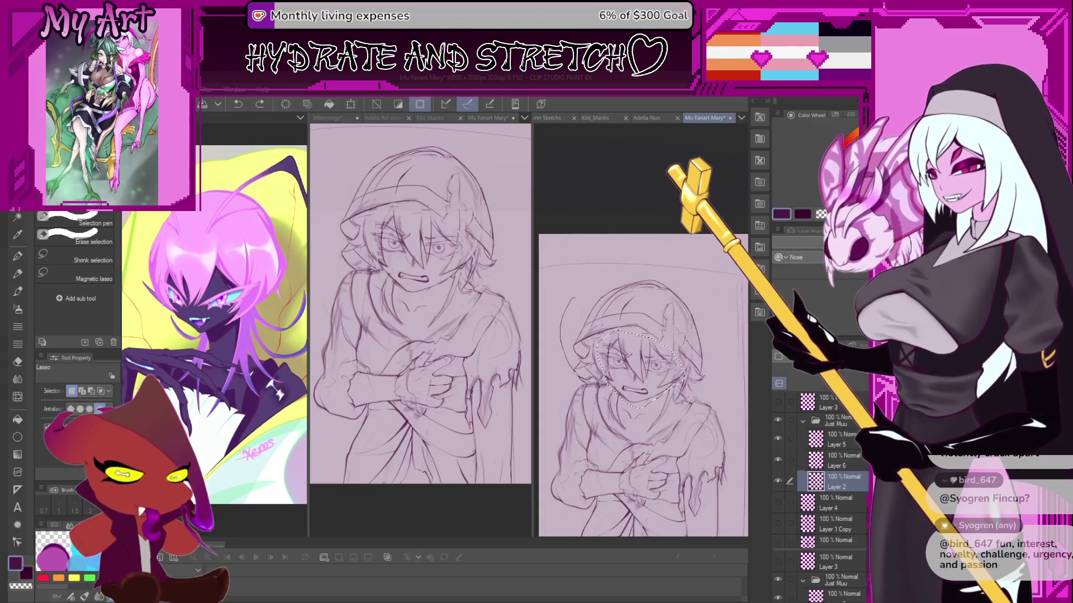
pyautogui.moveTo(628, 327); pyautogui.dragTo(632, 329)
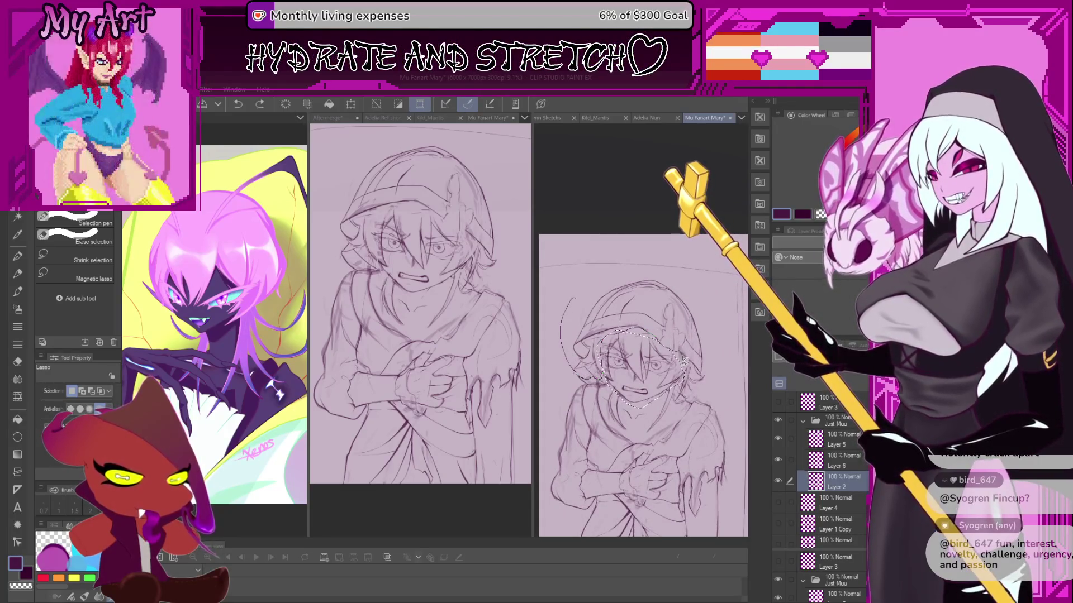
pyautogui.hotkey('ctrl', 'shift', 'i')
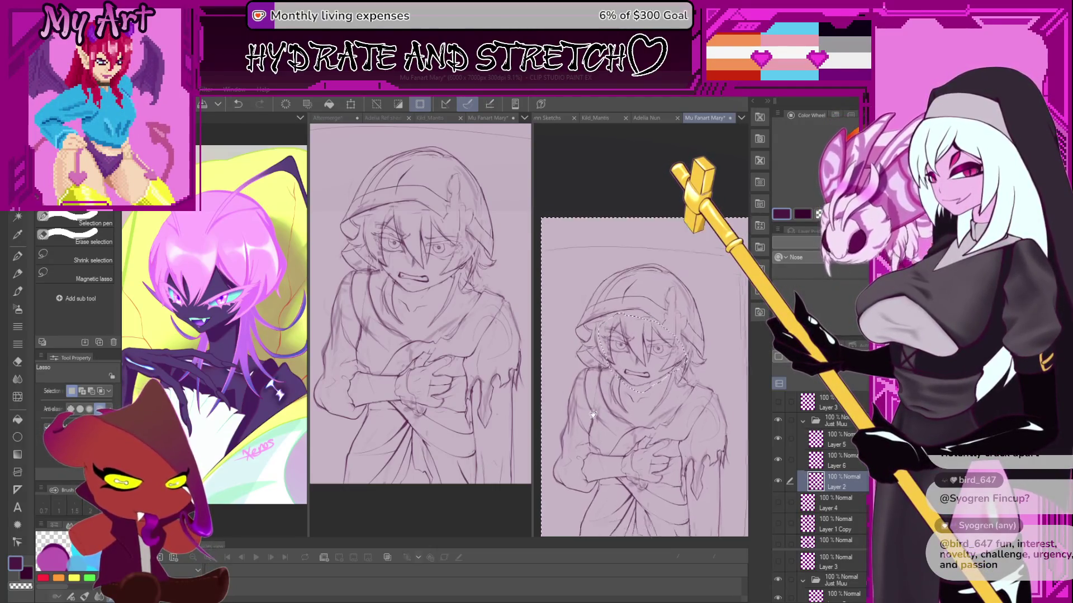
pyautogui.scroll(-3, 614, 327)
pyautogui.moveTo(579, 337)
pyautogui.mouseDown()
pyautogui.moveTo(582, 454)
pyautogui.moveTo(682, 472)
pyautogui.moveTo(695, 402)
pyautogui.moveTo(673, 366)
pyautogui.moveTo(635, 365)
pyautogui.mouseUp()
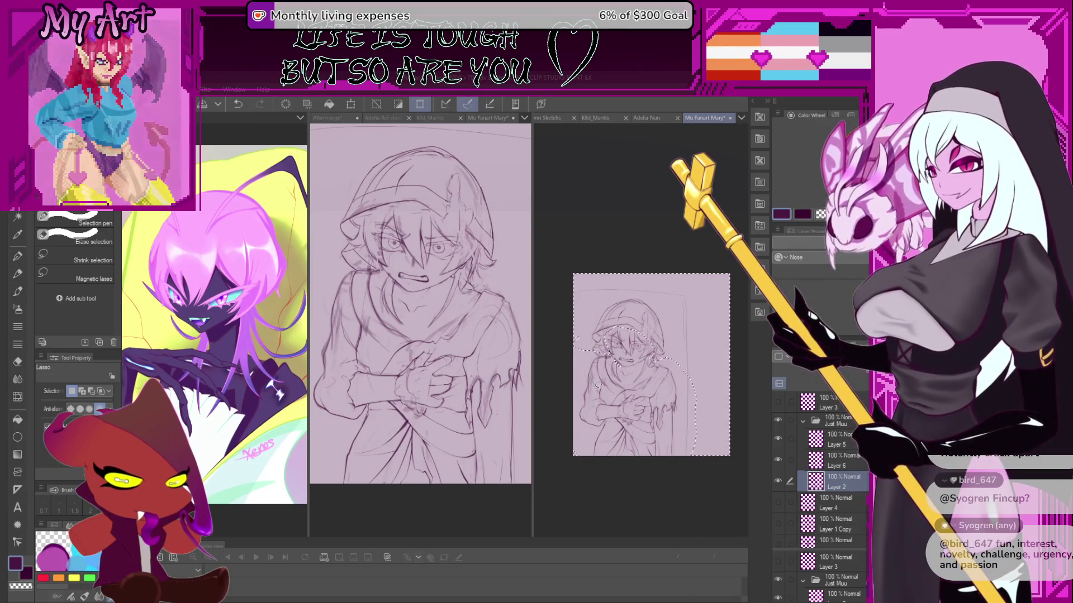
pyautogui.scroll(1, 635, 365)
pyautogui.scroll(-2, 667, 404)
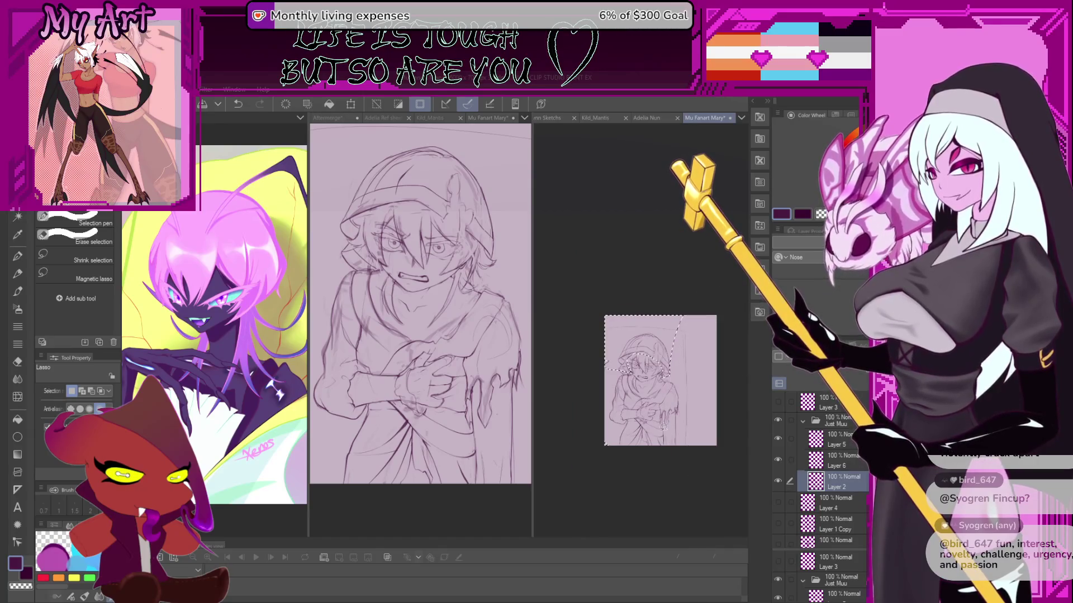
pyautogui.scroll(2, 664, 427)
pyautogui.scroll(2, 646, 442)
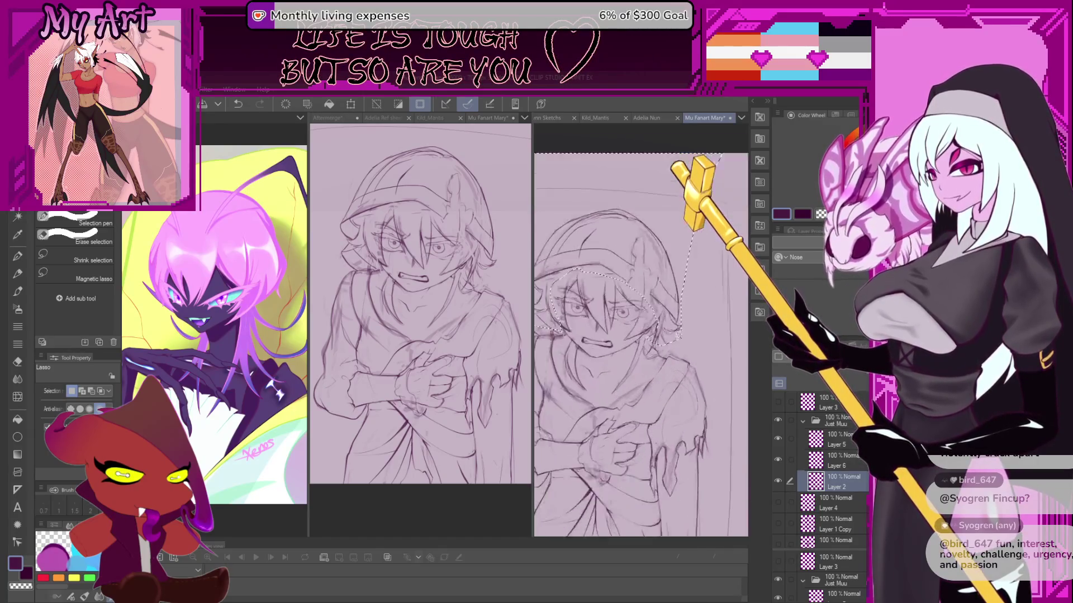
pyautogui.scroll(-2, 687, 263)
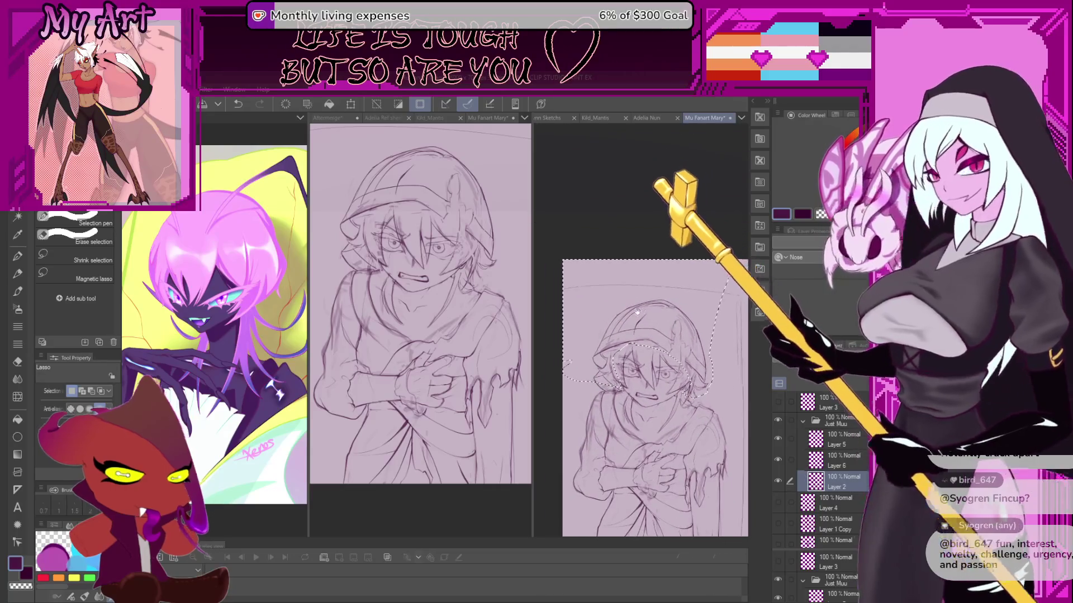
pyautogui.scroll(2, 626, 323)
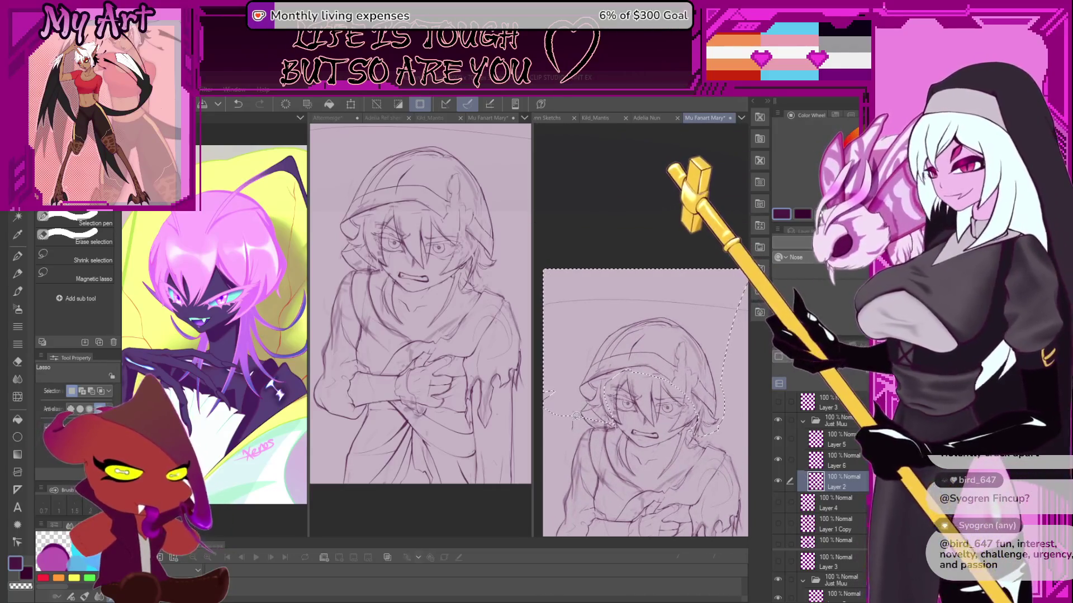
# Redraw the lasso around the head and start resizing it from the top edge with Ctrl+T.
pyautogui.moveTo(490, 290); pyautogui.dragTo(536, 289)
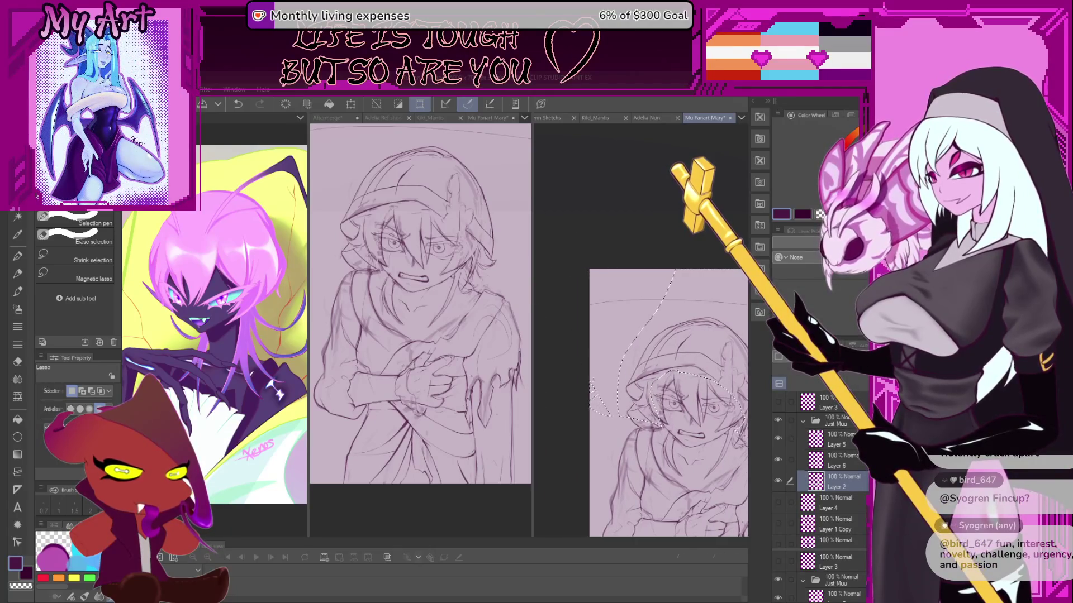
pyautogui.moveTo(619, 358); pyautogui.dragTo(560, 360)
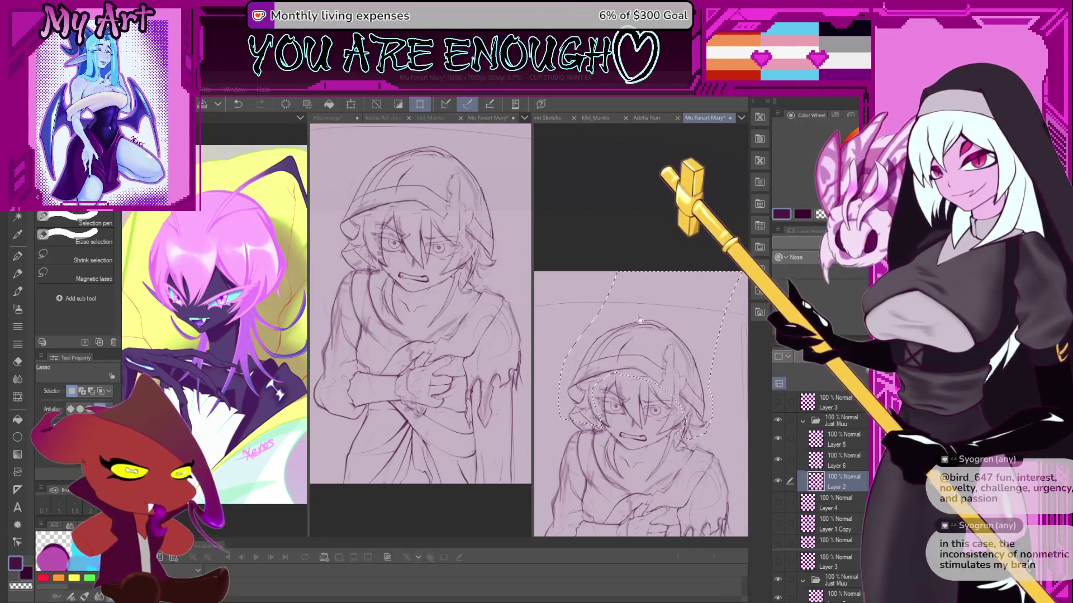
pyautogui.moveTo(619, 236); pyautogui.dragTo(587, 328)
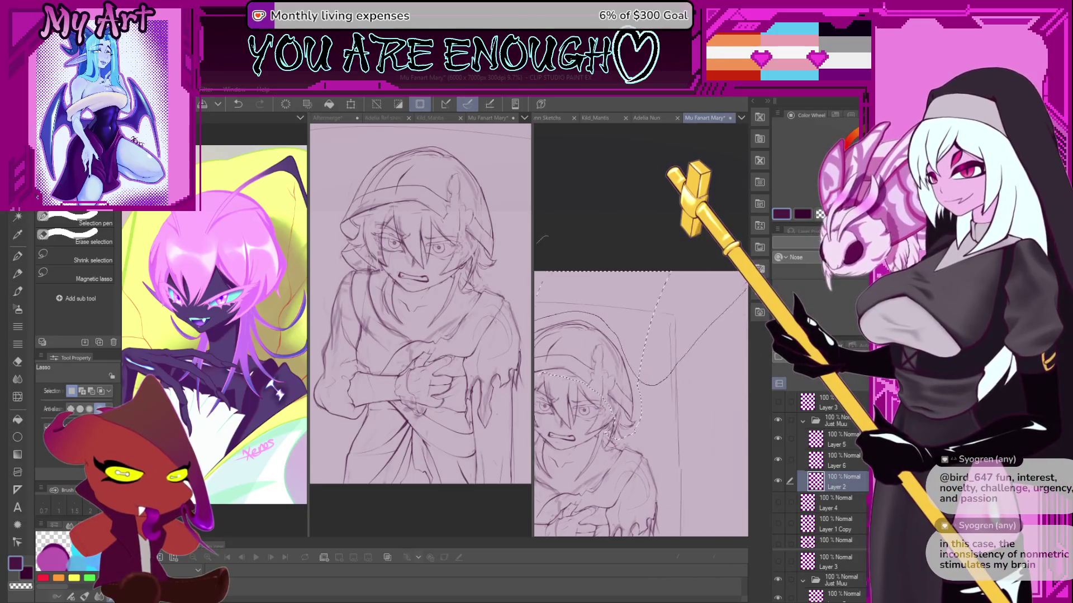
pyautogui.scroll(2, 691, 274)
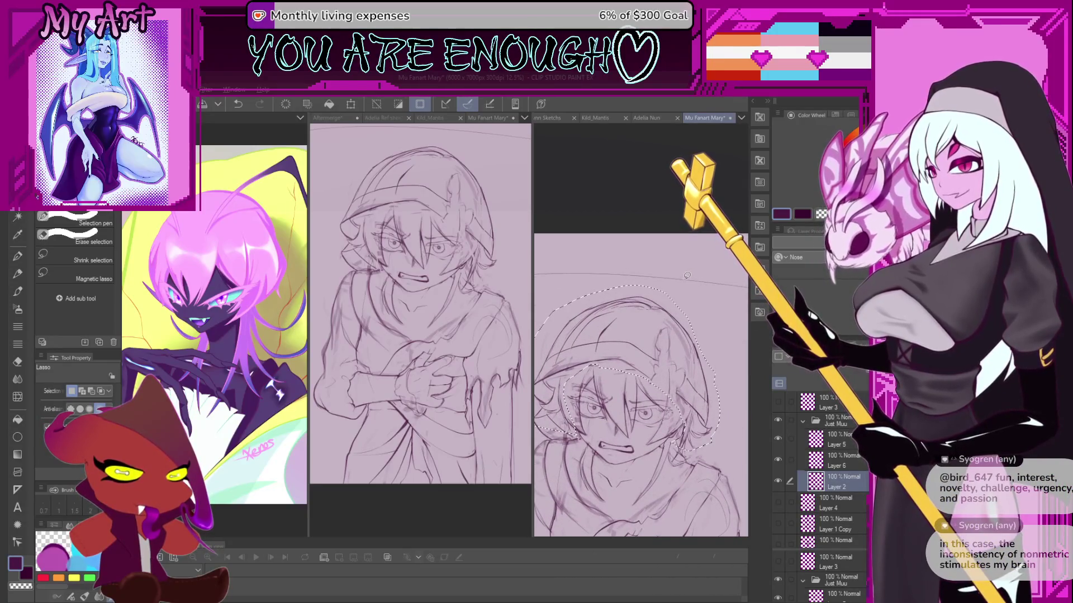
pyautogui.hotkey('ctrl', 't')
pyautogui.moveTo(629, 272)
pyautogui.mouseDown()
pyautogui.moveTo(647, 261)
pyautogui.moveTo(627, 257)
pyautogui.mouseUp()
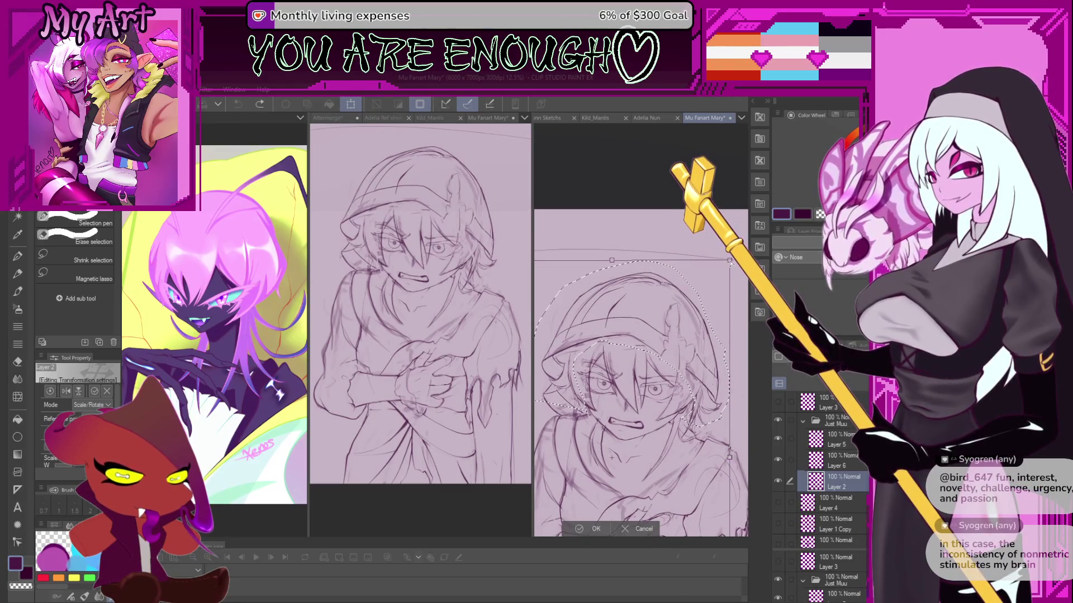
# Enlarge the selected head slightly outward, apply it, and confirm the transform.
pyautogui.moveTo(730, 262); pyautogui.dragTo(731, 260)
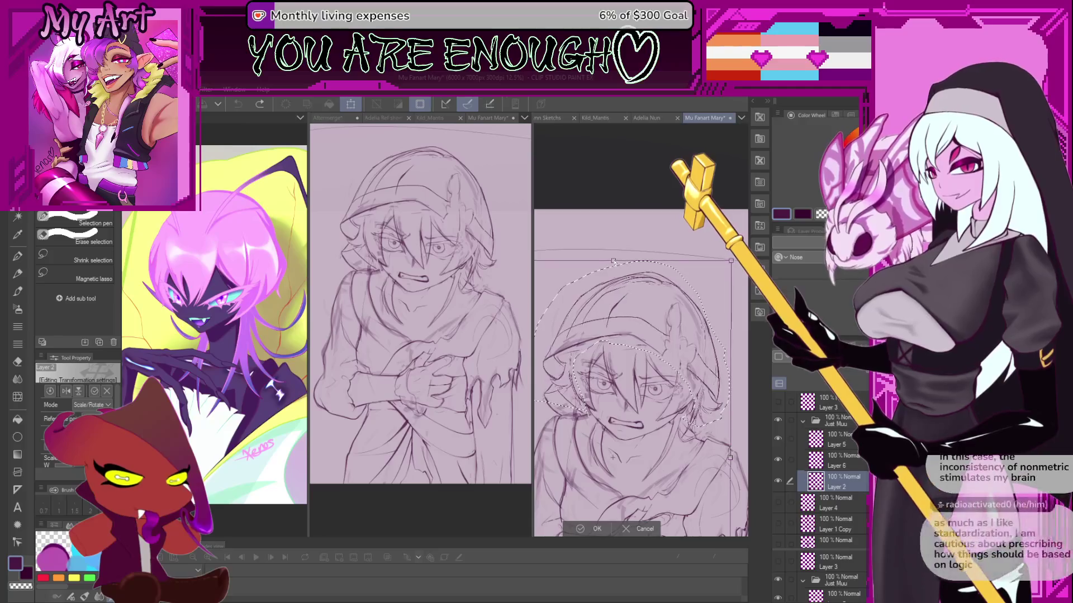
pyautogui.press('Return')
pyautogui.moveTo(615, 441); pyautogui.dragTo(618, 325)
pyautogui.hotkey('ctrl', 't')
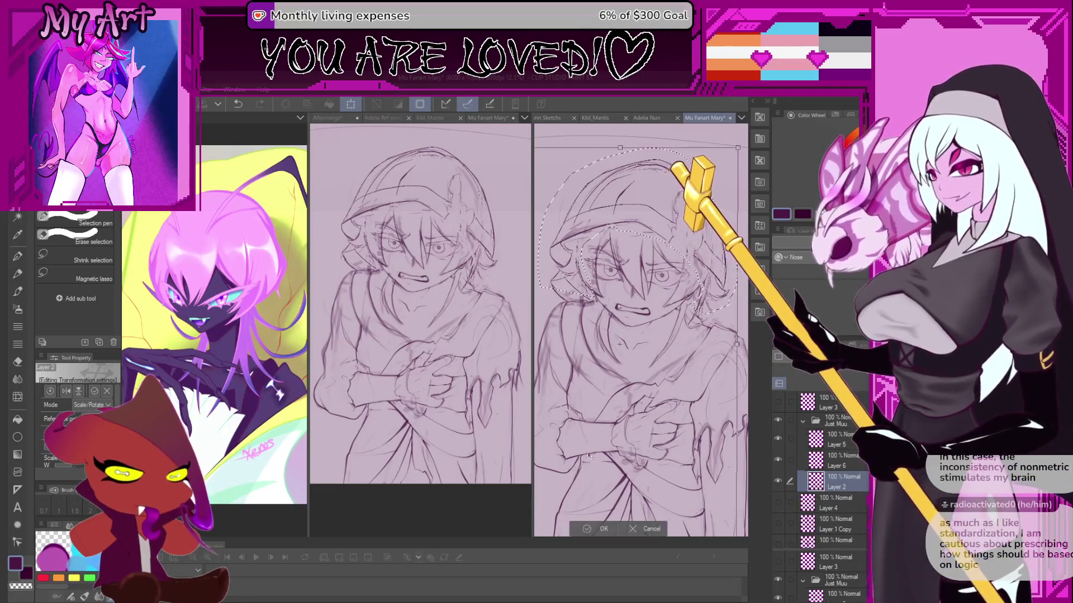
pyautogui.click(592, 528)
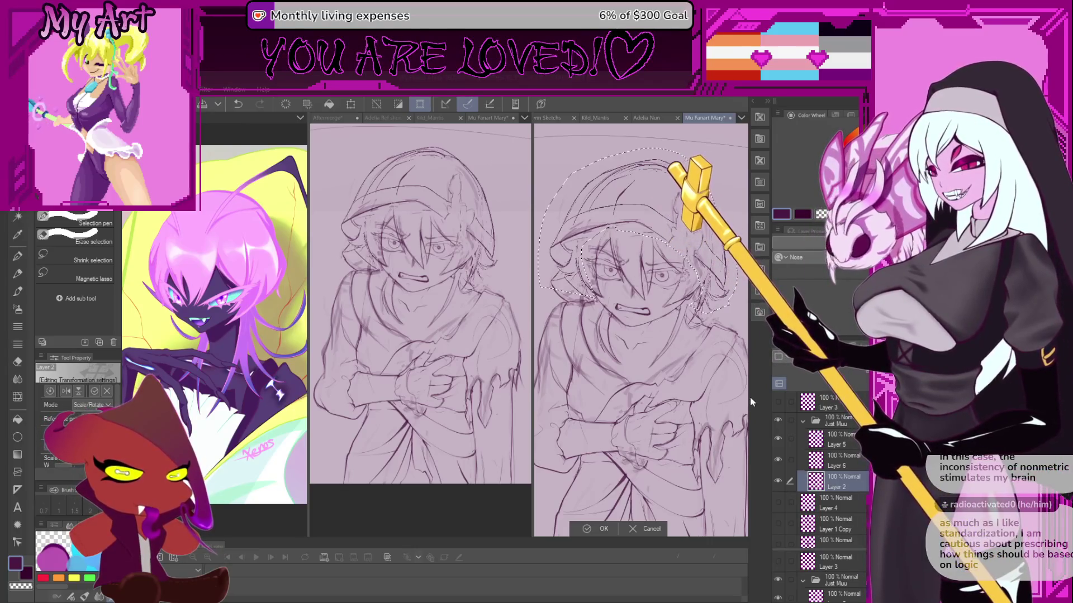
# Switch back to the lasso and start a new selection outline around the head.
pyautogui.press('m')
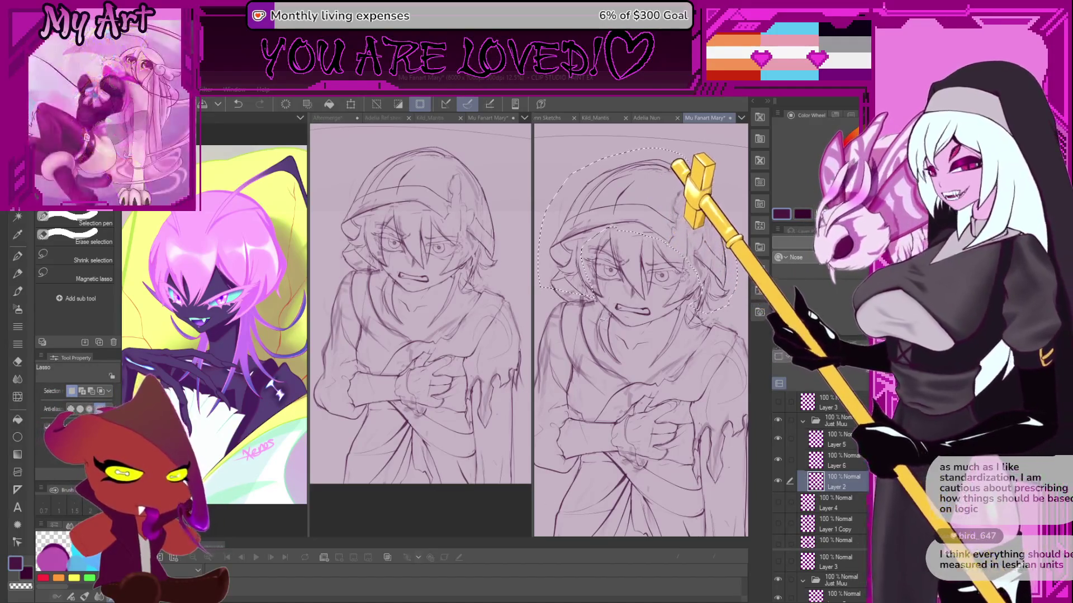
pyautogui.moveTo(634, 297); pyautogui.dragTo(657, 376)
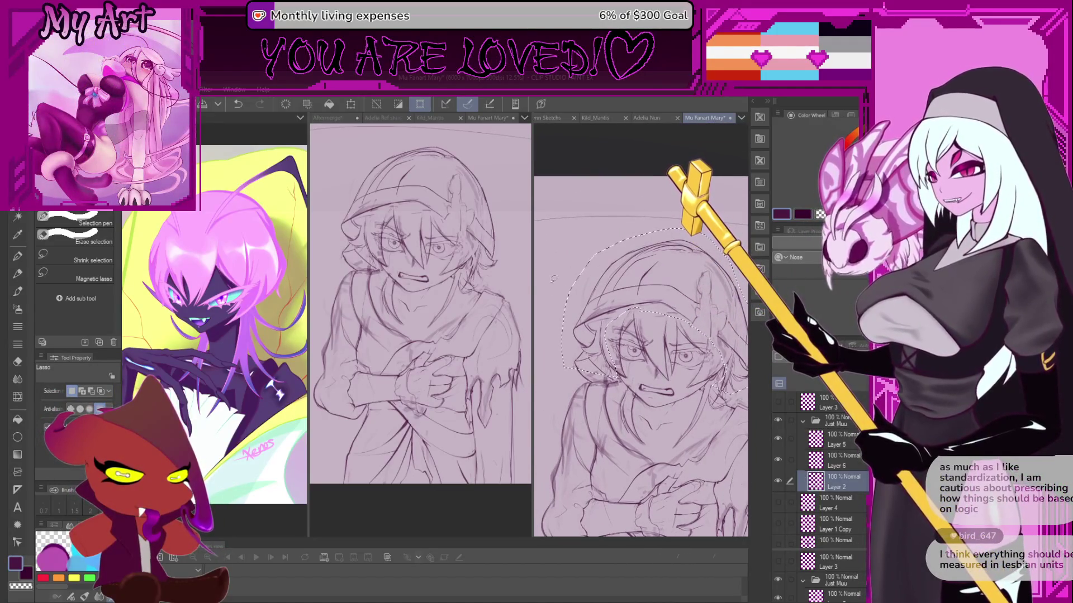
pyautogui.moveTo(553, 278)
pyautogui.mouseDown()
pyautogui.moveTo(579, 380)
pyautogui.moveTo(693, 411)
pyautogui.mouseUp()
# Close the head lasso along the chin and nudge the selected lines down slightly.
pyautogui.moveTo(659, 198); pyautogui.dragTo(587, 195)
pyautogui.scroll(5, 567, 377)
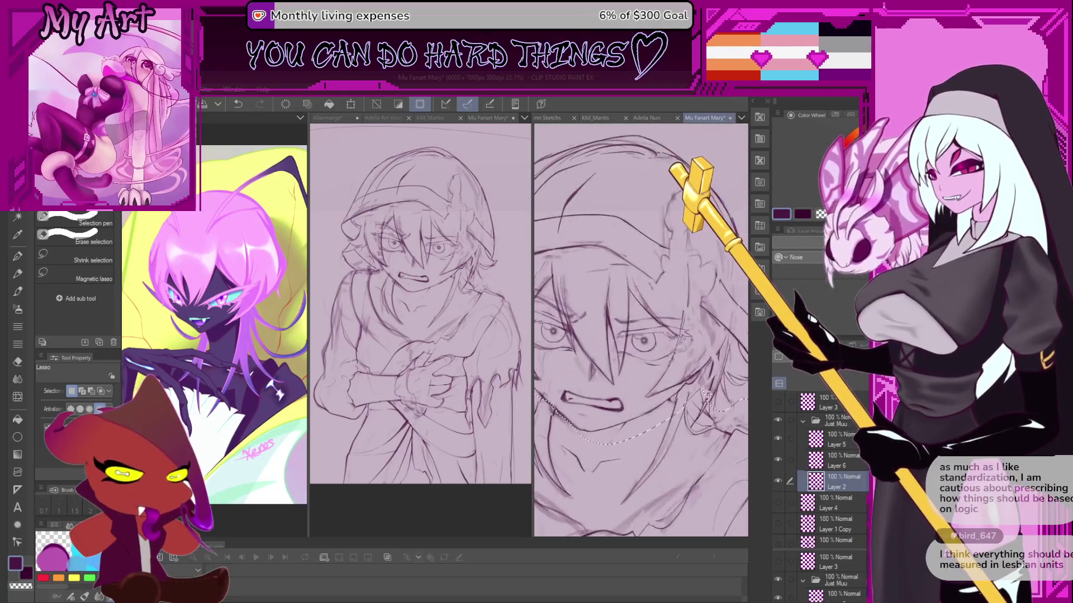
pyautogui.moveTo(668, 389)
pyautogui.mouseDown()
pyautogui.moveTo(667, 371)
pyautogui.moveTo(653, 370)
pyautogui.mouseUp()
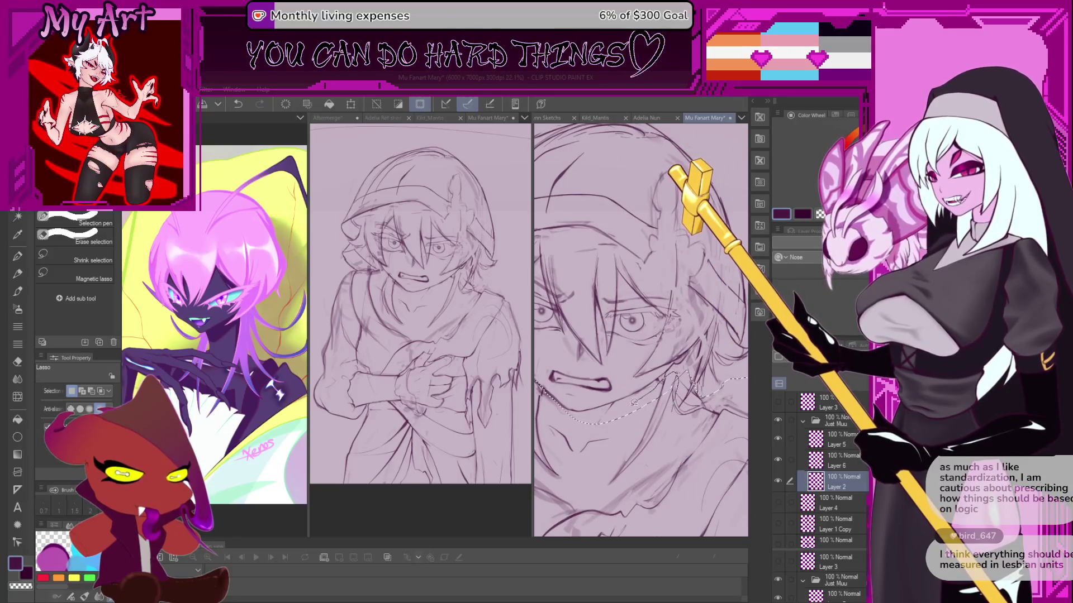
pyautogui.scroll(-5, 617, 432)
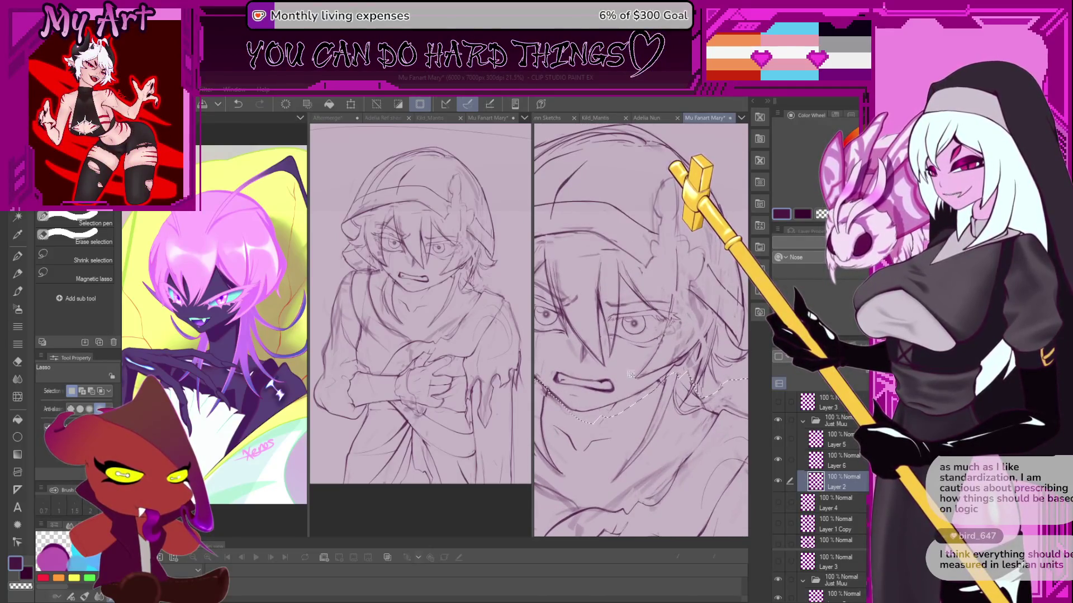
pyautogui.scroll(5, 635, 403)
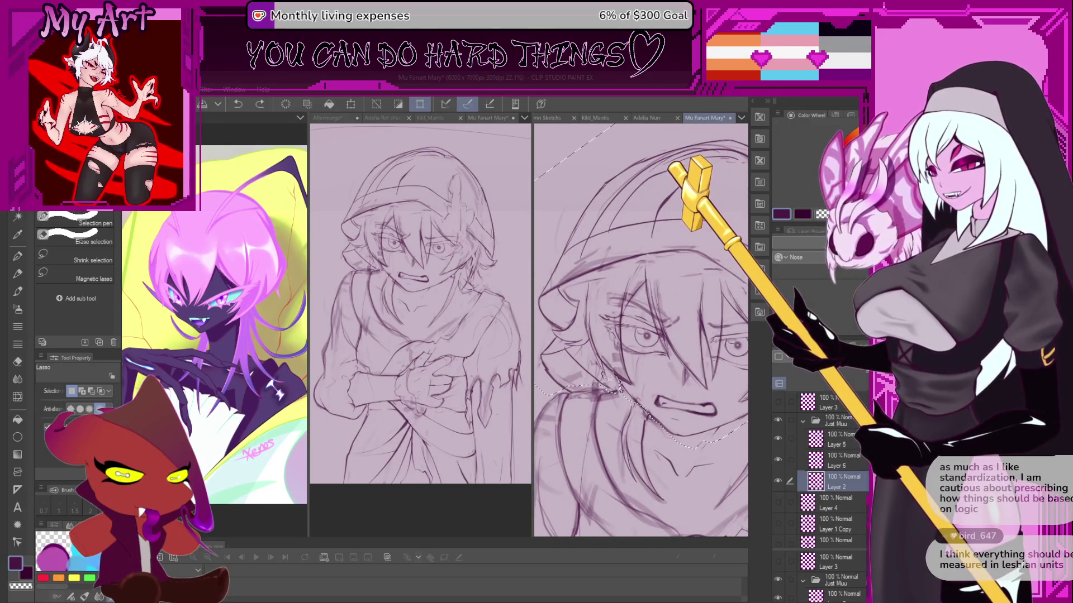
pyautogui.scroll(-5, 630, 366)
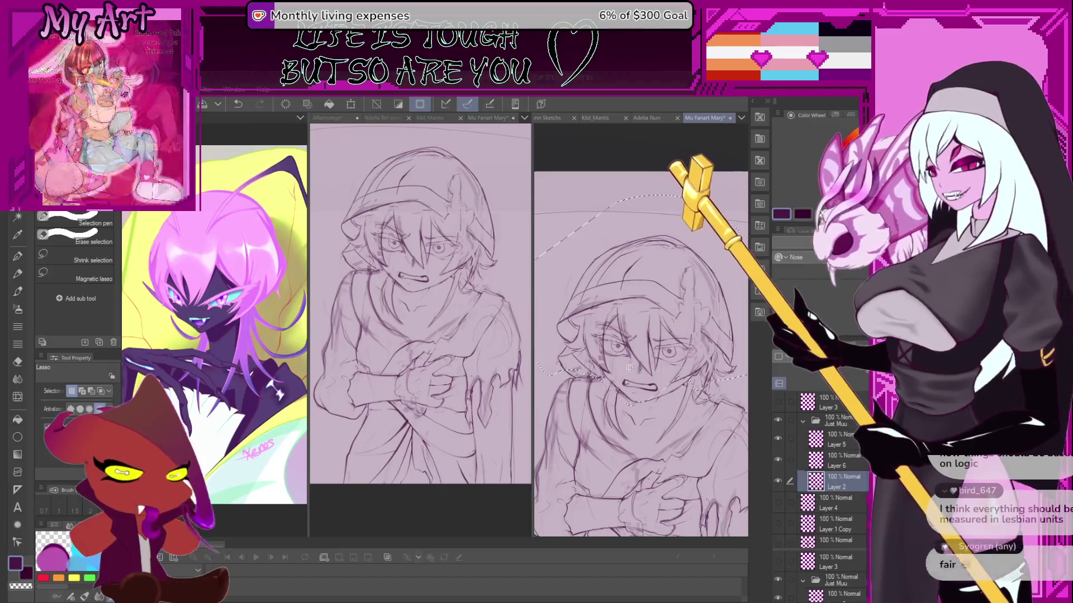
pyautogui.scroll(-2, 637, 352)
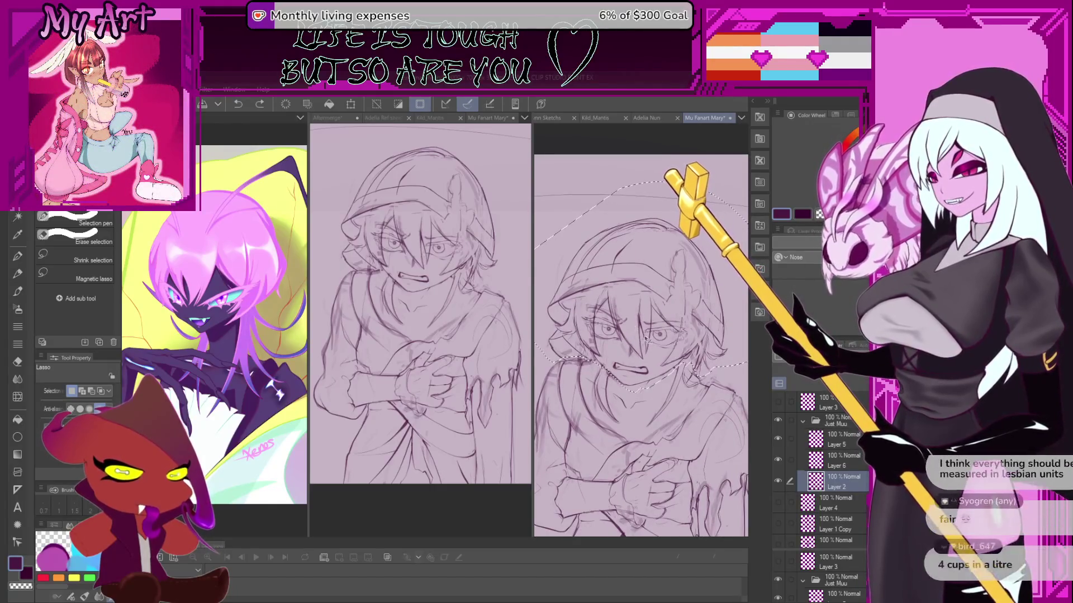
pyautogui.moveTo(647, 339); pyautogui.dragTo(645, 348)
pyautogui.scroll(-2, 645, 389)
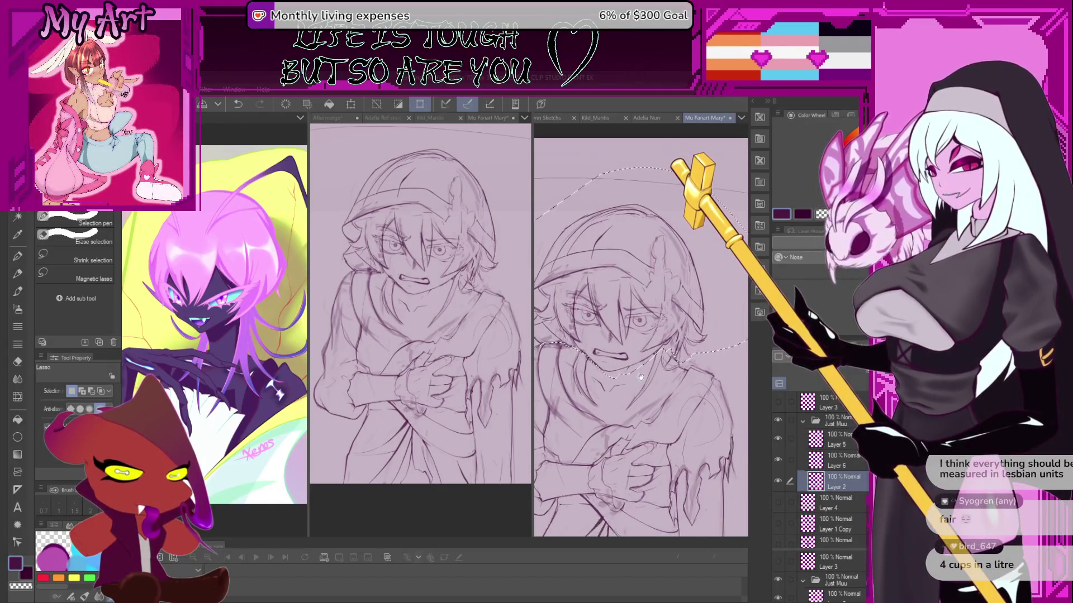
pyautogui.scroll(-4, 648, 376)
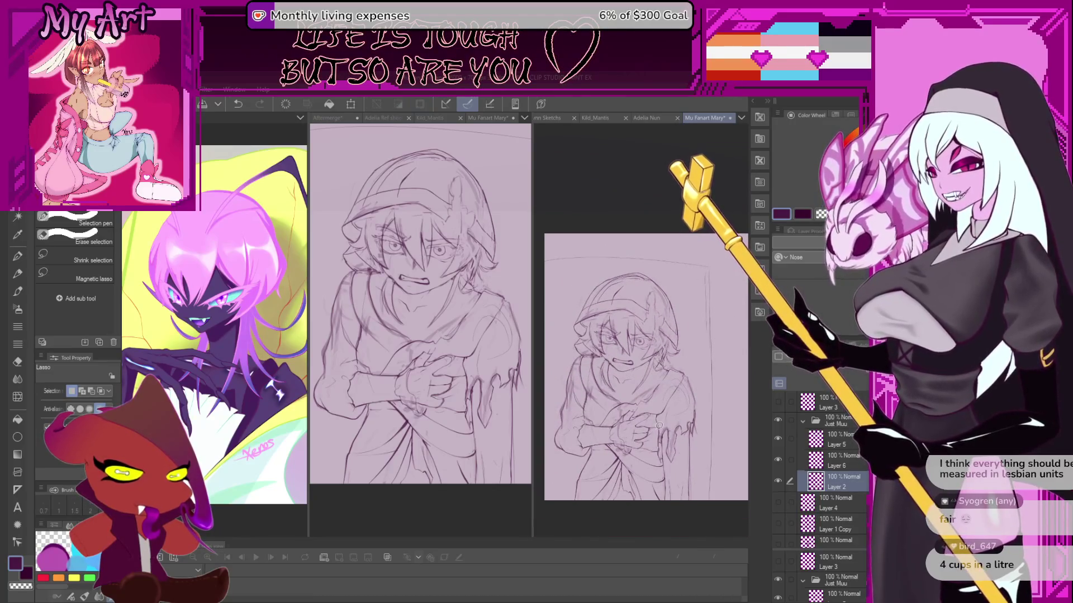
# Compare head-line positions with undo/redo, keep the down-right shift, and clear the selection.
pyautogui.hotkey('ctrl', 'z')
pyautogui.hotkey('ctrl', 'z')
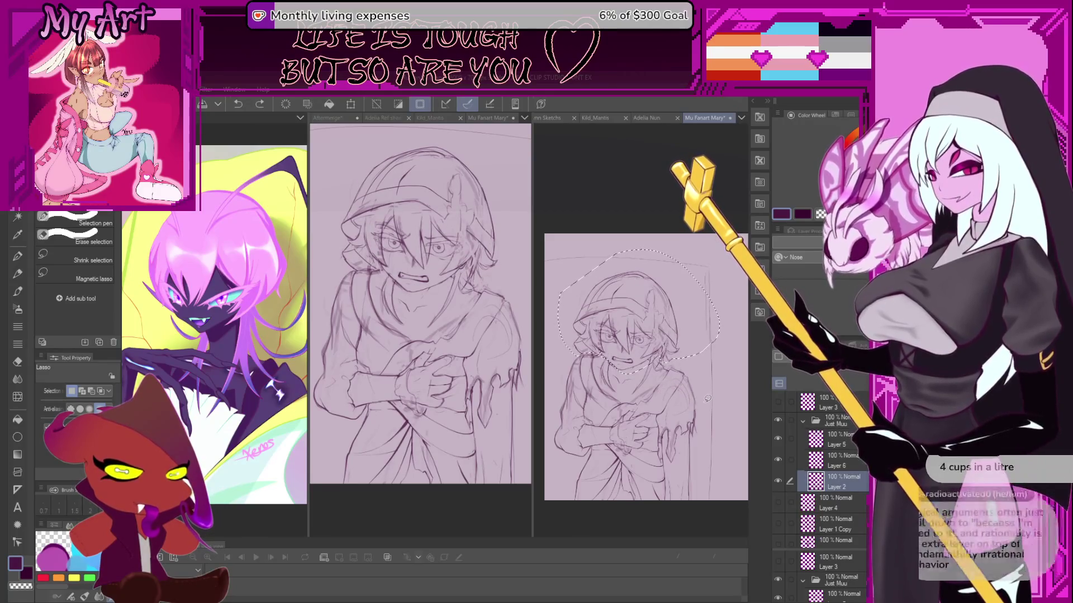
pyautogui.hotkey('ctrl', 'z')
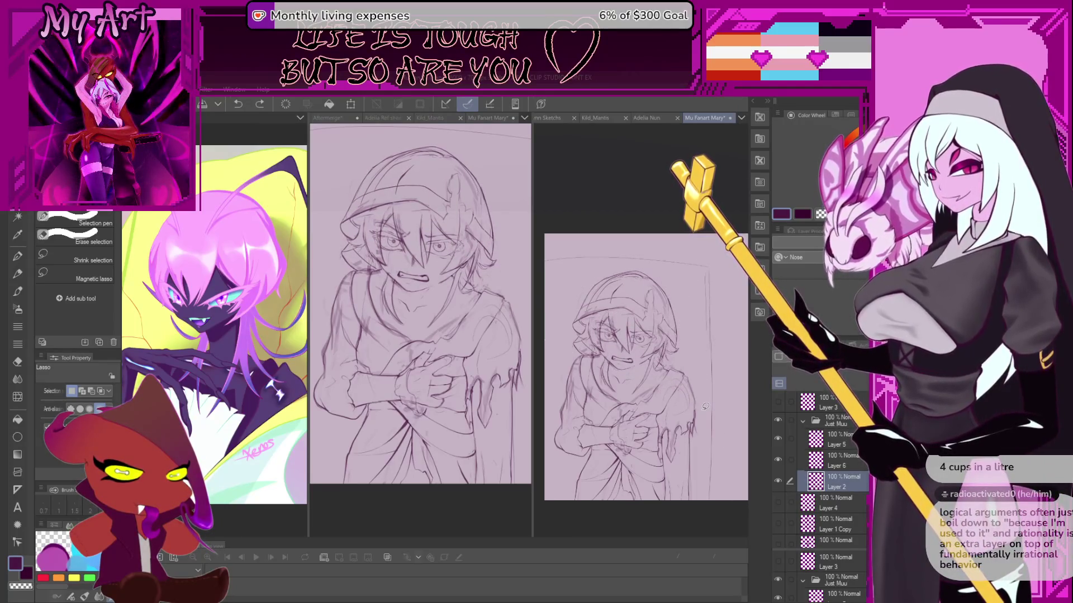
pyautogui.scroll(-2, 705, 406)
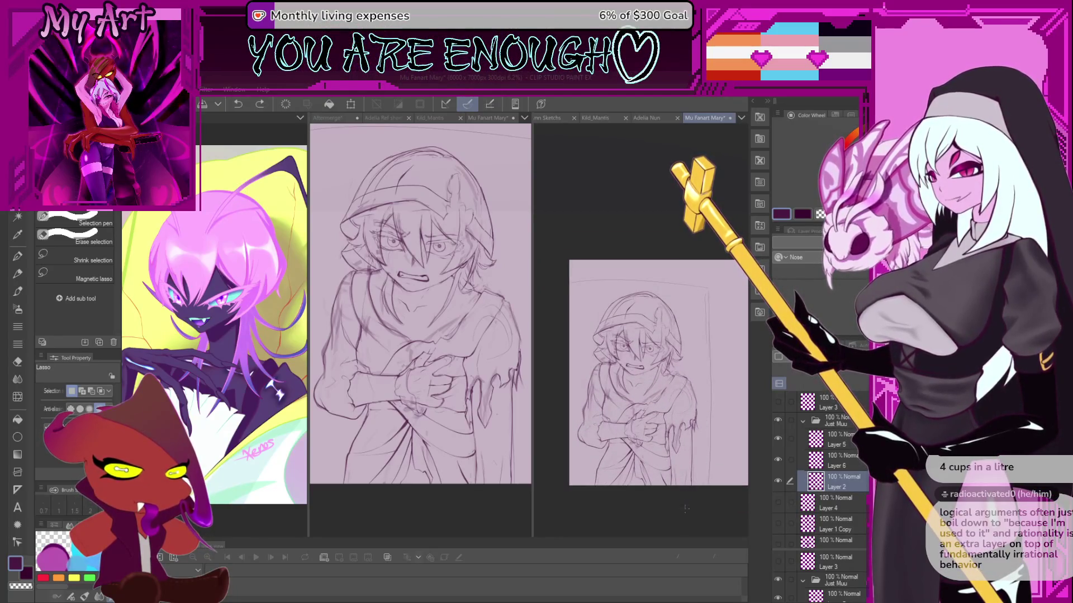
pyautogui.hotkey('ctrl', 'y')
pyautogui.hotkey('ctrl', 'y')
pyautogui.hotkey('ctrl', 'y')
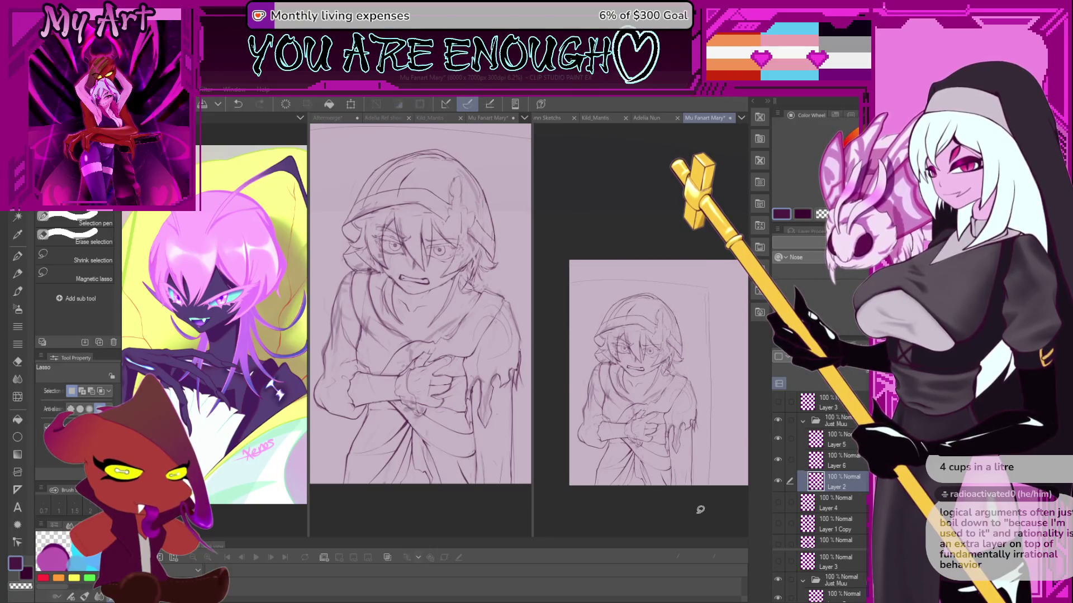
pyautogui.scroll(2, 651, 370)
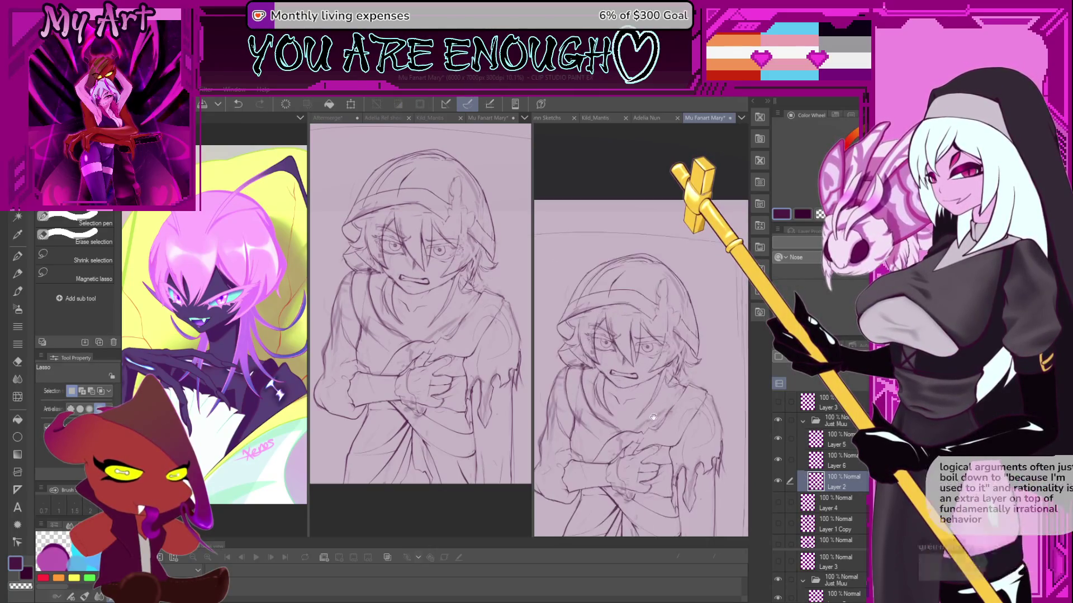
pyautogui.hotkey('ctrl', 'z')
pyautogui.scroll(2, 696, 364)
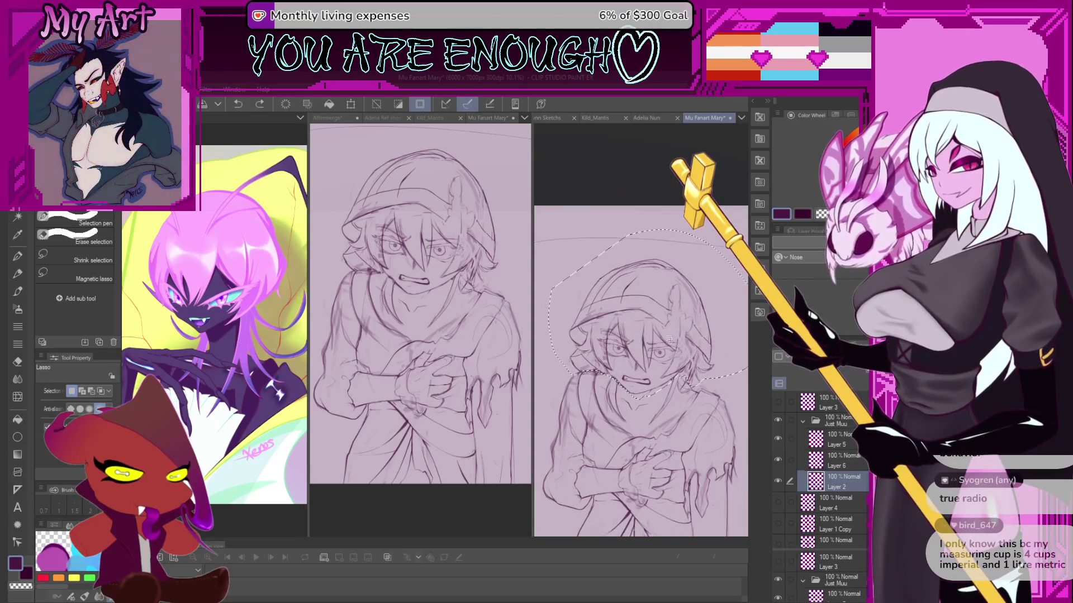
pyautogui.hotkey('ctrl', 'y')
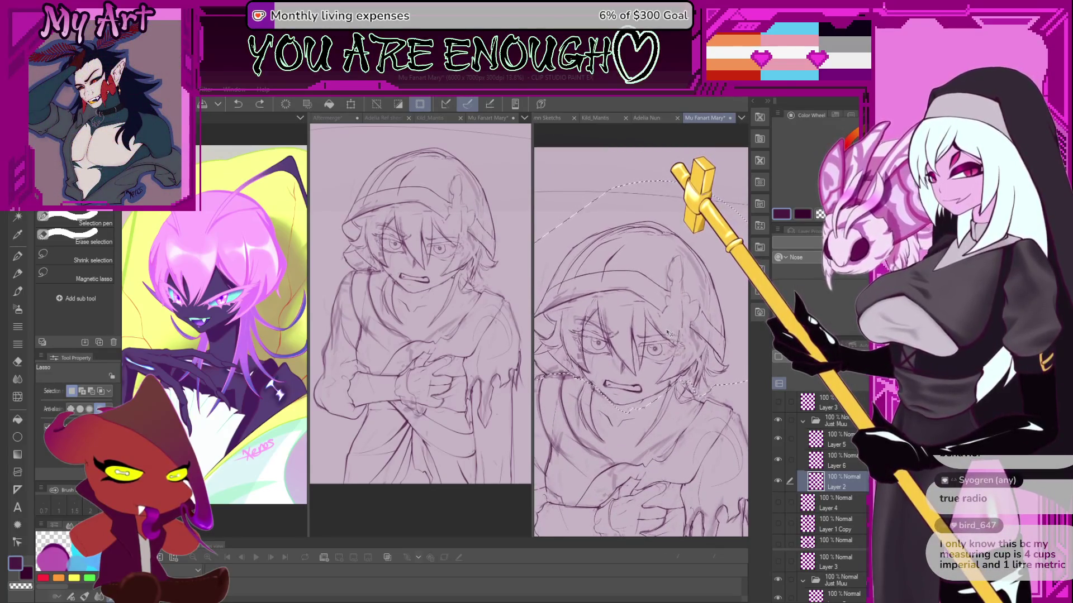
pyautogui.scroll(-3, 670, 410)
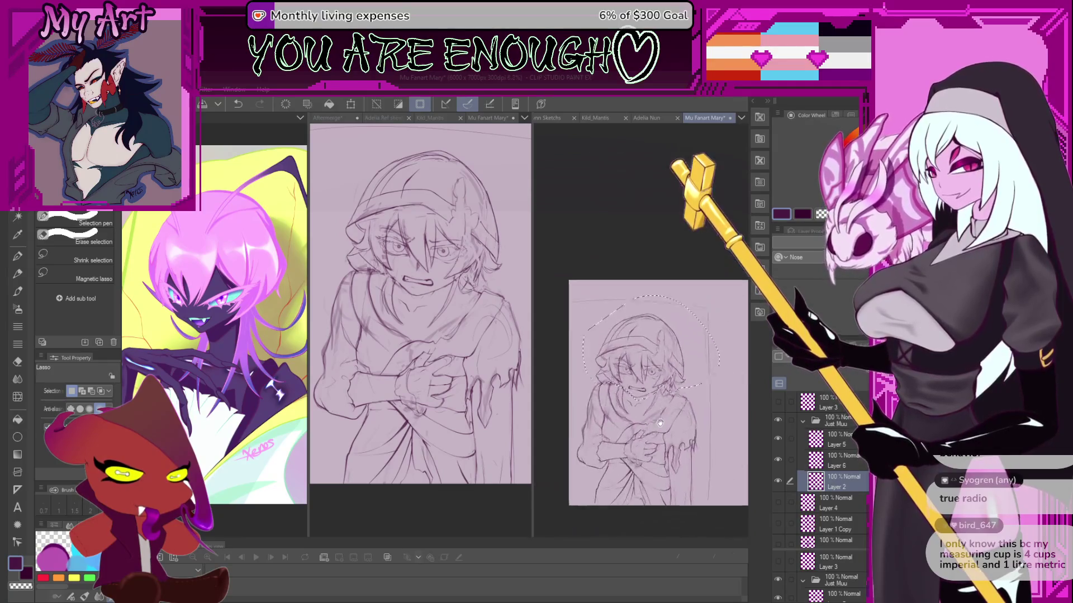
pyautogui.hotkey('ctrl', 'z')
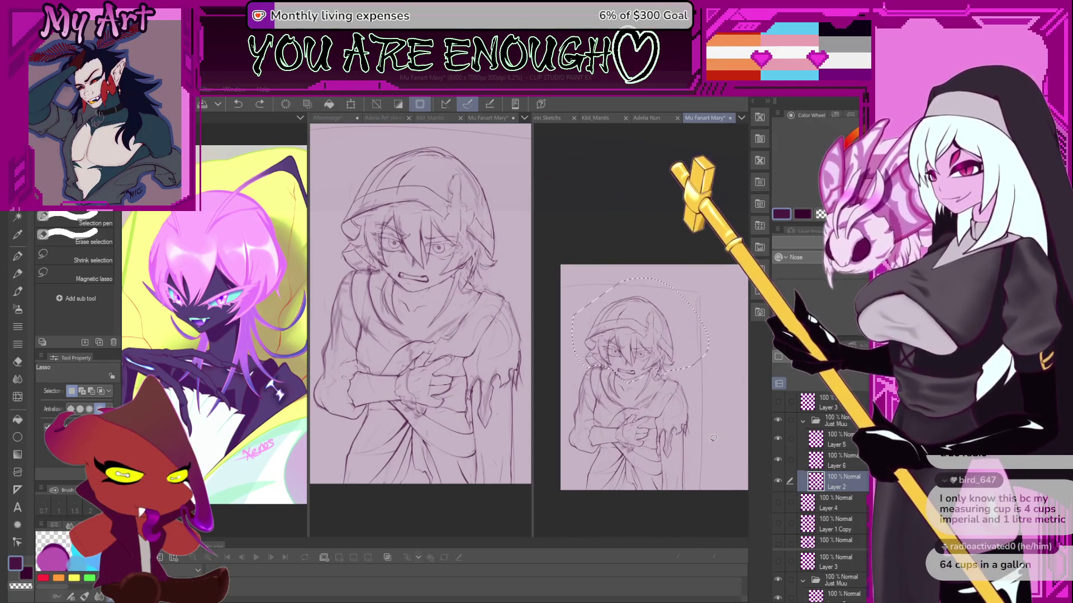
pyautogui.hotkey('ctrl', 'y')
pyautogui.hotkey('ctrl', 'z')
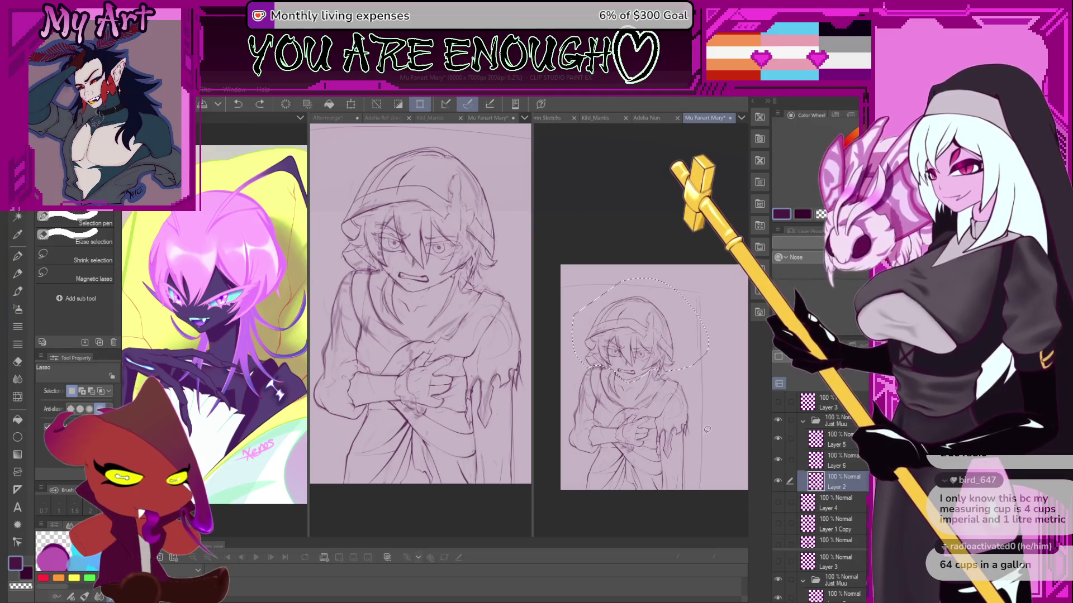
pyautogui.hotkey('ctrl', 'y')
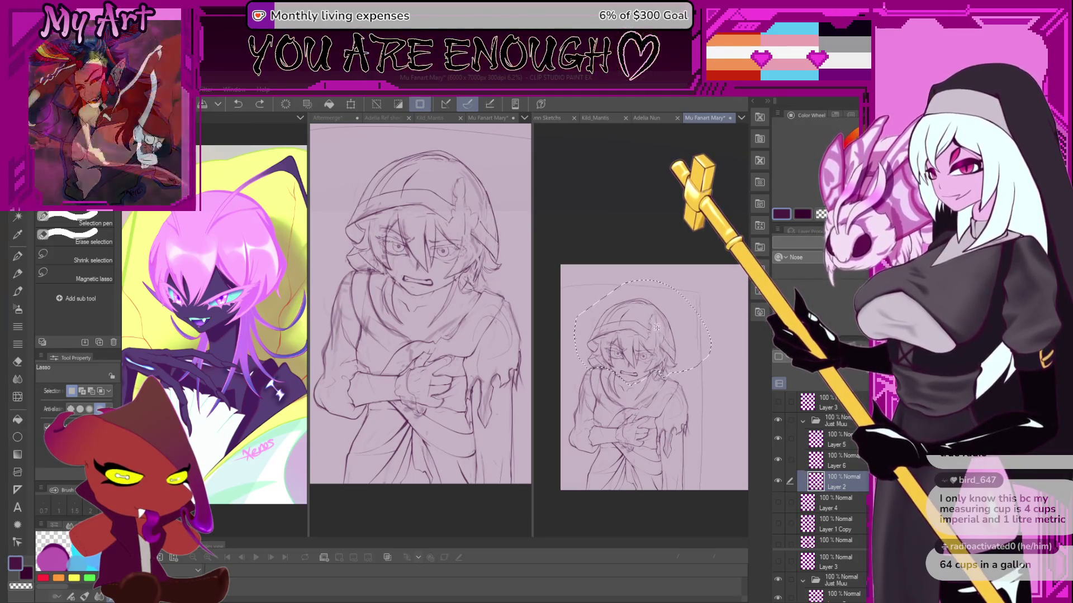
pyautogui.scroll(2, 646, 343)
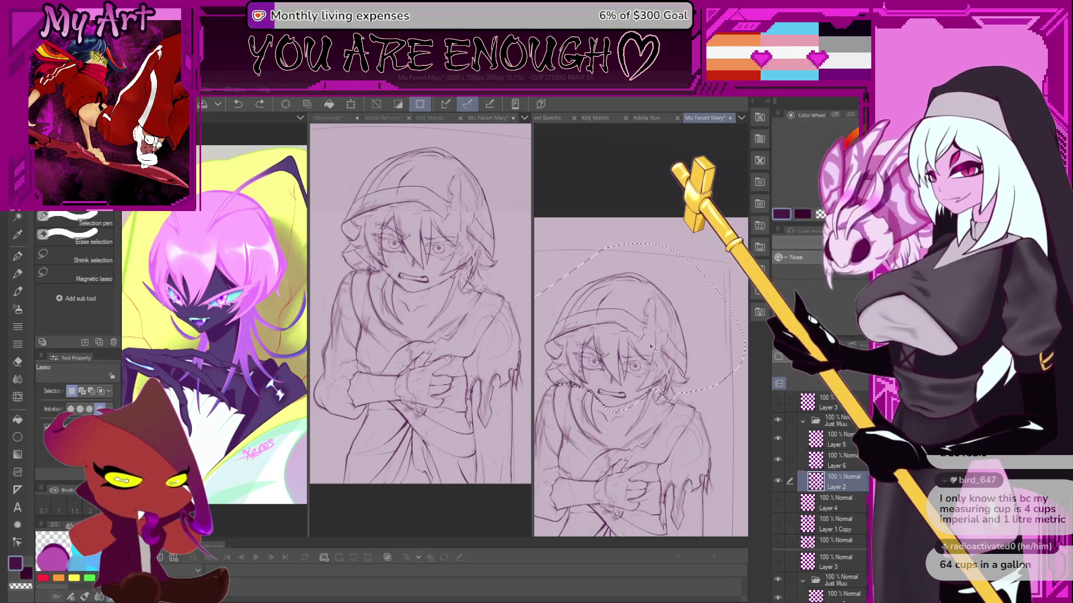
pyautogui.hotkey('ctrl', 'y')
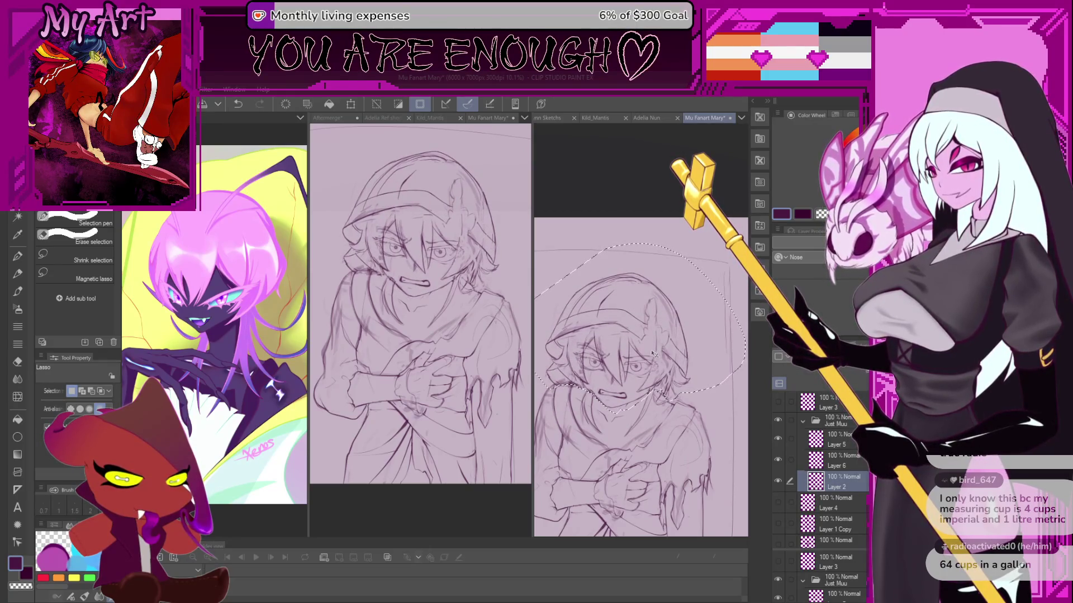
pyautogui.scroll(-1, 655, 353)
pyautogui.hotkey('ctrl', 'd')
# Return to the pen, zoom in close on the face and chest, and rotate the canvas upright.
pyautogui.press('p')
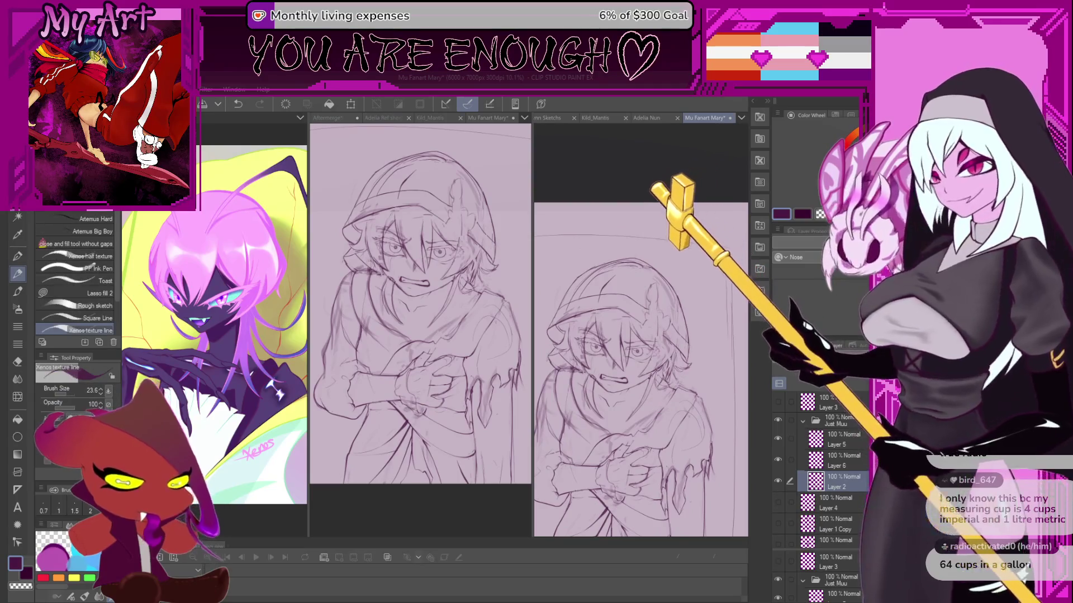
pyautogui.scroll(2, 659, 404)
pyautogui.scroll(2, 665, 349)
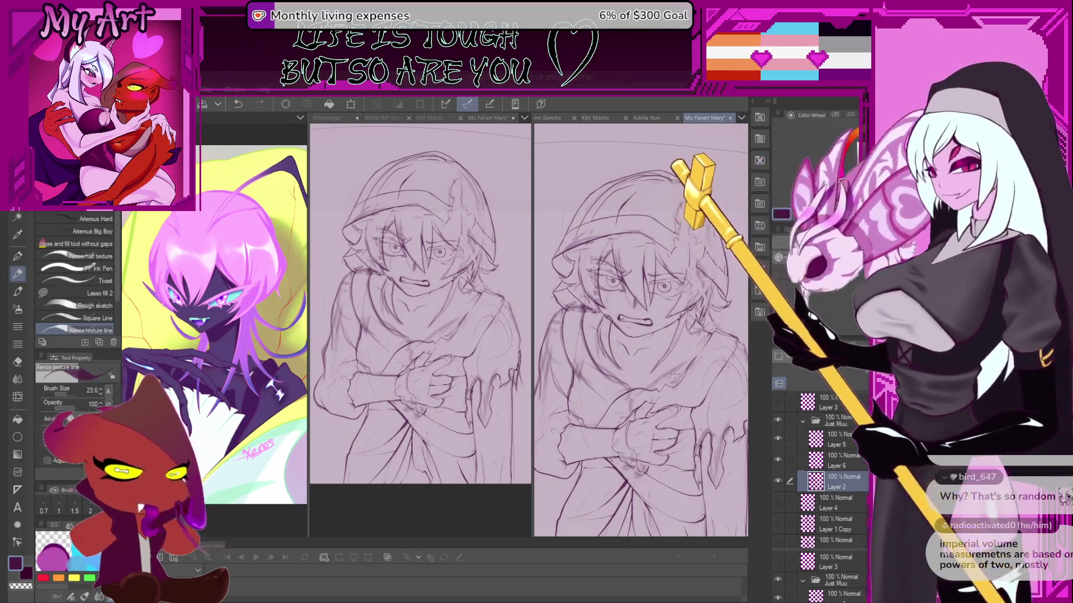
pyautogui.scroll(-3, 659, 316)
pyautogui.scroll(3, 659, 316)
pyautogui.scroll(5, 659, 316)
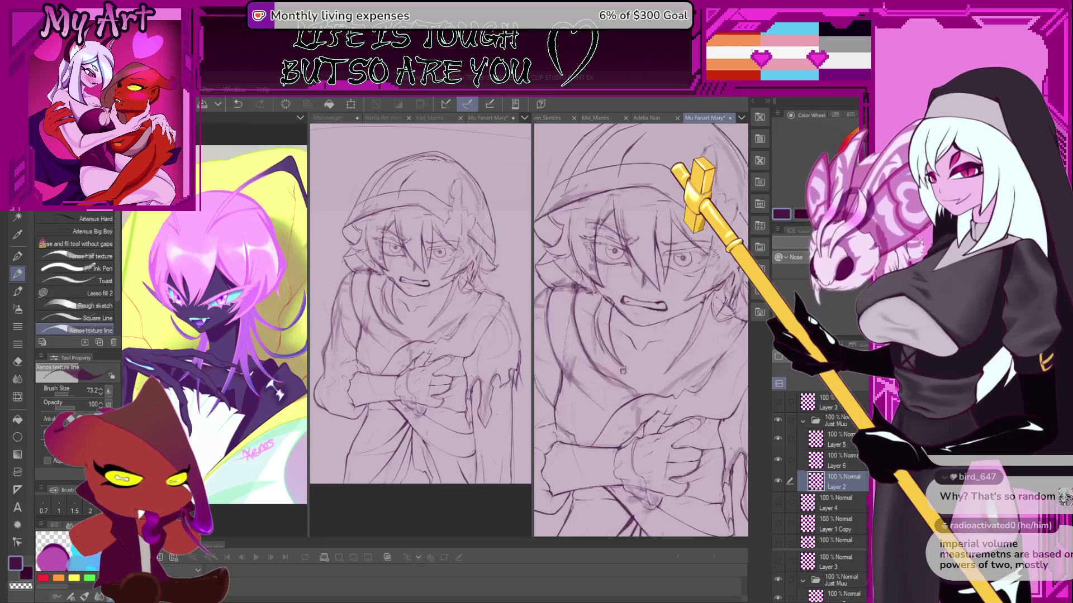
pyautogui.press('-')
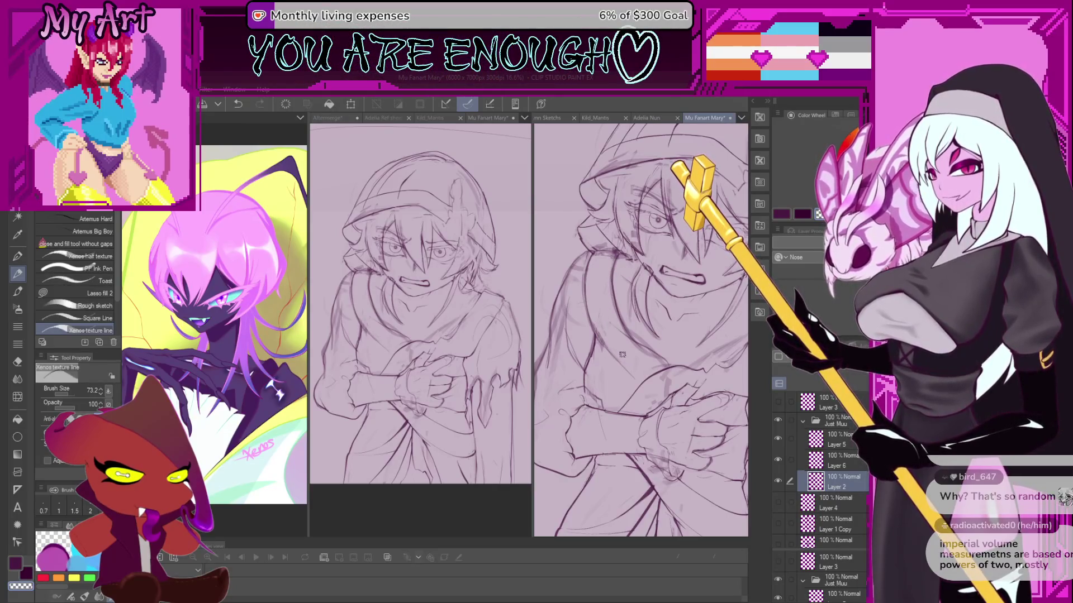
# Ink contour strokes on the face, undoing a misfire and adding a long line down the face.
pyautogui.moveTo(607, 345); pyautogui.dragTo(593, 324)
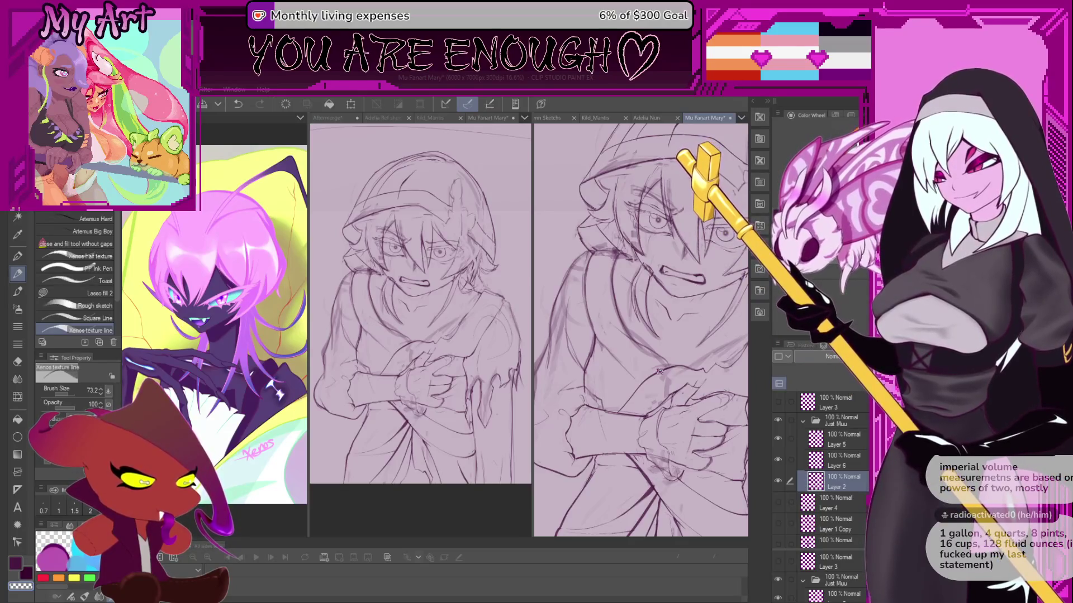
pyautogui.scroll(3, 659, 374)
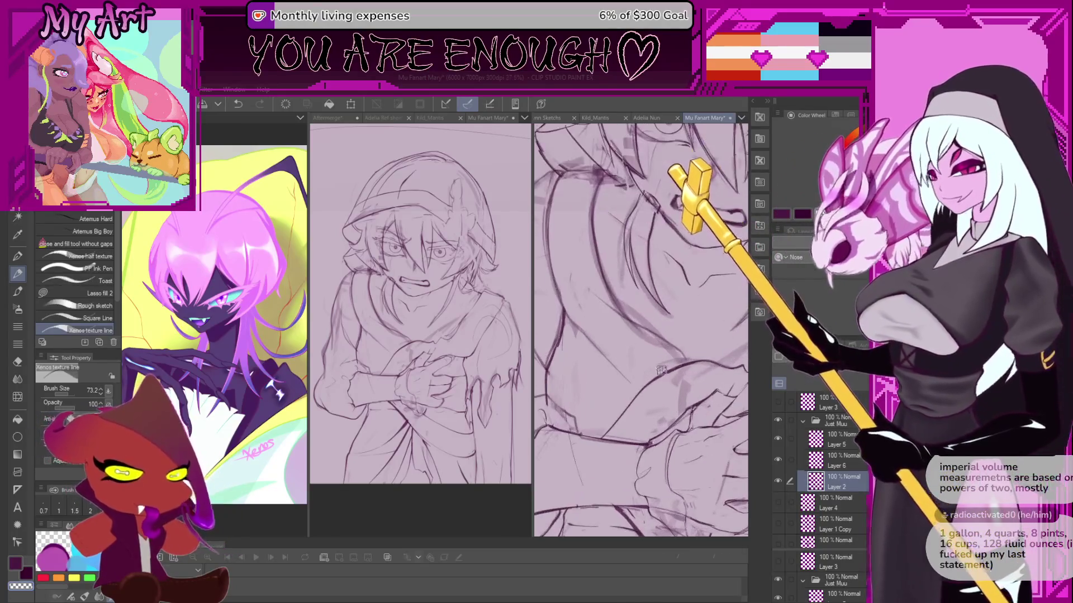
pyautogui.scroll(1, 622, 379)
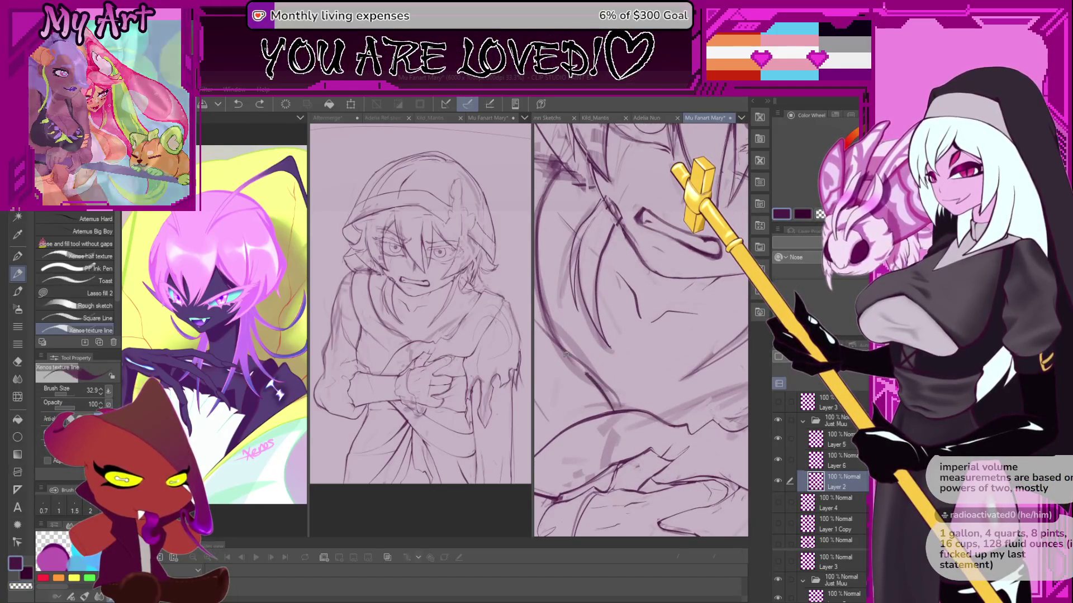
pyautogui.scroll(-1, 617, 407)
pyautogui.scroll(-1, 616, 406)
pyautogui.hotkey('ctrl', 'z')
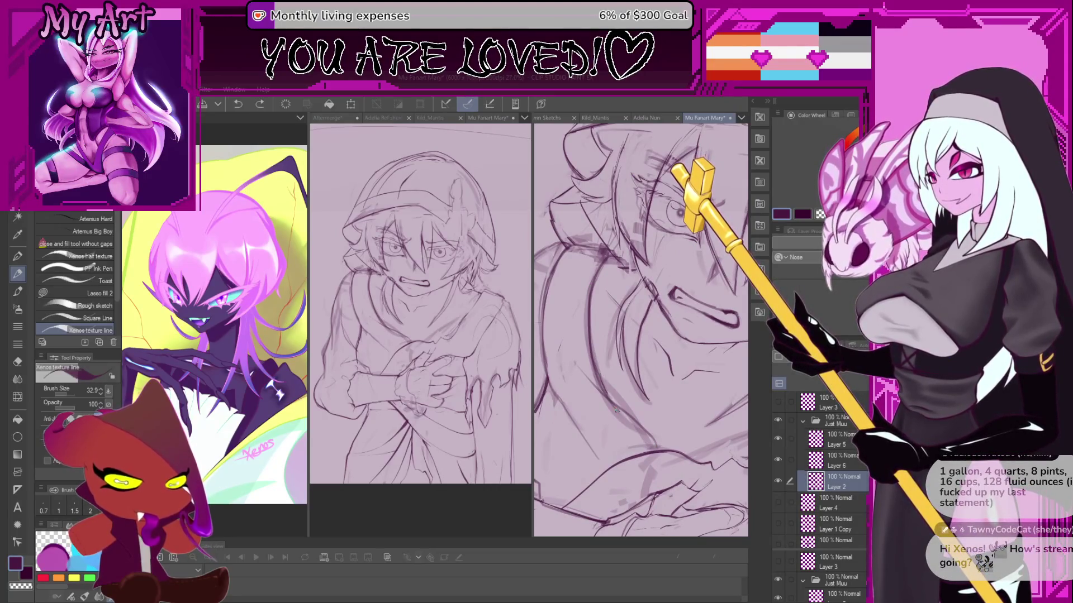
pyautogui.moveTo(607, 394); pyautogui.dragTo(646, 453)
pyautogui.scroll(1, 626, 402)
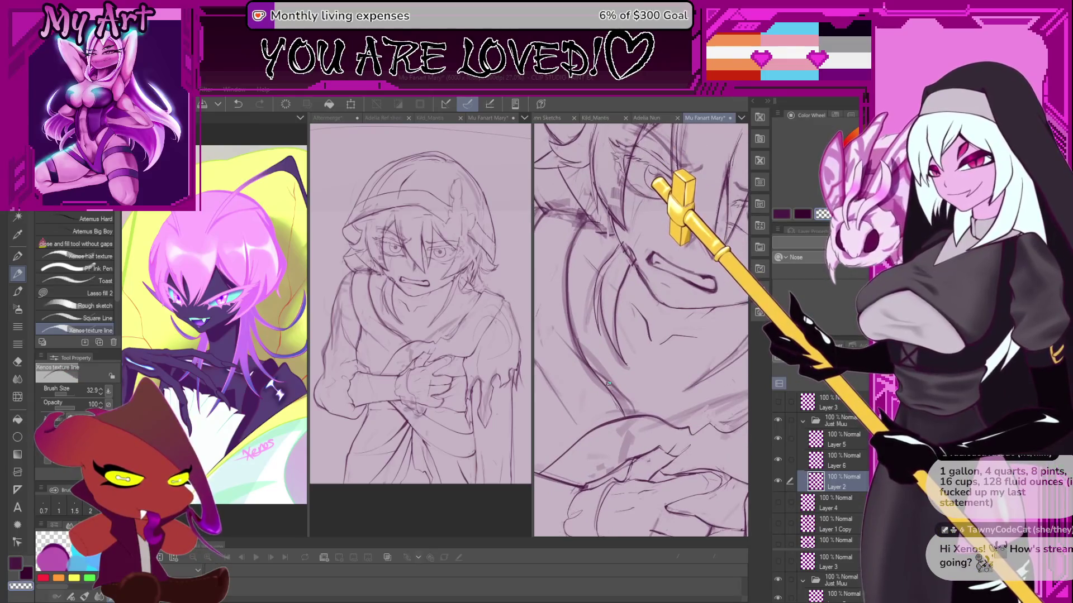
pyautogui.scroll(1, 615, 375)
# Trace a freehand lasso selection around the stroke below the jaw.
pyautogui.press('m')
pyautogui.moveTo(584, 334)
pyautogui.mouseDown()
pyautogui.moveTo(615, 394)
pyautogui.moveTo(665, 439)
pyautogui.mouseUp()
pyautogui.scroll(-2, 661, 385)
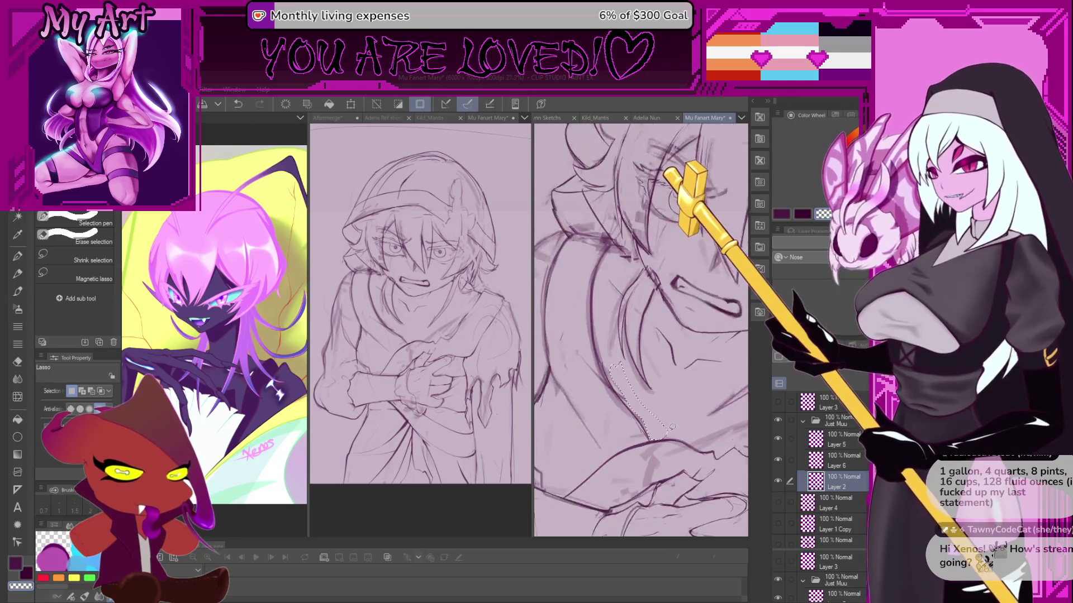
# Deselect, return to the pen, and rotate and zoom the view onto the hair and shoulder.
pyautogui.press('p')
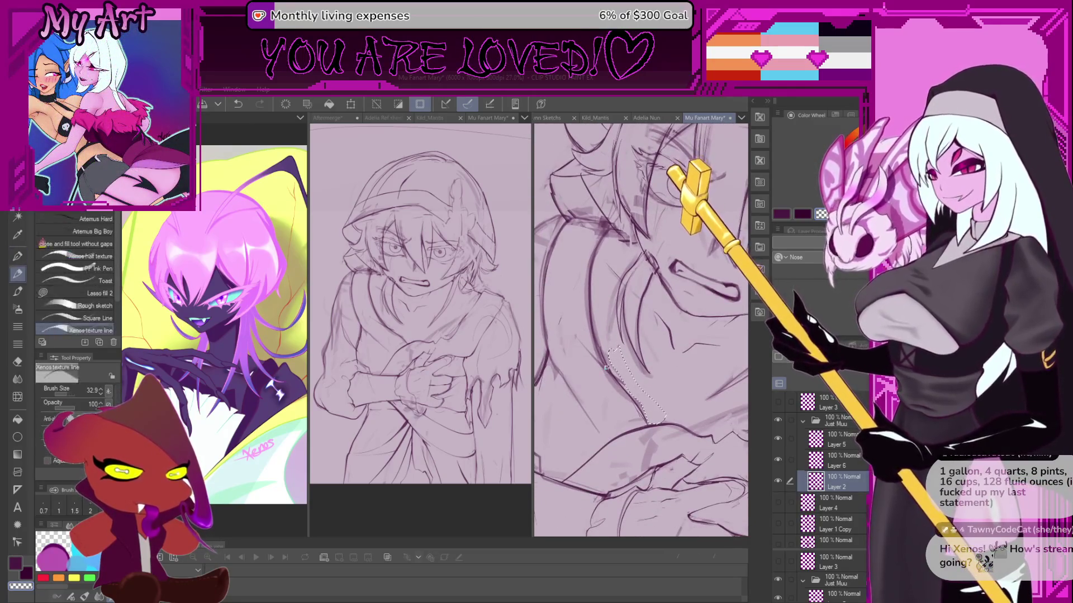
pyautogui.hotkey('ctrl', 'd')
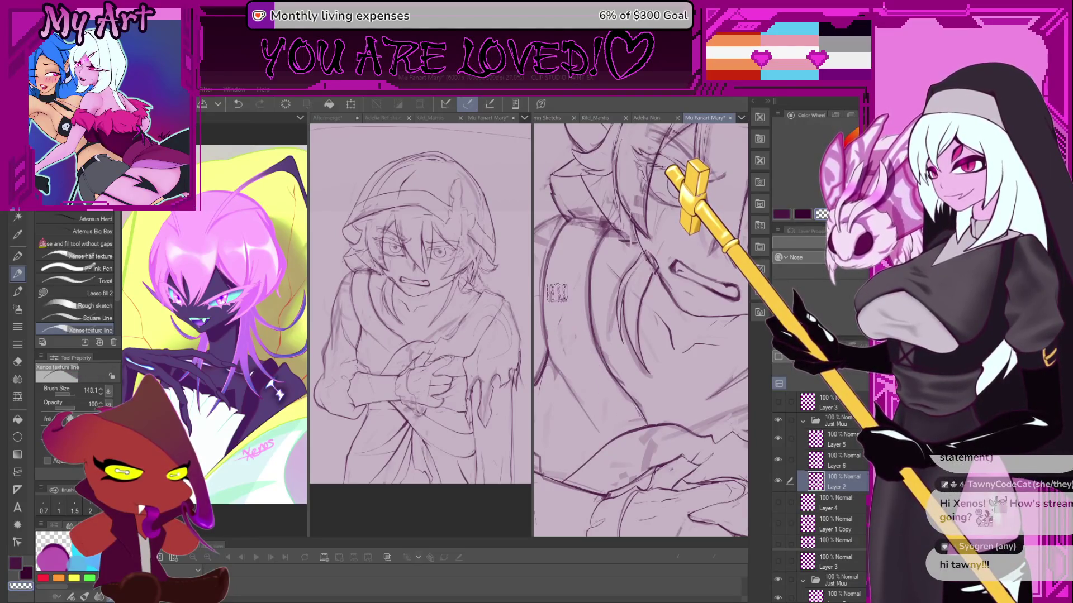
pyautogui.scroll(-4, 569, 340)
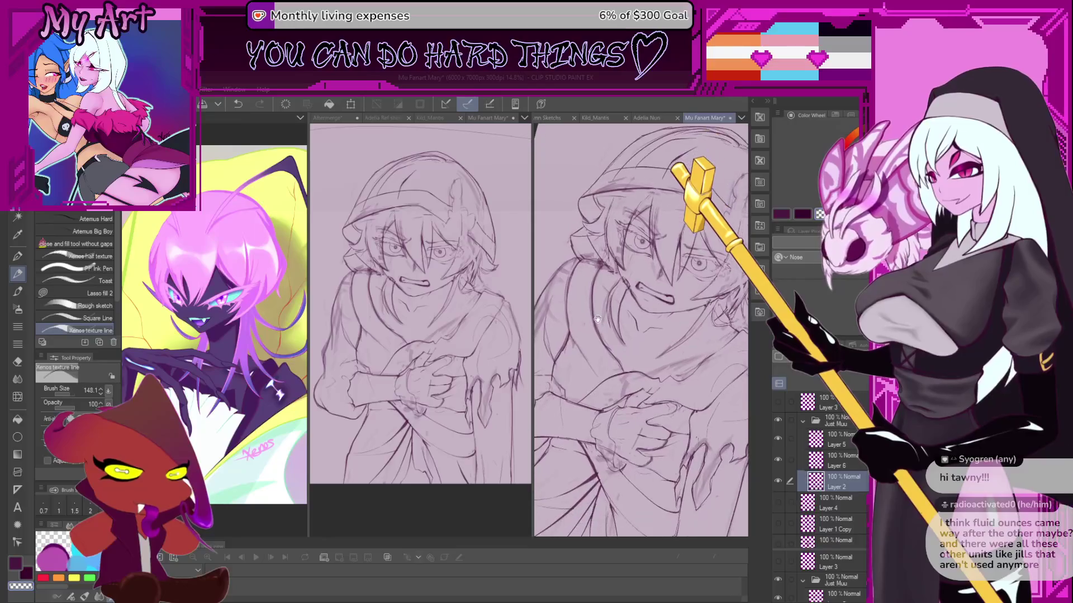
pyautogui.moveTo(589, 320); pyautogui.dragTo(640, 381)
pyautogui.scroll(2, 640, 380)
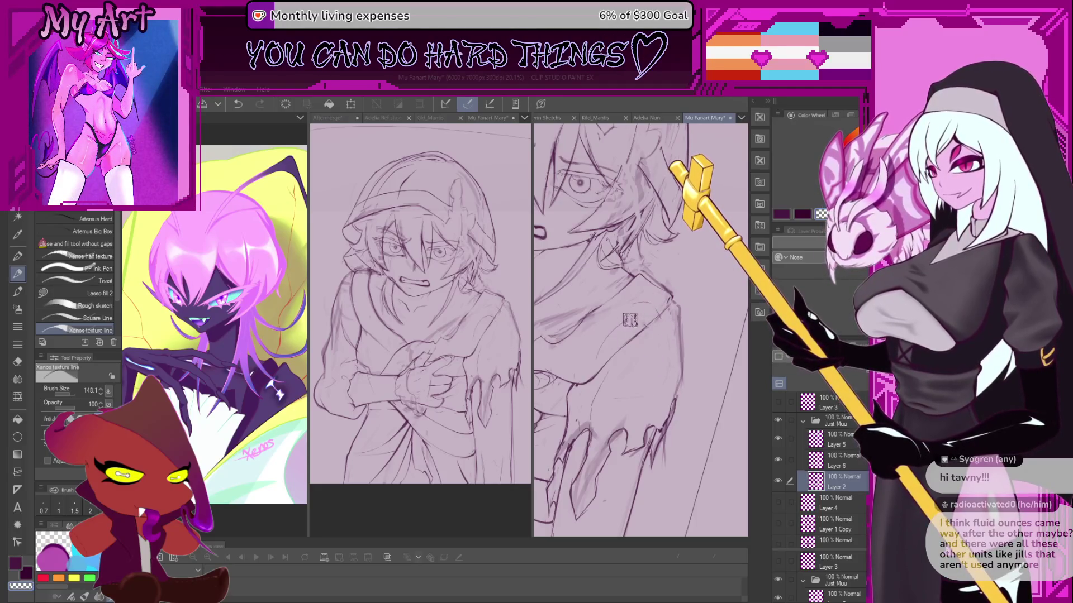
pyautogui.scroll(2, 638, 299)
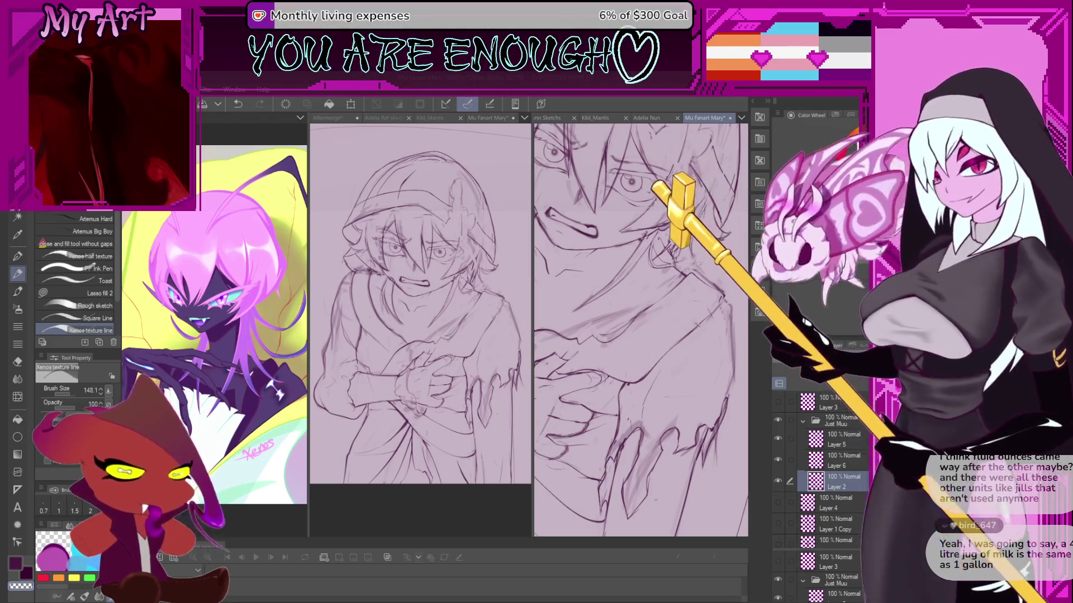
# Undo the previous shoulder stroke and draw a new diagonal contour line along the shoulder.
pyautogui.moveTo(619, 374); pyautogui.dragTo(641, 340)
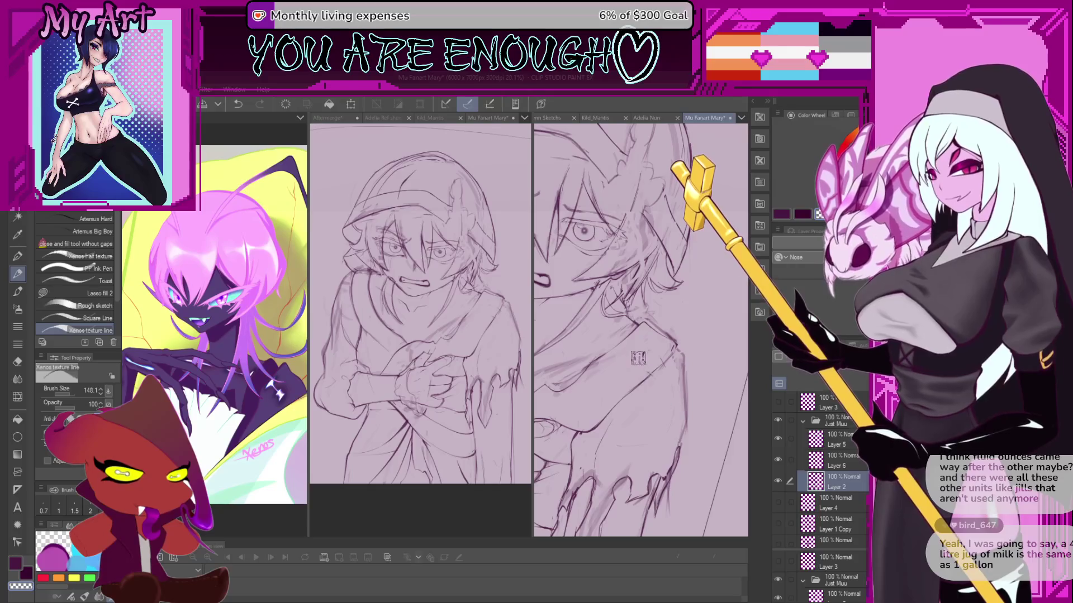
pyautogui.scroll(5, 638, 358)
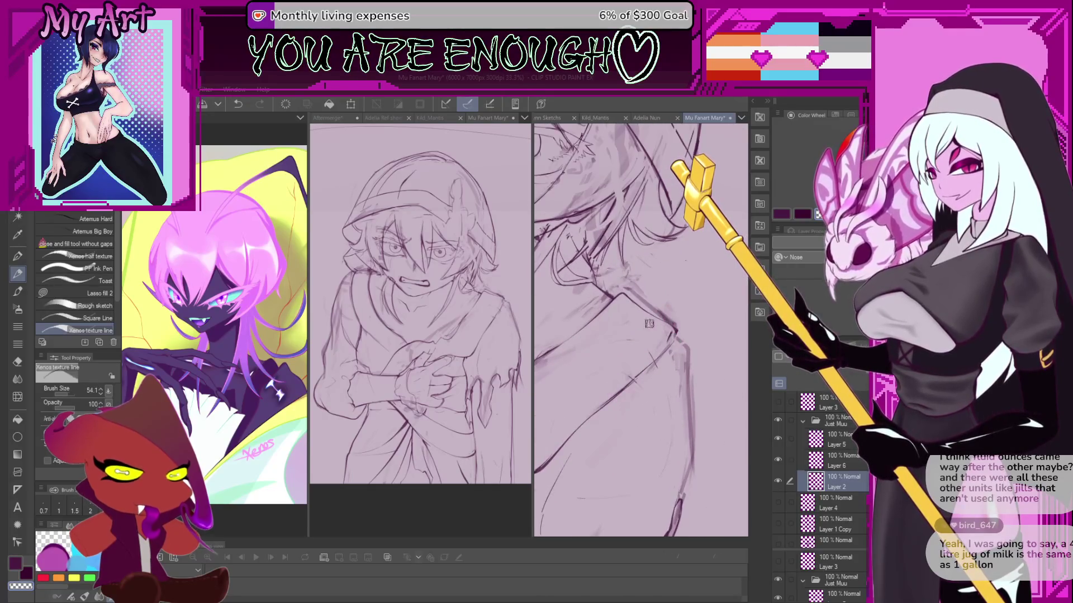
pyautogui.moveTo(649, 324); pyautogui.dragTo(640, 340)
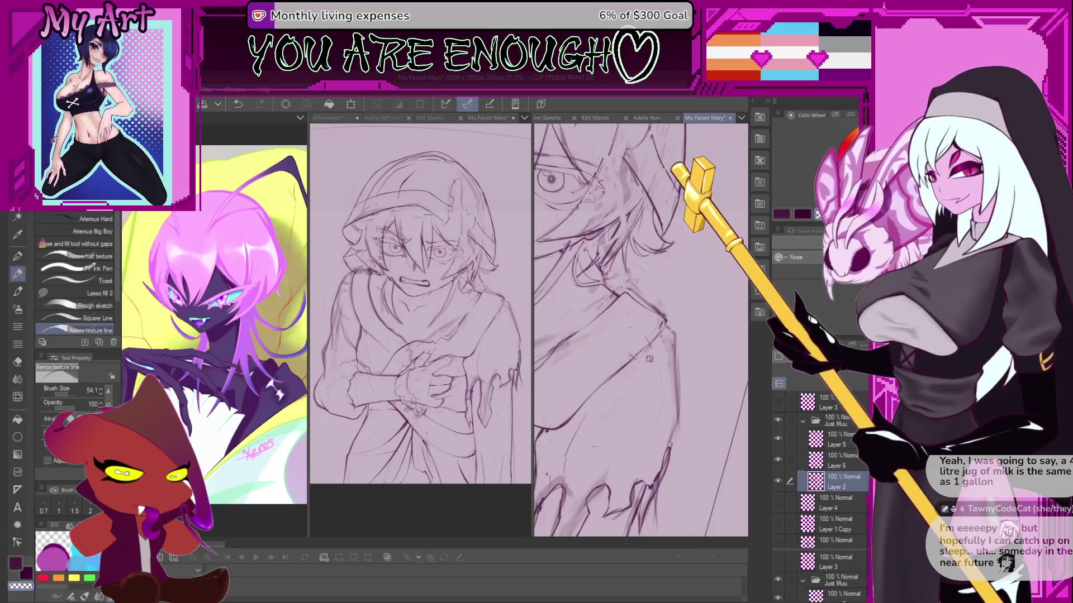
pyautogui.scroll(3, 625, 369)
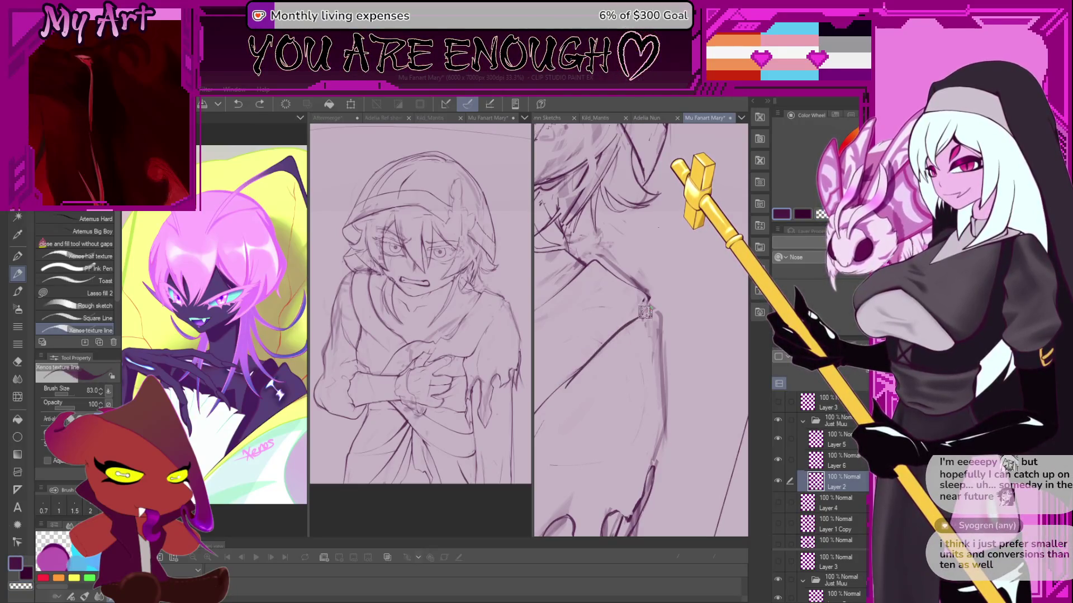
pyautogui.hotkey('ctrl', 'z')
pyautogui.moveTo(570, 379); pyautogui.dragTo(638, 318)
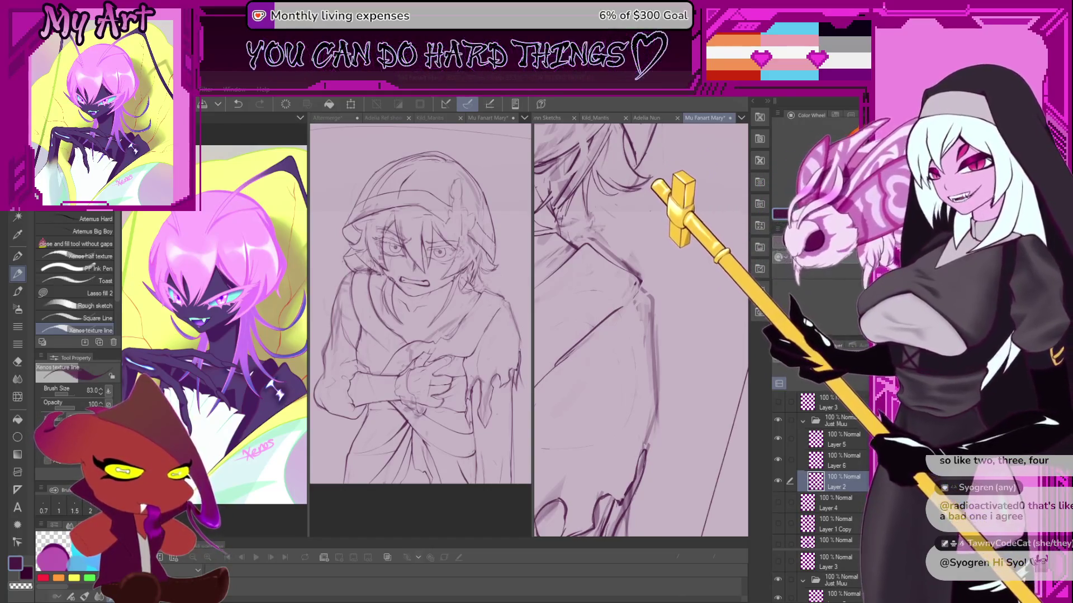
# Switch back to the dark purple ink, shrink the brush, and rotate the view for drawing.
pyautogui.press('-')
pyautogui.press('-')
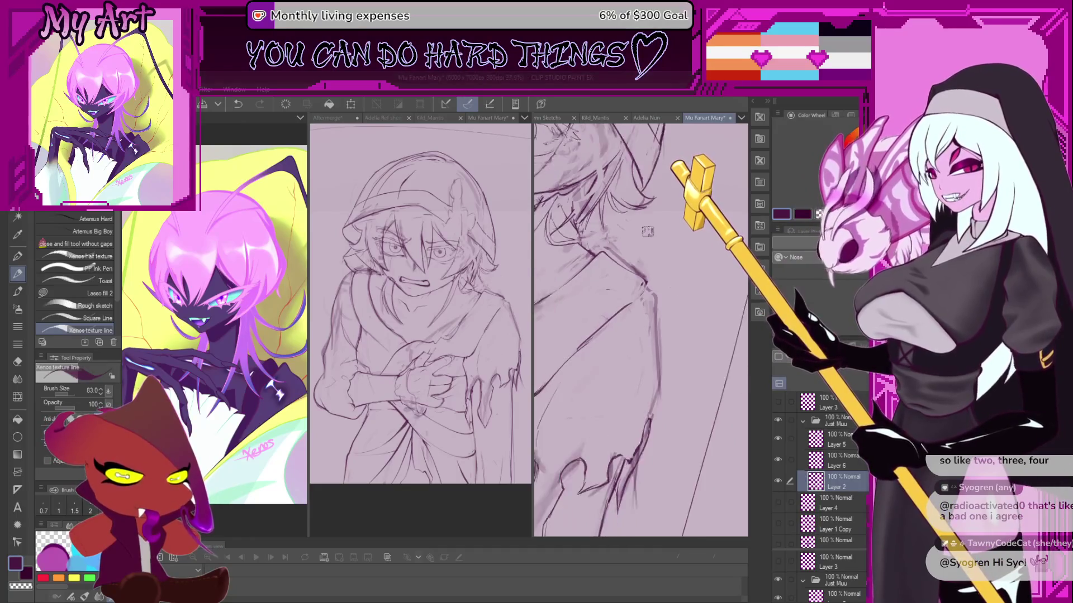
pyautogui.press('+')
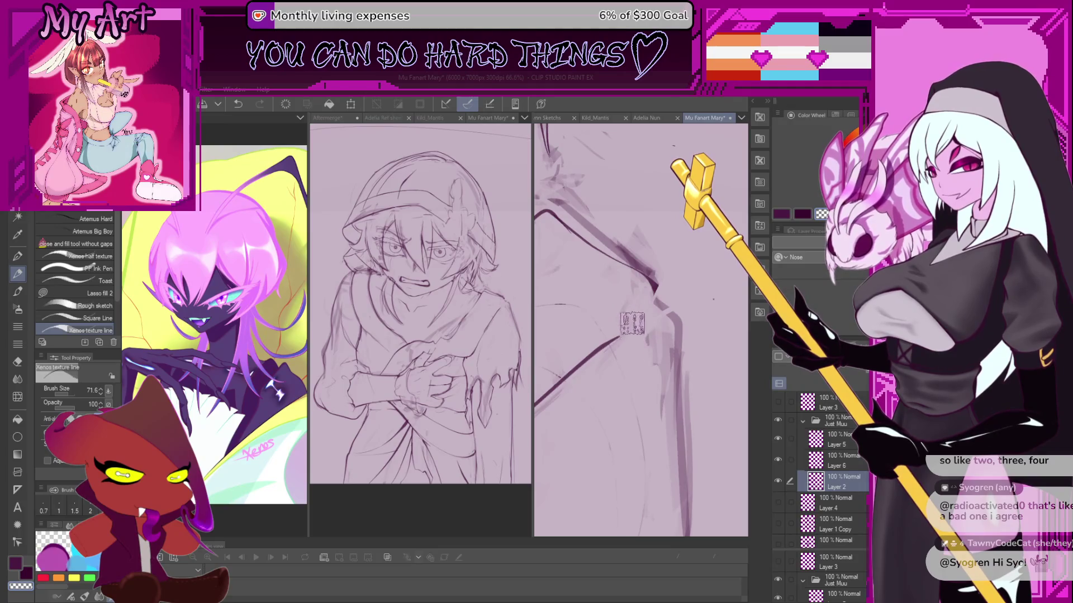
pyautogui.keyDown('alt'); pyautogui.click(624, 320); pyautogui.keyUp('alt')
pyautogui.press('[')
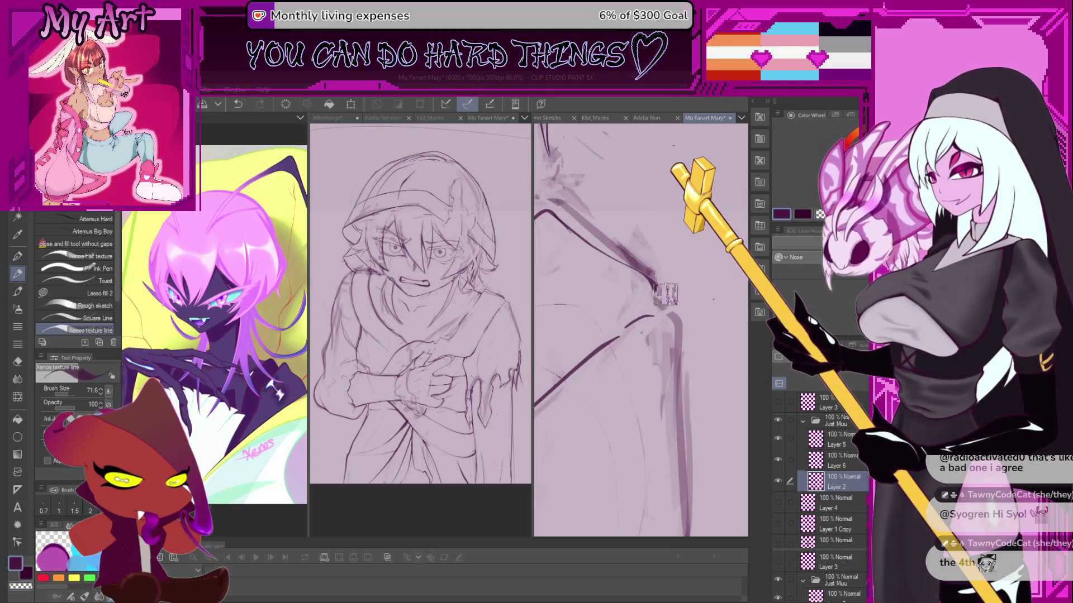
pyautogui.press('-')
pyautogui.press('[')
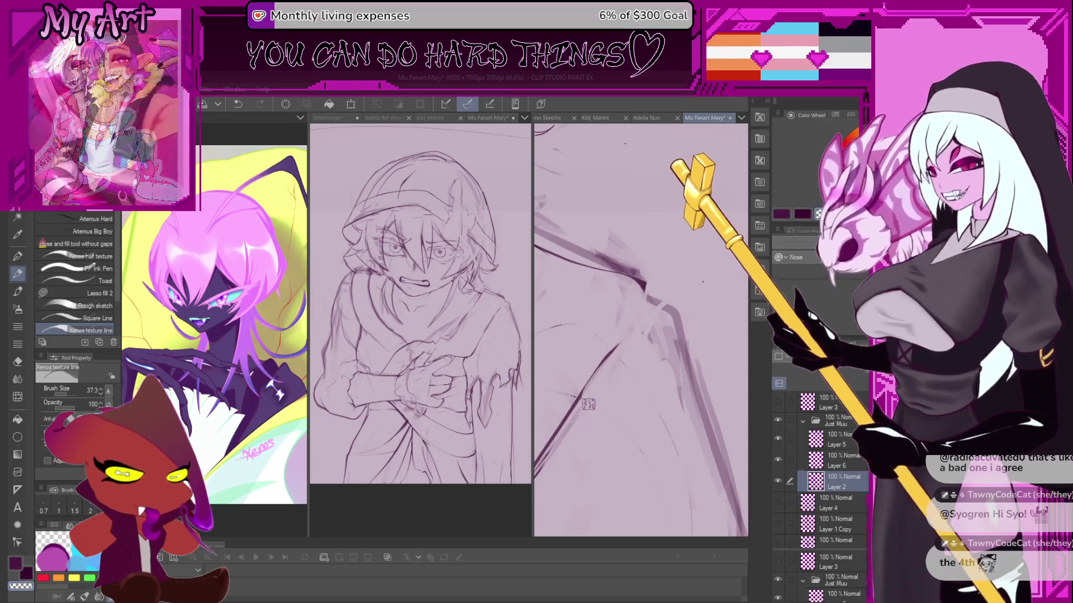
# Ink the diagonal shoulder contour, undoing one stroke and adding a short contour mark.
pyautogui.moveTo(596, 382); pyautogui.dragTo(631, 331)
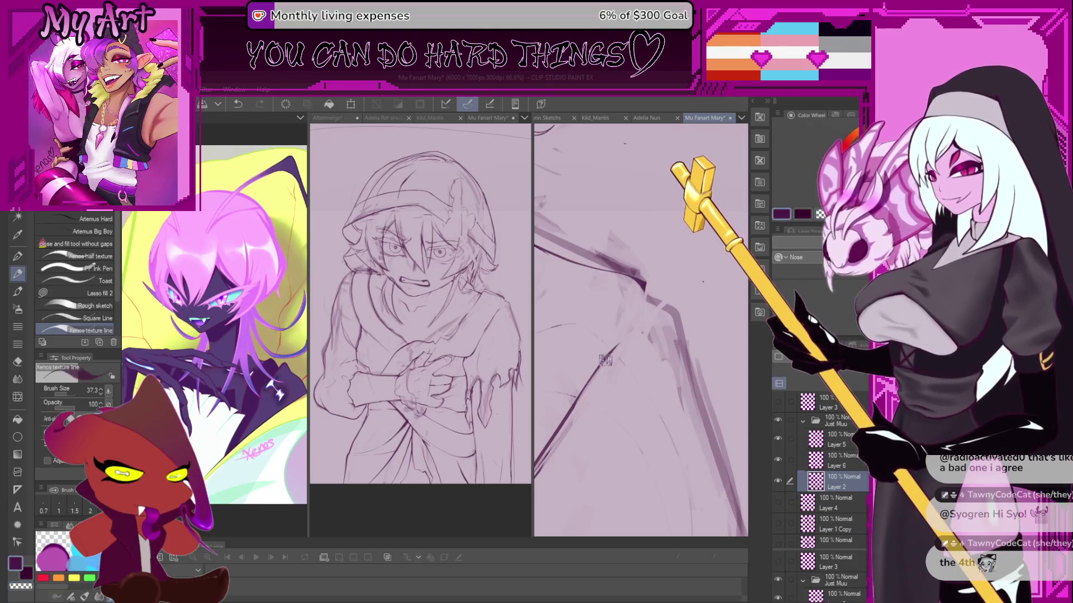
pyautogui.hotkey('ctrl', 'z')
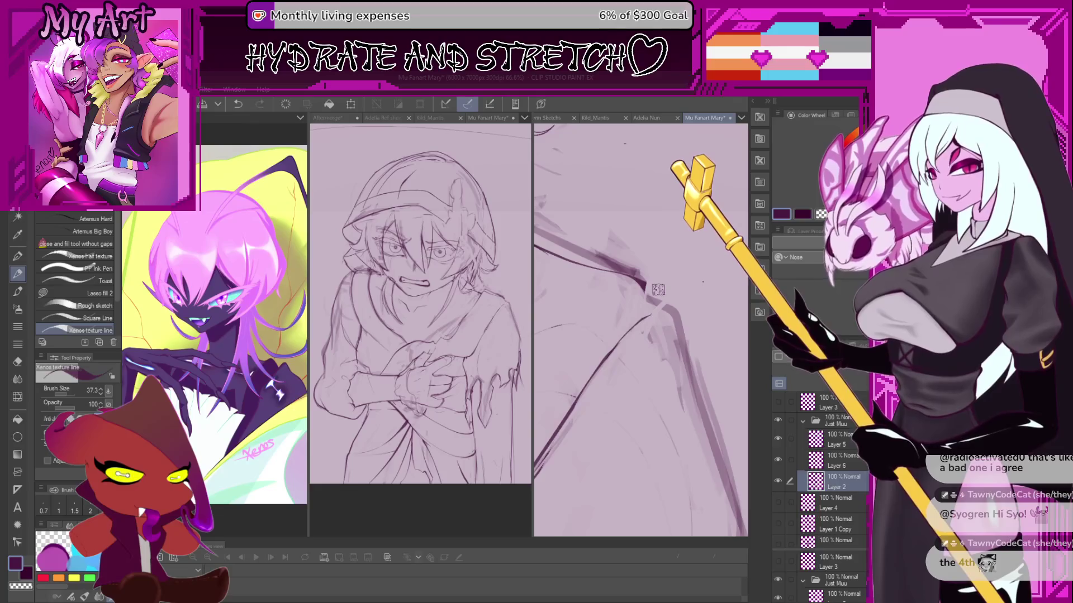
pyautogui.scroll(-2, 658, 289)
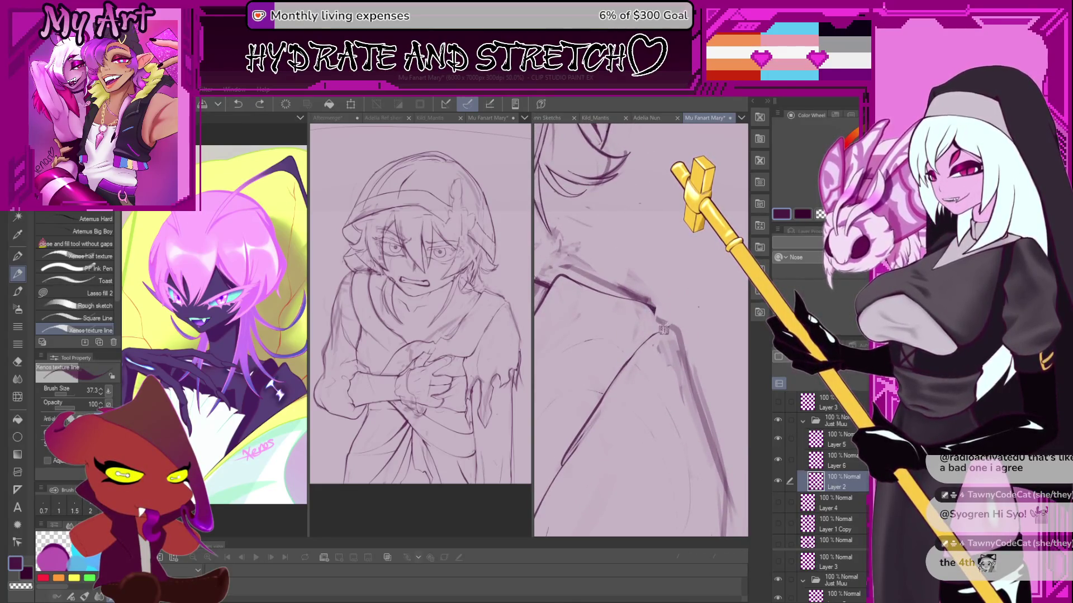
pyautogui.scroll(1, 651, 310)
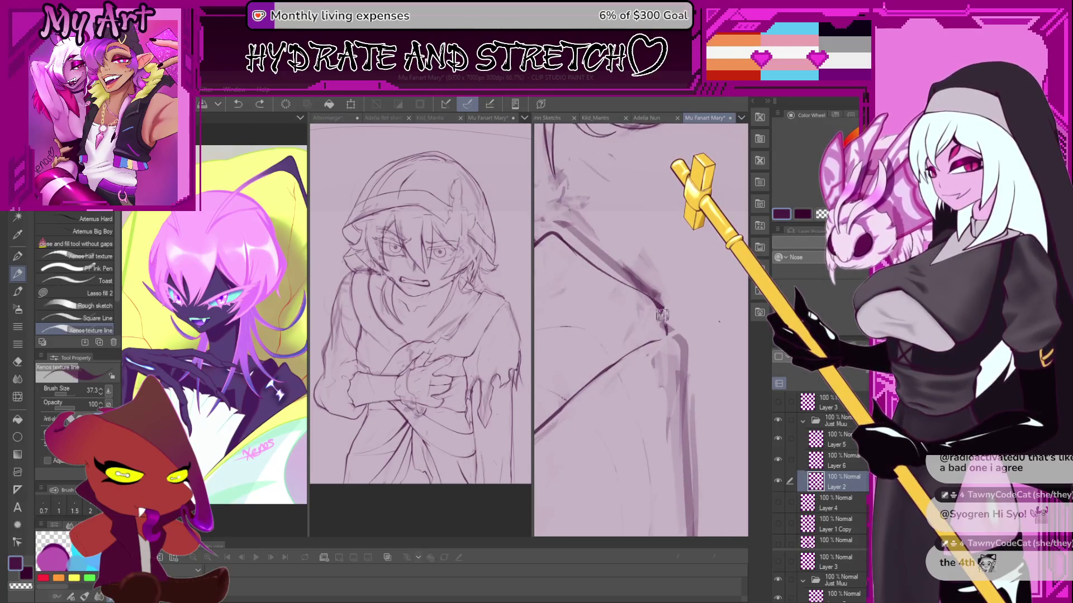
pyautogui.moveTo(662, 315); pyautogui.dragTo(668, 333)
pyautogui.scroll(-1, 651, 290)
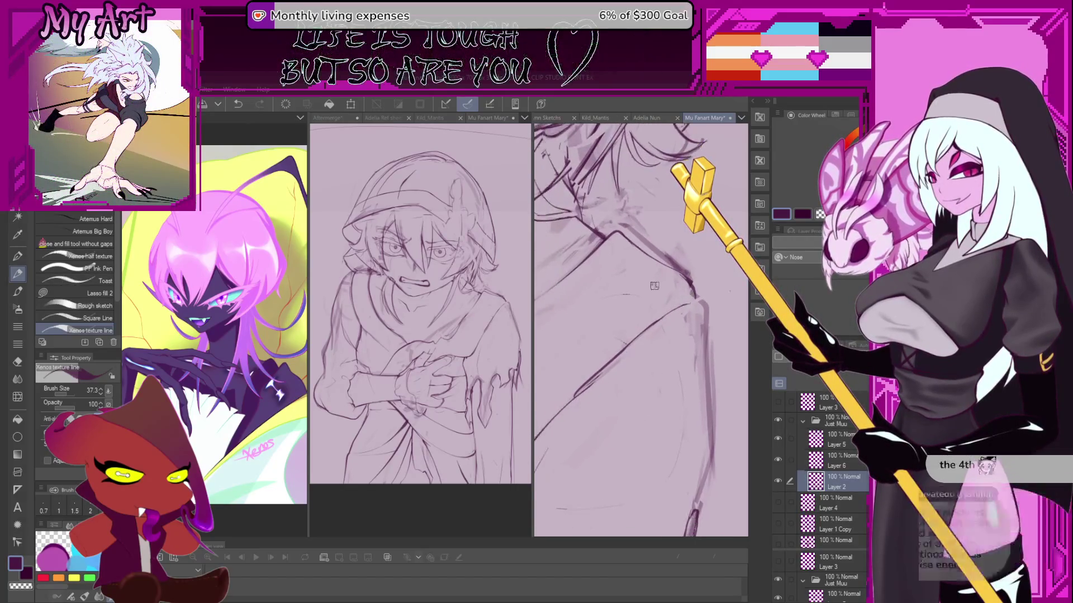
# Begin a freehand lasso selection around the section of shoulder line to adjust.
pyautogui.moveTo(654, 286); pyautogui.dragTo(597, 385)
pyautogui.press('m')
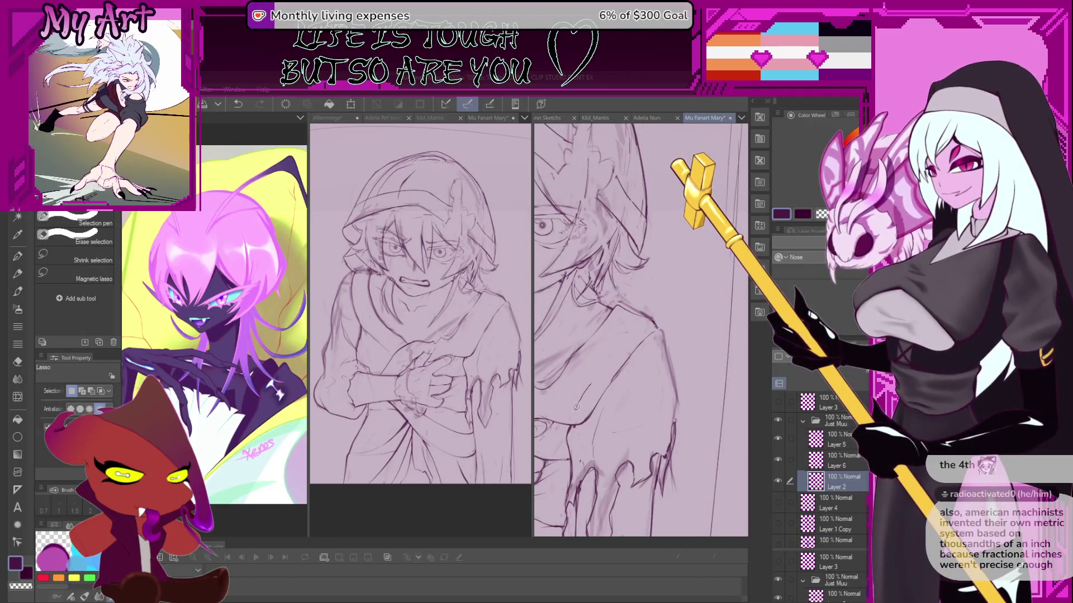
pyautogui.moveTo(661, 343); pyautogui.dragTo(660, 342)
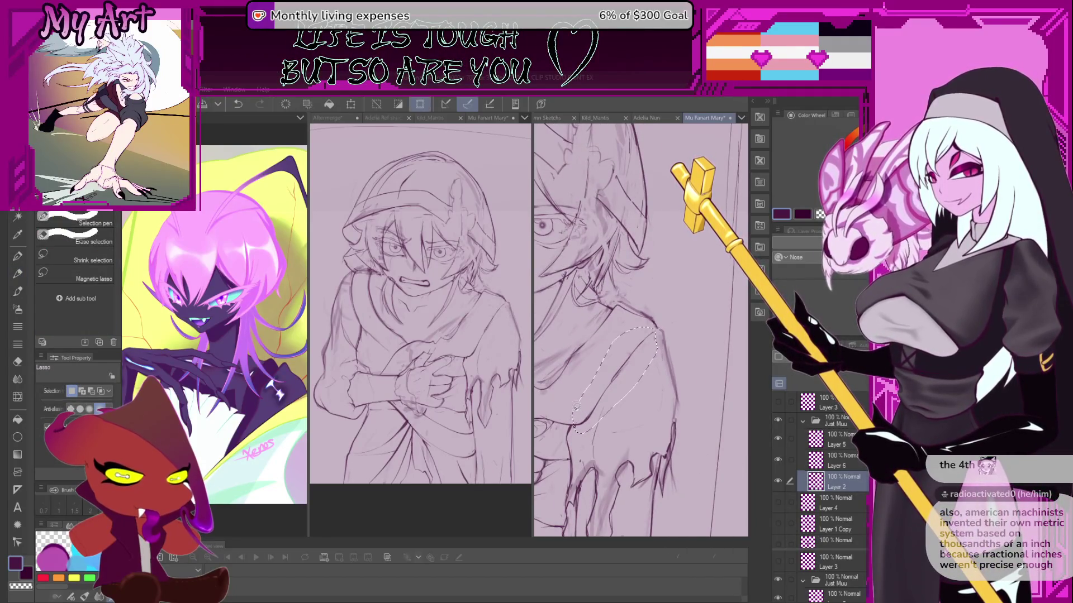
# Skew the lassoed shoulder lines around a free reference point and apply the transform.
pyautogui.scroll(1, 655, 382)
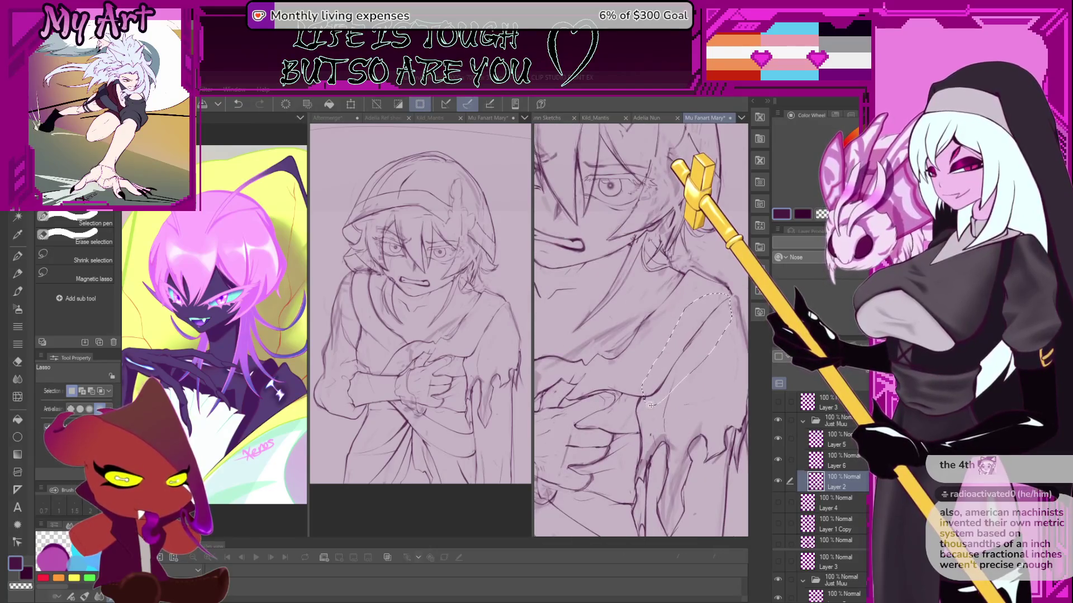
pyautogui.hotkey('ctrl', 't')
pyautogui.moveTo(639, 405); pyautogui.dragTo(628, 402)
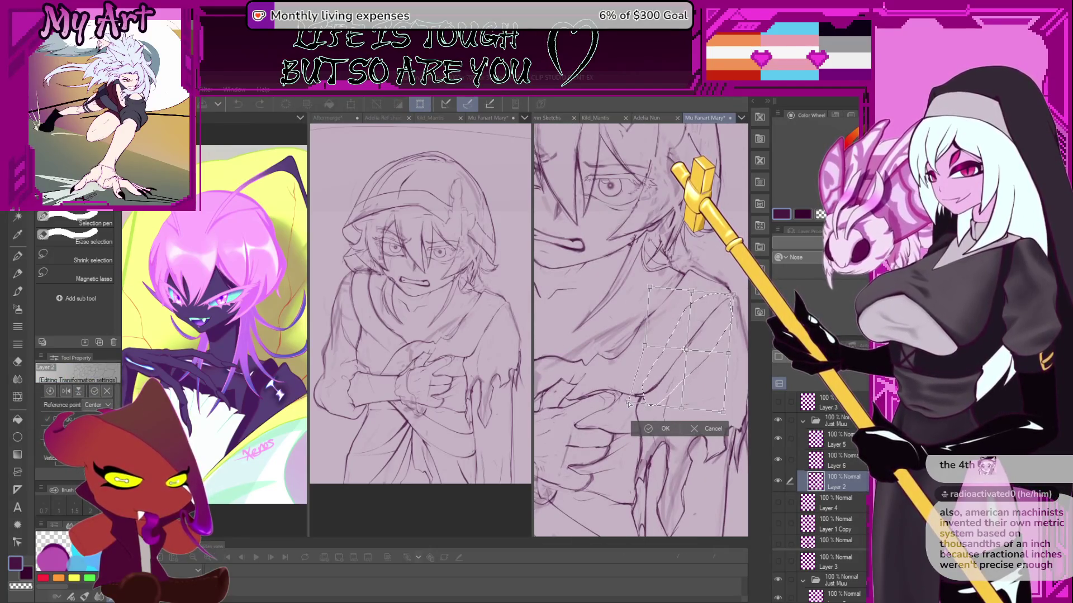
pyautogui.moveTo(685, 349); pyautogui.dragTo(677, 333)
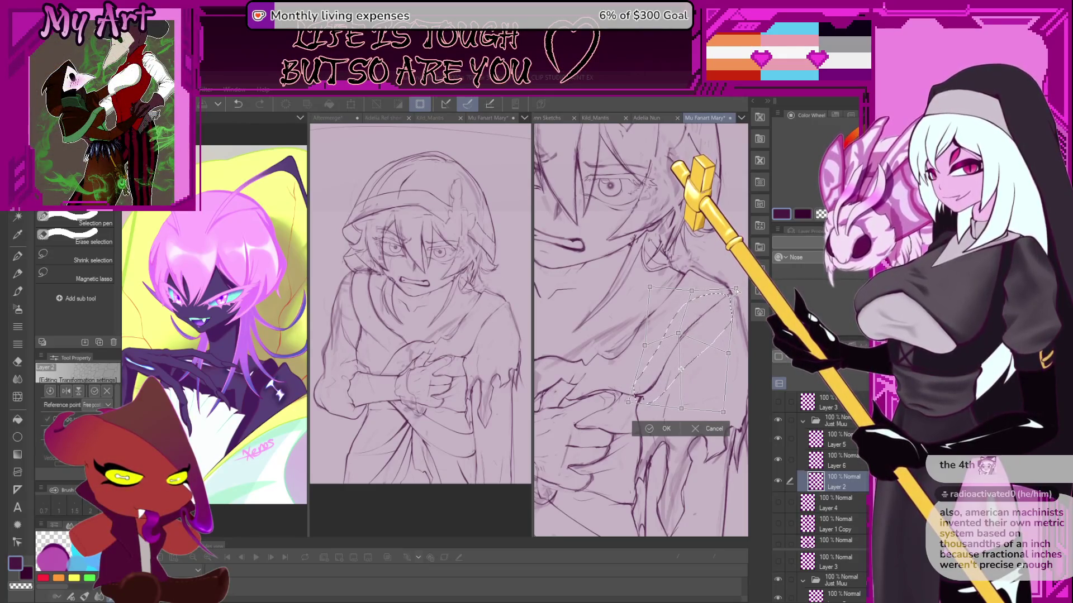
pyautogui.click(655, 430)
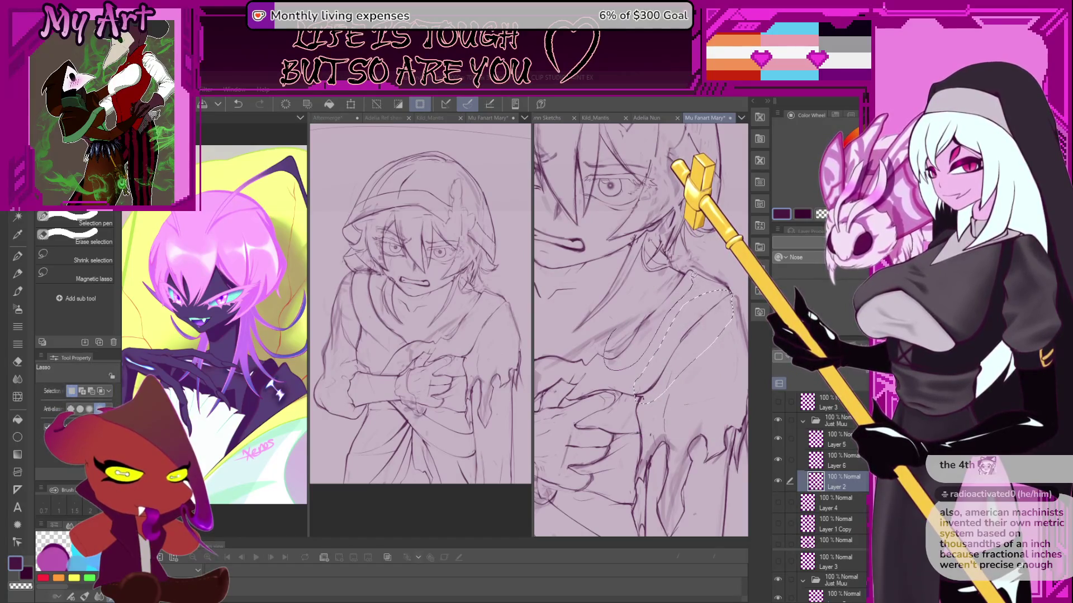
# Stretch the selection with a second transform and confirm the reshaped shoulder lines.
pyautogui.hotkey('ctrl', 't')
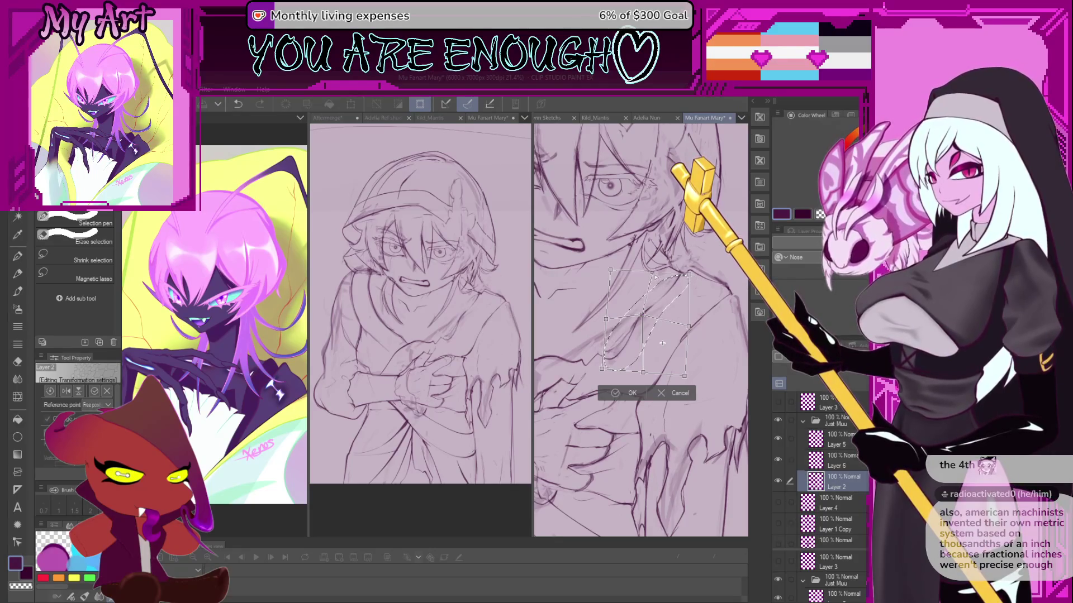
pyautogui.moveTo(655, 276)
pyautogui.mouseDown()
pyautogui.moveTo(648, 264)
pyautogui.moveTo(690, 276)
pyautogui.mouseUp()
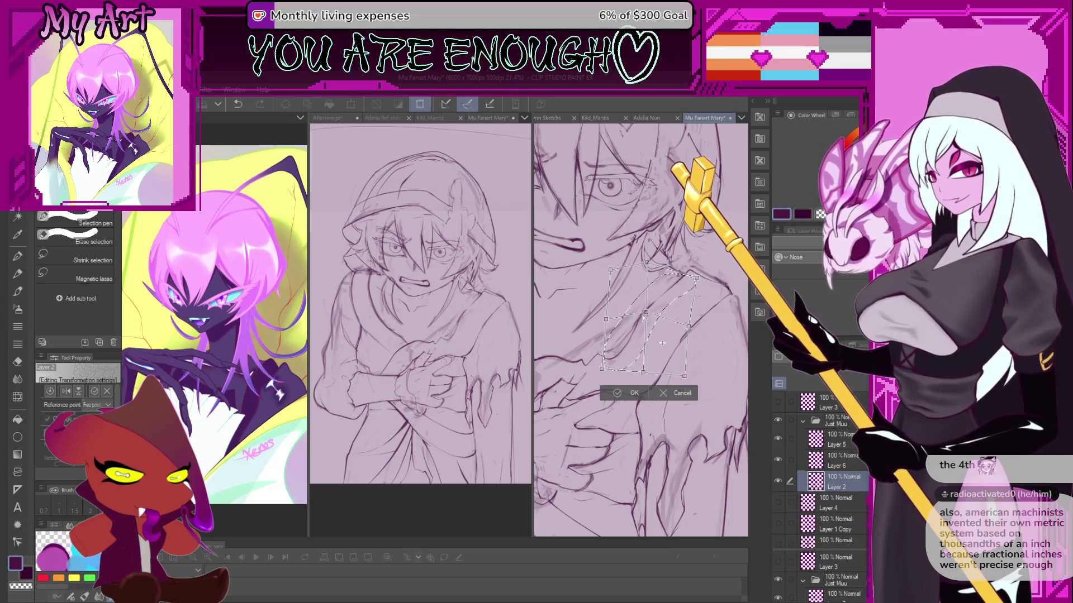
pyautogui.click(622, 395)
# Loop a small trial selection around part of the lines, then clear it and return to the pen.
pyautogui.press('p')
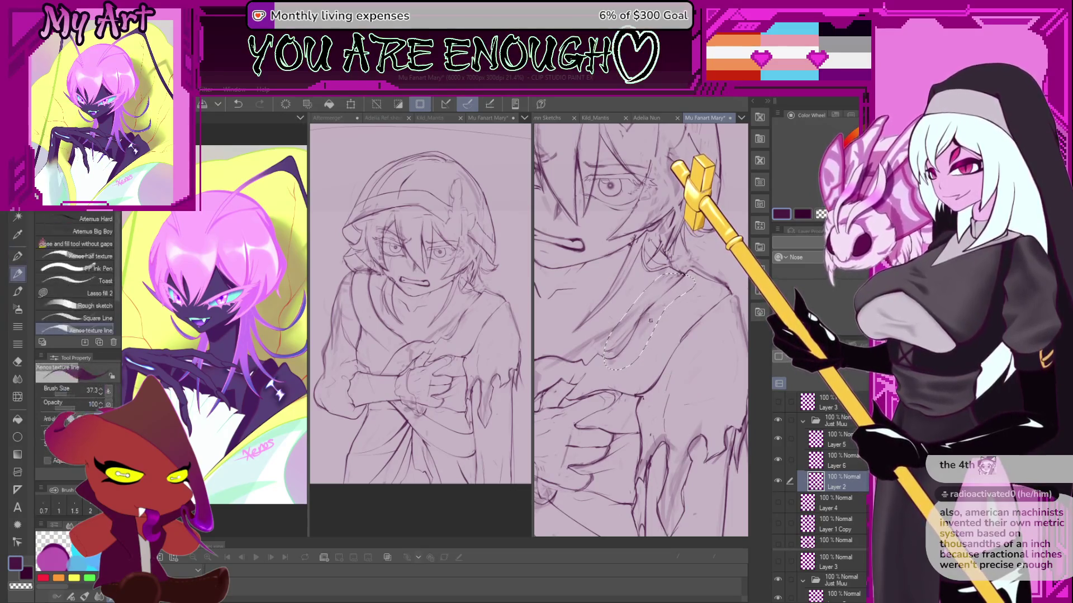
pyautogui.scroll(2, 628, 344)
pyautogui.press('m')
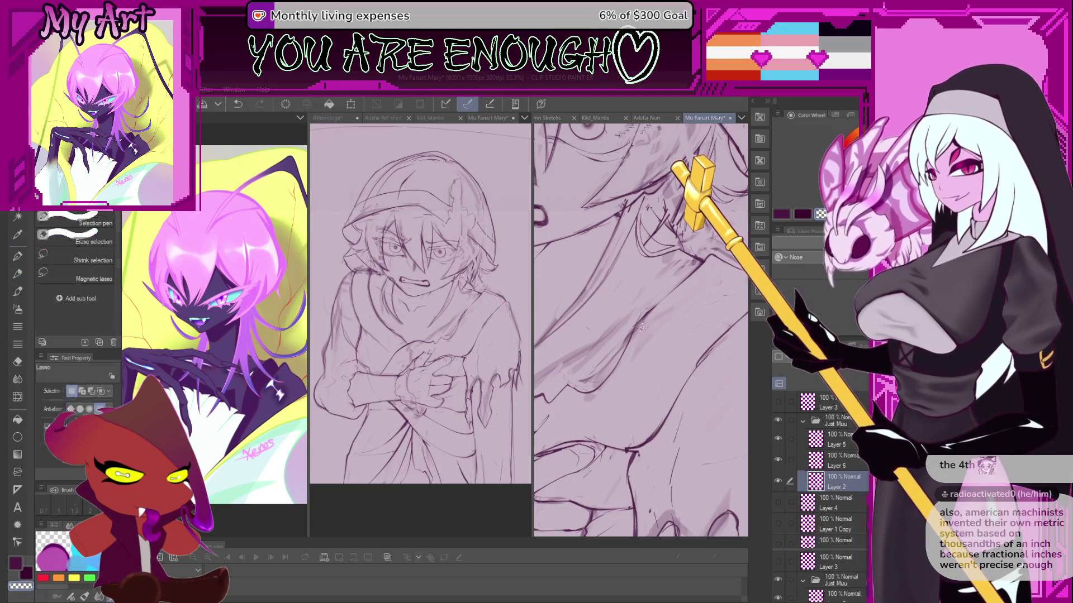
pyautogui.moveTo(663, 301)
pyautogui.mouseDown()
pyautogui.moveTo(665, 358)
pyautogui.moveTo(663, 302)
pyautogui.moveTo(637, 324)
pyautogui.mouseUp()
pyautogui.hotkey('ctrl', 'd')
pyautogui.press('p')
# Toggle the transparent colour, undo and redo the erase, and pick a darker line colour from the drawing.
pyautogui.press('c')
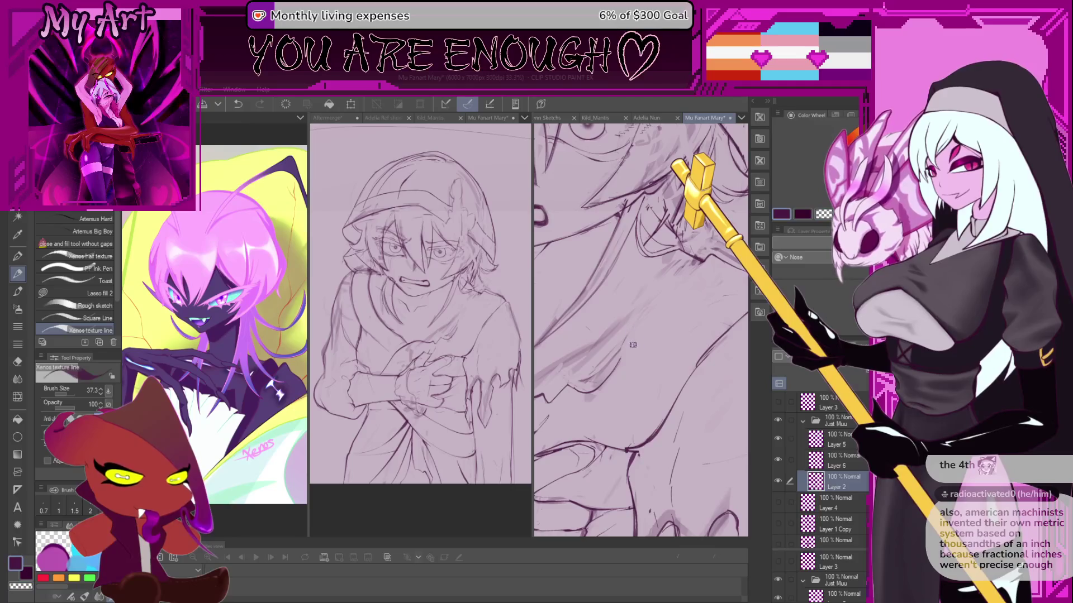
pyautogui.press('c')
pyautogui.hotkey('ctrl', 'z')
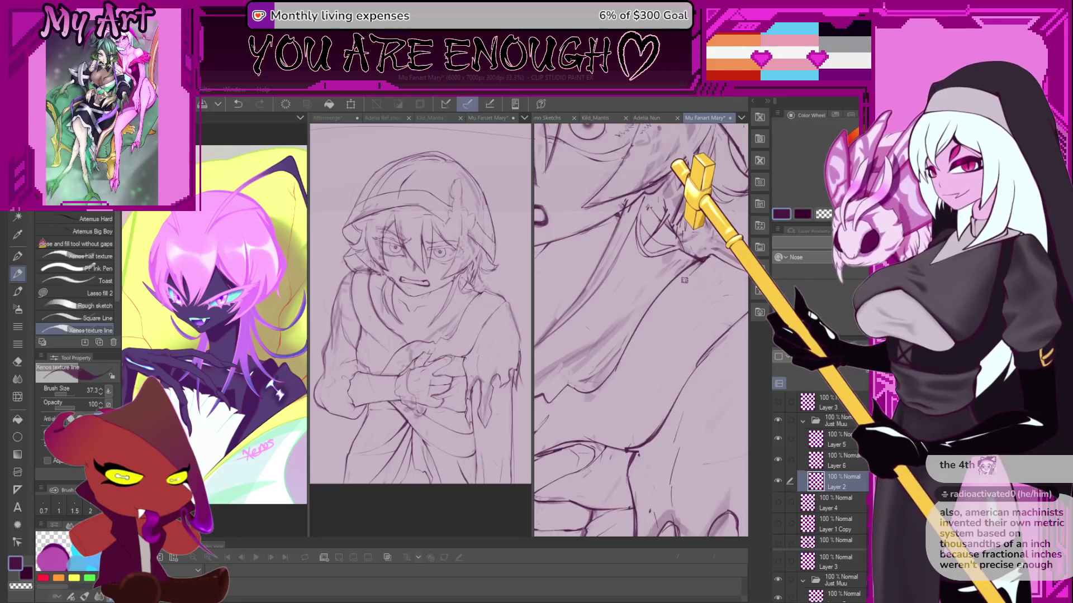
pyautogui.hotkey('ctrl', 'y')
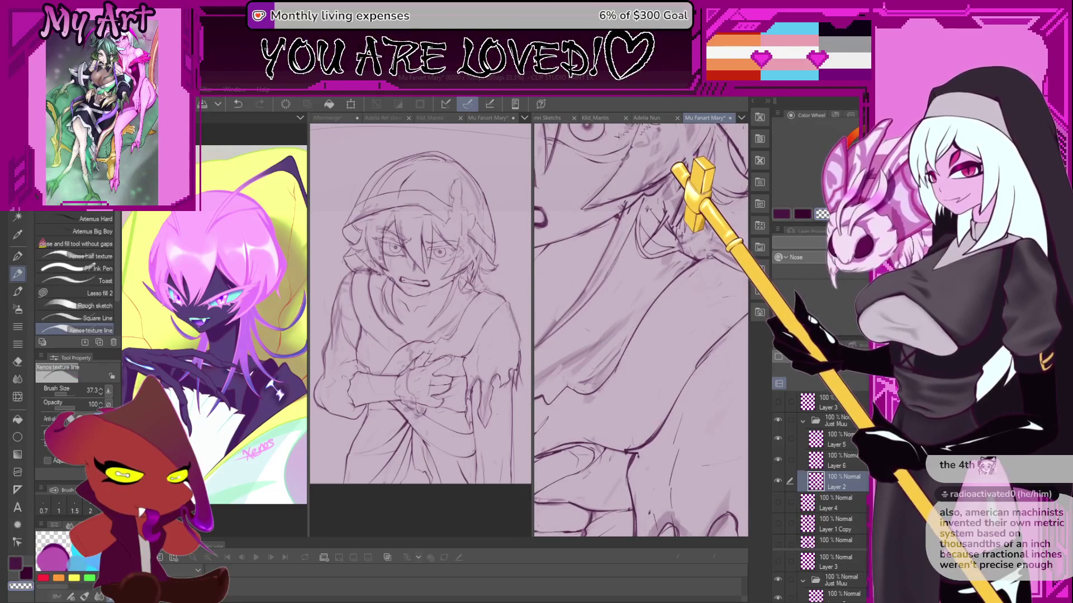
pyautogui.keyDown('alt'); pyautogui.click(691, 267); pyautogui.keyUp('alt')
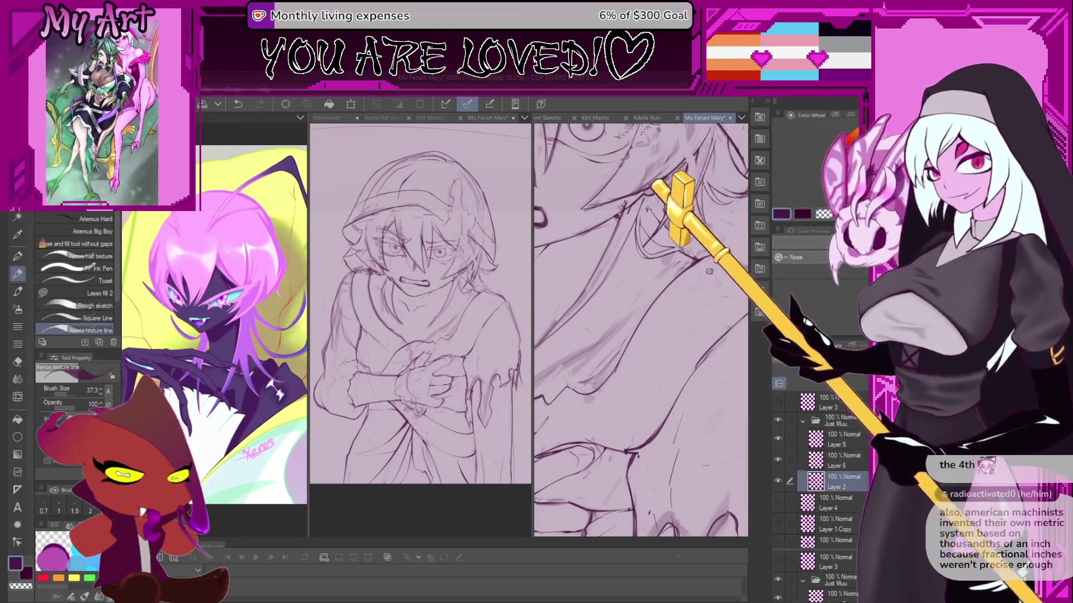
pyautogui.scroll(-5, 671, 285)
pyautogui.scroll(3, 649, 309)
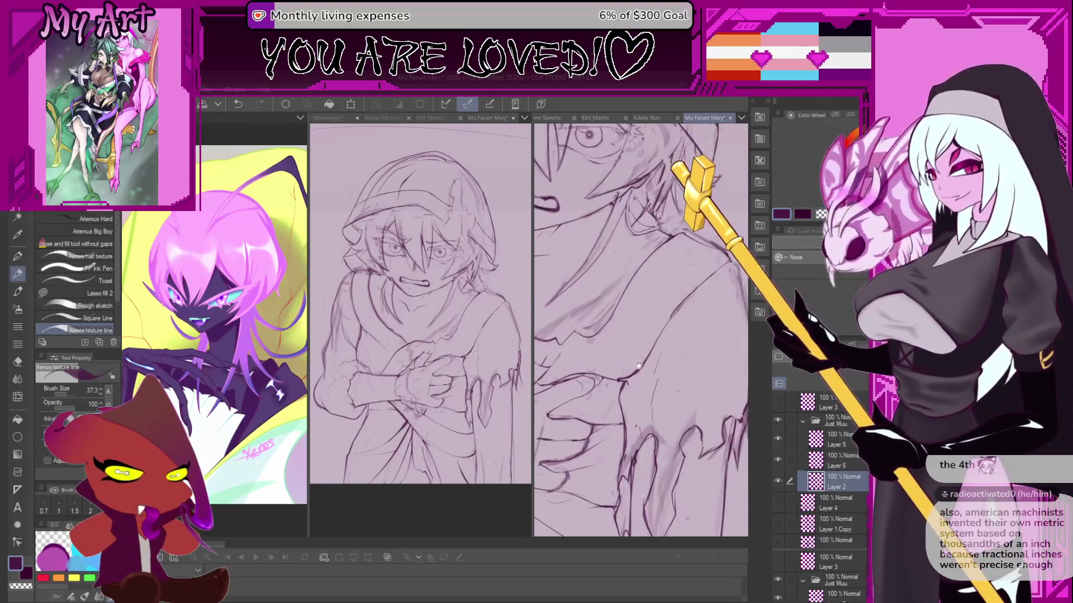
pyautogui.scroll(-2, 628, 341)
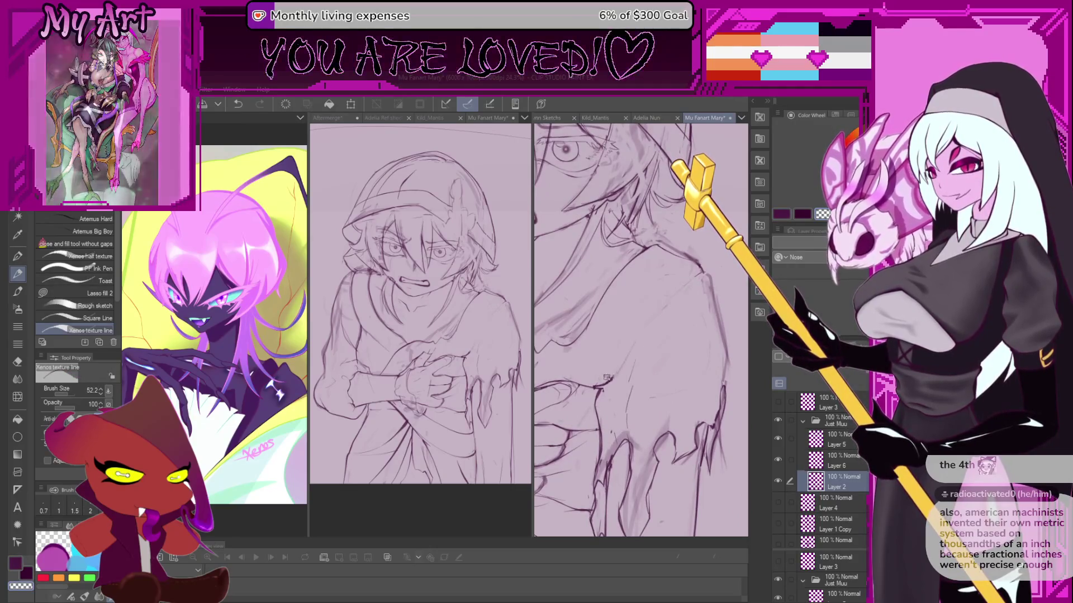
# Lasso a small area near the hand, then deselect and switch back to the pen.
pyautogui.press('m')
pyautogui.moveTo(592, 383); pyautogui.dragTo(609, 389)
pyautogui.scroll(1, 608, 389)
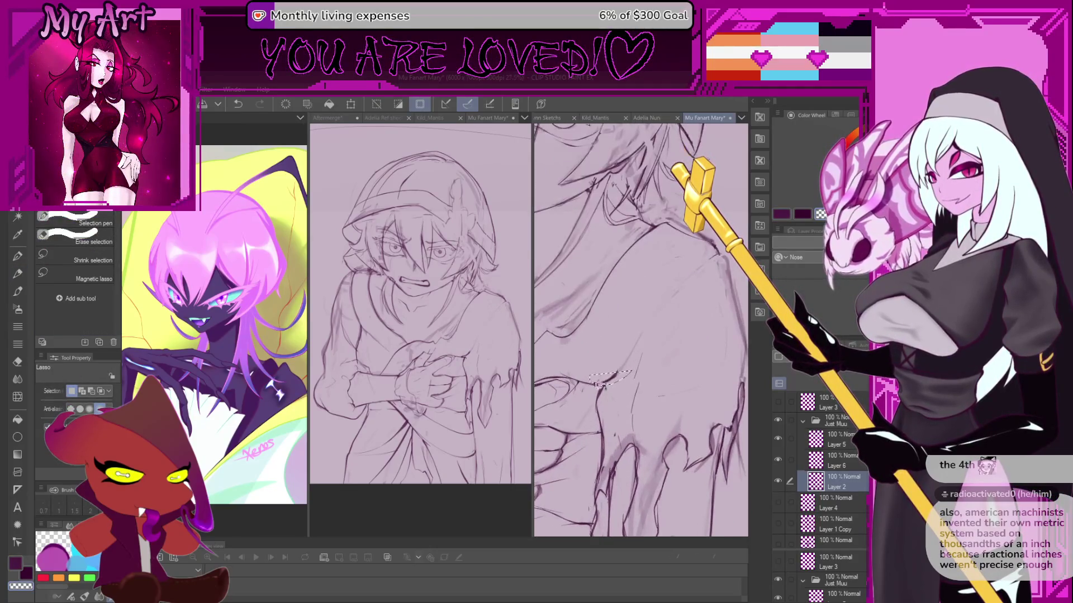
pyautogui.hotkey('ctrl', 'd')
pyautogui.press('p')
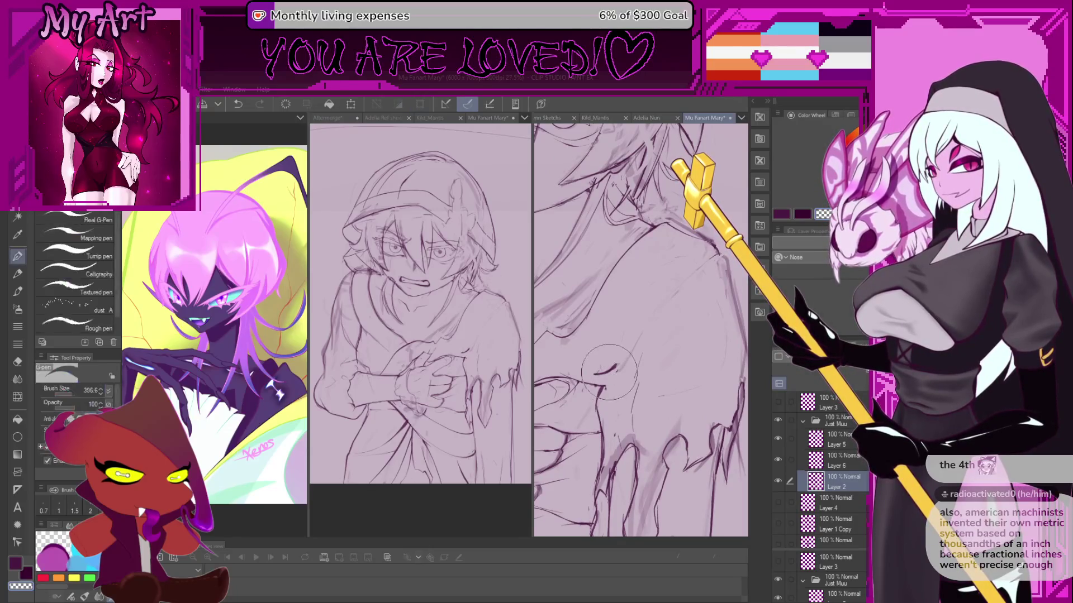
# Ink a long diagonal line across the arm, then undo it.
pyautogui.moveTo(595, 373); pyautogui.dragTo(712, 252)
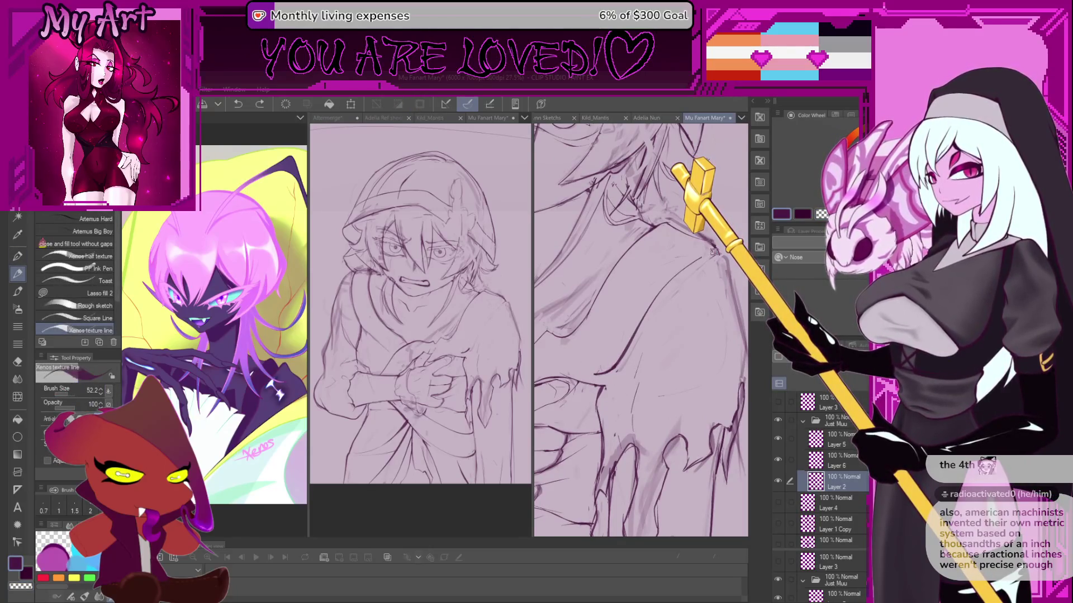
pyautogui.scroll(4, 686, 288)
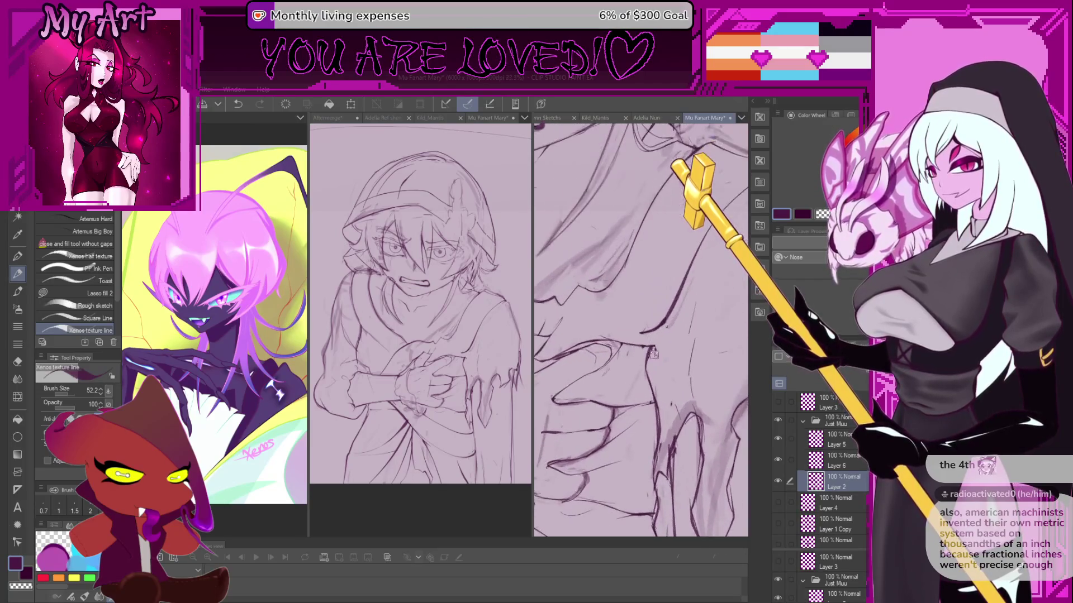
pyautogui.hotkey('ctrl', 'z')
pyautogui.moveTo(656, 336); pyautogui.dragTo(641, 324)
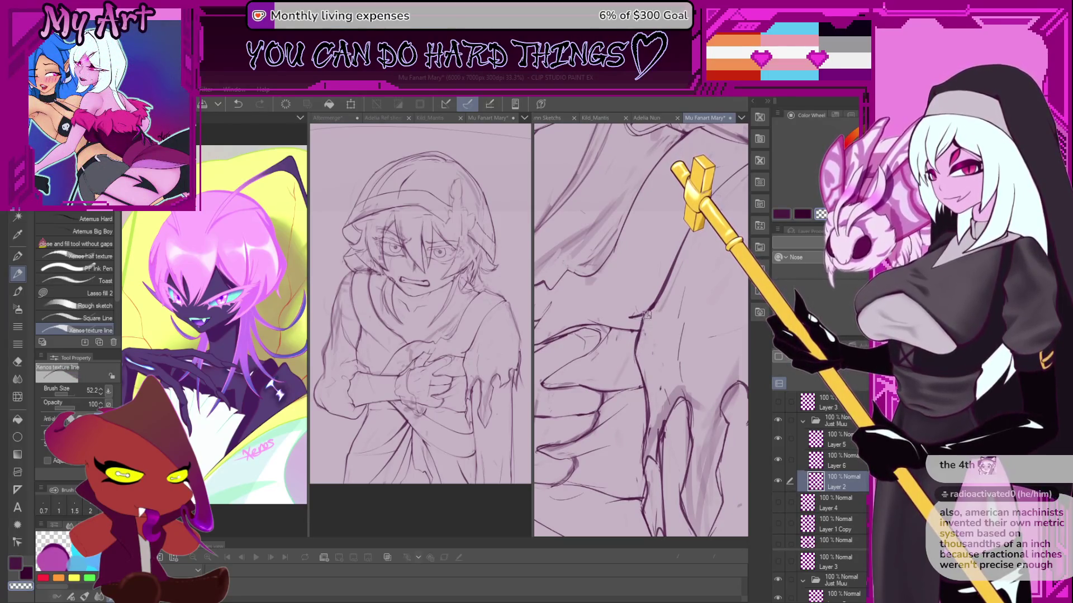
# Undo the arm mark and draw a short dark purple line on the shoulder.
pyautogui.press('c')
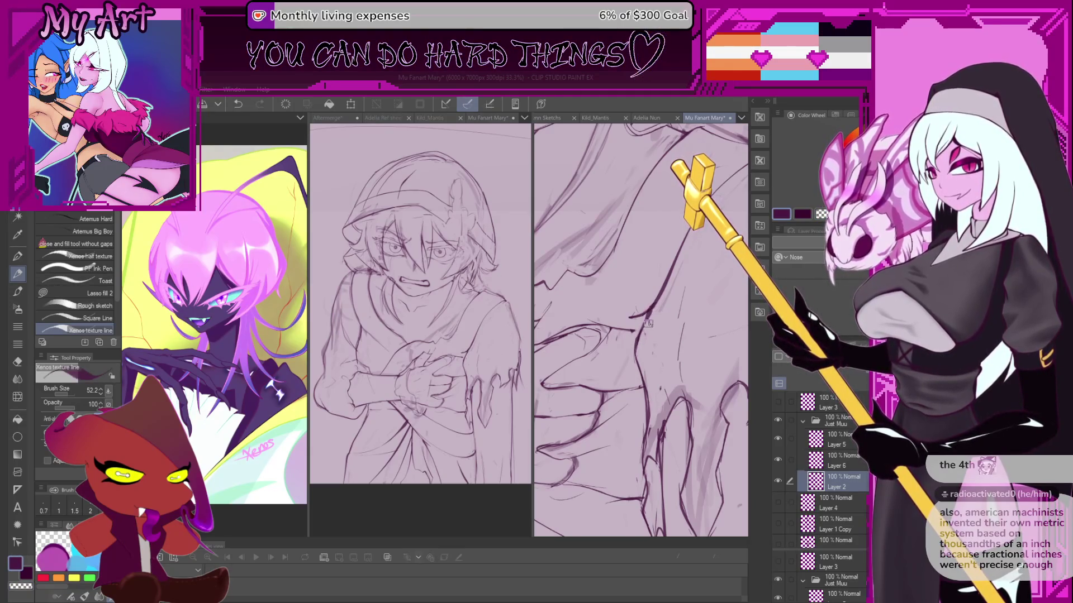
pyautogui.press('c')
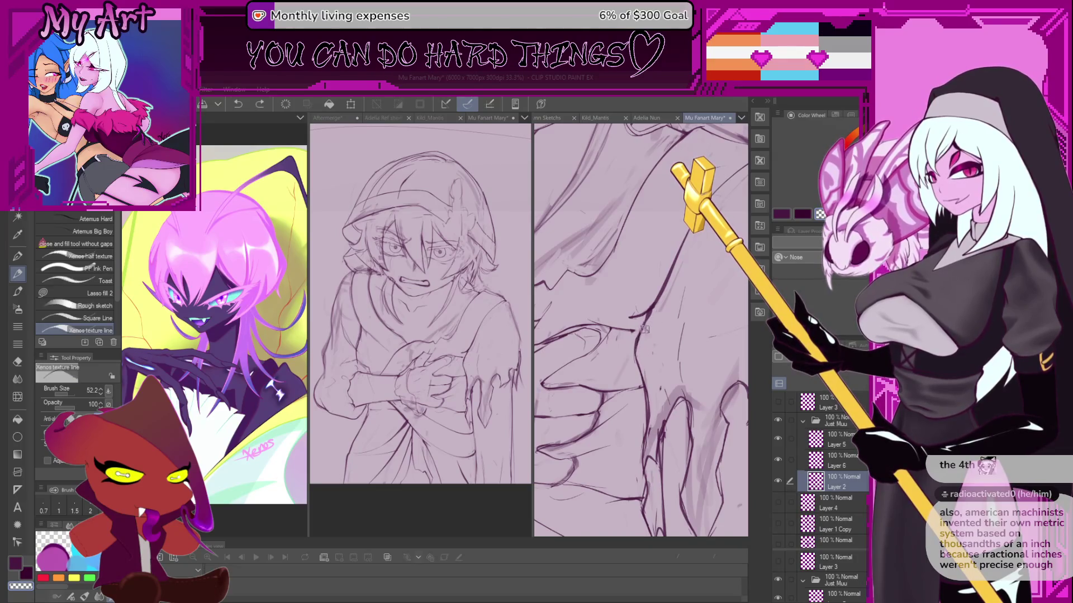
pyautogui.hotkey('ctrl', 'z')
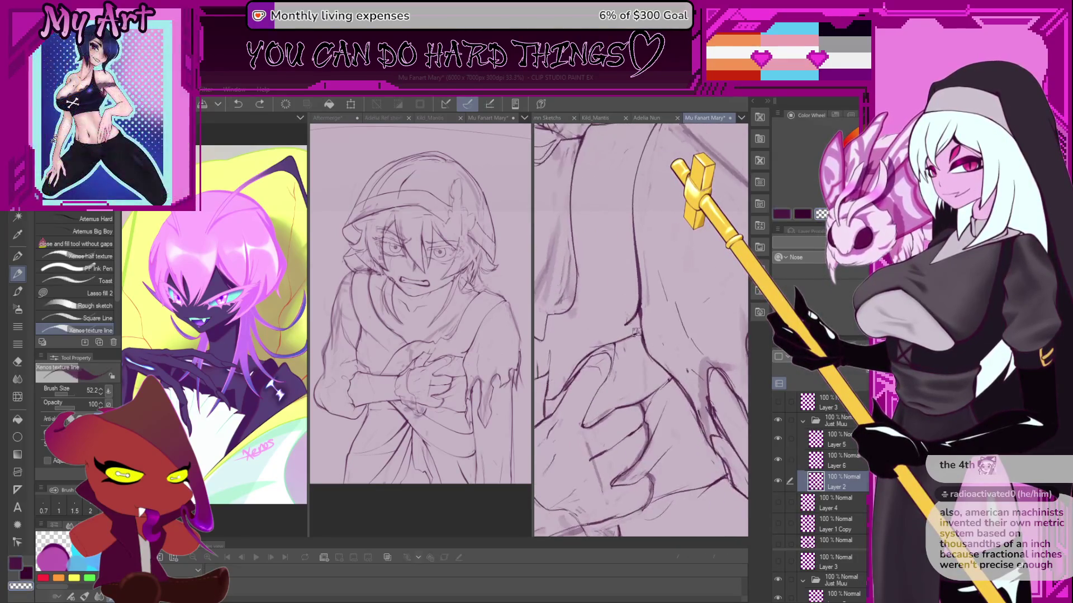
pyautogui.press('c')
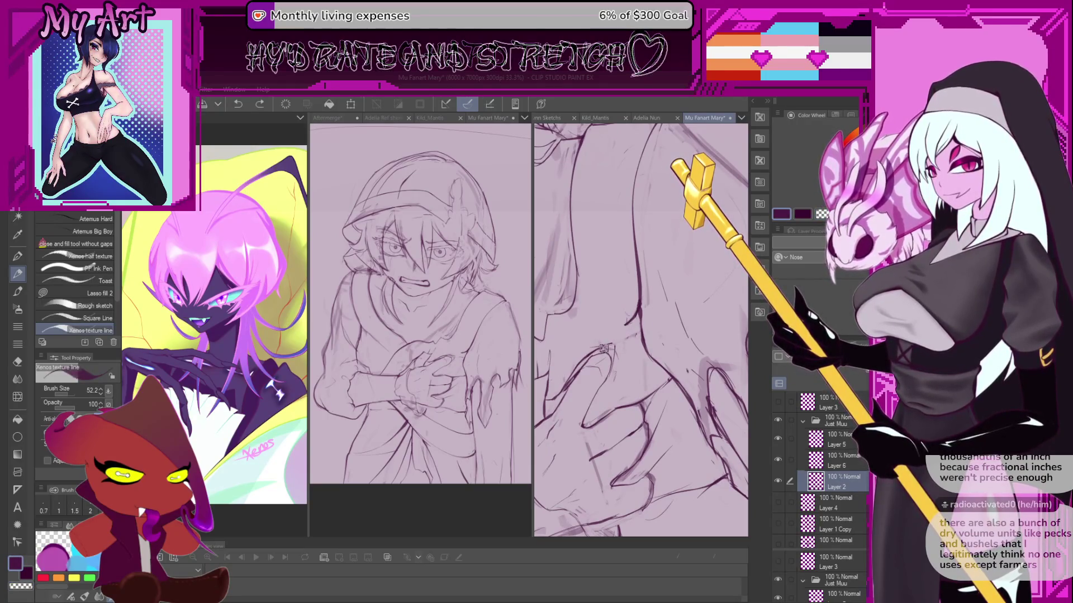
pyautogui.moveTo(617, 347); pyautogui.dragTo(613, 338)
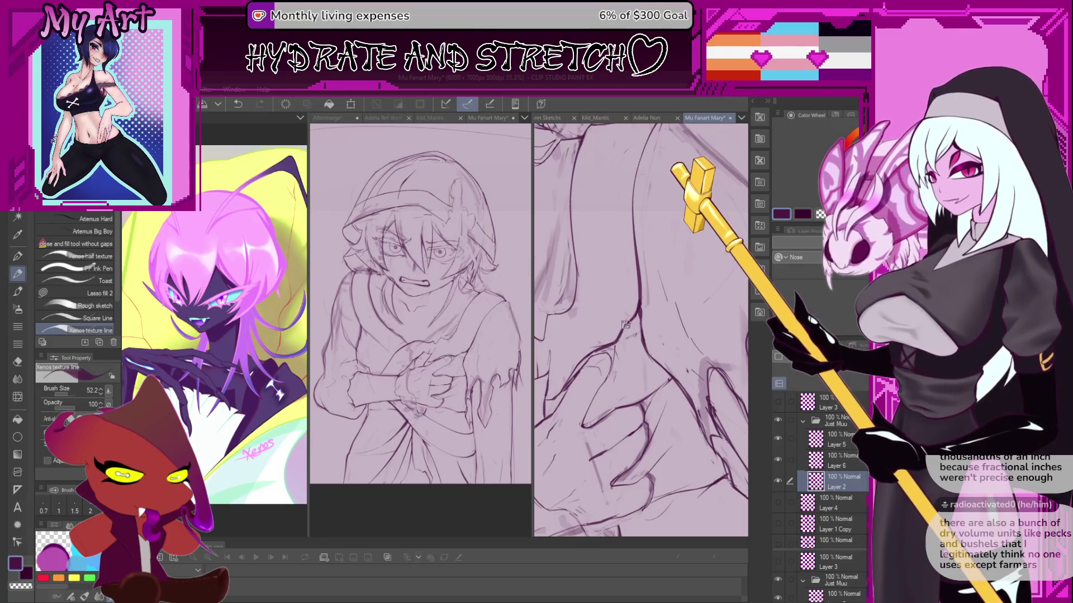
pyautogui.scroll(-2, 632, 319)
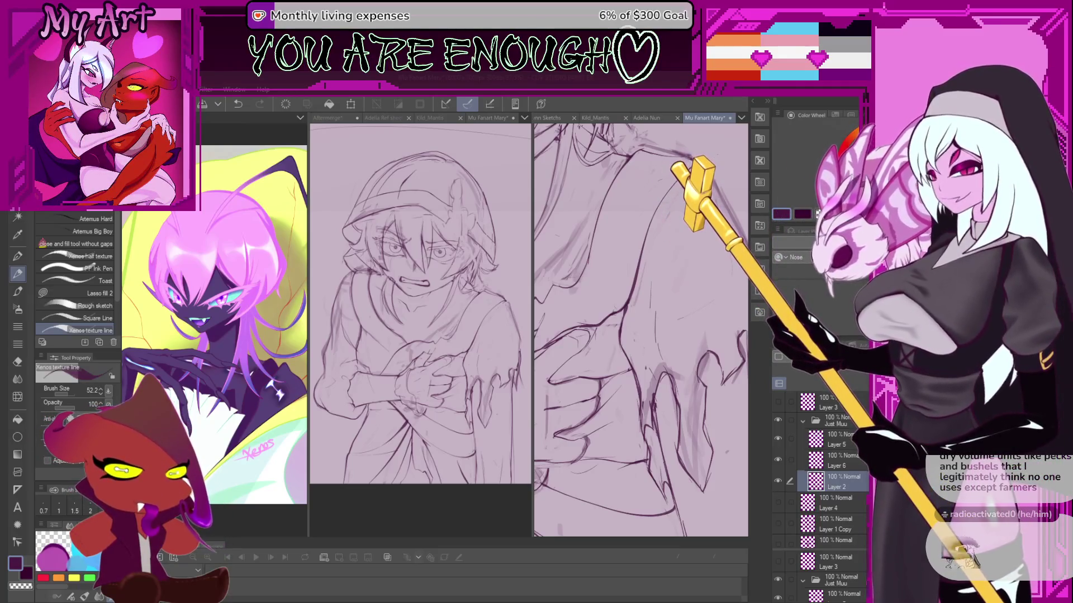
# Adjust the canvas zoom over the ragged torn sleeve edge beside the clasped hands.
pyautogui.scroll(-3, 703, 329)
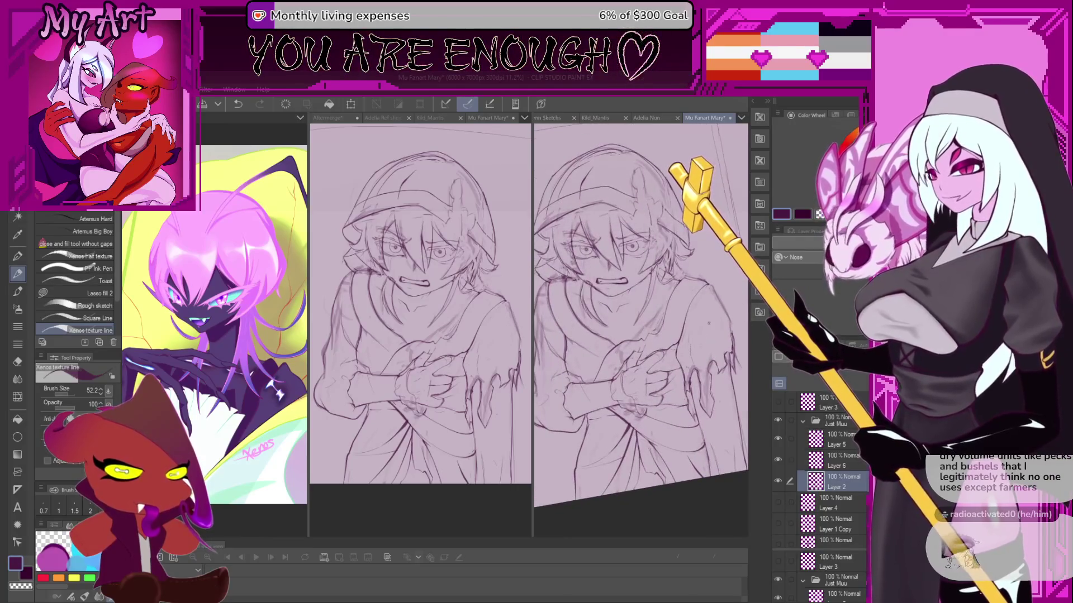
# Zoom, pan and tilt the canvas to inspect the face, mouth and inked line art.
pyautogui.scroll(4, 704, 329)
pyautogui.moveTo(602, 426); pyautogui.dragTo(676, 414)
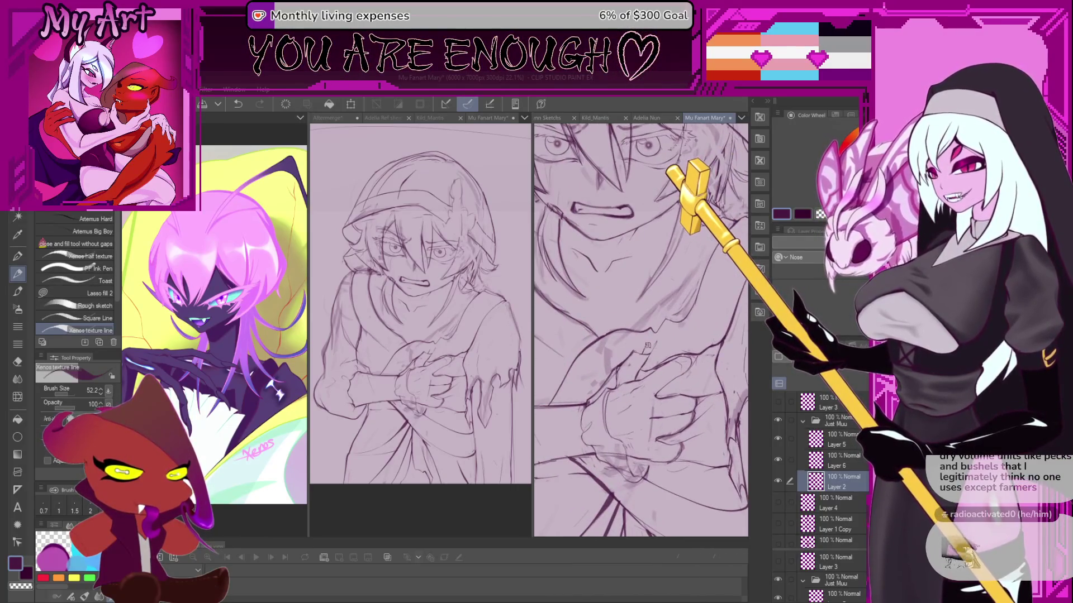
pyautogui.scroll(5, 648, 346)
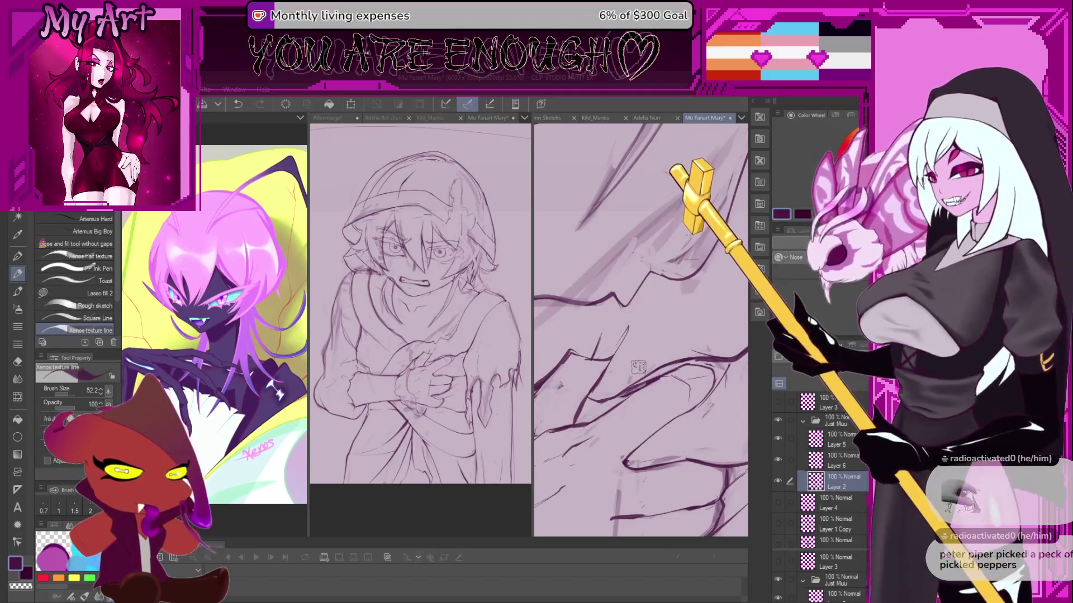
pyautogui.scroll(1, 639, 366)
pyautogui.scroll(1, 628, 343)
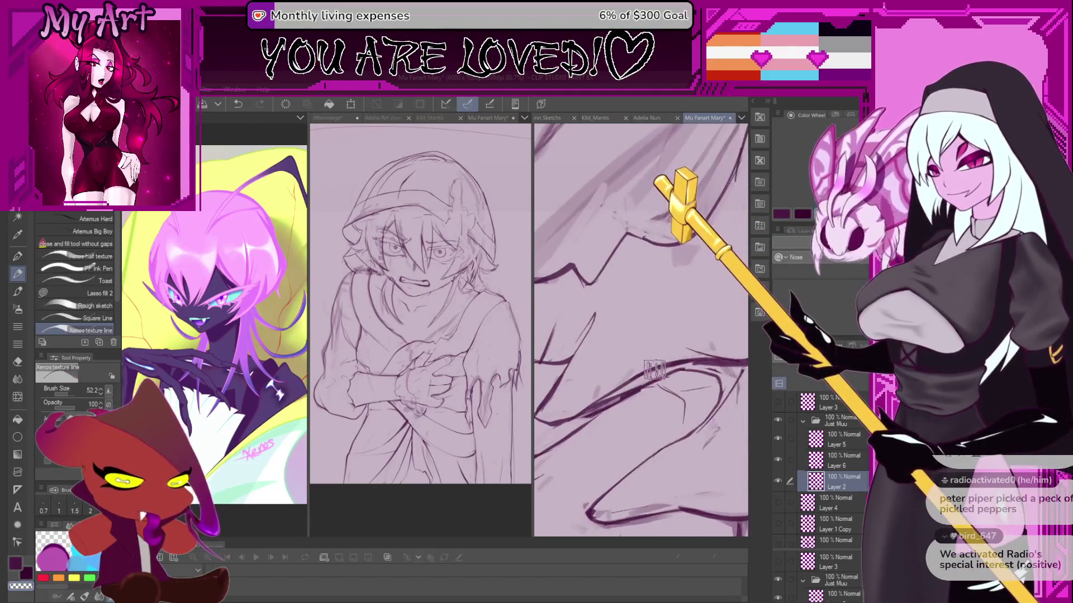
pyautogui.press('-')
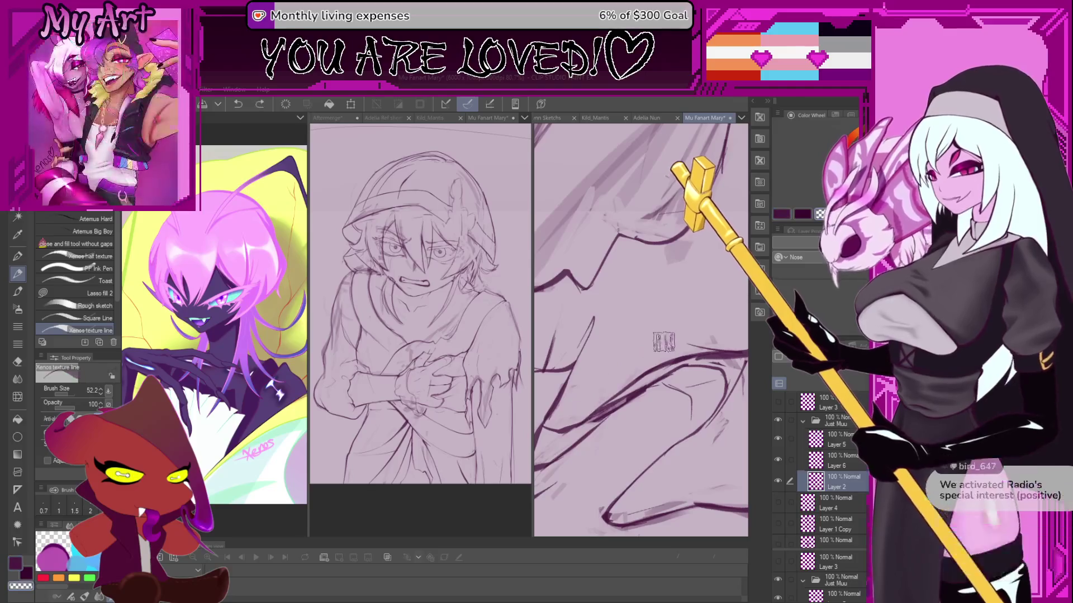
pyautogui.scroll(-6, 659, 341)
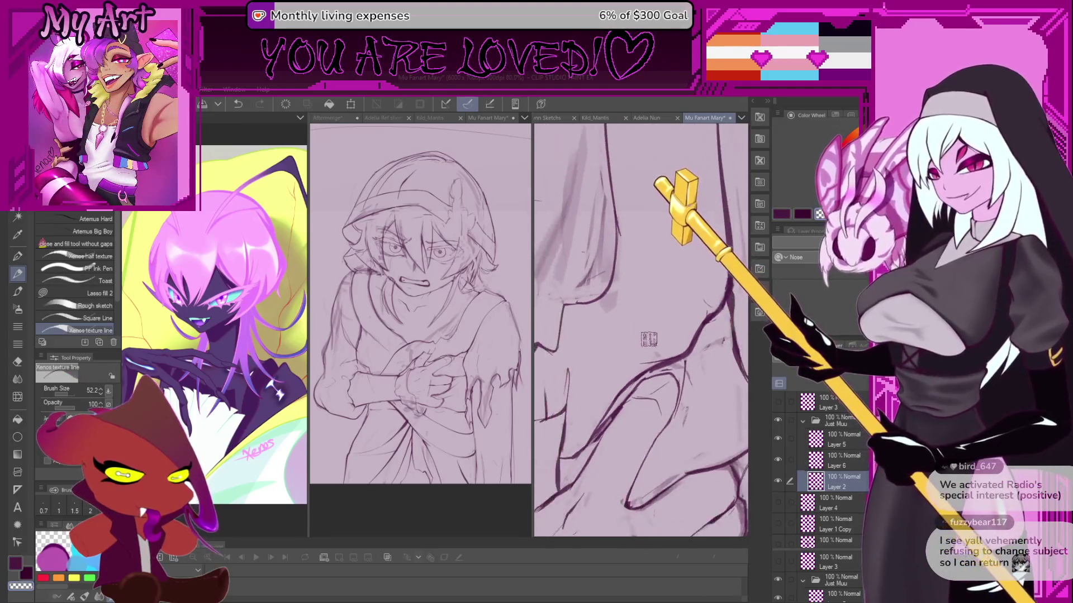
pyautogui.scroll(-5, 648, 339)
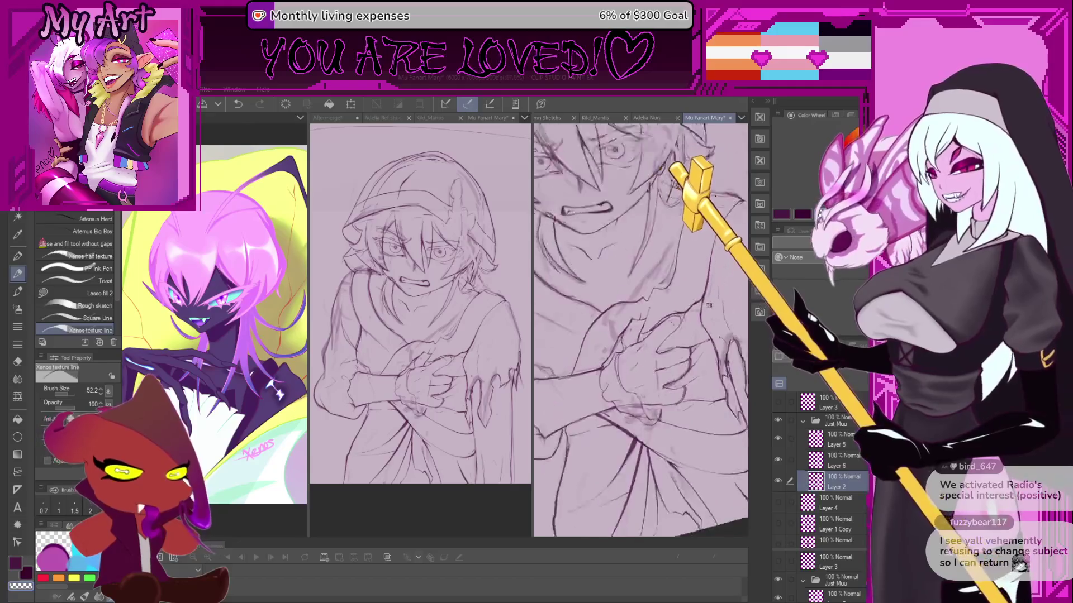
pyautogui.scroll(5, 708, 306)
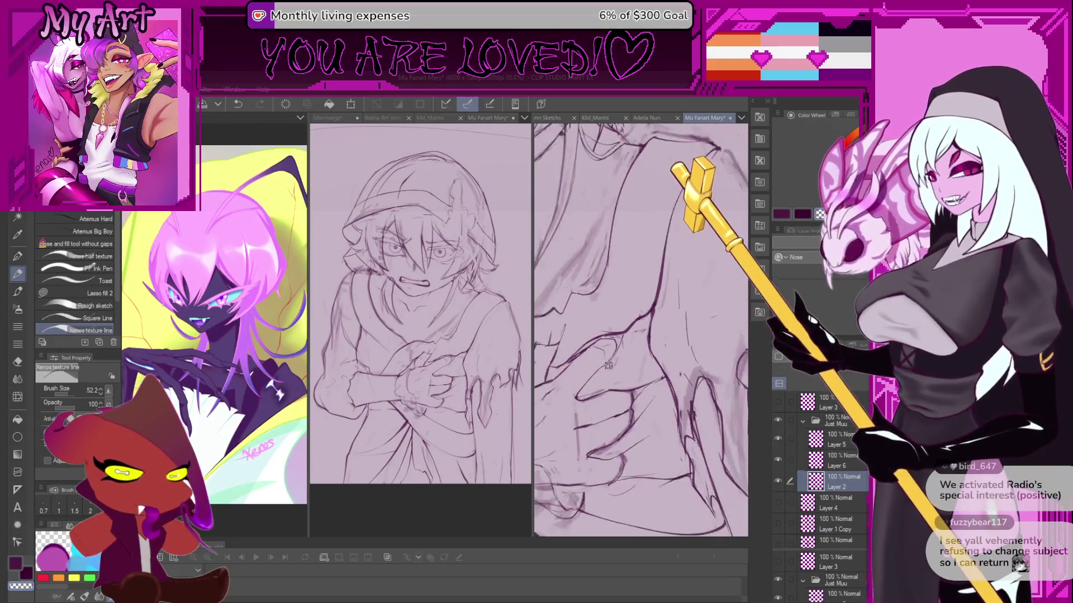
pyautogui.scroll(2, 609, 365)
pyautogui.scroll(1, 627, 323)
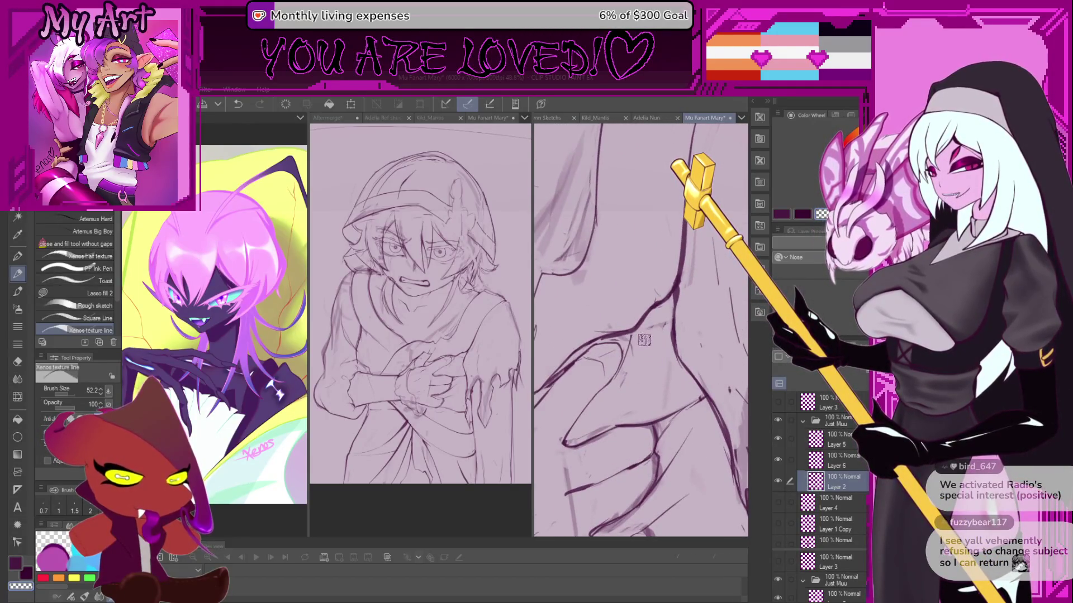
pyautogui.scroll(-4, 673, 307)
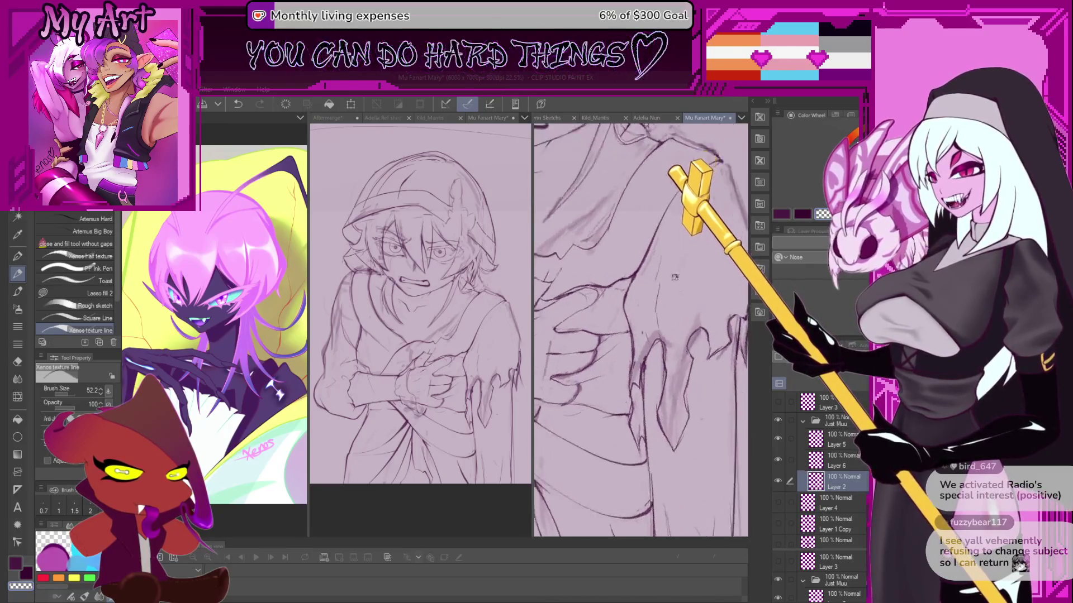
pyautogui.scroll(2, 675, 277)
# Loop a freehand lasso selection around the shoulder area beside the torn cloth.
pyautogui.press('m')
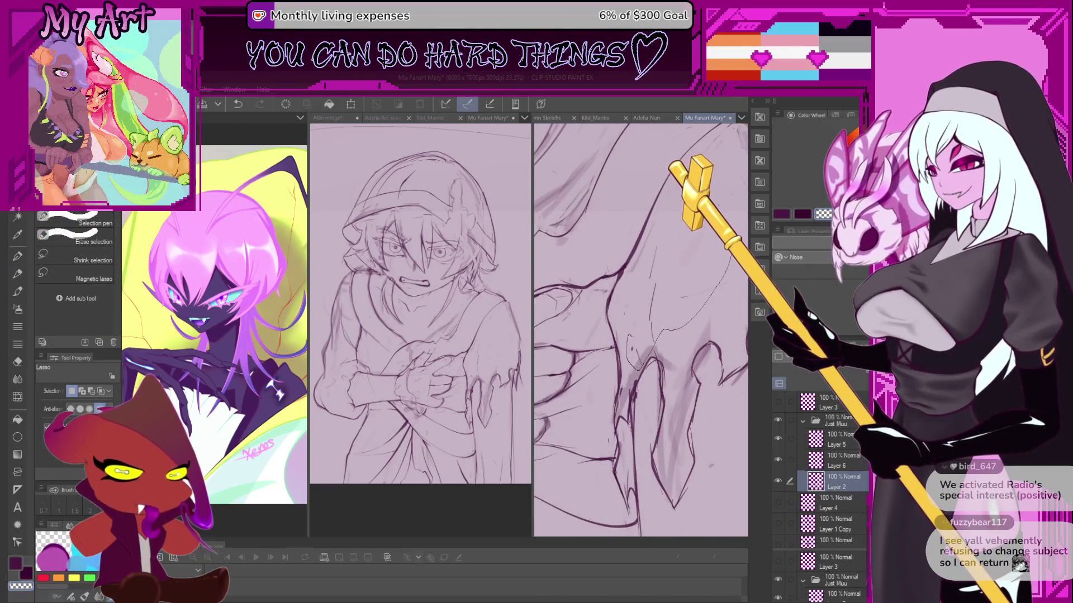
pyautogui.scroll(-1, 665, 280)
pyautogui.moveTo(664, 226); pyautogui.dragTo(721, 245)
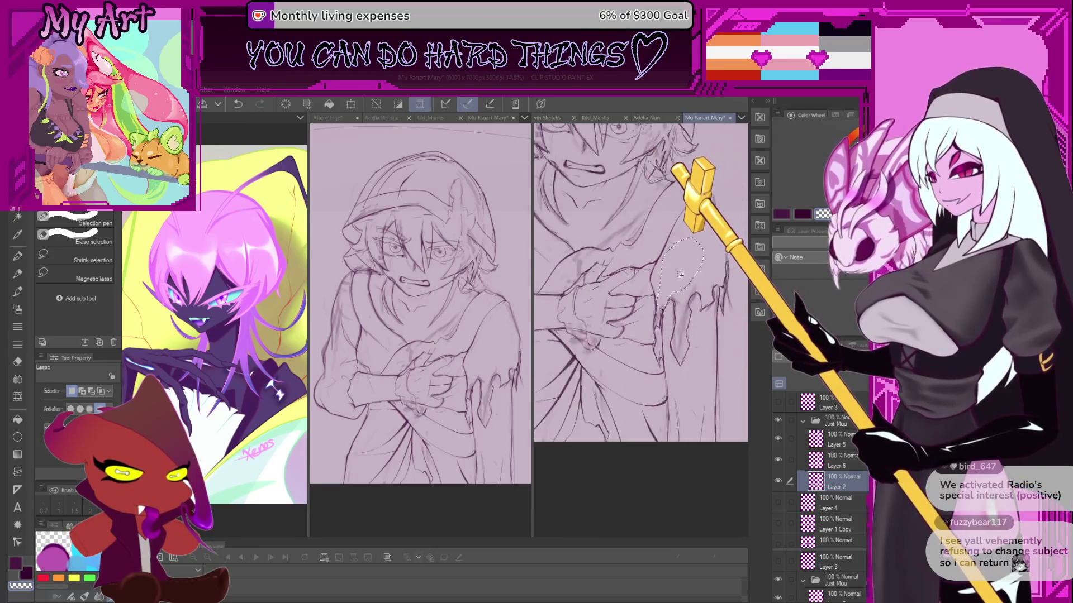
# Return to the pen, clear the shoulder selection, and undo the last stroke.
pyautogui.scroll(1, 670, 279)
pyautogui.press('p')
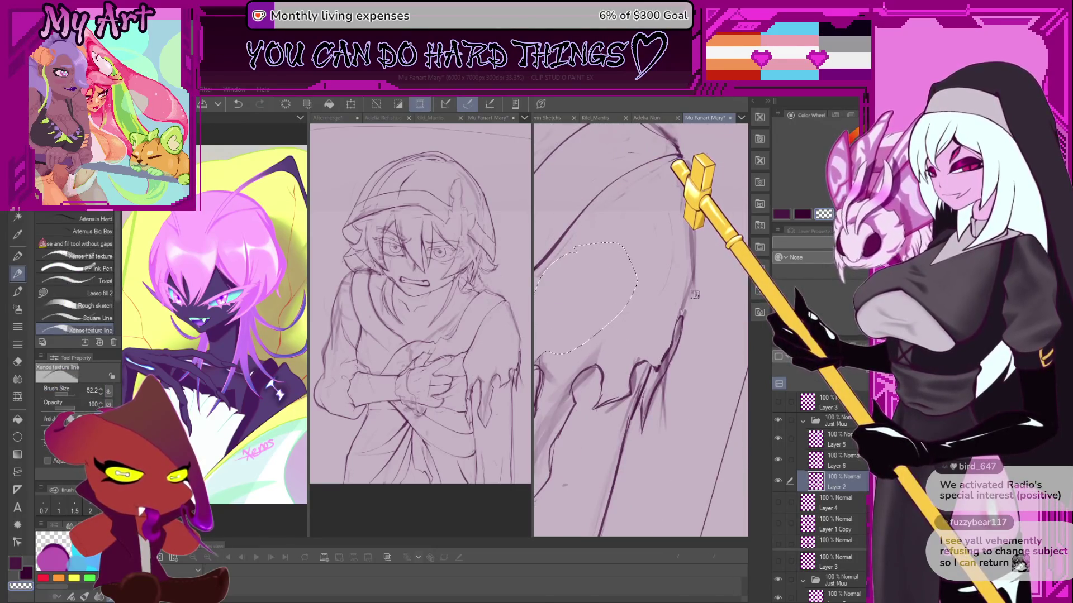
pyautogui.scroll(-1, 671, 313)
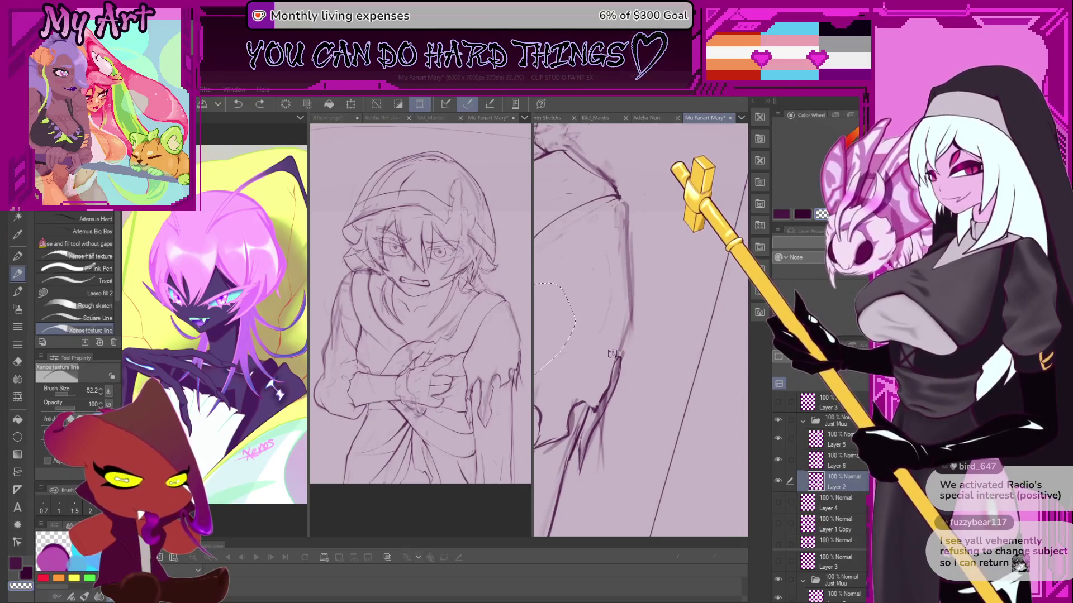
pyautogui.hotkey('ctrl', 'd')
pyautogui.scroll(1, 613, 377)
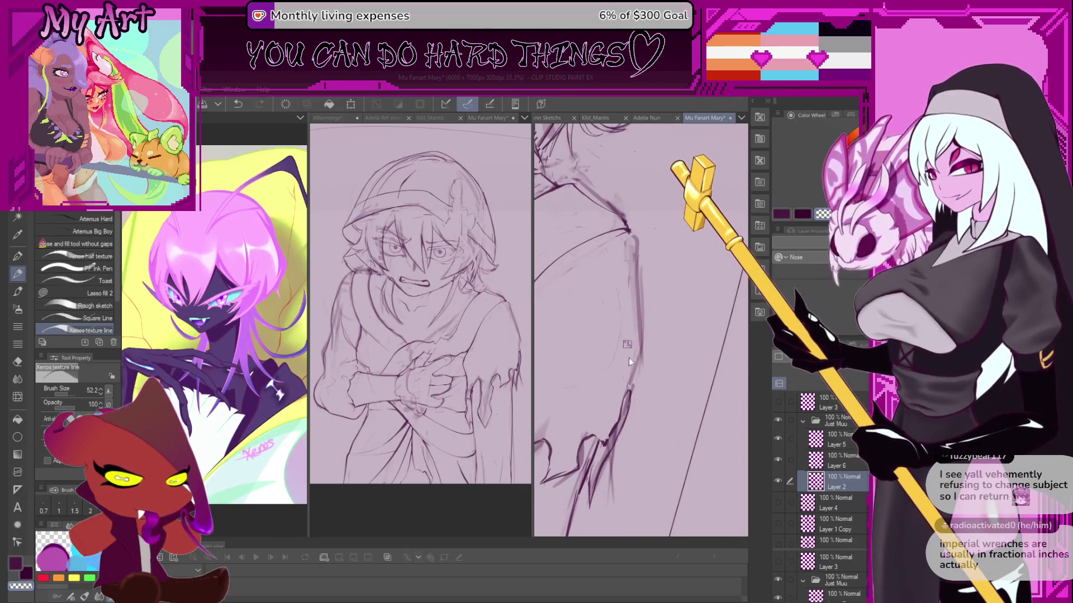
pyautogui.scroll(1, 635, 371)
pyautogui.hotkey('ctrl', 'z')
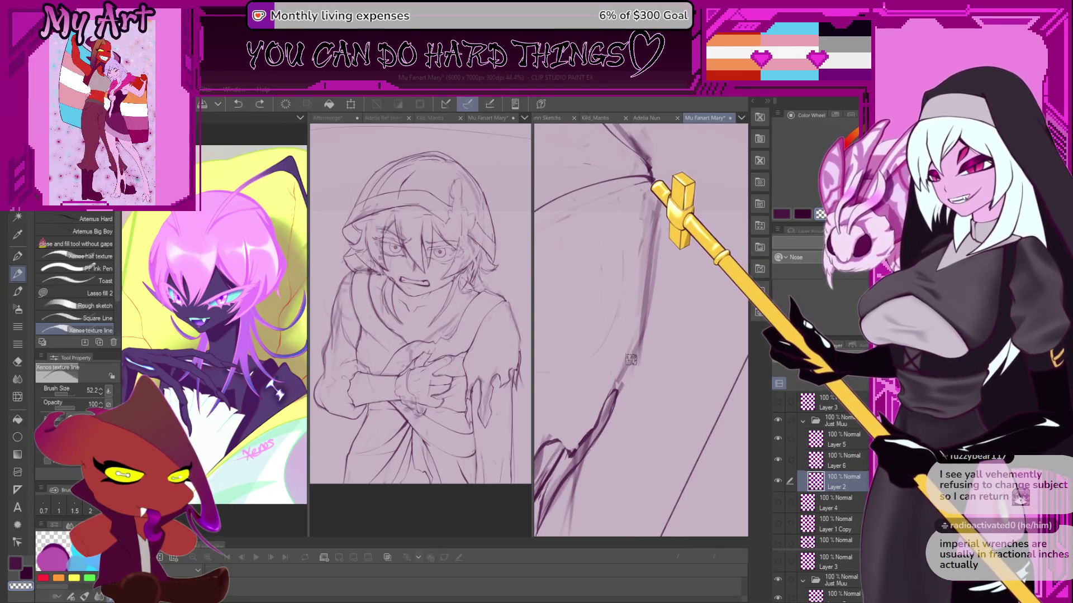
pyautogui.scroll(-1, 653, 386)
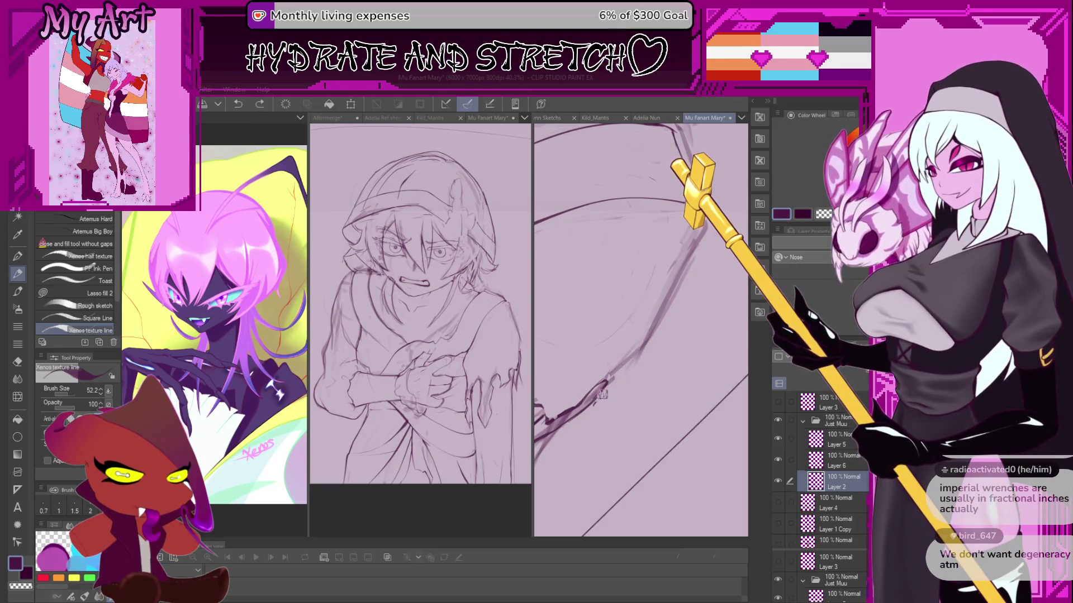
pyautogui.scroll(-1, 623, 385)
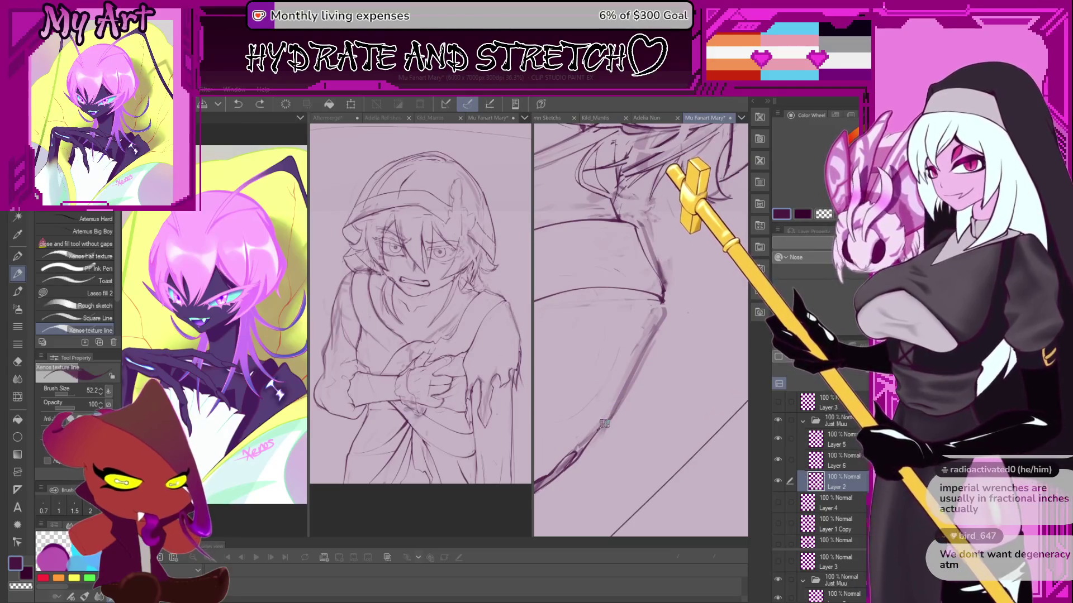
# Ink the curved outer arm contour after several undone retries, then draw a zigzag hair strand.
pyautogui.moveTo(617, 411)
pyautogui.mouseDown()
pyautogui.moveTo(658, 378)
pyautogui.moveTo(666, 327)
pyautogui.mouseUp()
pyautogui.moveTo(640, 386); pyautogui.dragTo(677, 299)
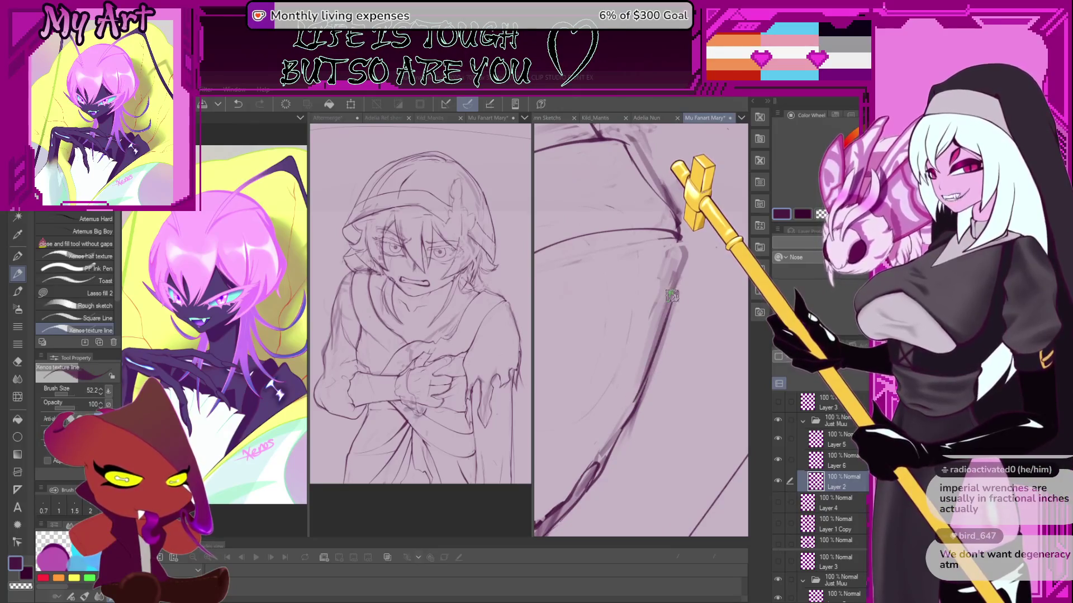
pyautogui.hotkey('ctrl', 'z')
pyautogui.moveTo(647, 380); pyautogui.dragTo(677, 302)
pyautogui.hotkey('ctrl', 'z')
pyautogui.hotkey('ctrl', 'z')
pyautogui.moveTo(642, 397); pyautogui.dragTo(670, 282)
pyautogui.hotkey('ctrl', 'z')
pyautogui.moveTo(637, 403); pyautogui.dragTo(678, 296)
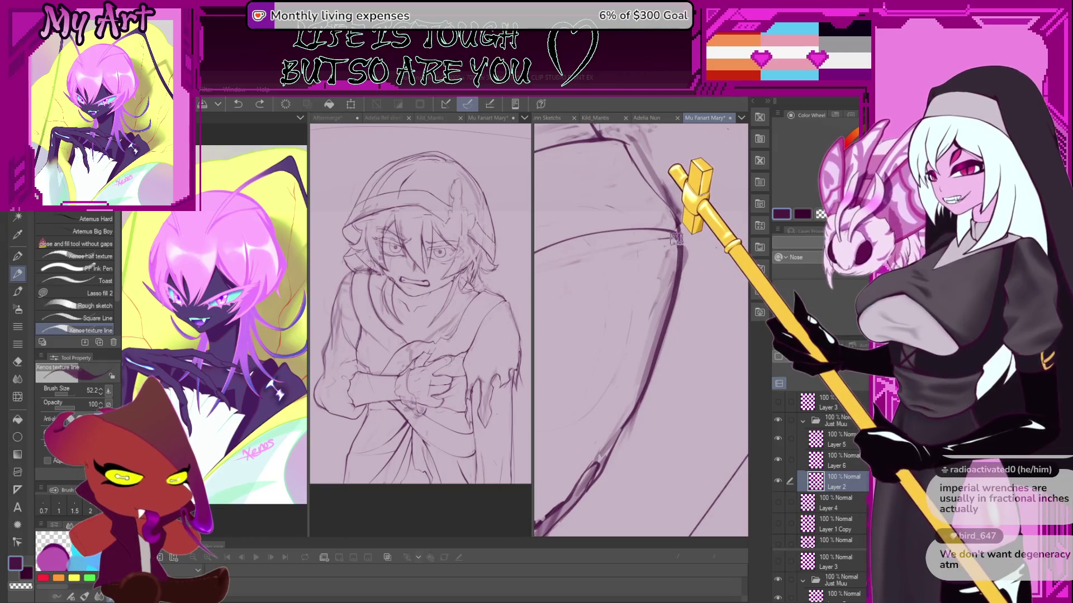
pyautogui.moveTo(676, 240)
pyautogui.mouseDown()
pyautogui.moveTo(639, 301)
pyautogui.moveTo(585, 276)
pyautogui.mouseUp()
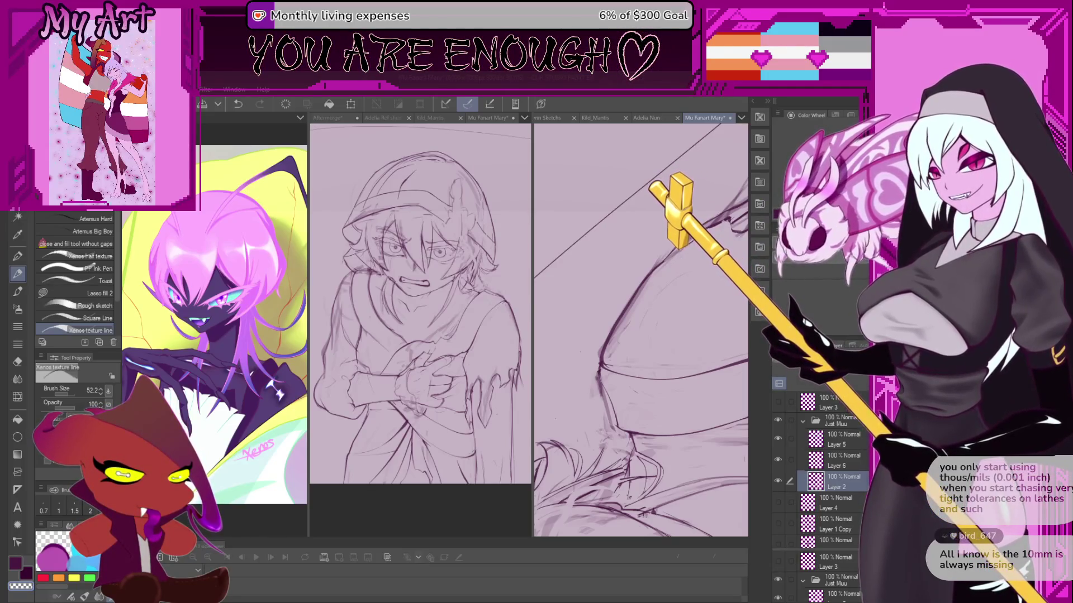
pyautogui.moveTo(585, 456)
pyautogui.mouseDown()
pyautogui.moveTo(667, 296)
pyautogui.moveTo(642, 314)
pyautogui.mouseUp()
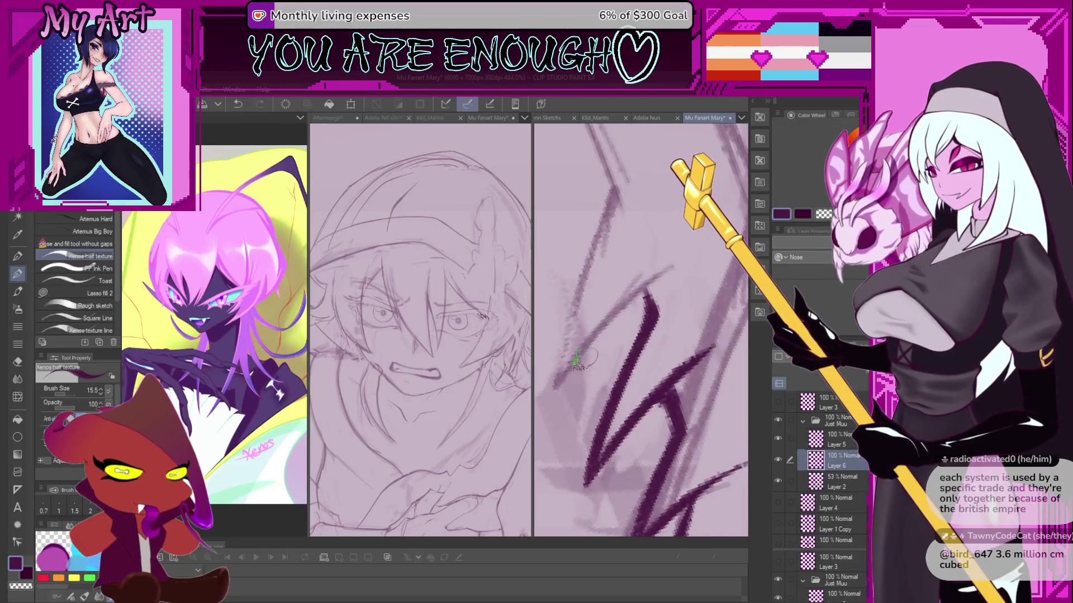
# Ink spiky diagonal hair strands above the eye, redrawing the strand rising from the zigzag.
pyautogui.moveTo(576, 366); pyautogui.dragTo(651, 282)
pyautogui.hotkey('ctrl', 'z')
pyautogui.moveTo(549, 406)
pyautogui.mouseDown()
pyautogui.moveTo(606, 330)
pyautogui.moveTo(665, 285)
pyautogui.moveTo(668, 296)
pyautogui.mouseUp()
pyautogui.moveTo(637, 330); pyautogui.dragTo(654, 299)
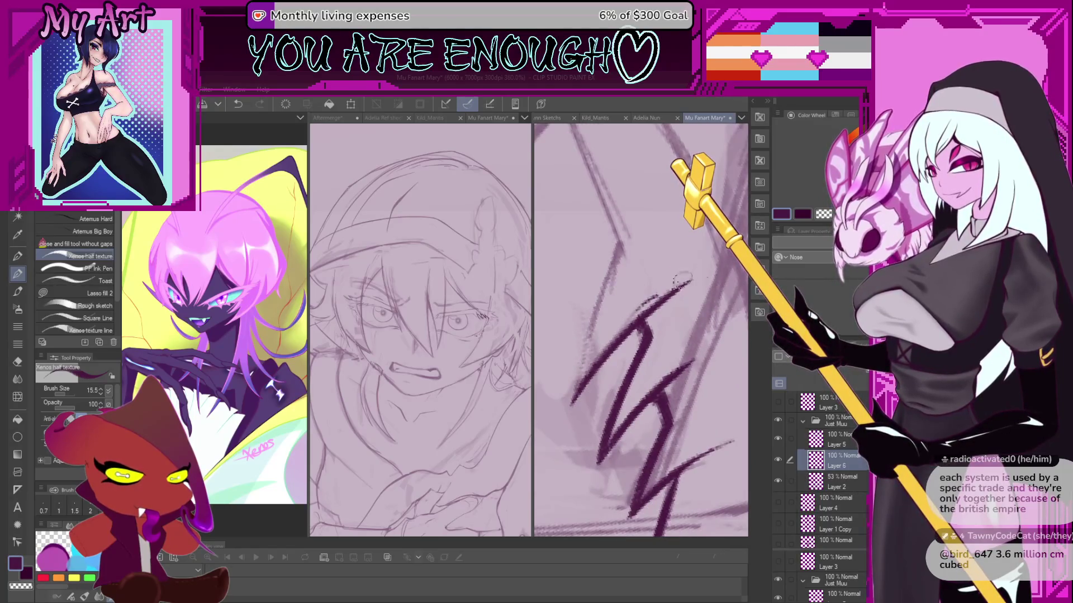
pyautogui.hotkey('ctrl', 'z')
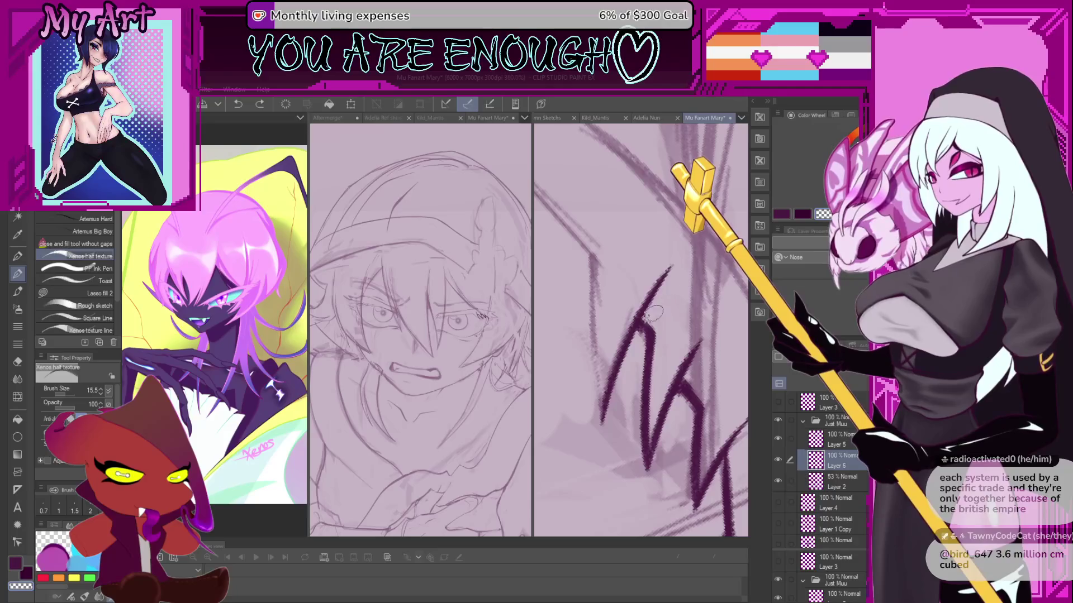
pyautogui.hotkey('ctrl', 'z')
pyautogui.moveTo(634, 321); pyautogui.dragTo(661, 274)
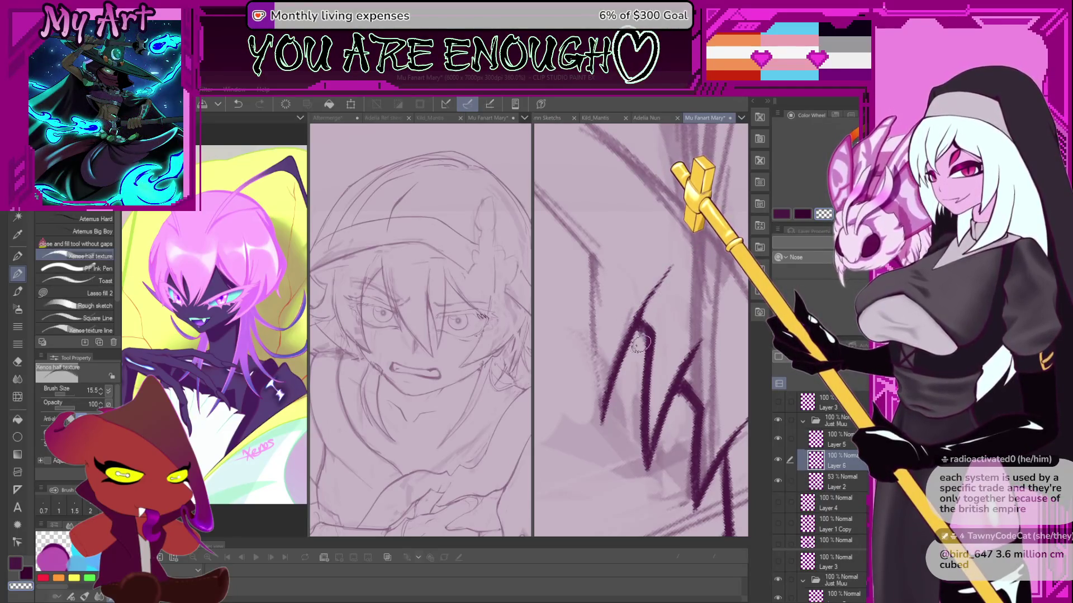
# Add thin lines along the hair strands, undoing and redrawing the misses.
pyautogui.scroll(2, 622, 398)
pyautogui.moveTo(625, 441); pyautogui.dragTo(615, 346)
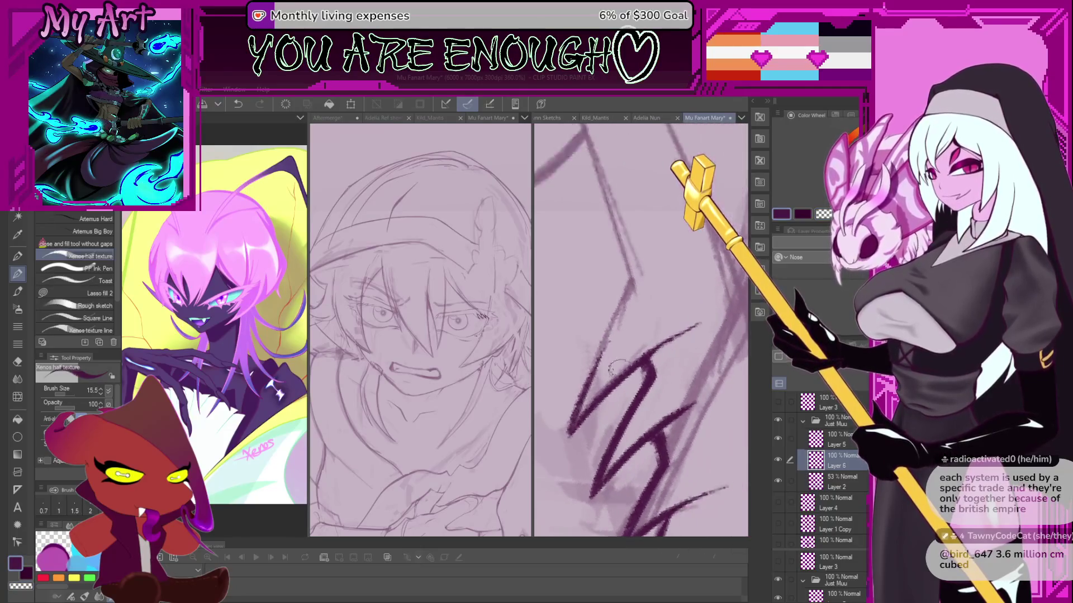
pyautogui.hotkey('ctrl', 'z')
pyautogui.scroll(-2, 618, 368)
pyautogui.scroll(2, 620, 391)
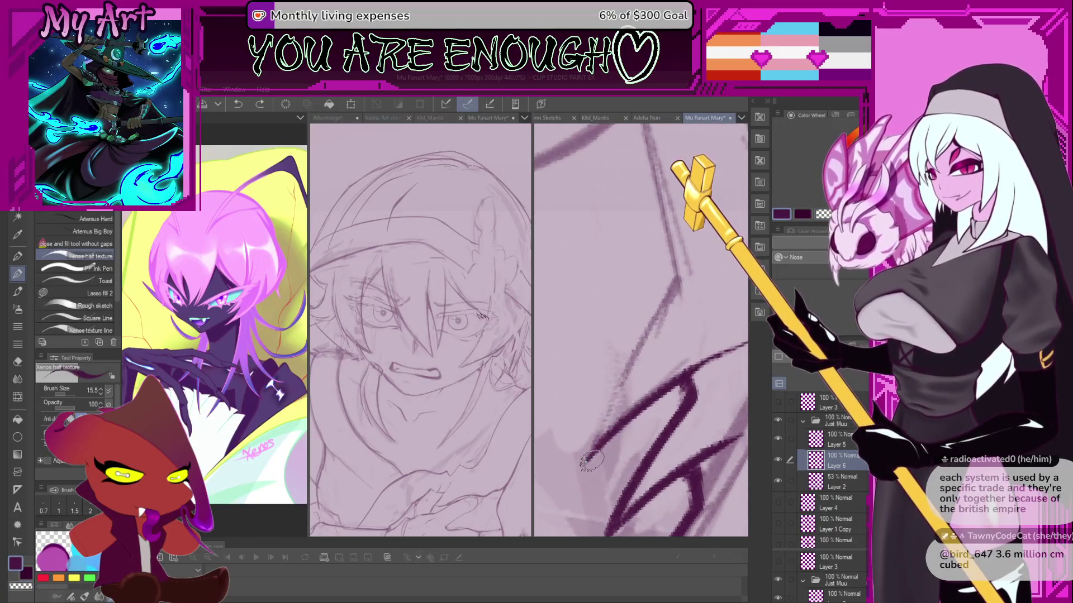
pyautogui.moveTo(591, 461); pyautogui.dragTo(632, 352)
pyautogui.hotkey('ctrl', 'z')
pyautogui.moveTo(584, 465); pyautogui.dragTo(673, 286)
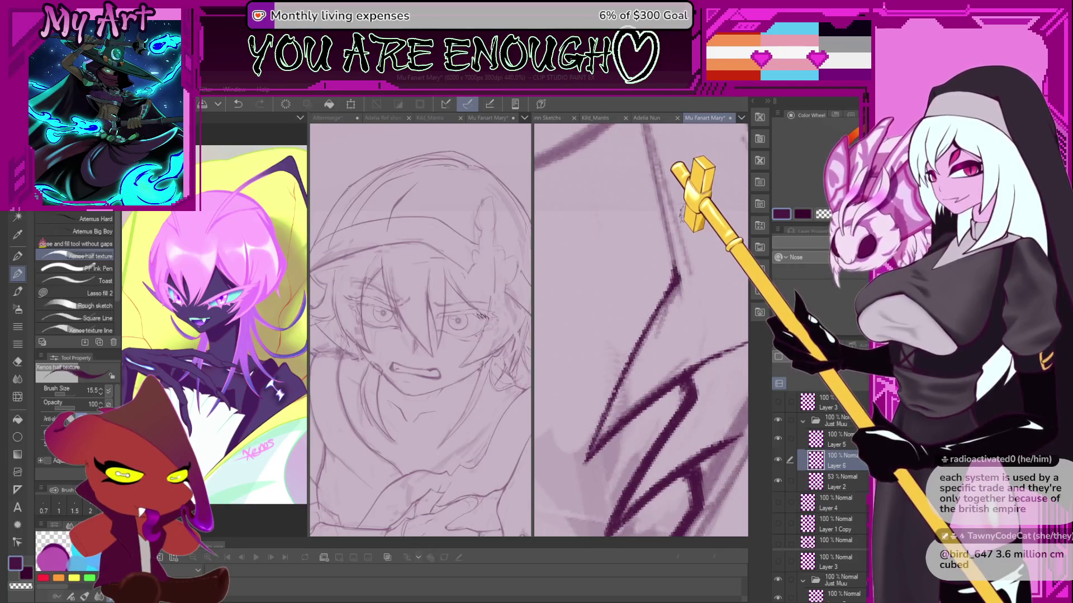
# Rotate the view and darken and thicken the lower diagonal line.
pyautogui.moveTo(681, 215)
pyautogui.mouseDown()
pyautogui.moveTo(620, 341)
pyautogui.moveTo(612, 353)
pyautogui.moveTo(597, 344)
pyautogui.mouseUp()
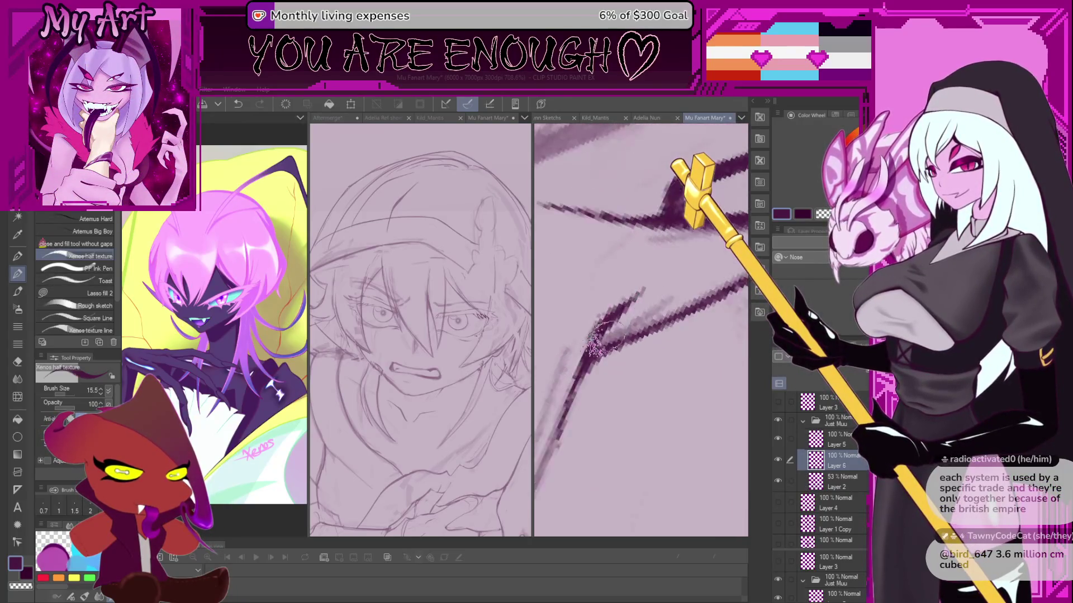
pyautogui.hotkey('ctrl', 'z')
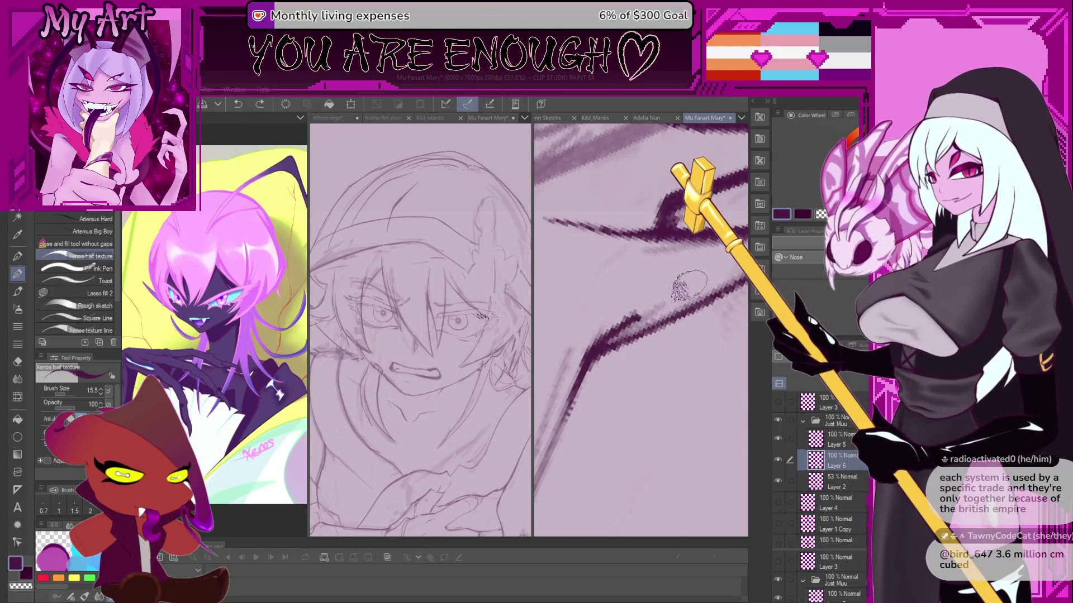
pyautogui.moveTo(592, 358)
pyautogui.mouseDown()
pyautogui.moveTo(551, 442)
pyautogui.moveTo(606, 335)
pyautogui.moveTo(693, 291)
pyautogui.mouseUp()
pyautogui.scroll(-5, 643, 329)
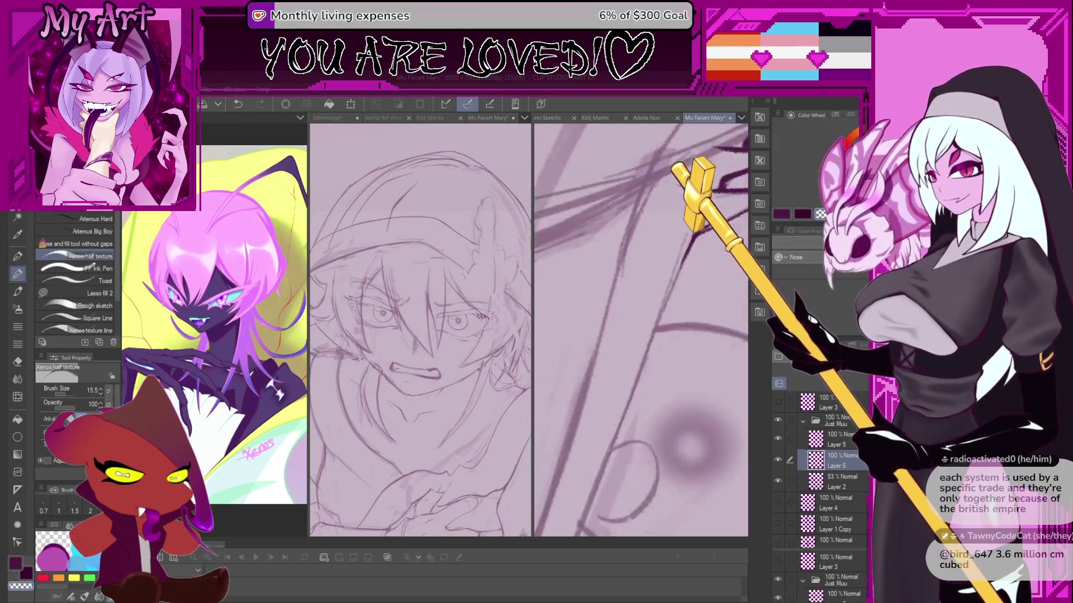
pyautogui.scroll(-4, 580, 406)
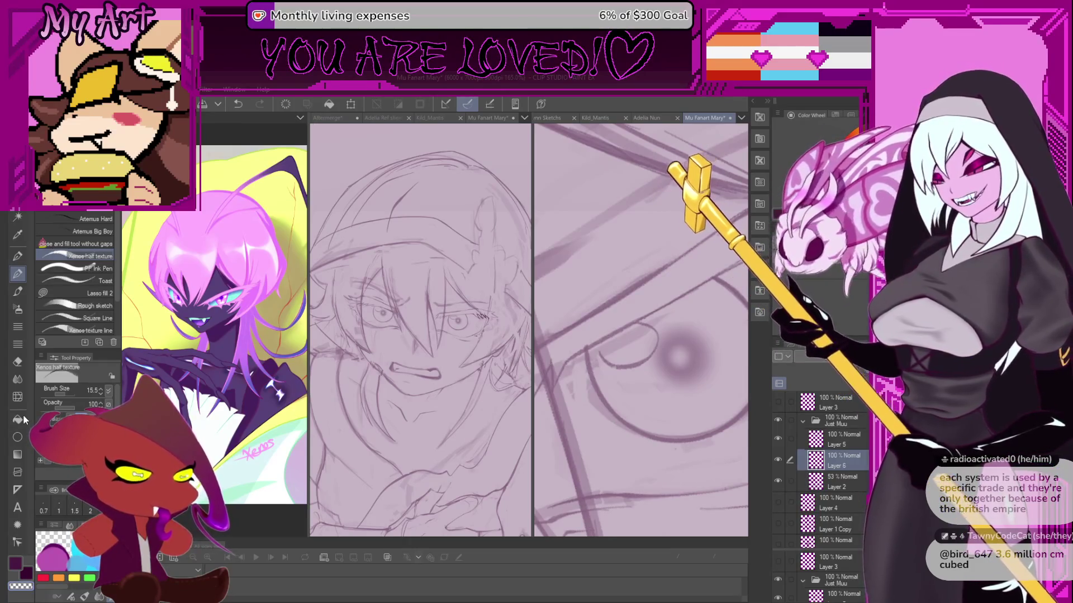
# Ink a long dark diagonal contour beside the eye, redrawing it until clean.
pyautogui.scroll(-3, 642, 341)
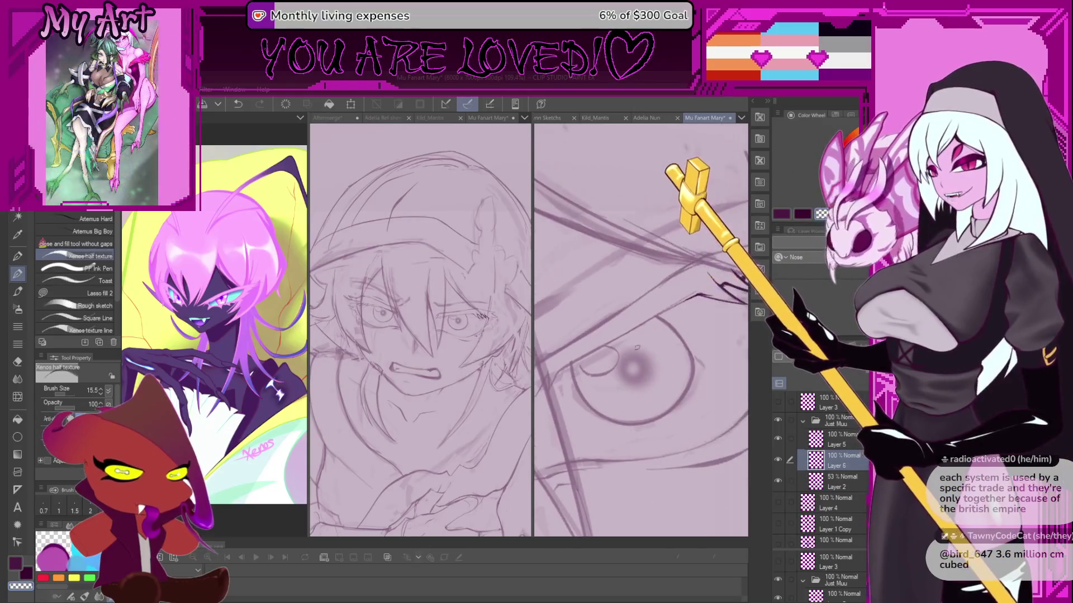
pyautogui.scroll(3, 637, 348)
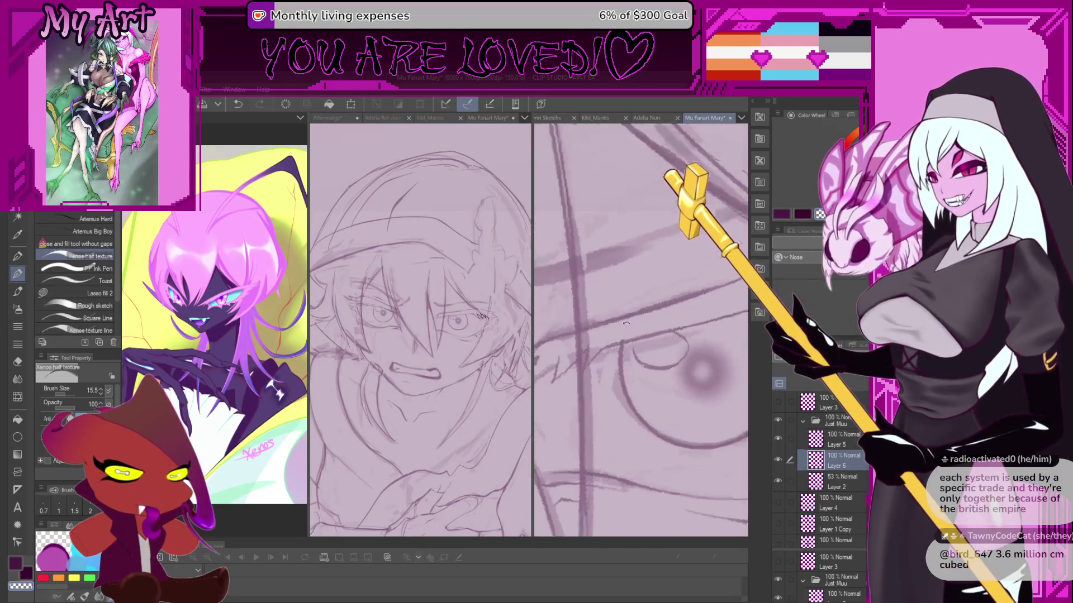
pyautogui.moveTo(626, 323); pyautogui.dragTo(626, 443)
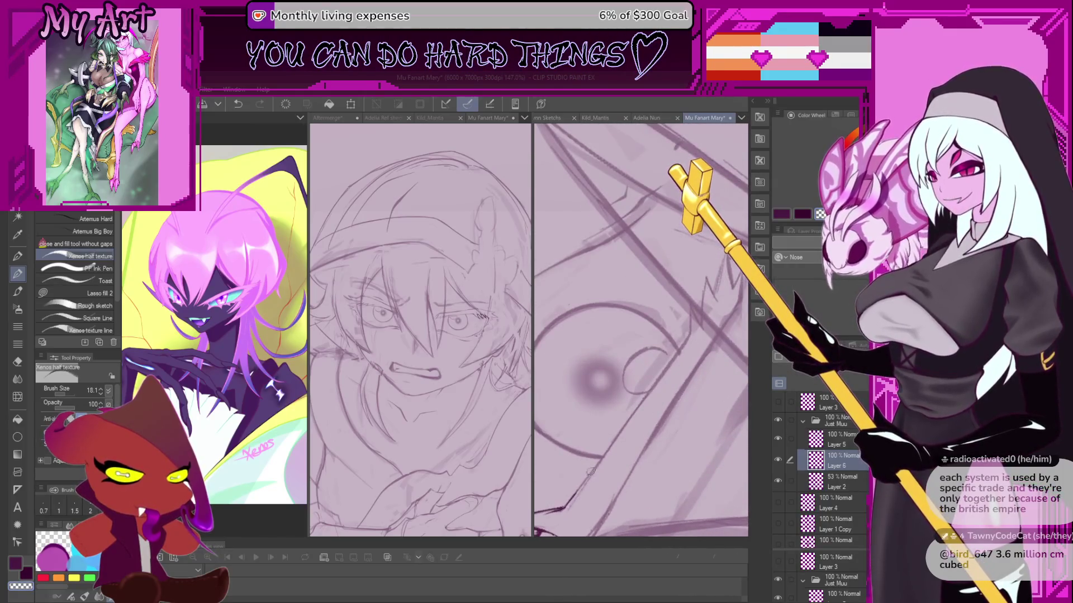
pyautogui.moveTo(575, 498)
pyautogui.mouseDown()
pyautogui.moveTo(585, 467)
pyautogui.moveTo(565, 483)
pyautogui.moveTo(624, 418)
pyautogui.mouseUp()
pyautogui.hotkey('ctrl', 'z')
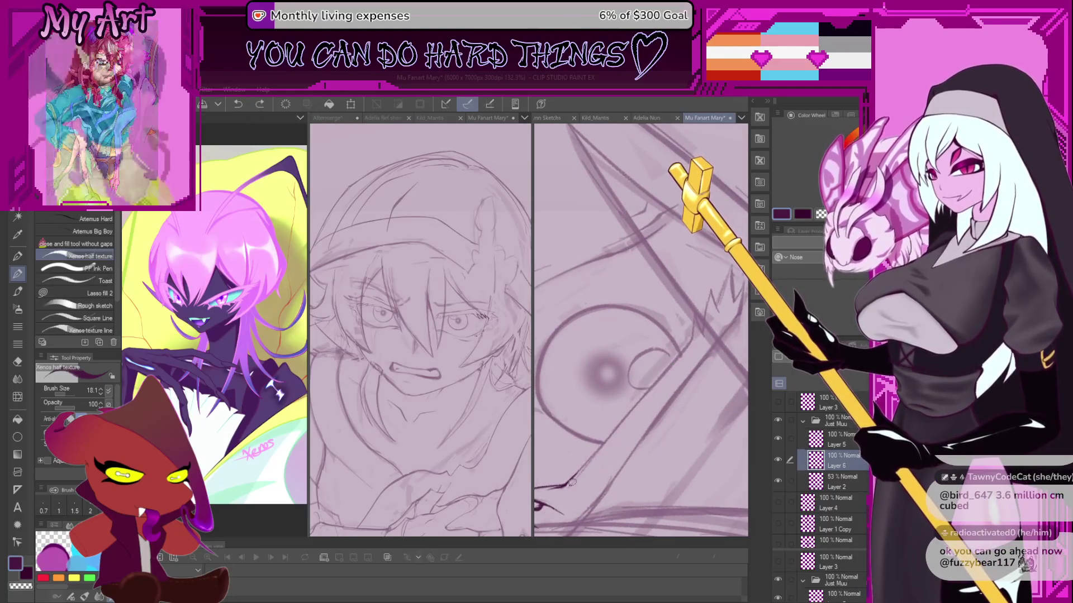
pyautogui.moveTo(567, 485); pyautogui.dragTo(707, 330)
pyautogui.hotkey('ctrl', 'z')
pyautogui.moveTo(565, 485); pyautogui.dragTo(707, 329)
pyautogui.hotkey('ctrl', 'z')
pyautogui.moveTo(566, 485)
pyautogui.mouseDown()
pyautogui.moveTo(707, 330)
pyautogui.moveTo(671, 370)
pyautogui.mouseUp()
# Rotate the view so strokes run horizontally and add a straight line from the stroke end.
pyautogui.scroll(3, 674, 371)
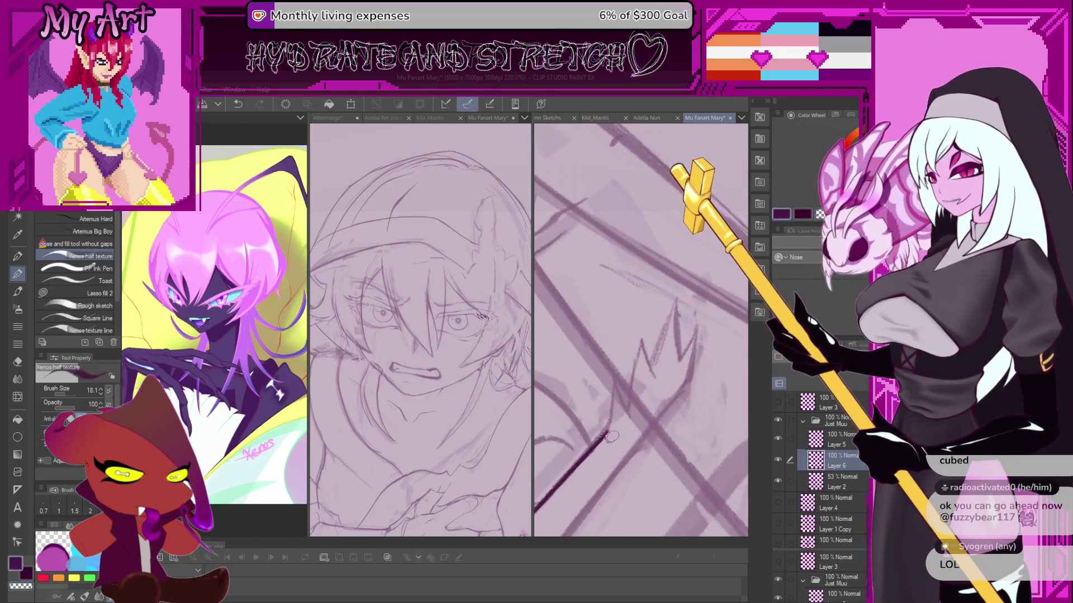
pyautogui.moveTo(616, 451); pyautogui.dragTo(632, 362)
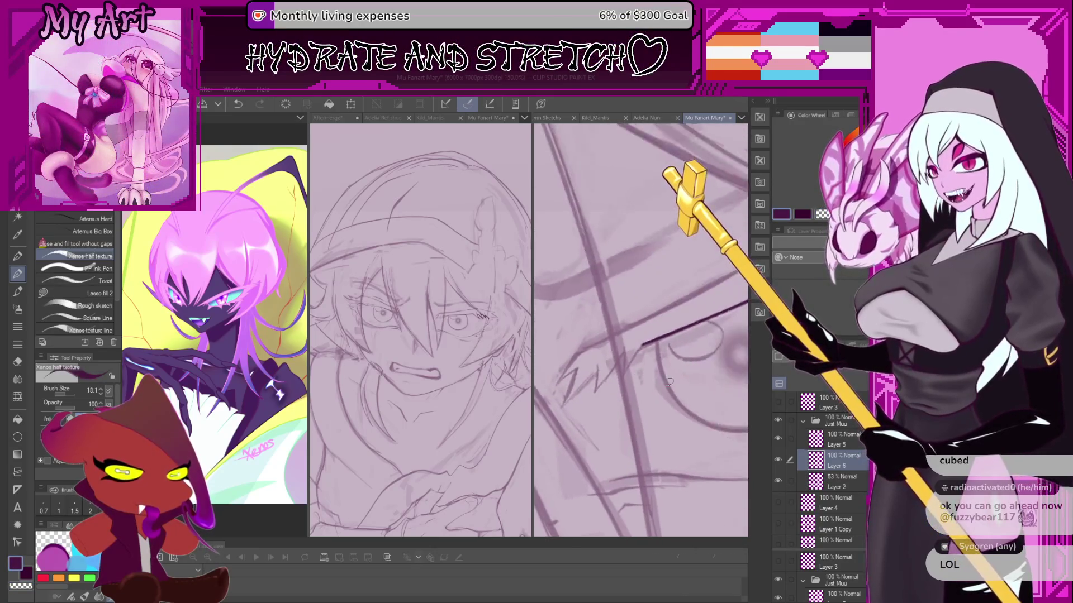
pyautogui.scroll(1, 632, 362)
pyautogui.scroll(2, 632, 362)
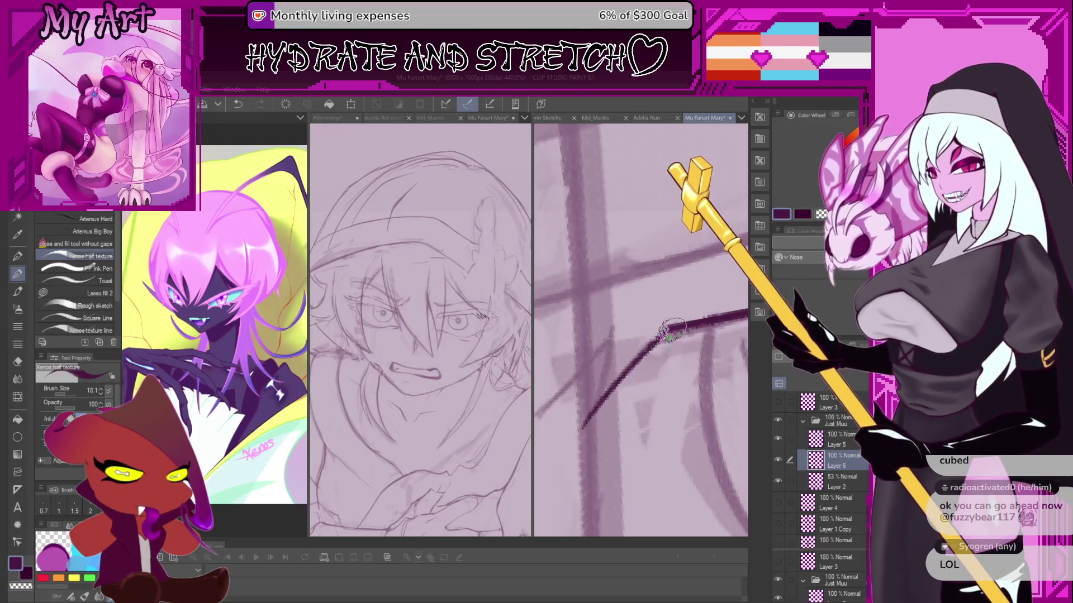
pyautogui.keyDown('shift'); pyautogui.click(573, 433); pyautogui.keyUp('shift')
pyautogui.moveTo(622, 370); pyautogui.dragTo(622, 370)
# Rotate the view further and undo the last two strokes, removing the steep stray line.
pyautogui.press('-')
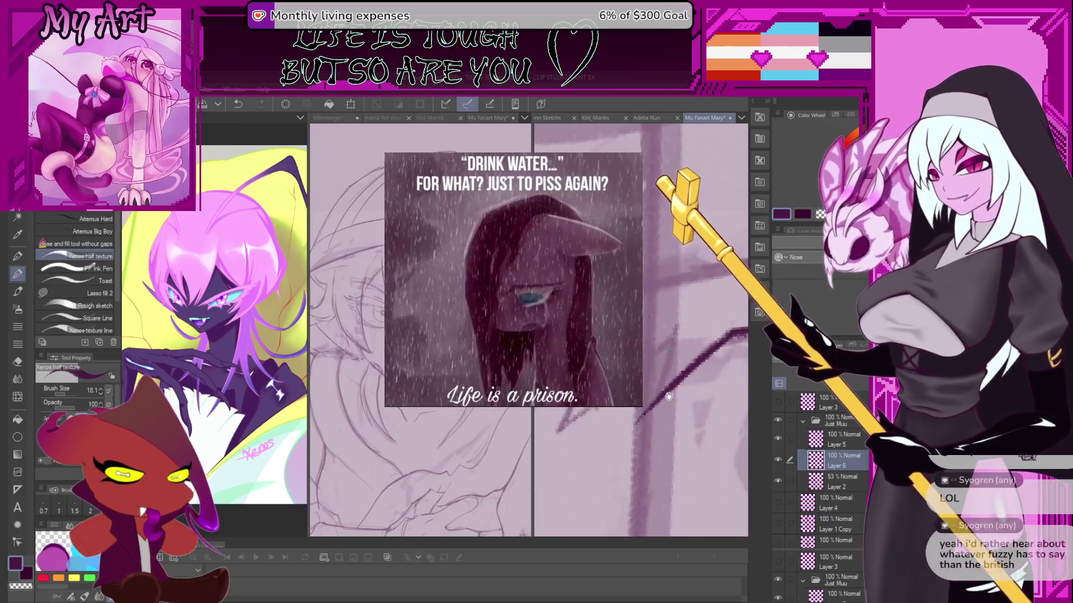
pyautogui.press('-')
pyautogui.press('-')
pyautogui.hotkey('ctrl', 'z')
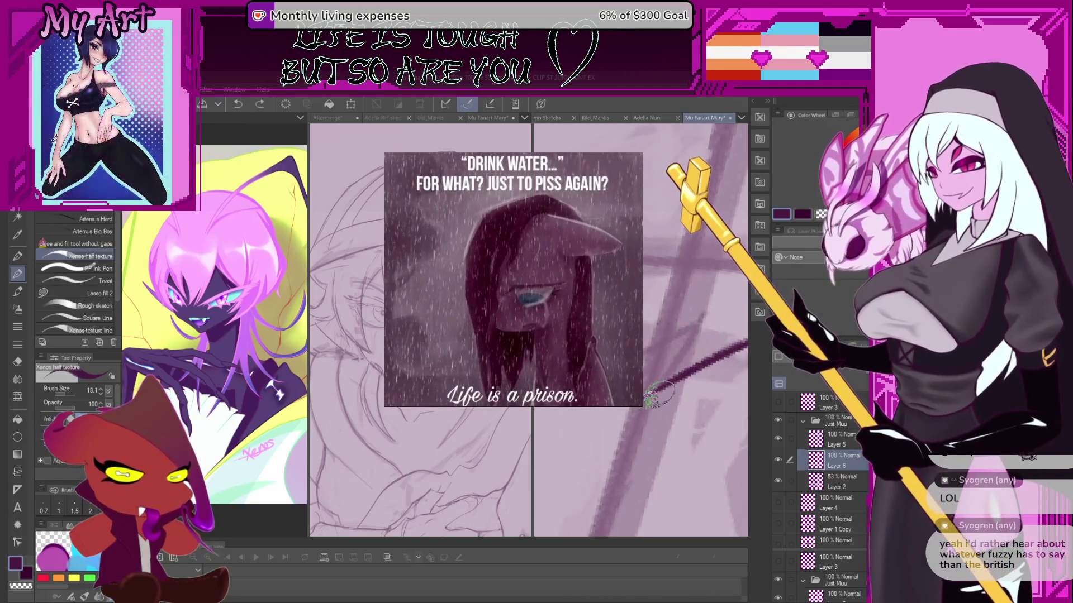
pyautogui.hotkey('ctrl', 'z')
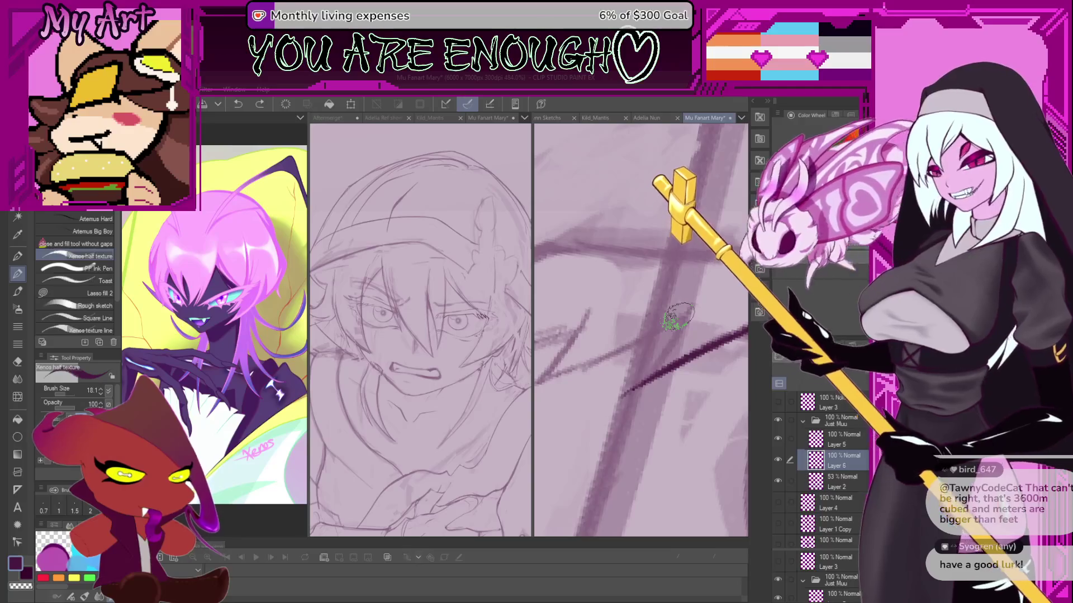
# Ink a dark hair stroke and a jagged zigzag strand, then undo the zigzag.
pyautogui.scroll(2, 670, 323)
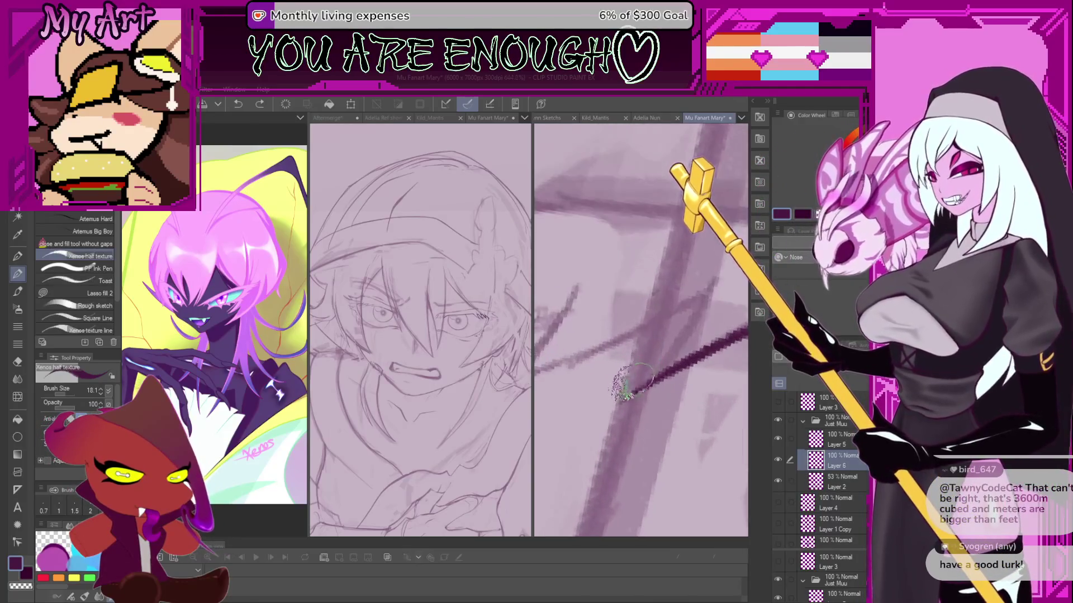
pyautogui.moveTo(616, 397); pyautogui.dragTo(699, 303)
pyautogui.moveTo(615, 411)
pyautogui.mouseDown()
pyautogui.moveTo(698, 296)
pyautogui.moveTo(545, 410)
pyautogui.moveTo(715, 287)
pyautogui.moveTo(558, 413)
pyautogui.moveTo(642, 257)
pyautogui.mouseUp()
pyautogui.hotkey('ctrl', 'z')
pyautogui.scroll(-4, 642, 257)
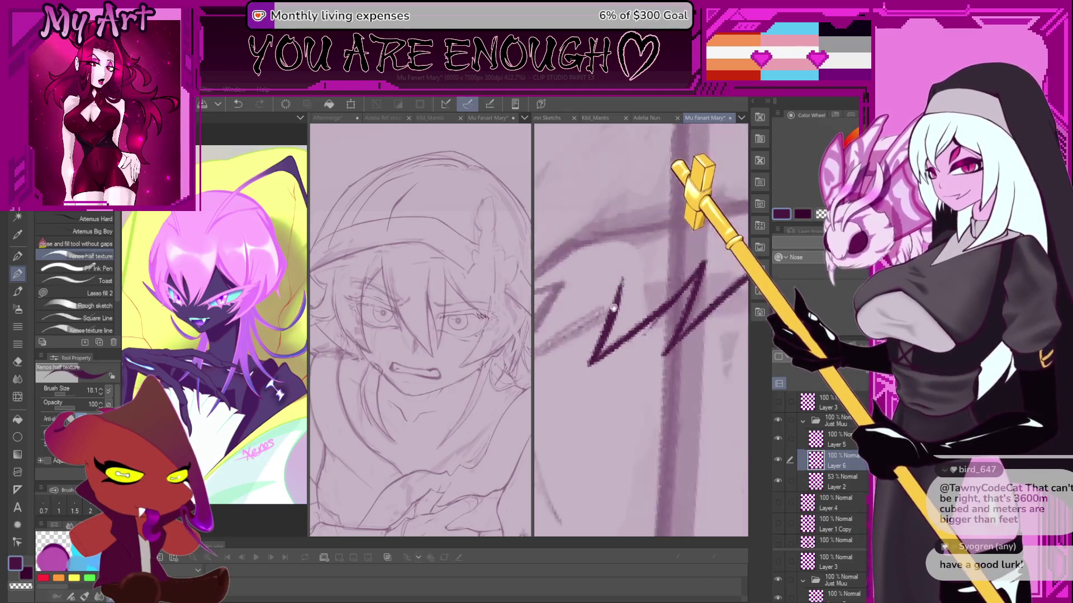
pyautogui.scroll(2, 672, 381)
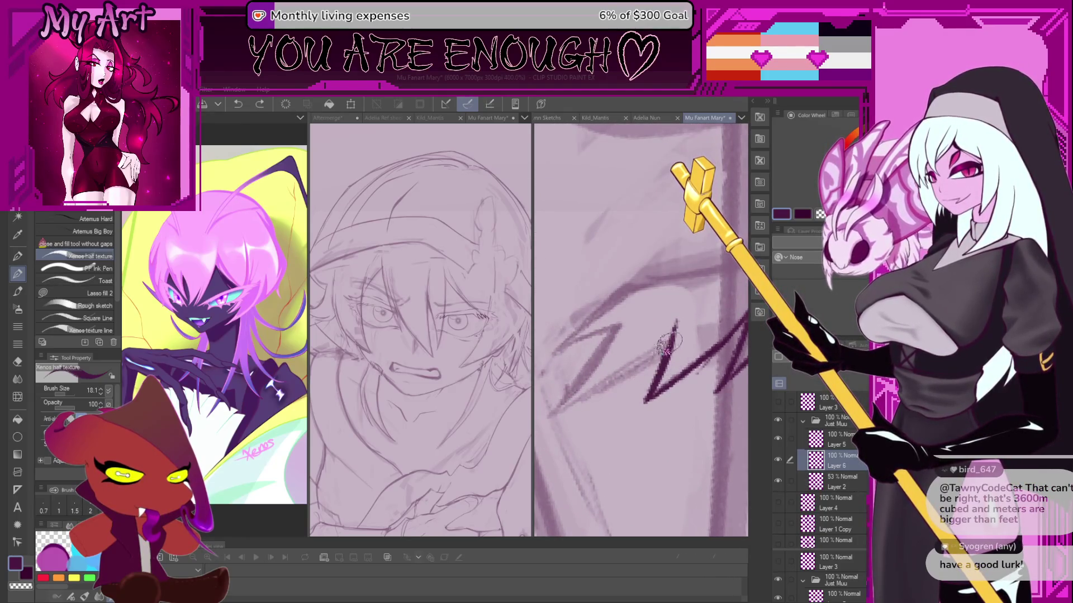
# Ink and extend a diagonal hair-strand stroke, discarding an erased gap and a short extra stroke.
pyautogui.moveTo(591, 400); pyautogui.dragTo(629, 366)
pyautogui.moveTo(579, 407); pyautogui.dragTo(648, 353)
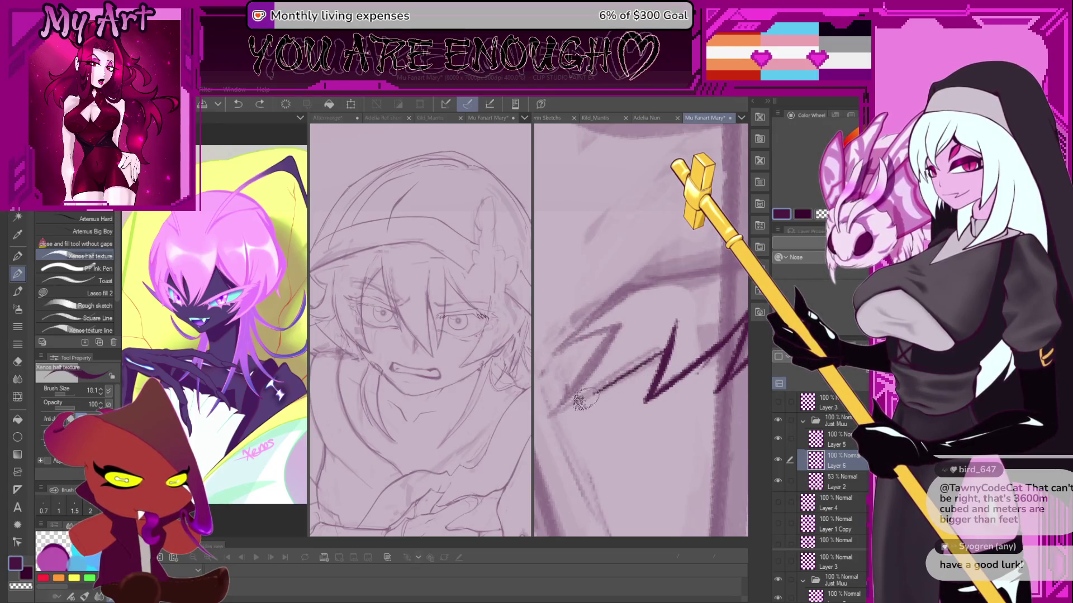
pyautogui.moveTo(550, 406); pyautogui.dragTo(677, 342)
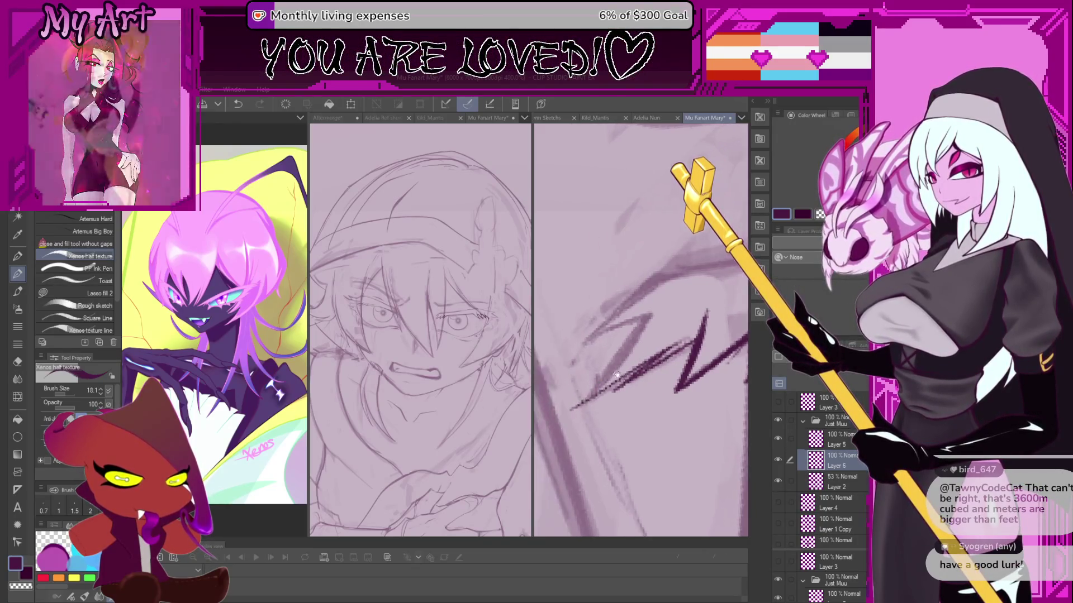
pyautogui.press('c')
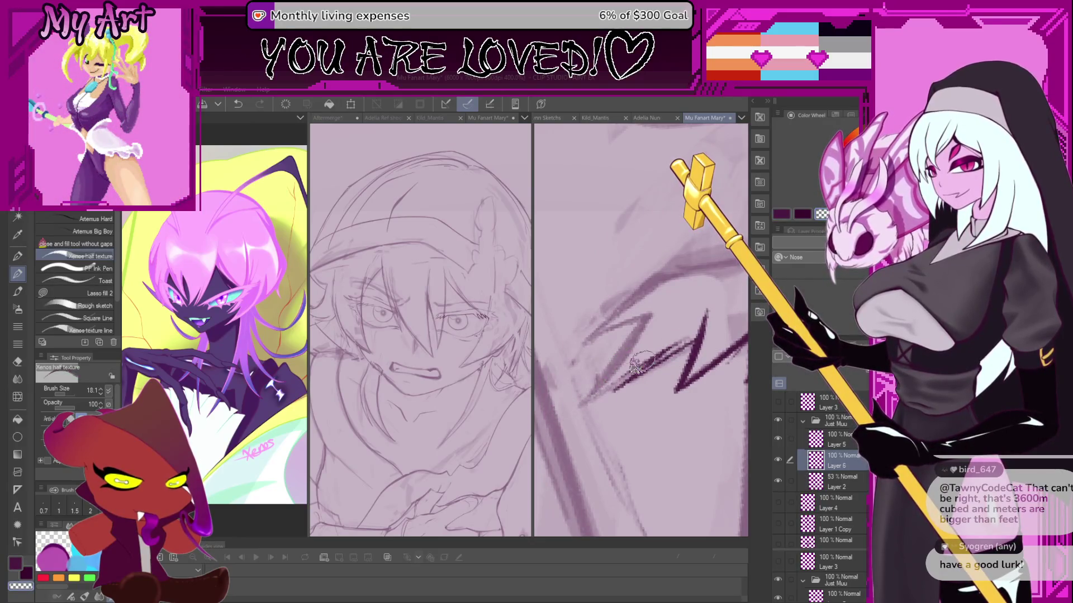
pyautogui.hotkey('ctrl', 'z')
pyautogui.press('c')
pyautogui.moveTo(616, 369); pyautogui.dragTo(665, 311)
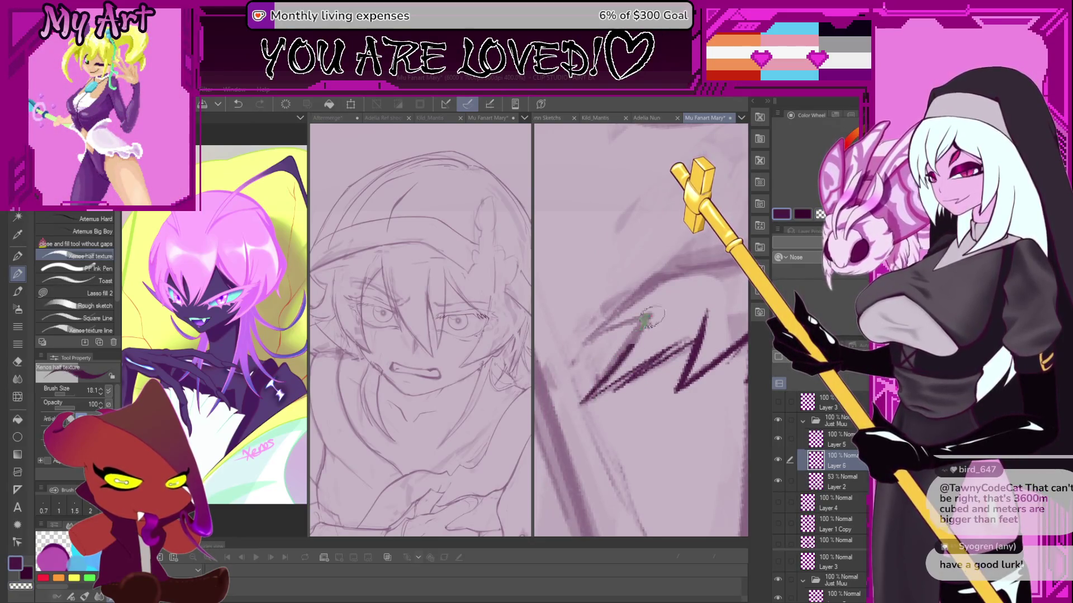
pyautogui.hotkey('ctrl', 'z')
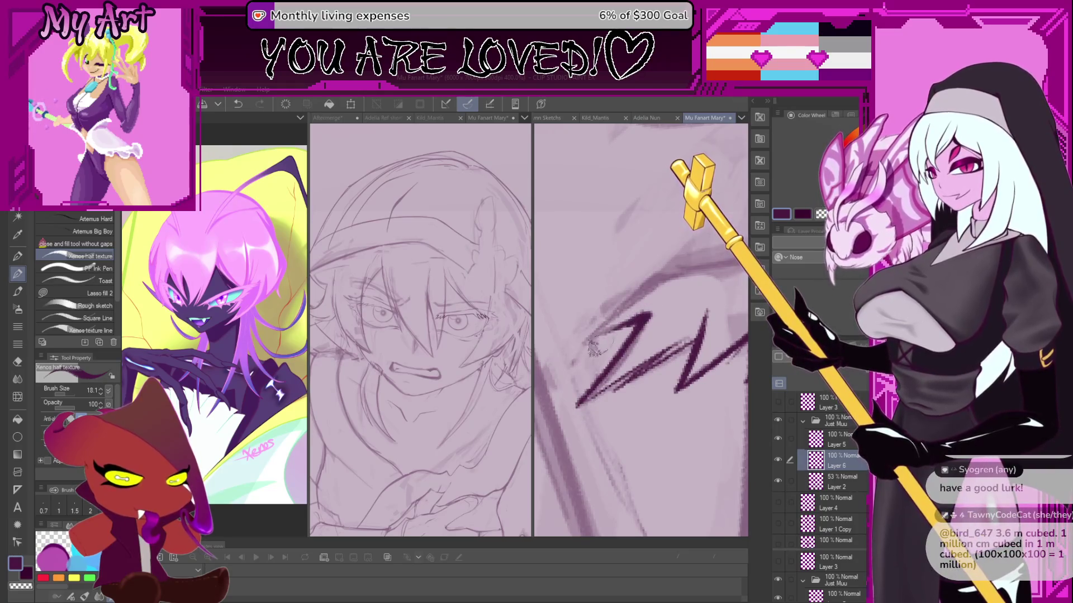
# Rotate the view counterclockwise and undo the short up-right and thick diagonal strokes.
pyautogui.press('-')
pyautogui.press('-')
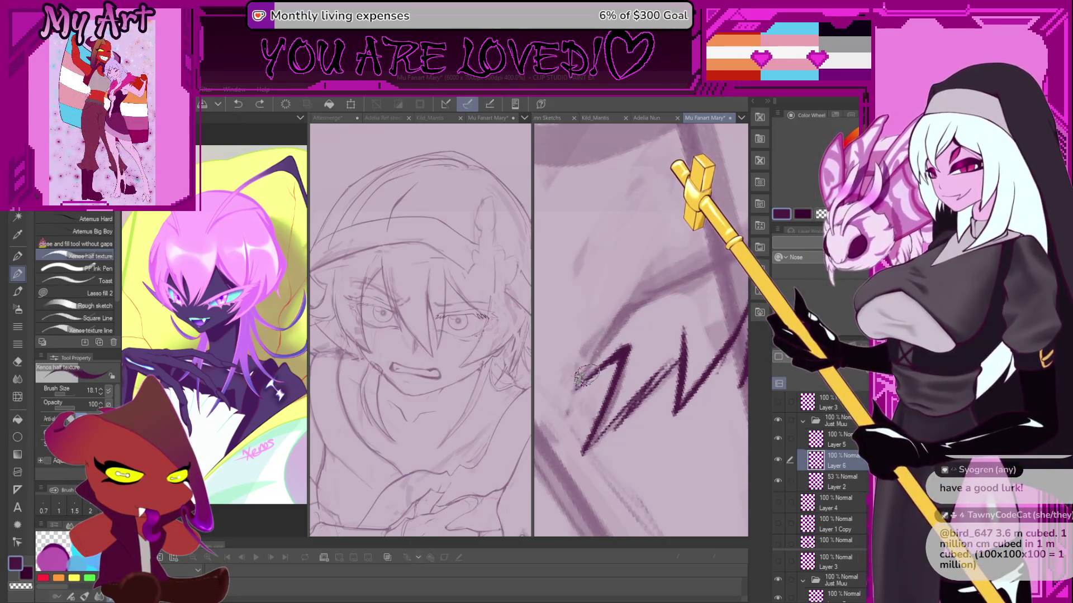
pyautogui.scroll(2, 592, 351)
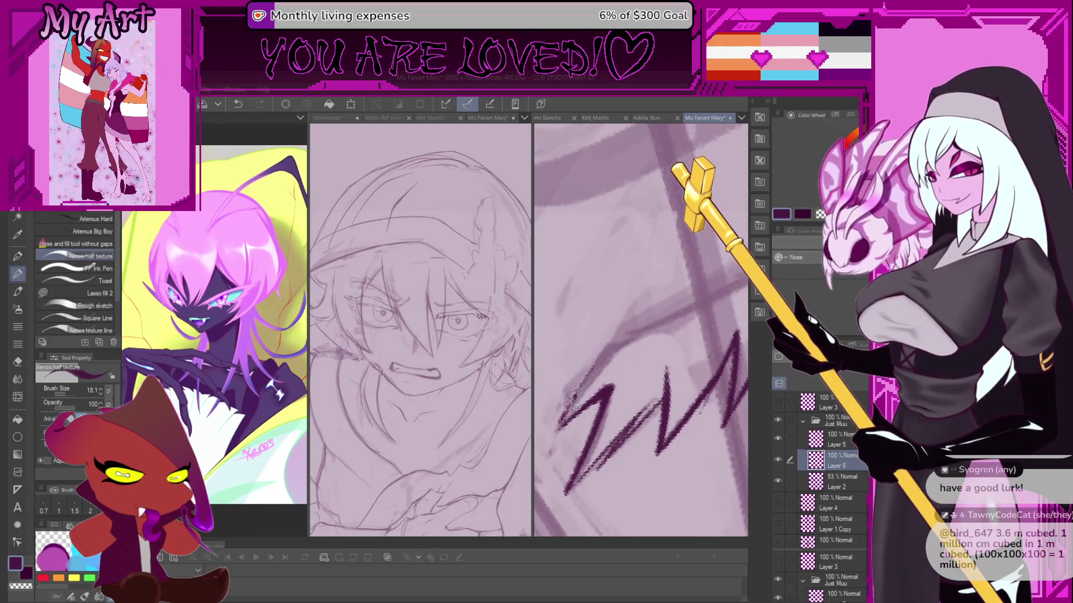
pyautogui.hotkey('ctrl', 'z')
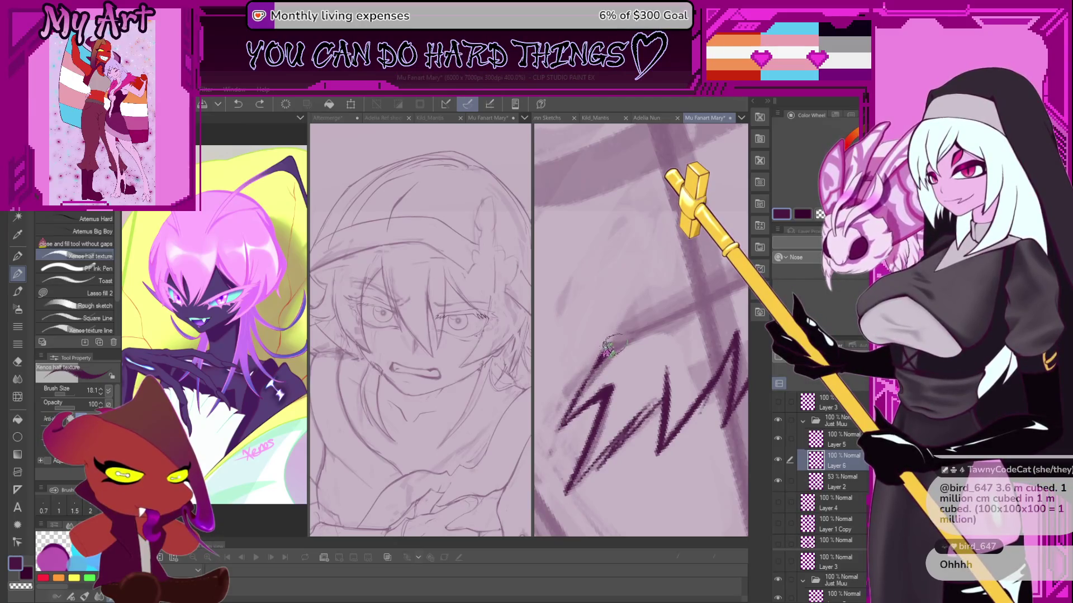
pyautogui.moveTo(613, 346); pyautogui.dragTo(679, 299)
pyautogui.scroll(-2, 615, 346)
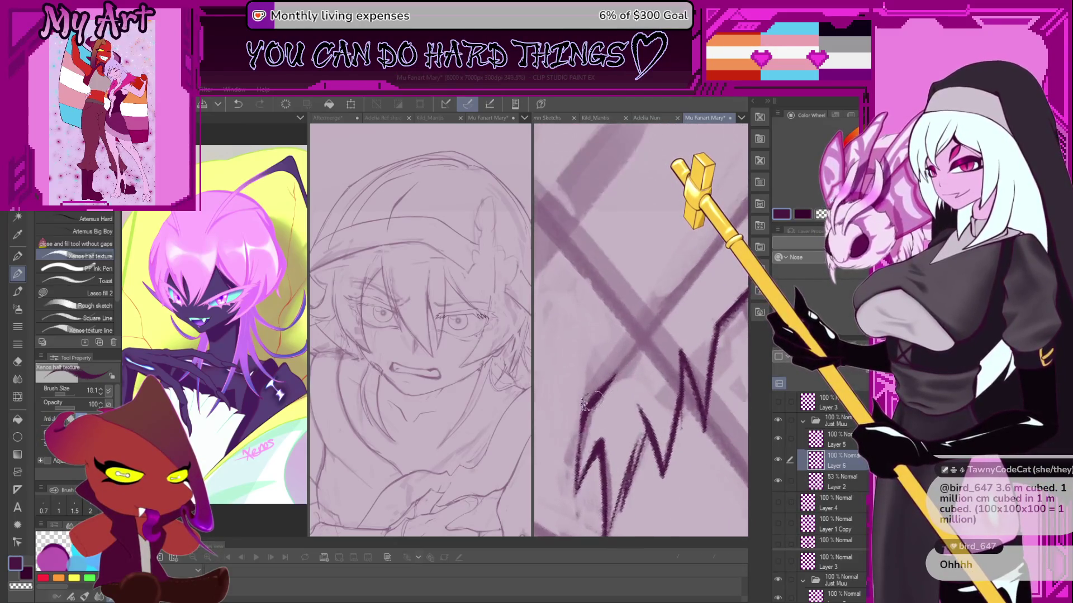
pyautogui.hotkey('ctrl', 'z')
pyautogui.scroll(-4, 587, 391)
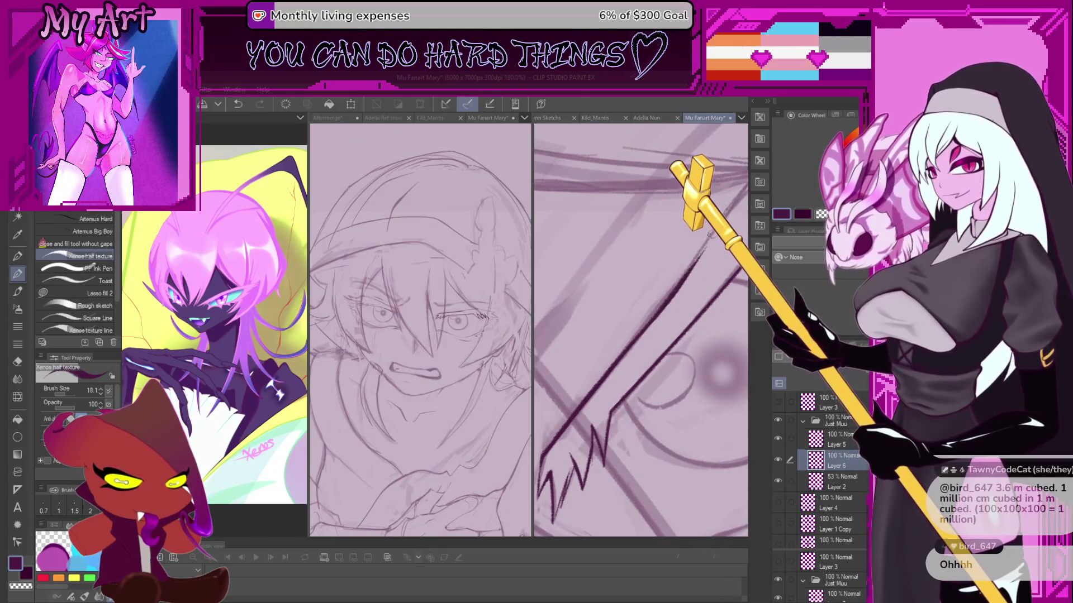
pyautogui.hotkey('ctrl', 'z')
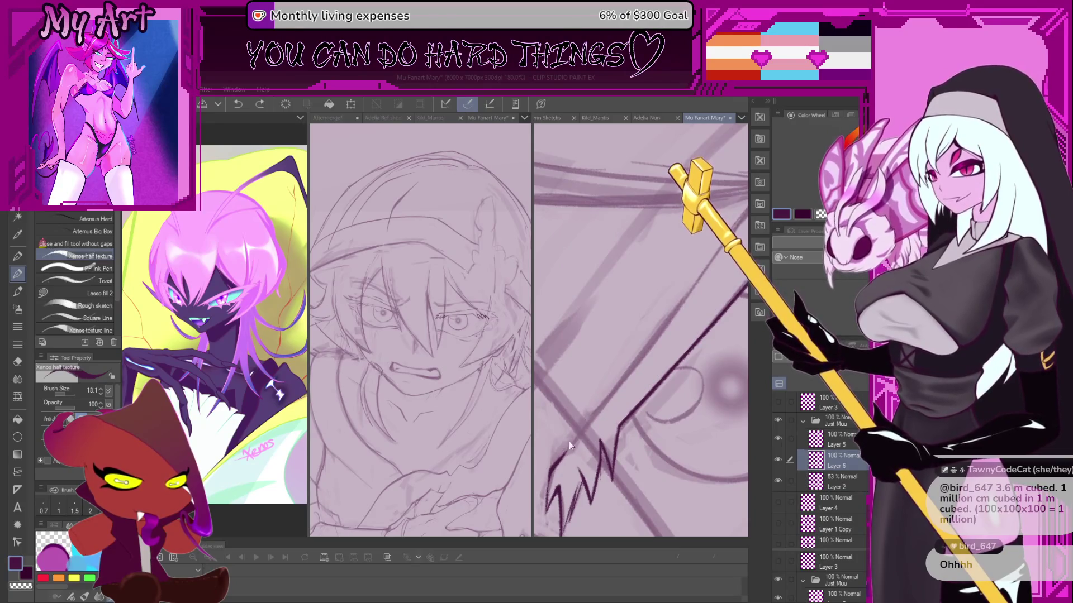
# Ink a long diagonal hair line and a short hair stroke, then undo both.
pyautogui.moveTo(561, 461)
pyautogui.mouseDown()
pyautogui.moveTo(688, 297)
pyautogui.moveTo(639, 367)
pyautogui.mouseUp()
pyautogui.scroll(2, 639, 368)
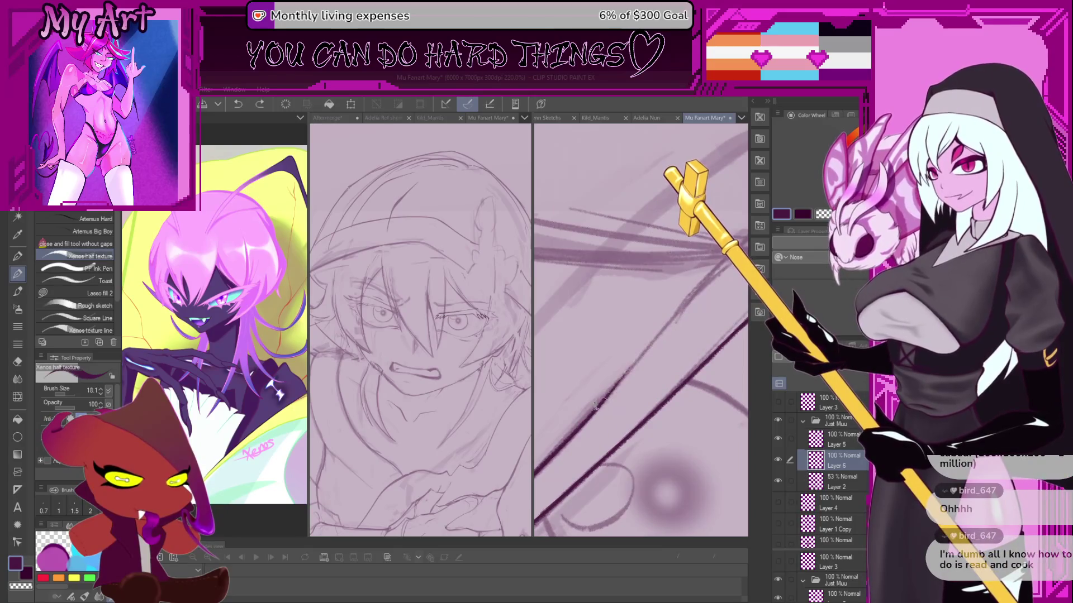
pyautogui.moveTo(676, 312); pyautogui.dragTo(659, 335)
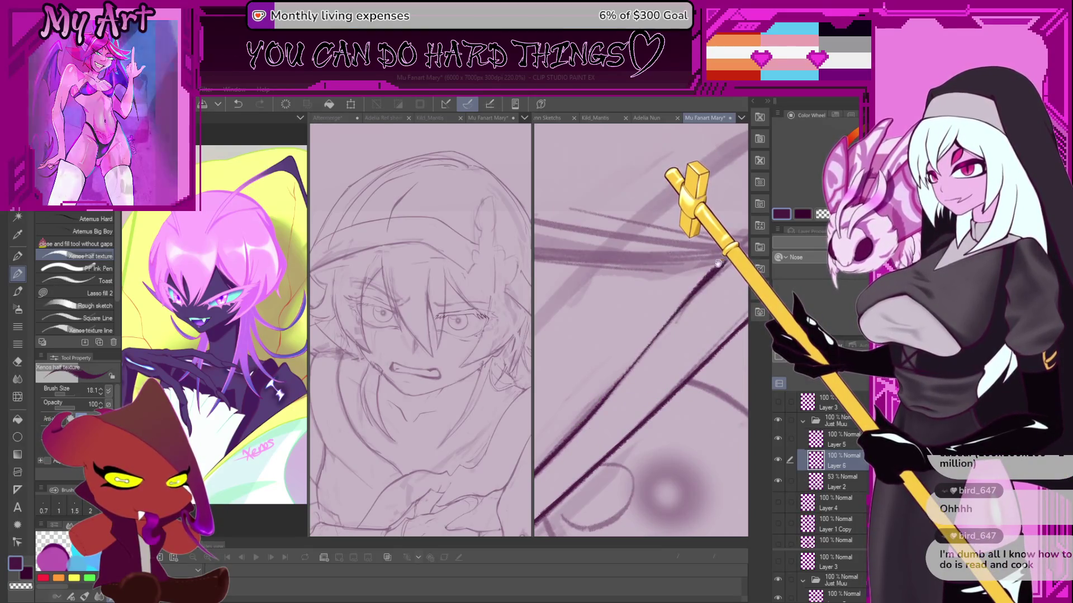
pyautogui.scroll(-3, 656, 327)
pyautogui.scroll(3, 620, 380)
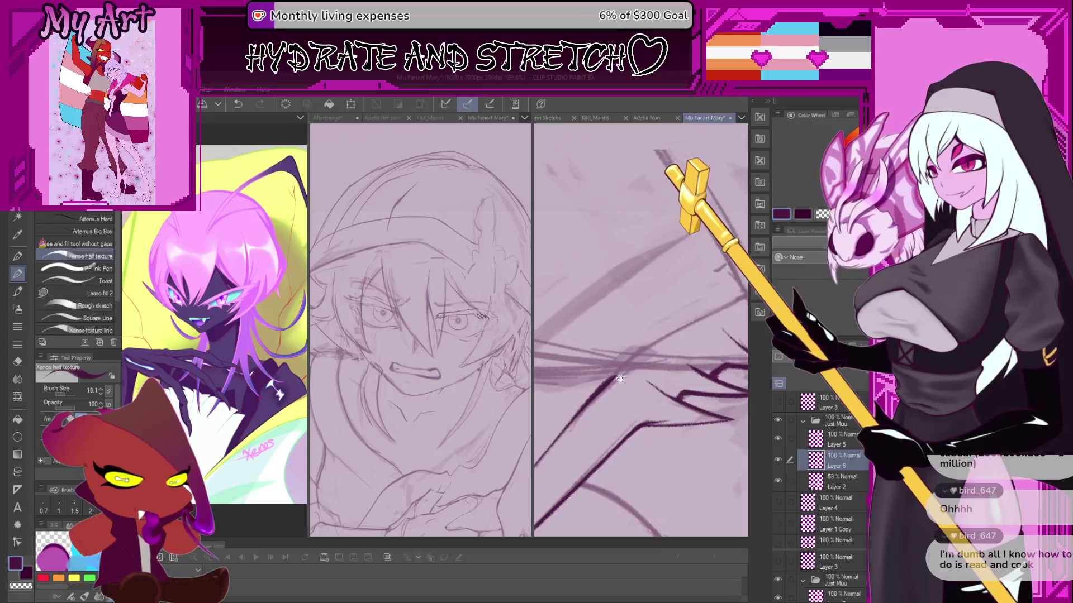
pyautogui.hotkey('ctrl', 'z')
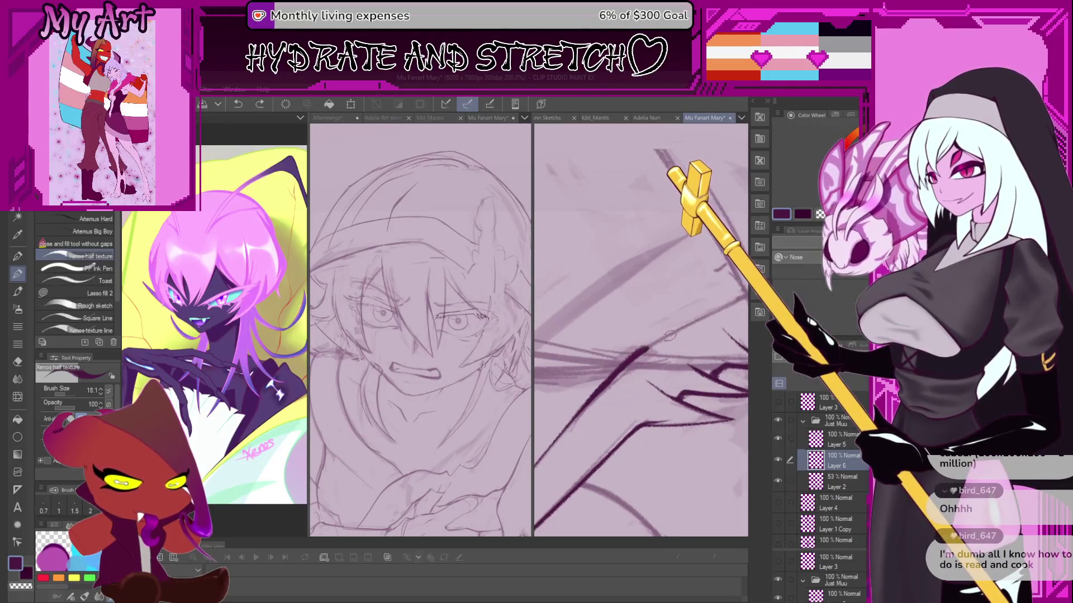
pyautogui.hotkey('ctrl', 'z')
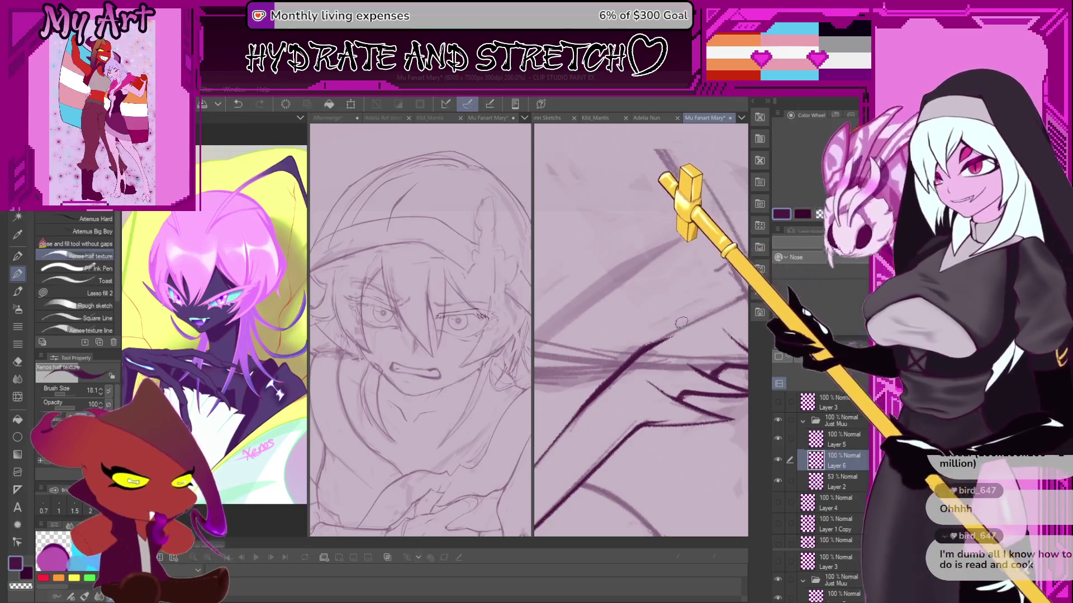
# Try a diagonal hair stroke twice, undoing each attempt, and shift the view slightly down.
pyautogui.scroll(-3, 678, 318)
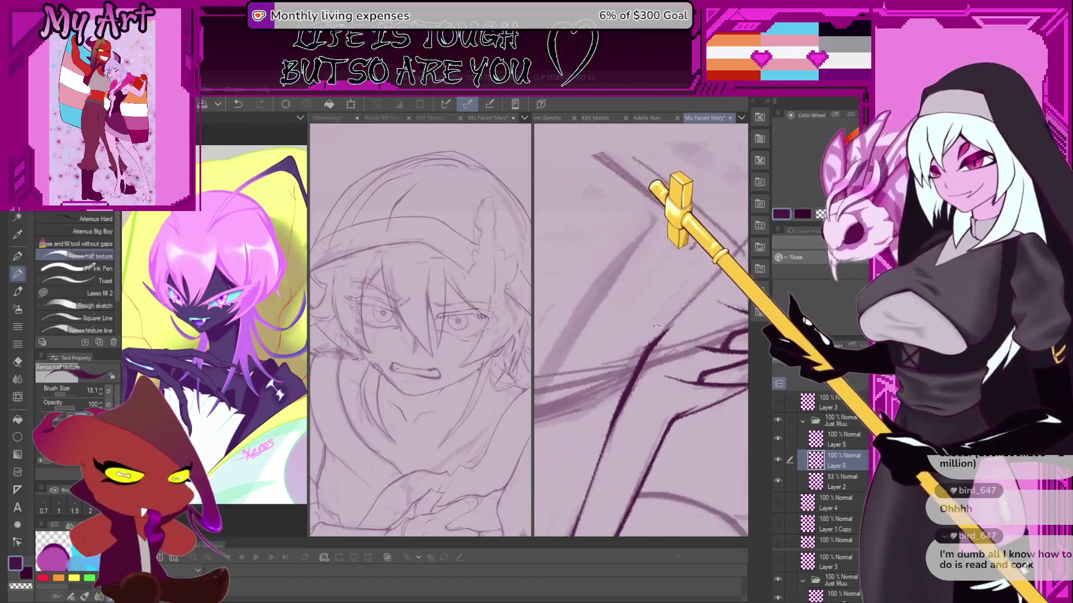
pyautogui.scroll(3, 675, 304)
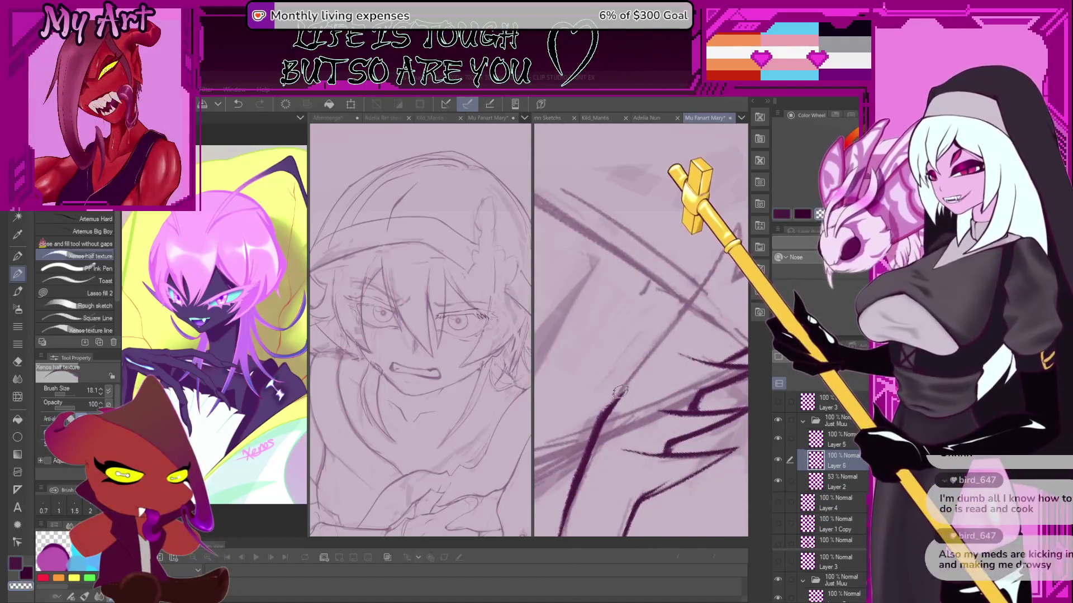
pyautogui.scroll(1, 607, 387)
pyautogui.scroll(-1, 608, 386)
pyautogui.scroll(1, 578, 436)
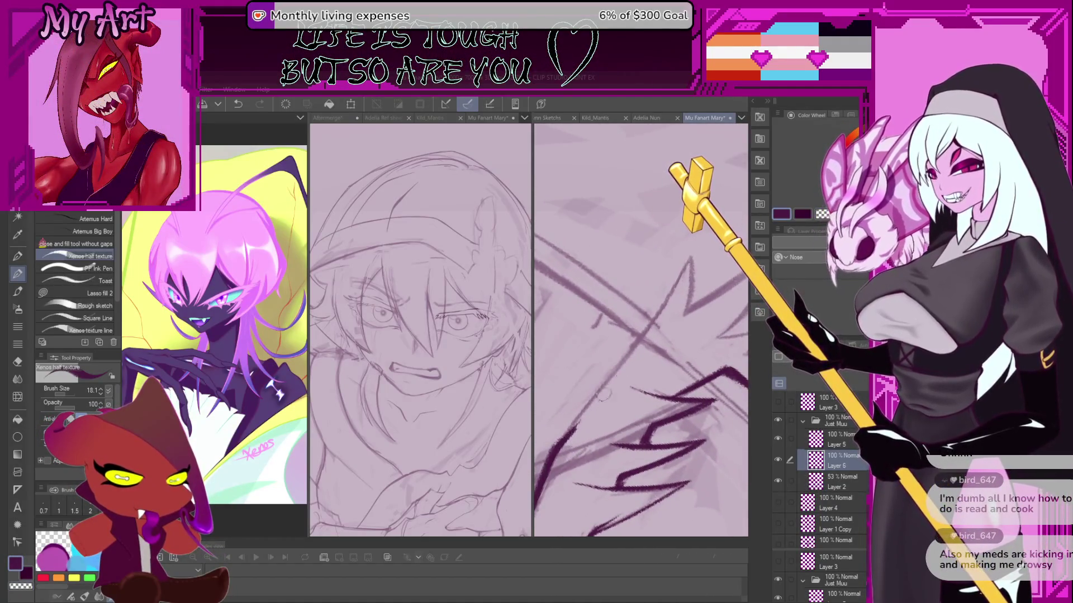
pyautogui.moveTo(558, 442); pyautogui.dragTo(668, 288)
pyautogui.hotkey('ctrl', 'z')
pyautogui.moveTo(558, 447)
pyautogui.mouseDown()
pyautogui.moveTo(643, 338)
pyautogui.moveTo(623, 351)
pyautogui.mouseUp()
pyautogui.hotkey('ctrl', 'z')
pyautogui.scroll(-5, 623, 351)
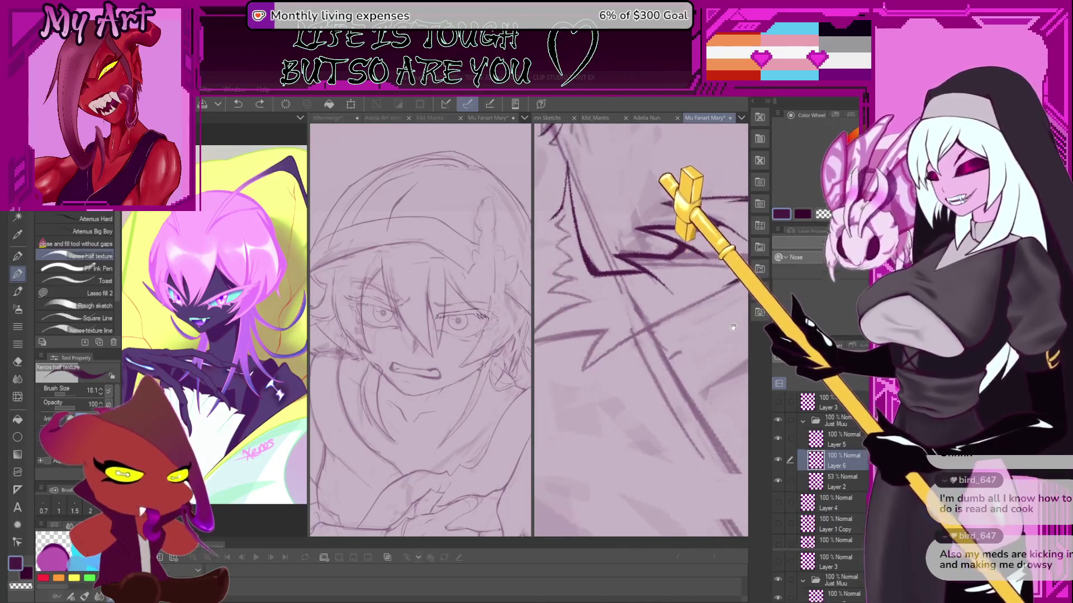
pyautogui.scroll(-1, 666, 347)
pyautogui.moveTo(686, 371); pyautogui.dragTo(680, 382)
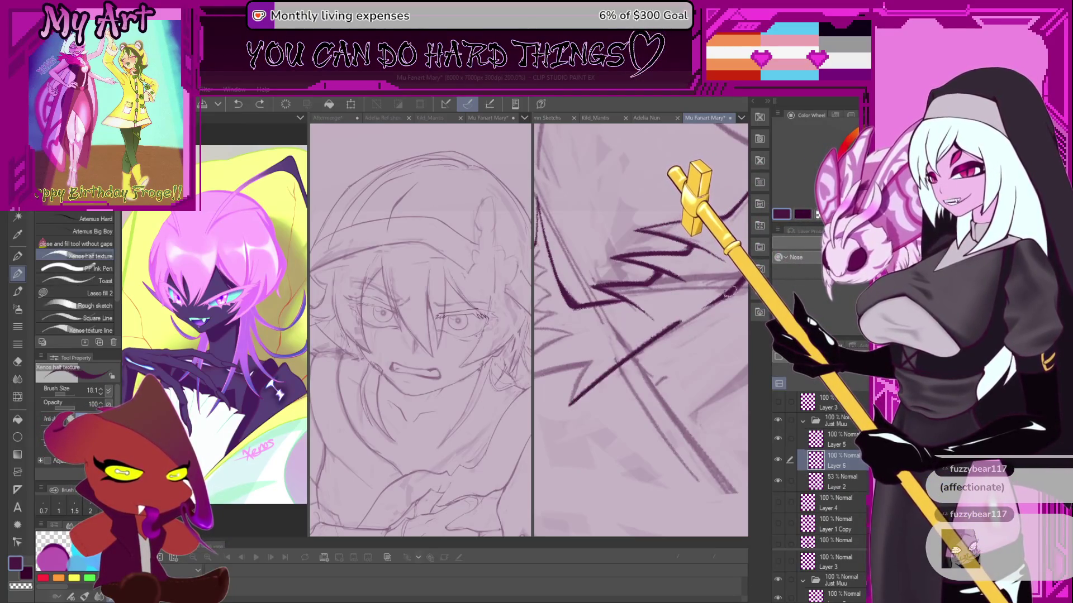
# Ink a long diagonal hair strand rising to the right, retrying until clean.
pyautogui.moveTo(570, 410); pyautogui.dragTo(695, 310)
pyautogui.hotkey('ctrl', 'z')
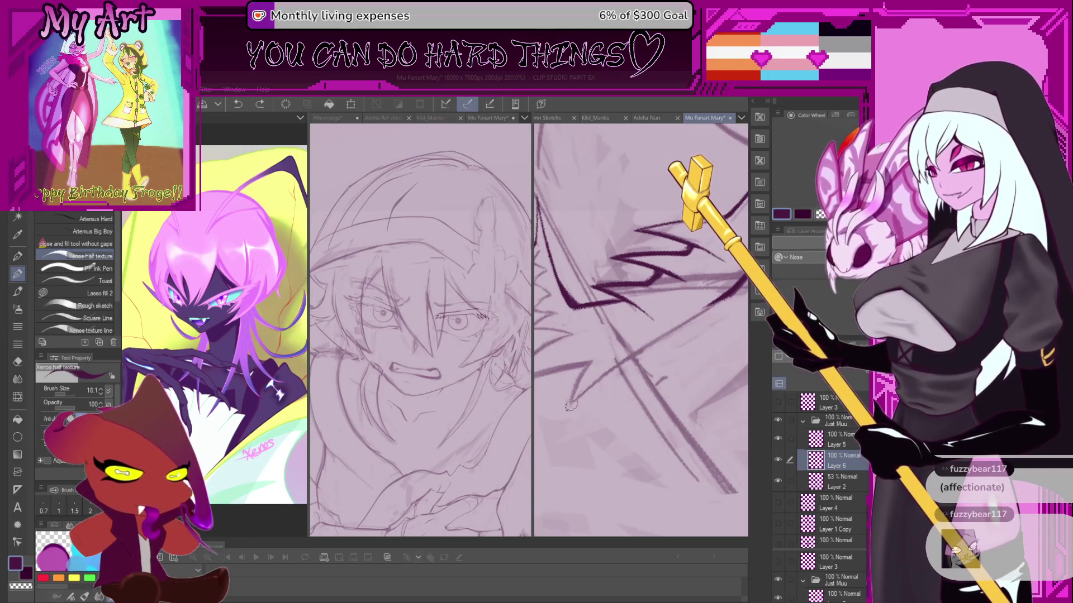
pyautogui.moveTo(568, 410); pyautogui.dragTo(692, 315)
pyautogui.hotkey('ctrl', 'z')
pyautogui.moveTo(567, 409)
pyautogui.mouseDown()
pyautogui.moveTo(695, 311)
pyautogui.moveTo(573, 402)
pyautogui.moveTo(626, 357)
pyautogui.mouseUp()
pyautogui.hotkey('ctrl', 'z')
pyautogui.hotkey('ctrl', 'z')
pyautogui.hotkey('ctrl', 'z')
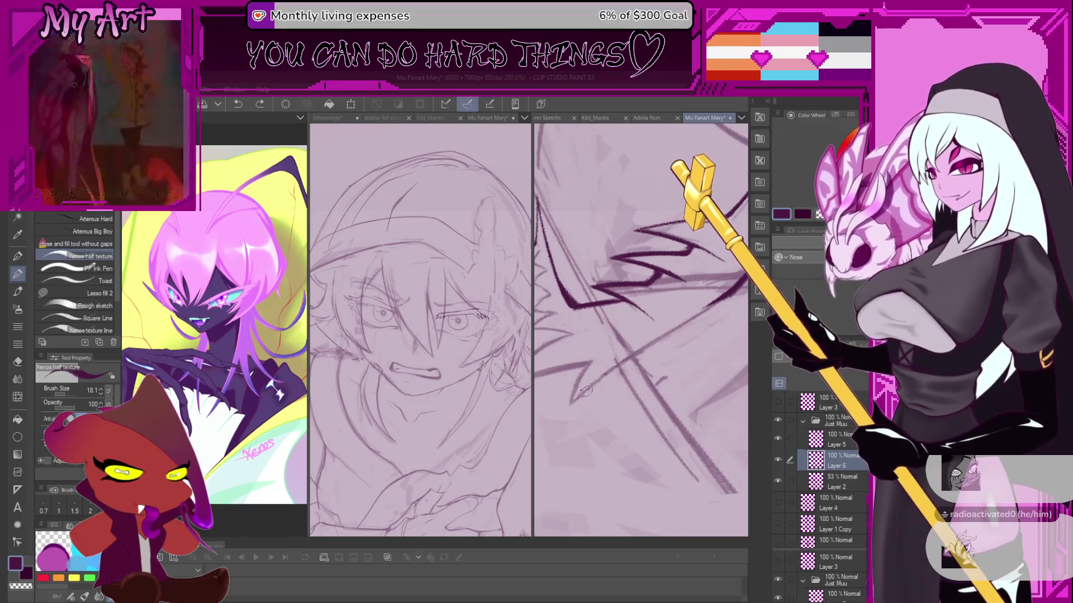
pyautogui.moveTo(567, 410); pyautogui.dragTo(716, 305)
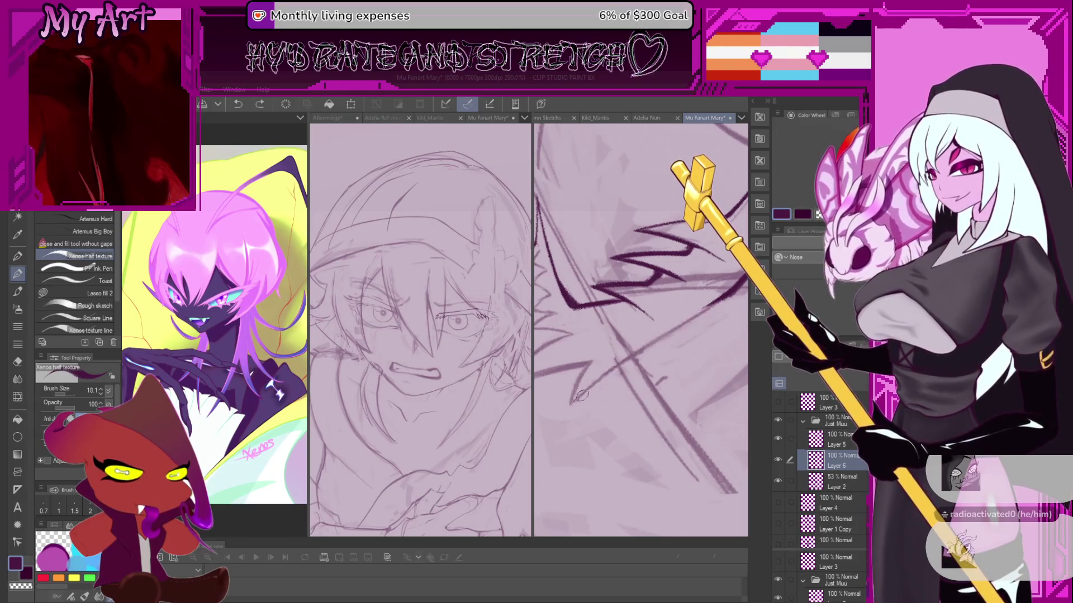
pyautogui.moveTo(567, 408); pyautogui.dragTo(710, 306)
# Draw steep hair spikes, redrawing their lower ends after undos.
pyautogui.scroll(2, 682, 316)
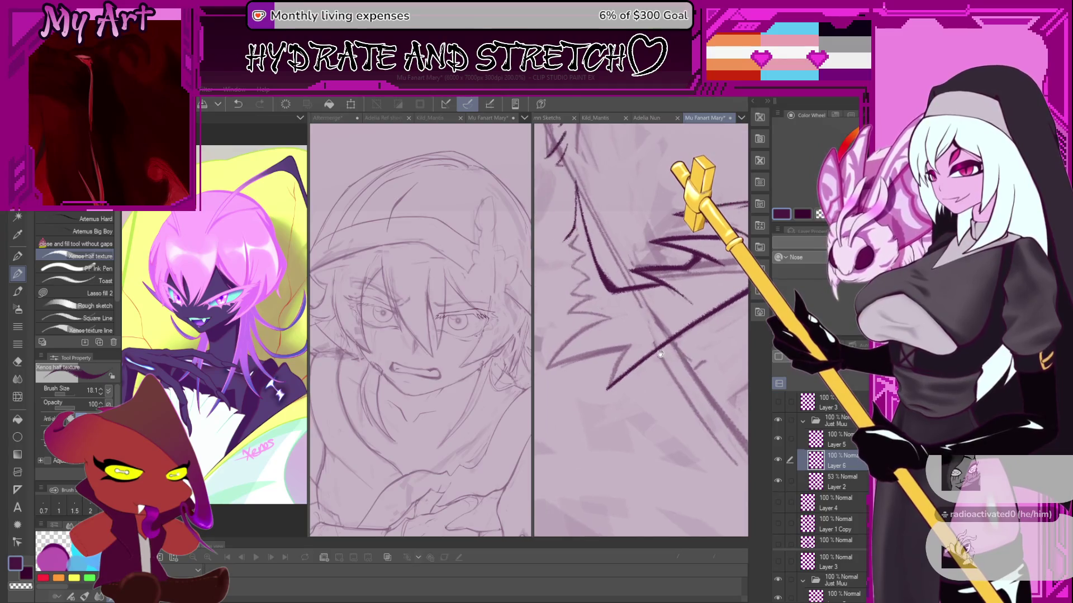
pyautogui.moveTo(738, 262)
pyautogui.mouseDown()
pyautogui.moveTo(648, 389)
pyautogui.moveTo(656, 329)
pyautogui.mouseUp()
pyautogui.hotkey('ctrl', 'z')
pyautogui.moveTo(634, 418); pyautogui.dragTo(650, 329)
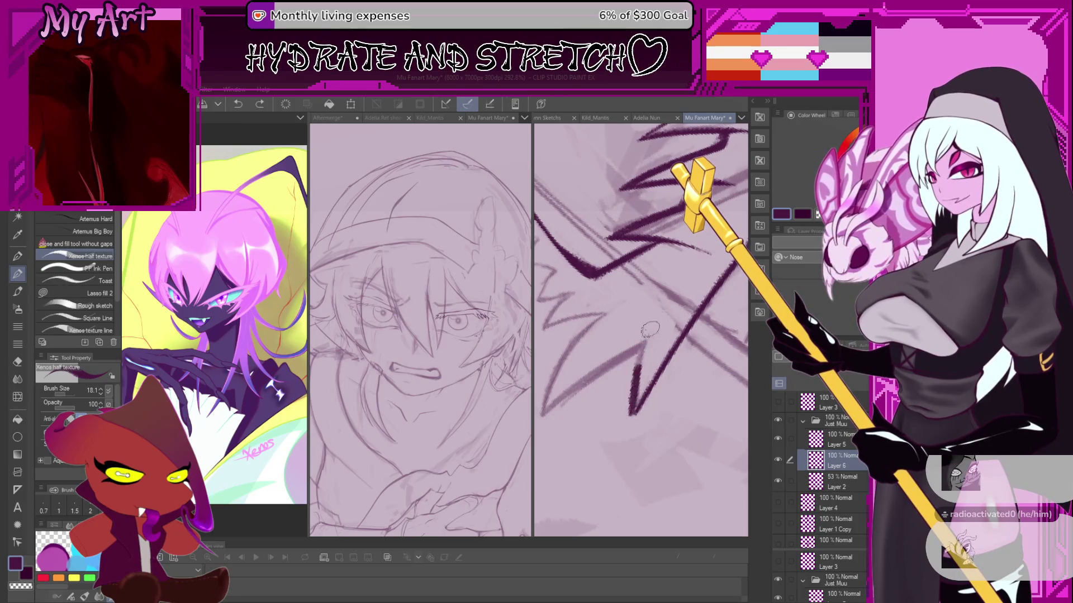
pyautogui.moveTo(686, 288); pyautogui.dragTo(642, 393)
pyautogui.hotkey('ctrl', 'z')
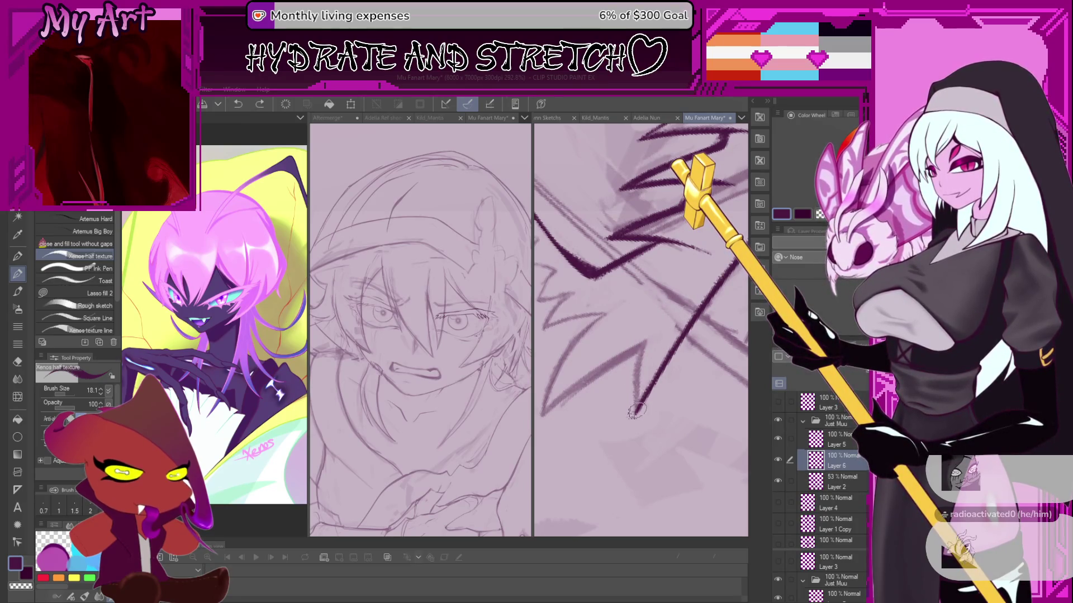
pyautogui.moveTo(633, 413); pyautogui.dragTo(660, 333)
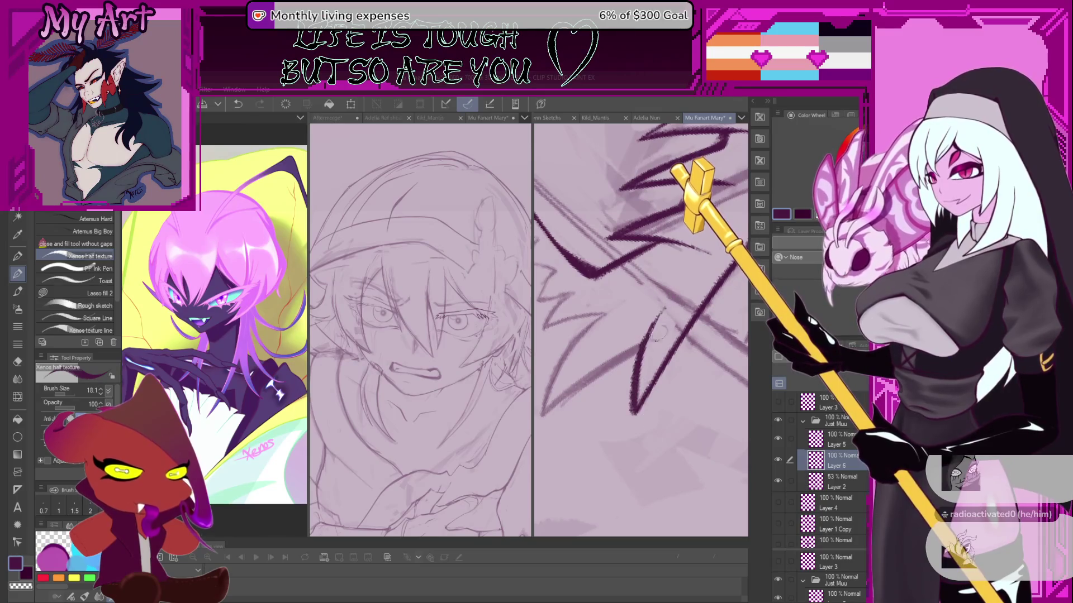
# Rotate the view clockwise and ink a down-left spike stroke, redrawing it after undos.
pyautogui.scroll(-3, 608, 385)
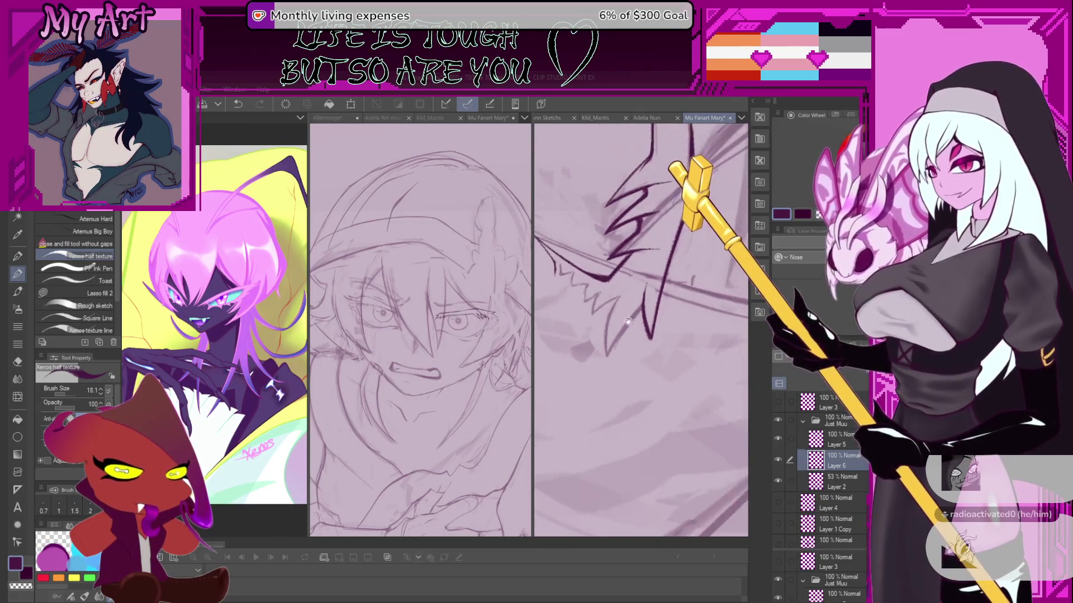
pyautogui.scroll(3, 653, 310)
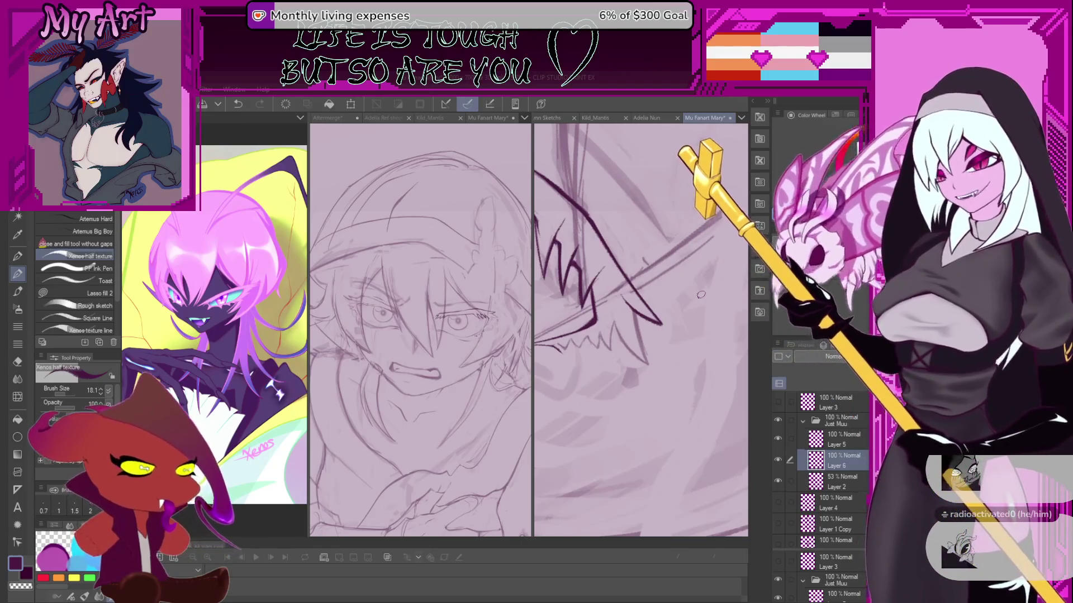
pyautogui.scroll(4, 700, 294)
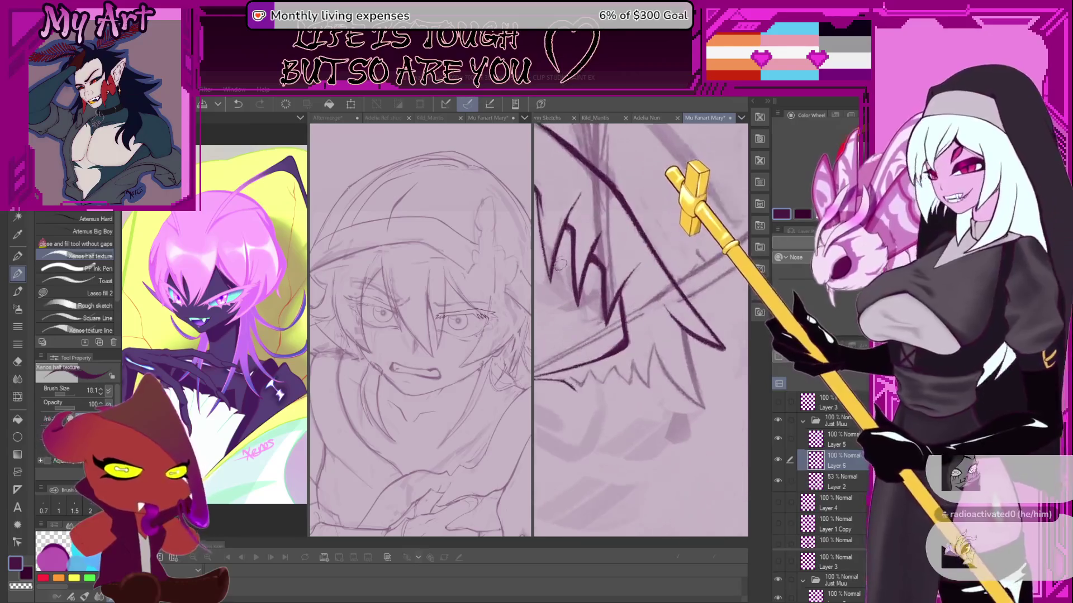
pyautogui.press('^')
pyautogui.press('^')
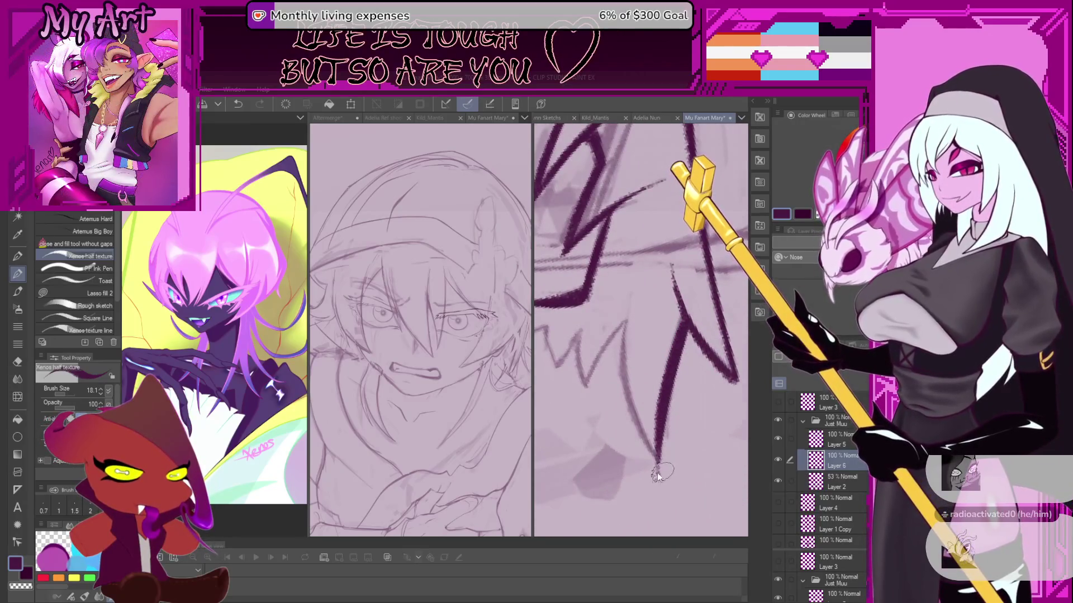
pyautogui.press('-')
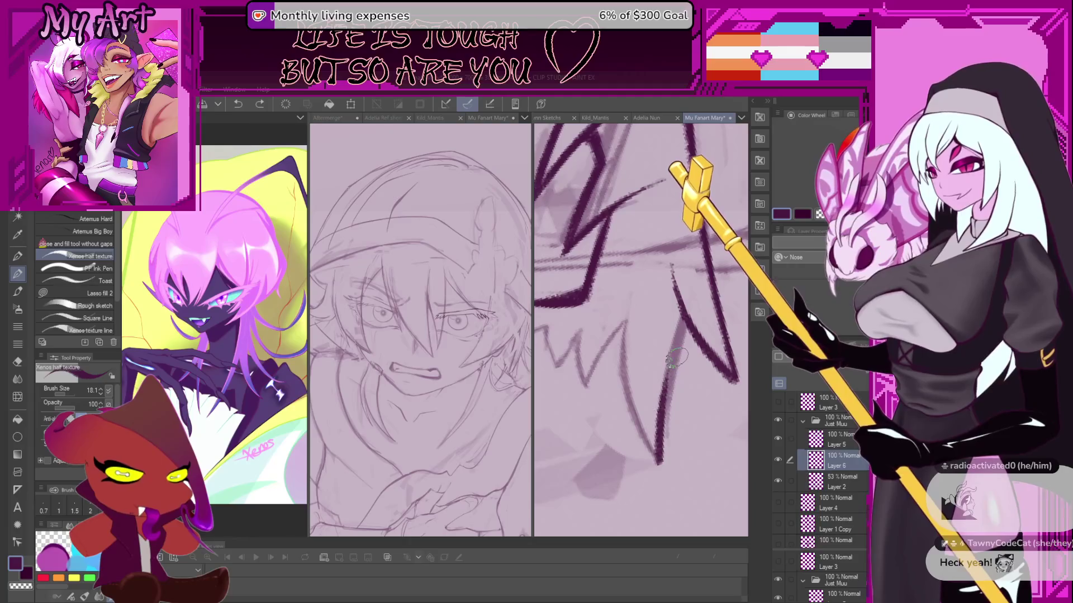
pyautogui.press('^')
pyautogui.press('^')
pyautogui.press('^')
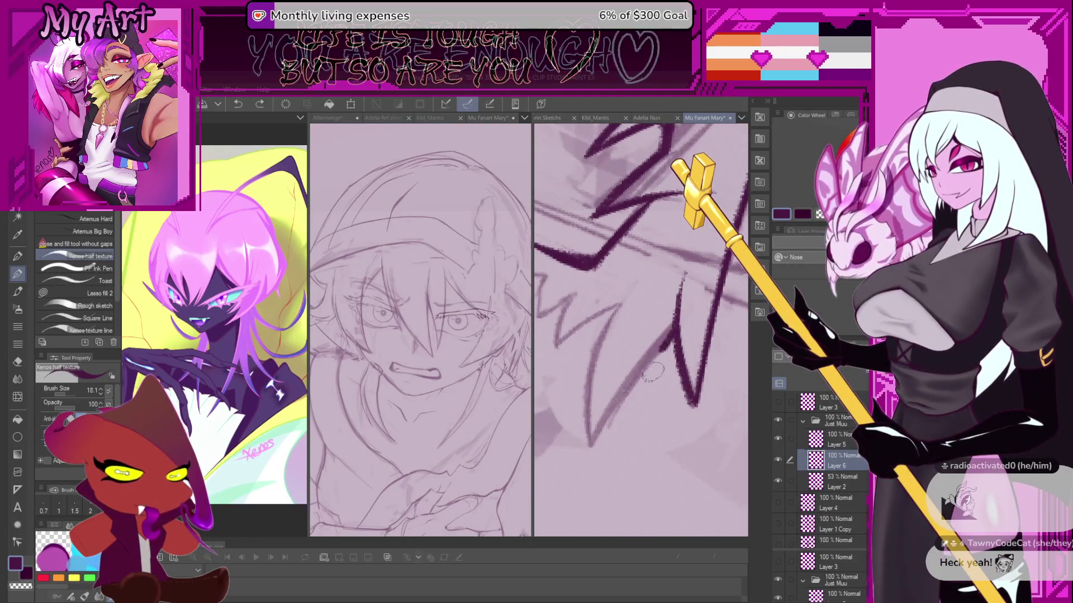
pyautogui.moveTo(687, 318); pyautogui.dragTo(640, 370)
pyautogui.hotkey('ctrl', 'z')
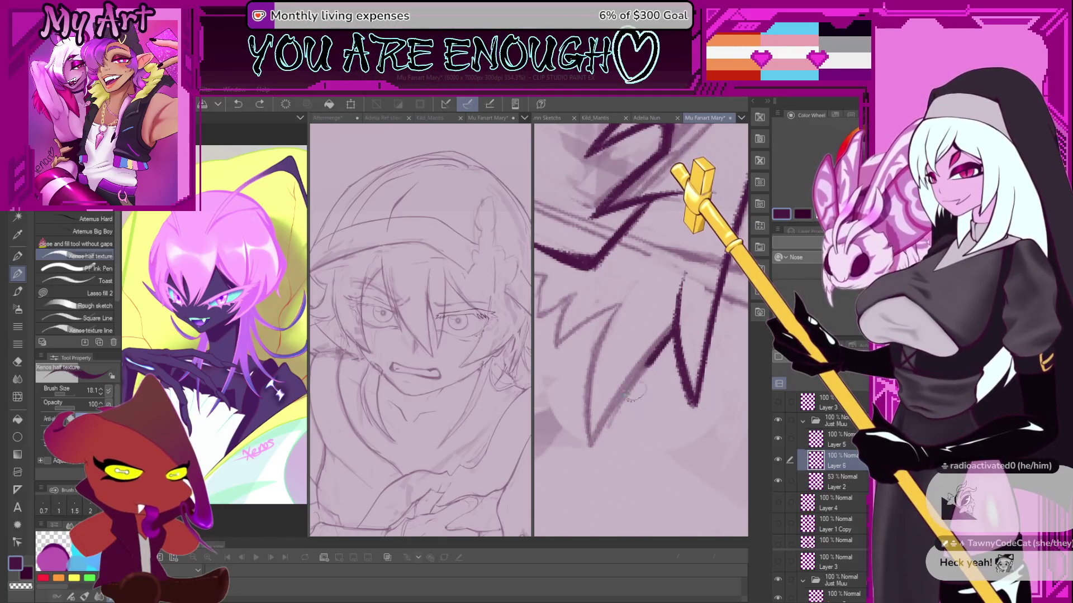
pyautogui.hotkey('ctrl', 'z')
pyautogui.hotkey('ctrl', 'y')
pyautogui.hotkey('ctrl', 'z')
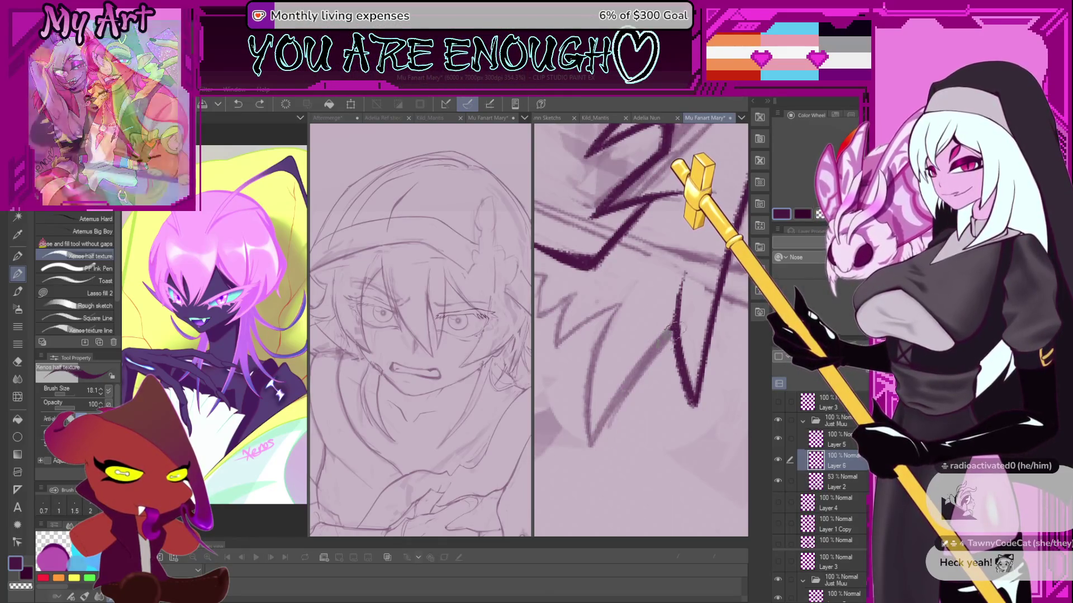
pyautogui.moveTo(687, 320); pyautogui.dragTo(644, 364)
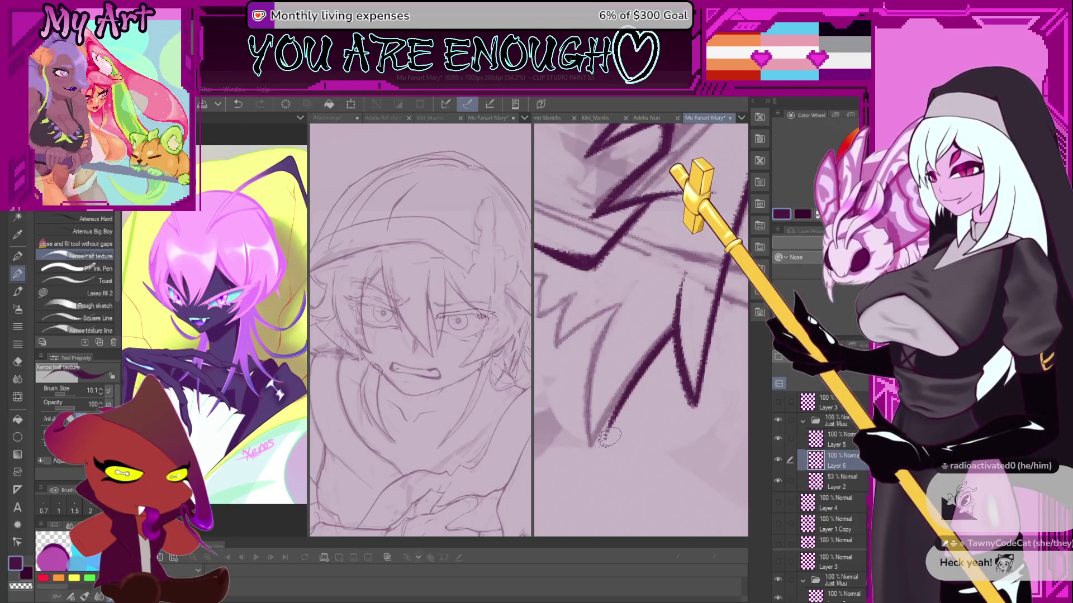
# Shrink the brush to 8.8 in dark purple and ink a small mark and a long upward strand.
pyautogui.press('[')
pyautogui.press('[')
pyautogui.press('[')
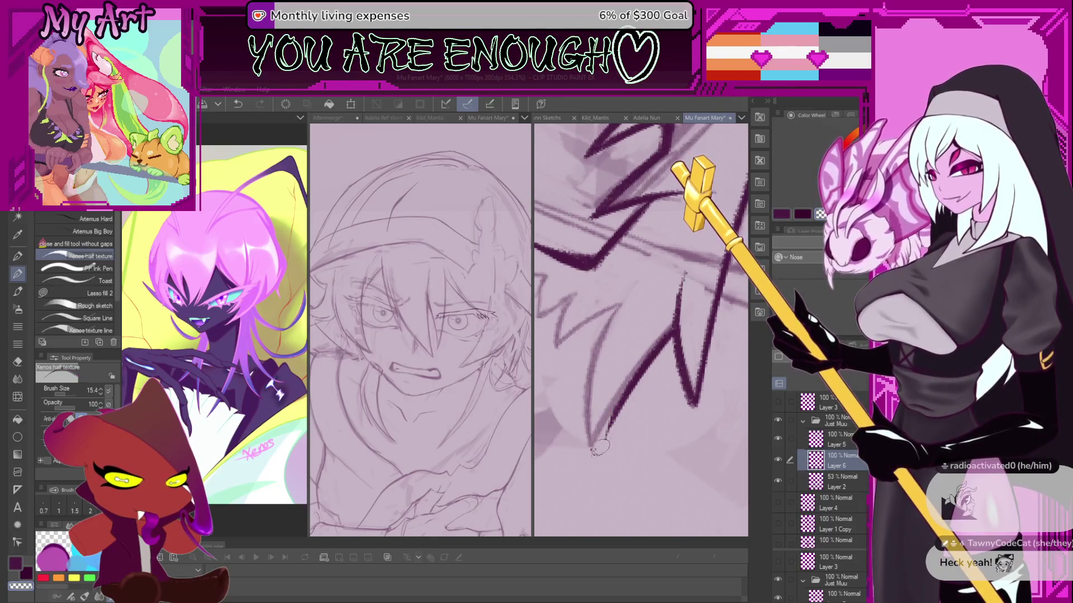
pyautogui.press('c')
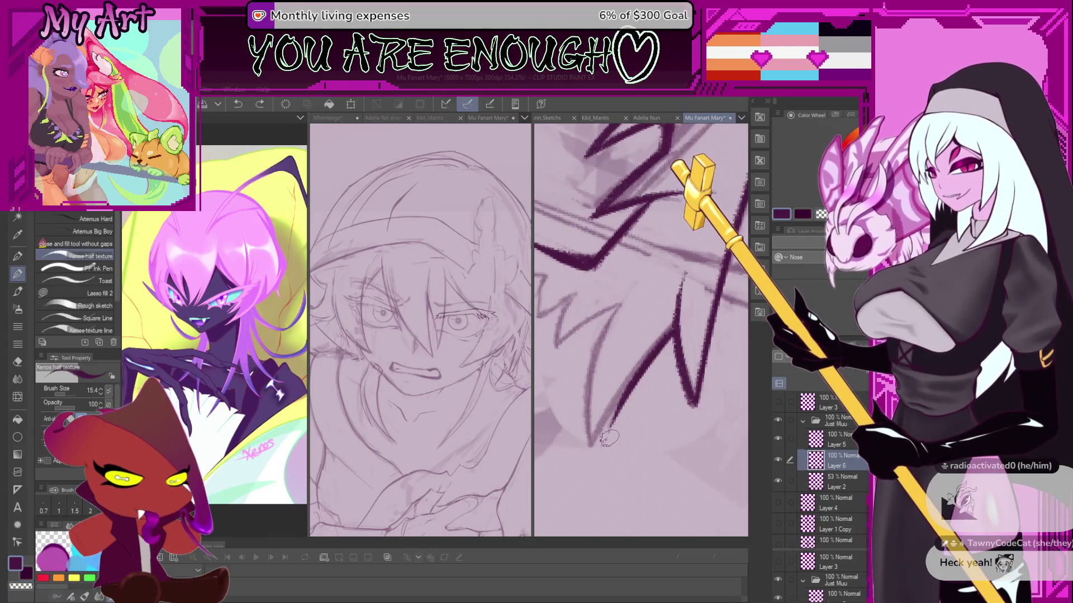
pyautogui.moveTo(609, 439); pyautogui.dragTo(612, 433)
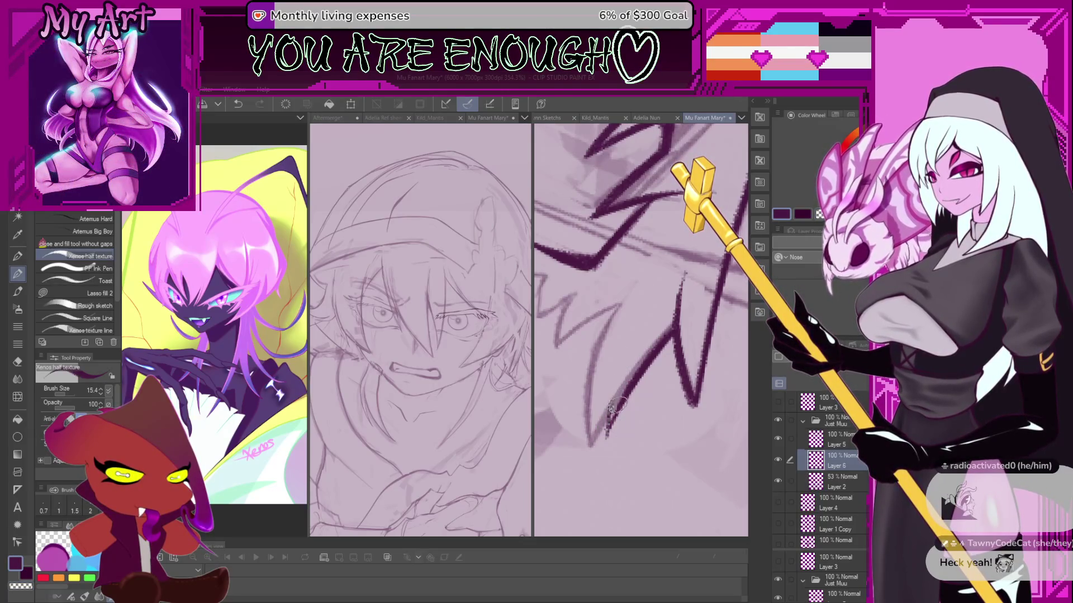
pyautogui.moveTo(587, 454); pyautogui.dragTo(631, 279)
pyautogui.press('^')
pyautogui.press('^')
pyautogui.press('^')
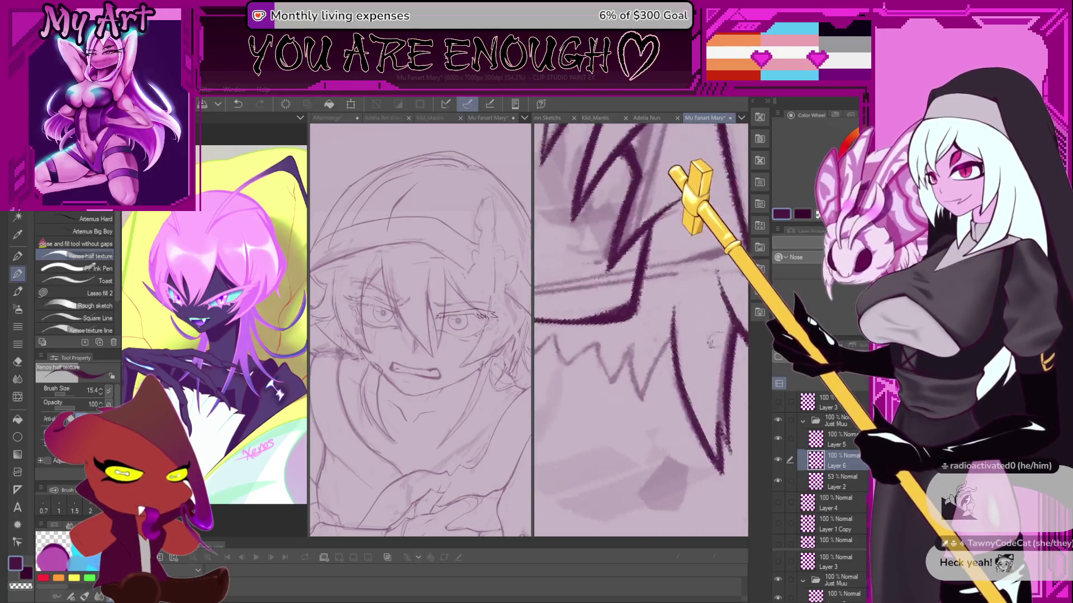
pyautogui.press('-')
pyautogui.press('-')
pyautogui.press('-')
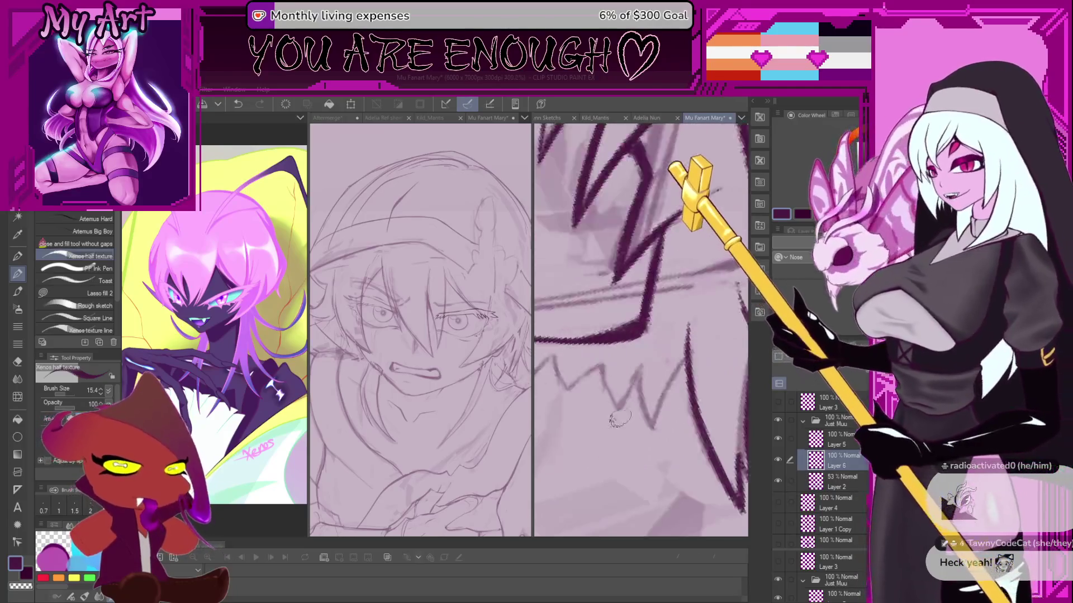
pyautogui.scroll(1, 668, 308)
# Ink dark down-left hair strokes along the lower zigzag strands, redrawing them several times.
pyautogui.moveTo(668, 308); pyautogui.dragTo(641, 334)
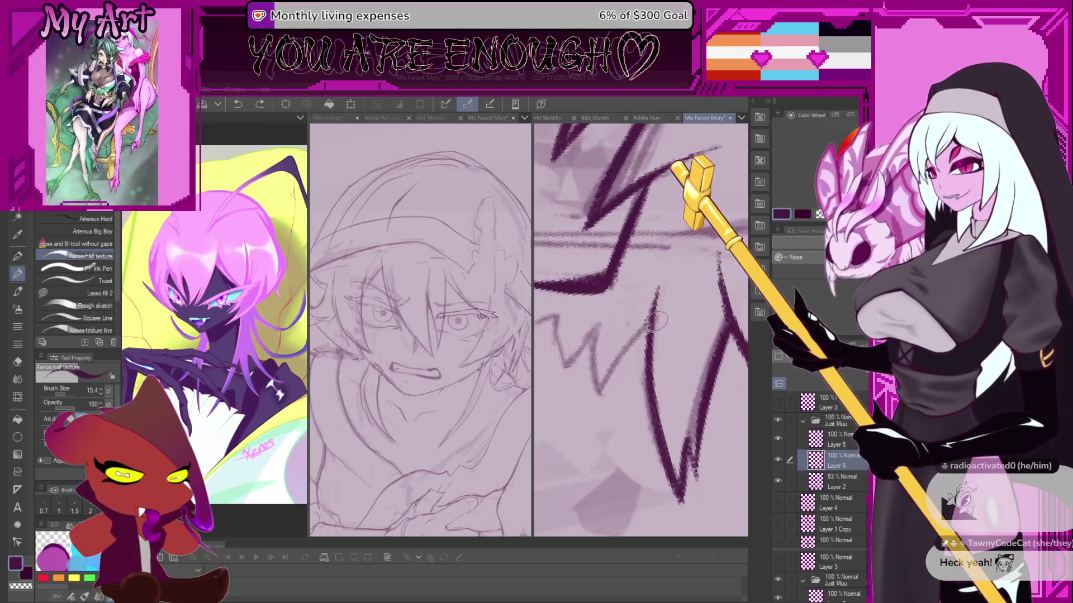
pyautogui.hotkey('ctrl', 'z')
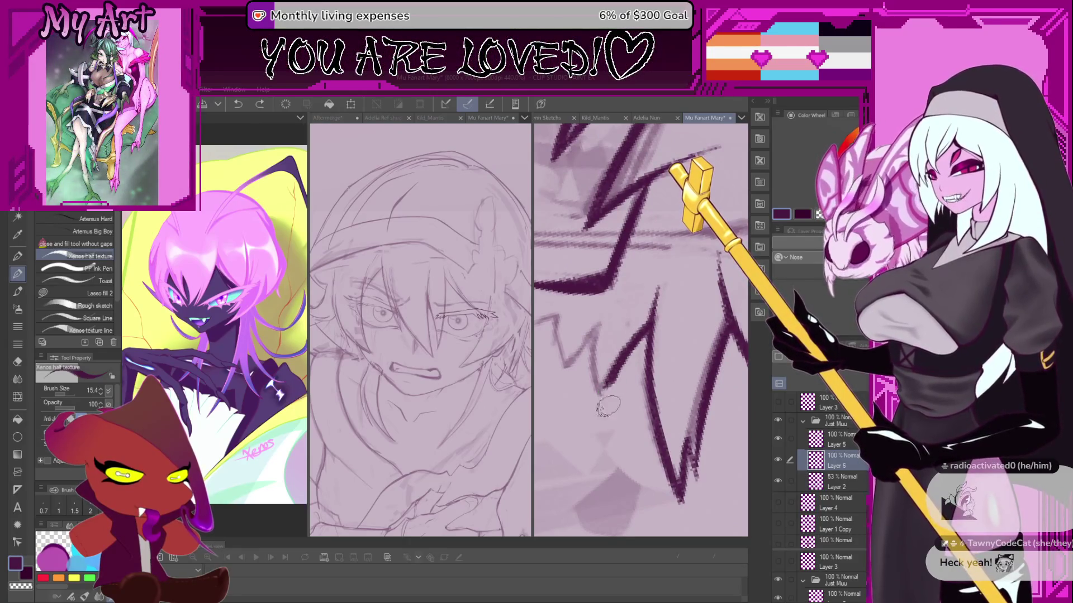
pyautogui.moveTo(654, 321); pyautogui.dragTo(602, 410)
pyautogui.moveTo(600, 362); pyautogui.dragTo(607, 387)
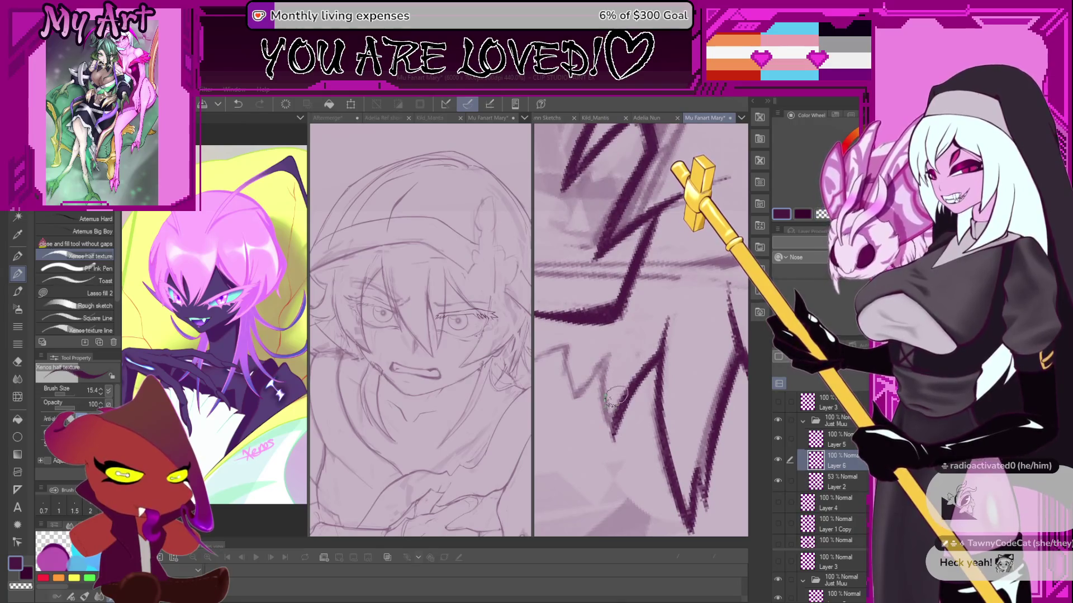
pyautogui.hotkey('ctrl', 'z')
pyautogui.moveTo(668, 345); pyautogui.dragTo(627, 412)
pyautogui.hotkey('ctrl', 'z')
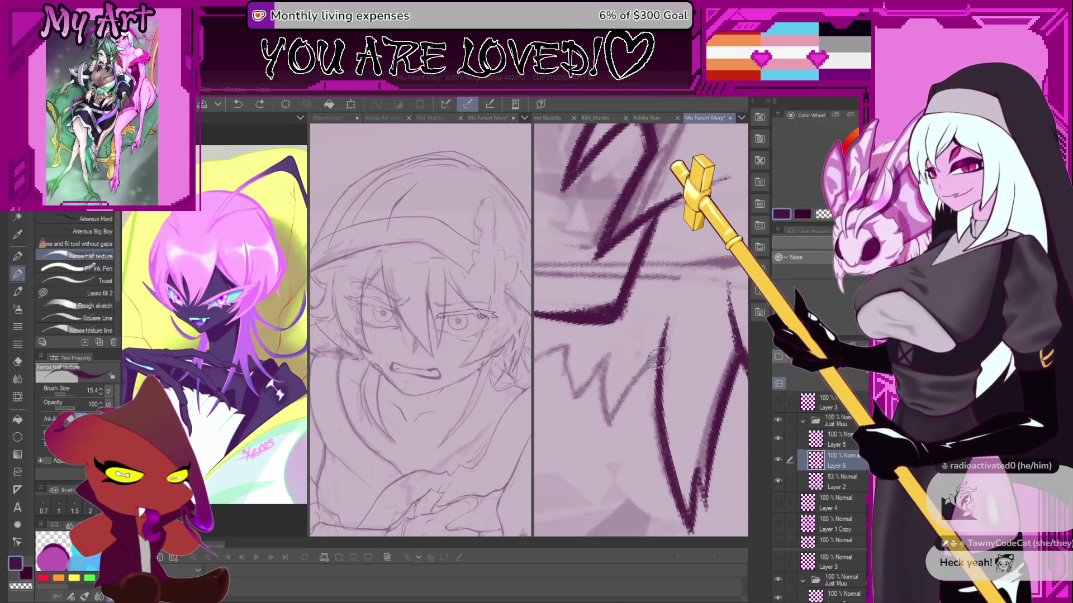
pyautogui.moveTo(658, 357); pyautogui.dragTo(603, 455)
pyautogui.hotkey('ctrl', 'z')
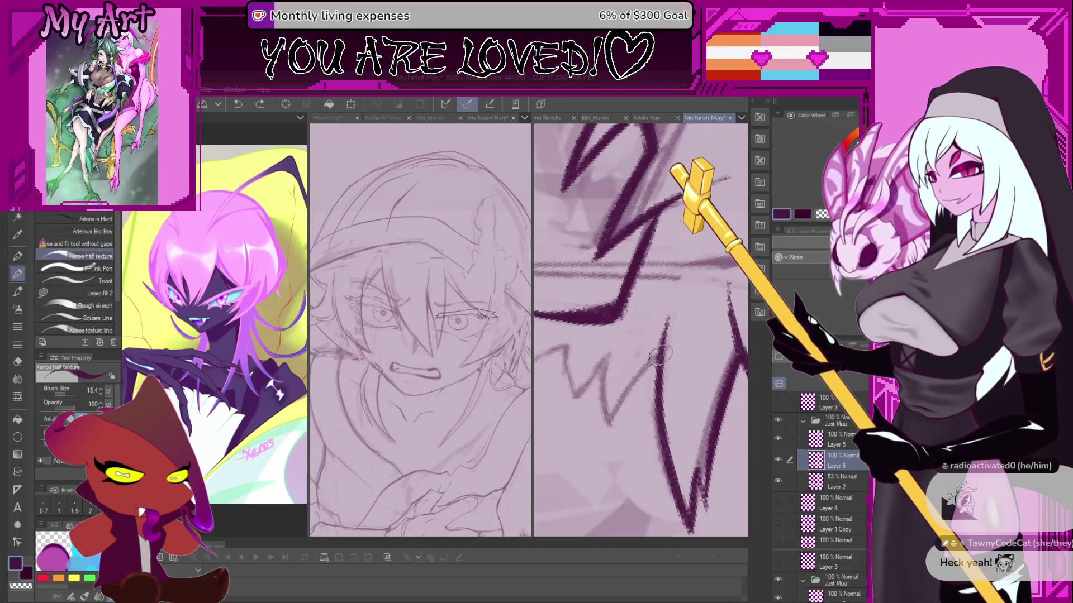
pyautogui.moveTo(660, 353); pyautogui.dragTo(612, 441)
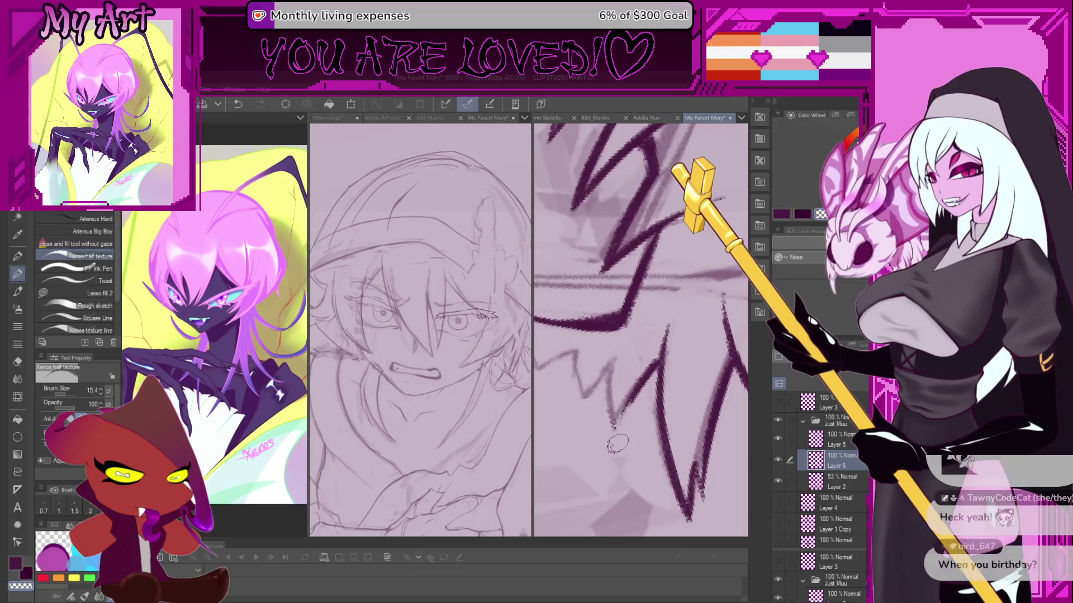
# Adjust the brush size to 12.4 then 14.7 and try strokes along the zigzag, undoing them.
pyautogui.scroll(-1, 620, 408)
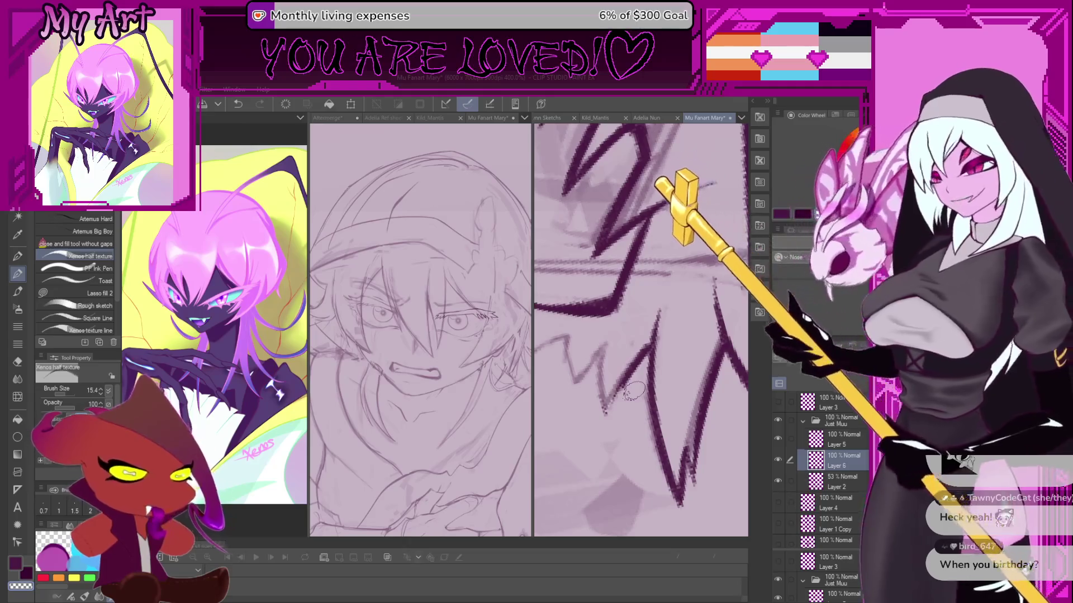
pyautogui.press('[')
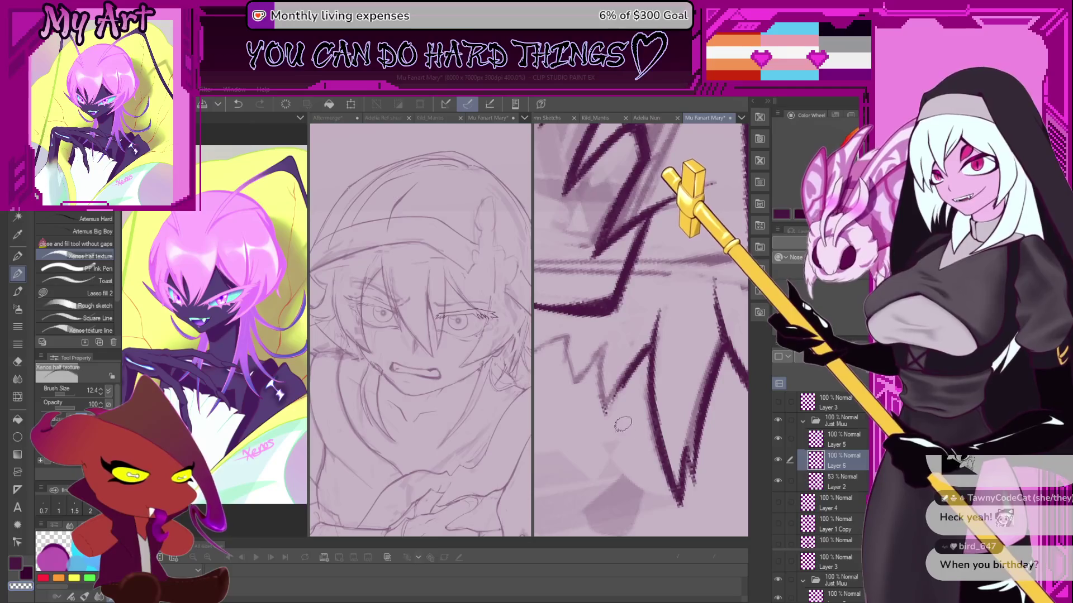
pyautogui.press(']')
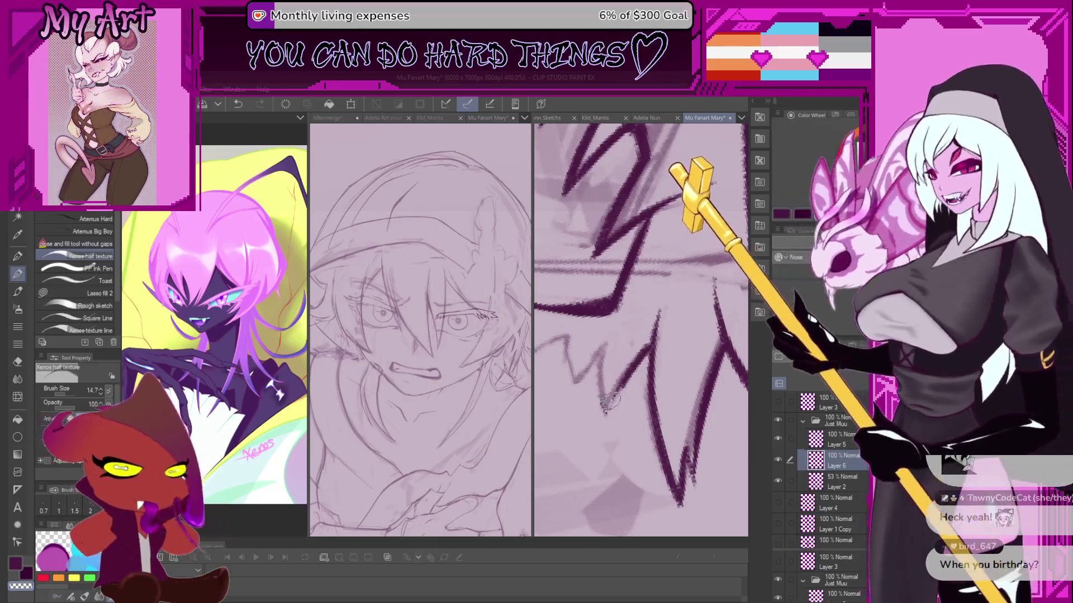
pyautogui.scroll(2, 609, 402)
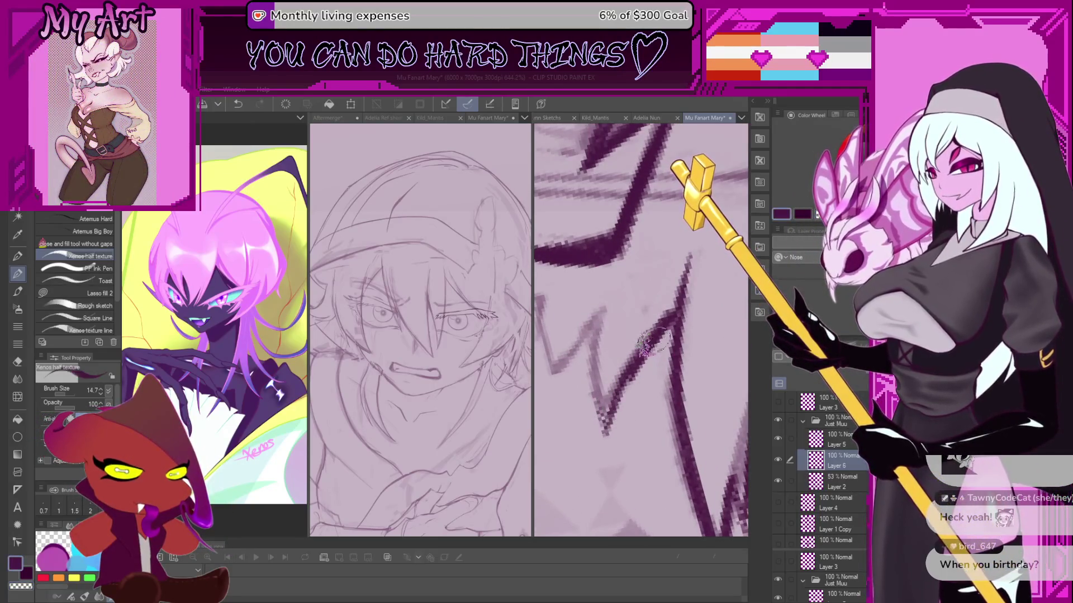
pyautogui.moveTo(609, 430)
pyautogui.mouseDown()
pyautogui.moveTo(625, 444)
pyautogui.moveTo(651, 372)
pyautogui.mouseUp()
pyautogui.hotkey('ctrl', 'z')
pyautogui.moveTo(631, 453); pyautogui.dragTo(662, 330)
pyautogui.hotkey('ctrl', 'z')
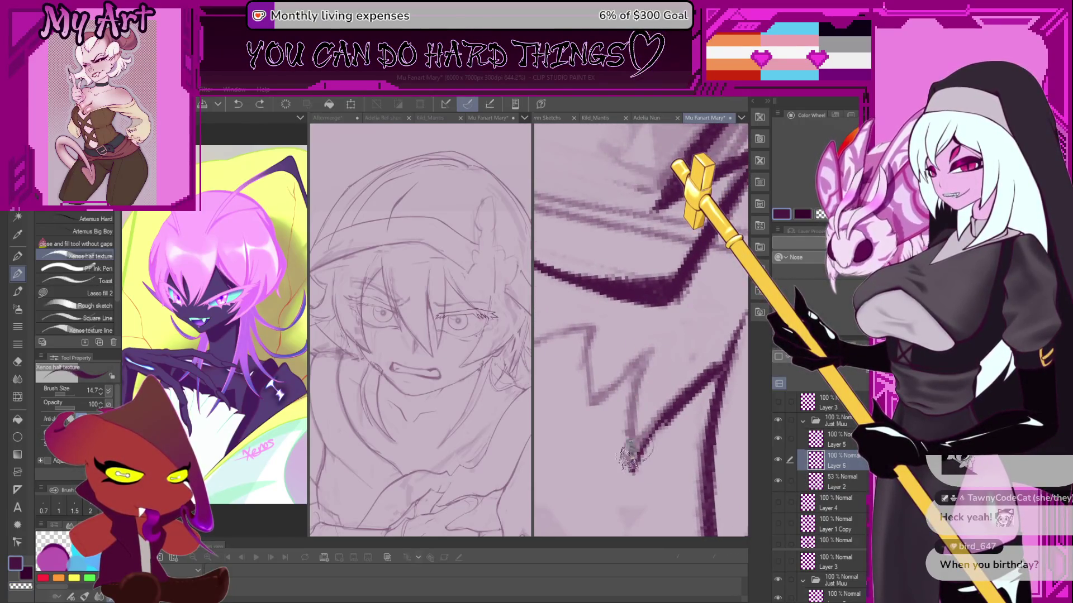
pyautogui.moveTo(631, 455)
pyautogui.mouseDown()
pyautogui.moveTo(662, 357)
pyautogui.moveTo(598, 413)
pyautogui.moveTo(649, 444)
pyautogui.moveTo(651, 408)
pyautogui.moveTo(619, 350)
pyautogui.mouseUp()
pyautogui.hotkey('ctrl', 'z')
# Shrink the brush slightly and try new zigzag strokes along the hair edge, undoing them.
pyautogui.scroll(-5, 640, 405)
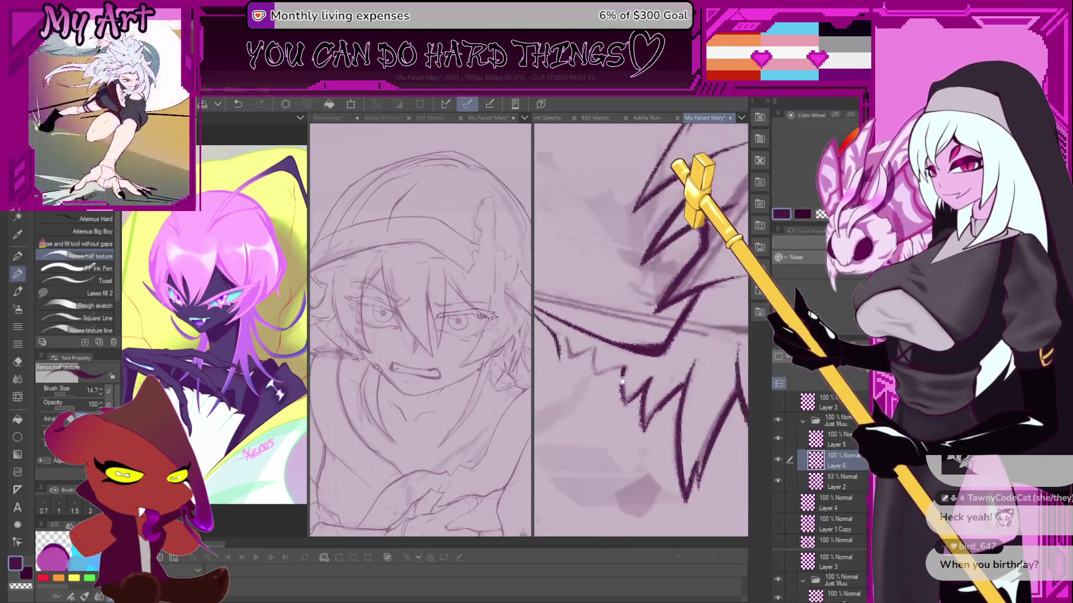
pyautogui.scroll(4, 668, 351)
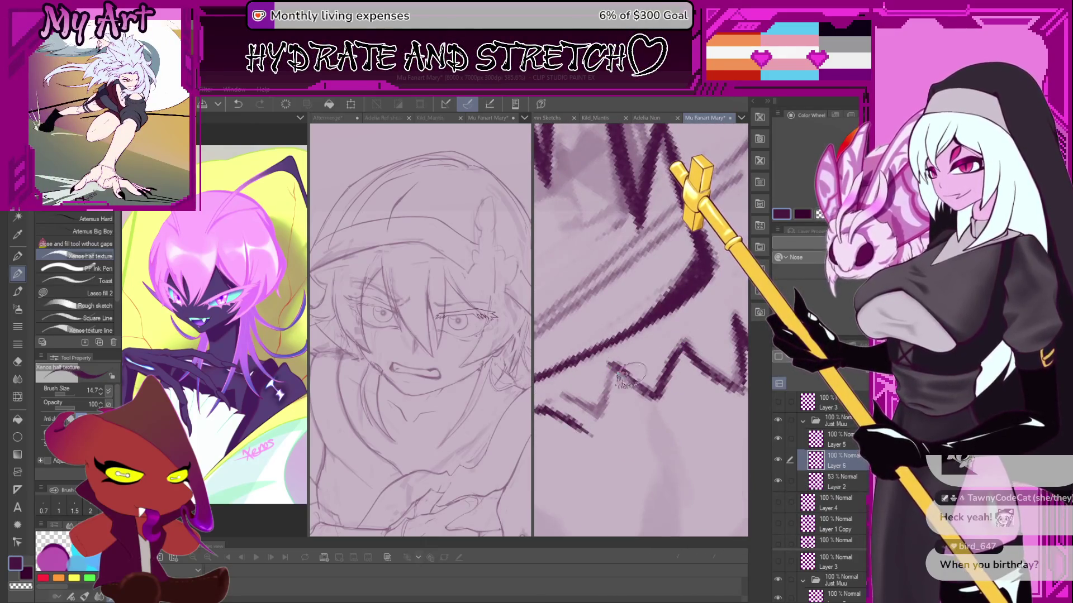
pyautogui.scroll(-1, 626, 374)
pyautogui.press('[')
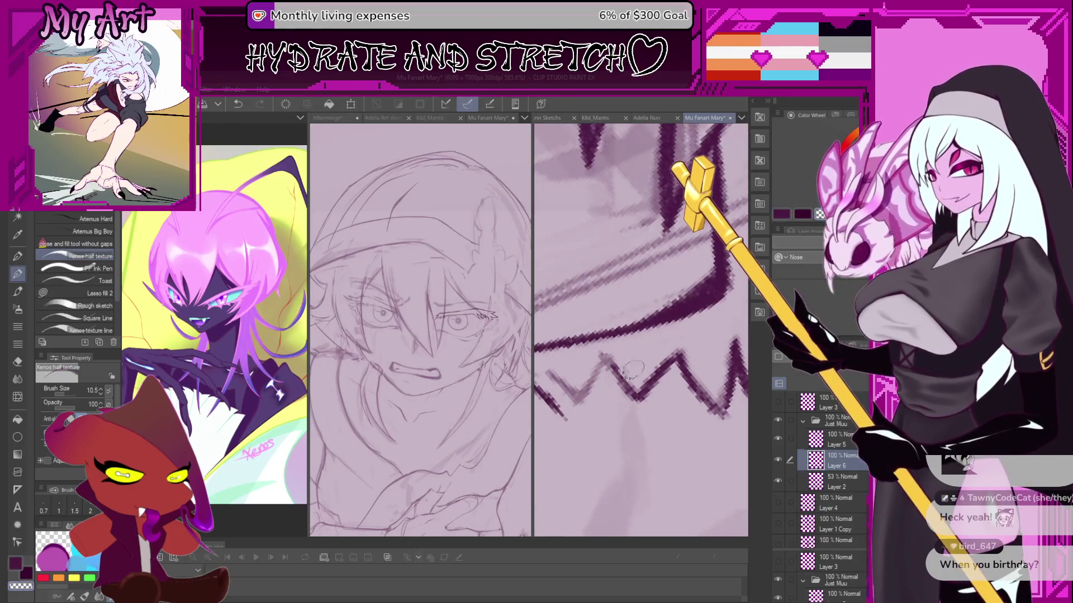
pyautogui.hotkey('ctrl', 'z')
pyautogui.moveTo(643, 394)
pyautogui.mouseDown()
pyautogui.moveTo(601, 351)
pyautogui.moveTo(568, 389)
pyautogui.moveTo(626, 391)
pyautogui.moveTo(614, 402)
pyautogui.moveTo(642, 428)
pyautogui.mouseUp()
pyautogui.hotkey('ctrl', 'z')
# Try another zigzag stroke, rotate the view about 20° counter-clockwise, and switch to the Lasso tool.
pyautogui.scroll(-5, 642, 428)
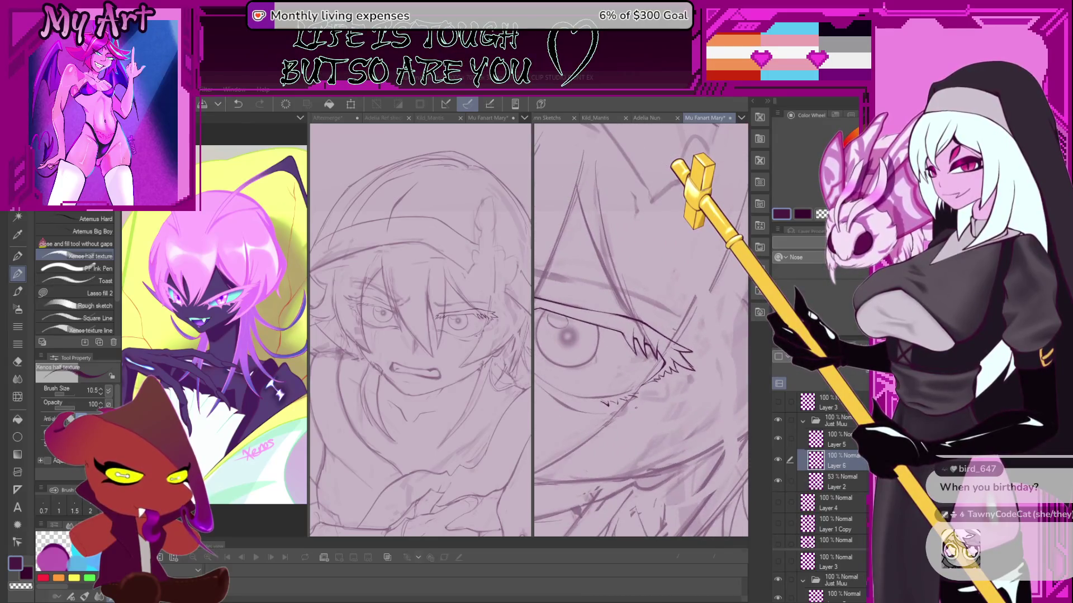
pyautogui.scroll(3, 622, 377)
pyautogui.scroll(3, 599, 372)
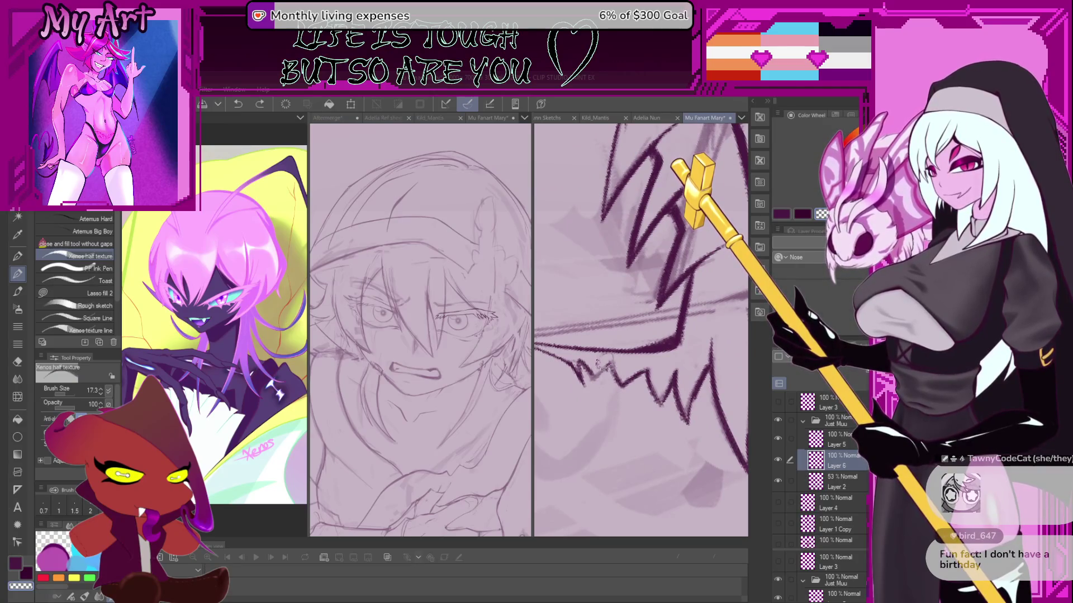
pyautogui.moveTo(597, 364); pyautogui.dragTo(625, 386)
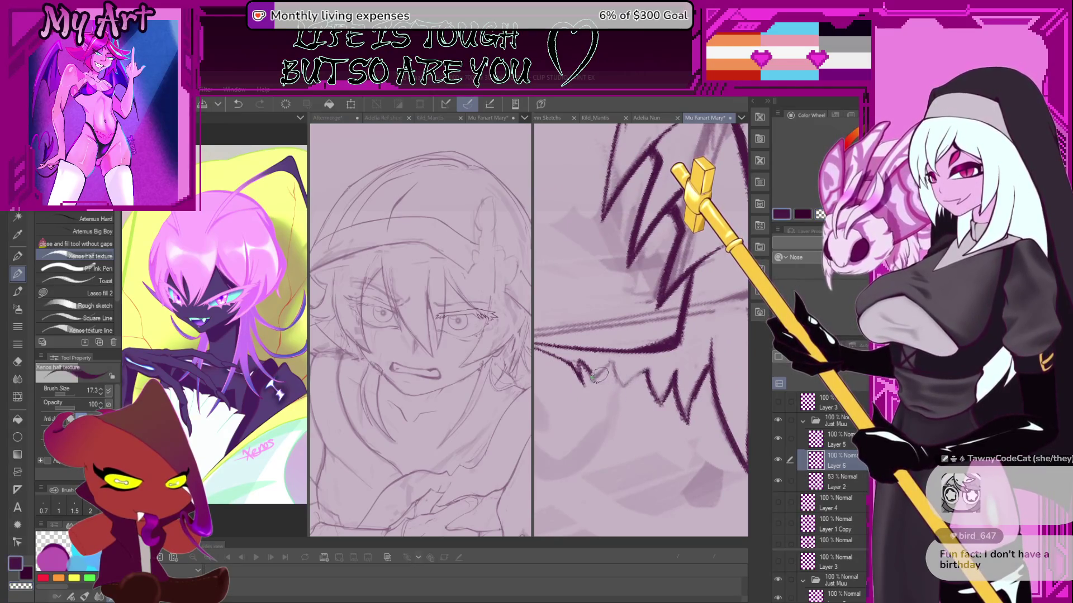
pyautogui.hotkey('ctrl', 'z')
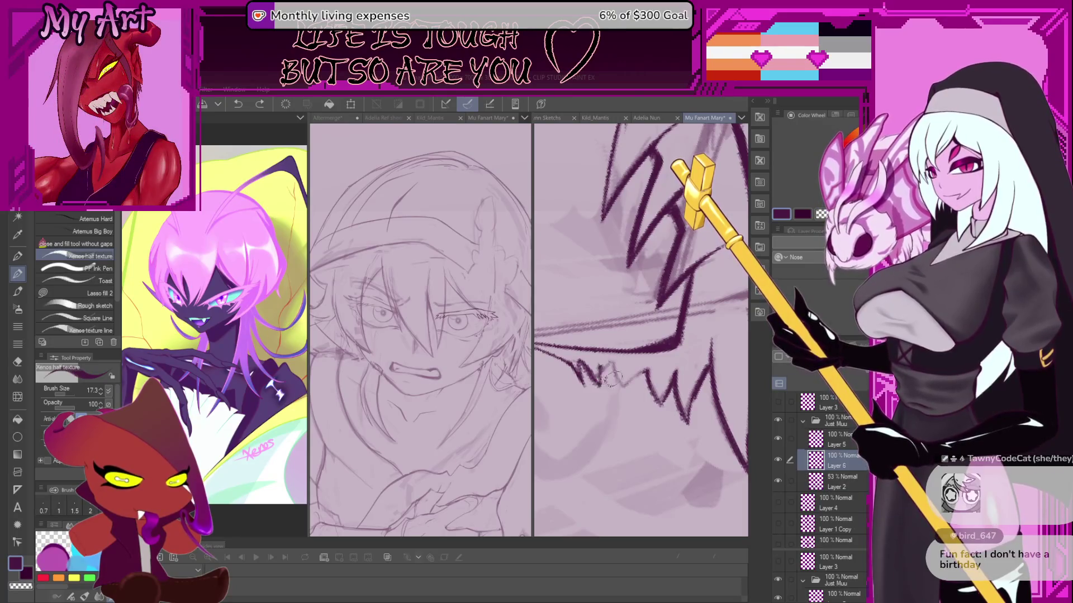
pyautogui.moveTo(631, 365)
pyautogui.mouseDown()
pyautogui.moveTo(648, 371)
pyautogui.moveTo(683, 337)
pyautogui.moveTo(677, 308)
pyautogui.moveTo(658, 291)
pyautogui.moveTo(641, 394)
pyautogui.moveTo(663, 365)
pyautogui.mouseUp()
pyautogui.press('l')
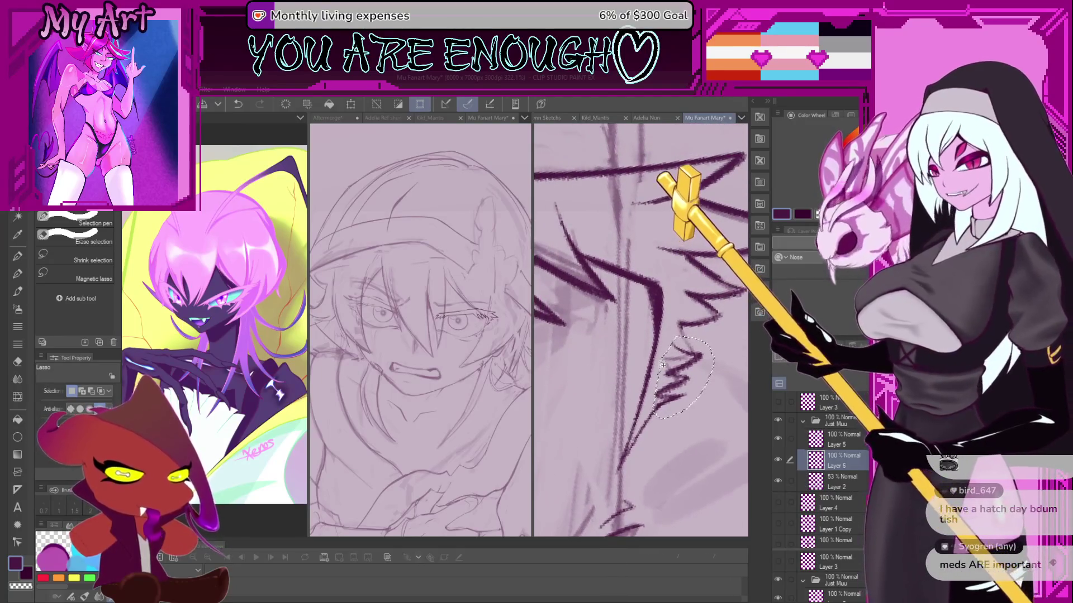
# Stretch the lassoed small zigzag hair strand taller with a transform, then deselect it.
pyautogui.scroll(3, 659, 387)
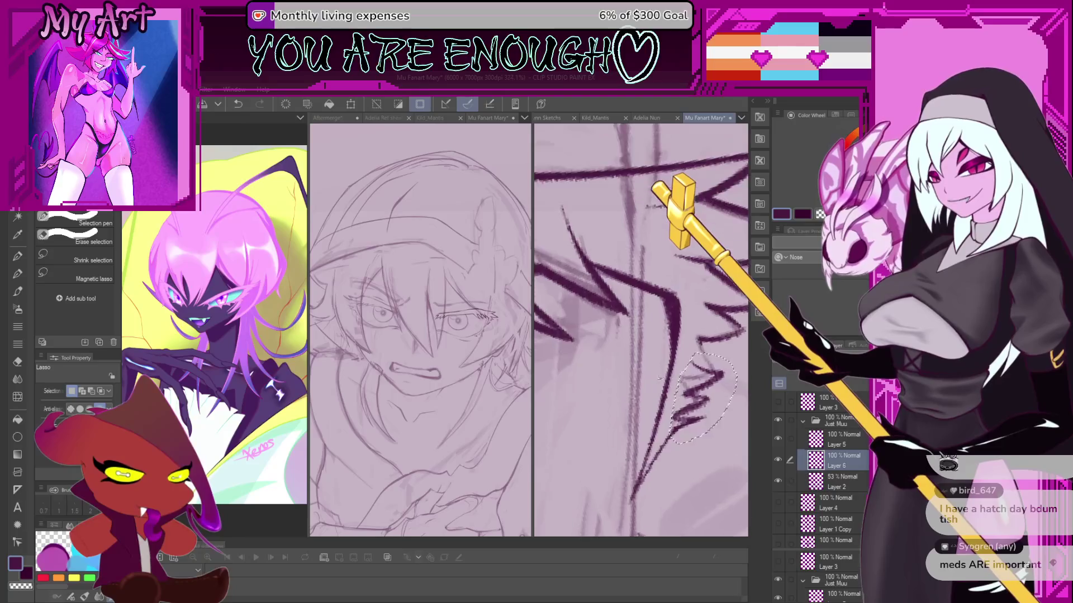
pyautogui.moveTo(659, 380); pyautogui.dragTo(631, 405)
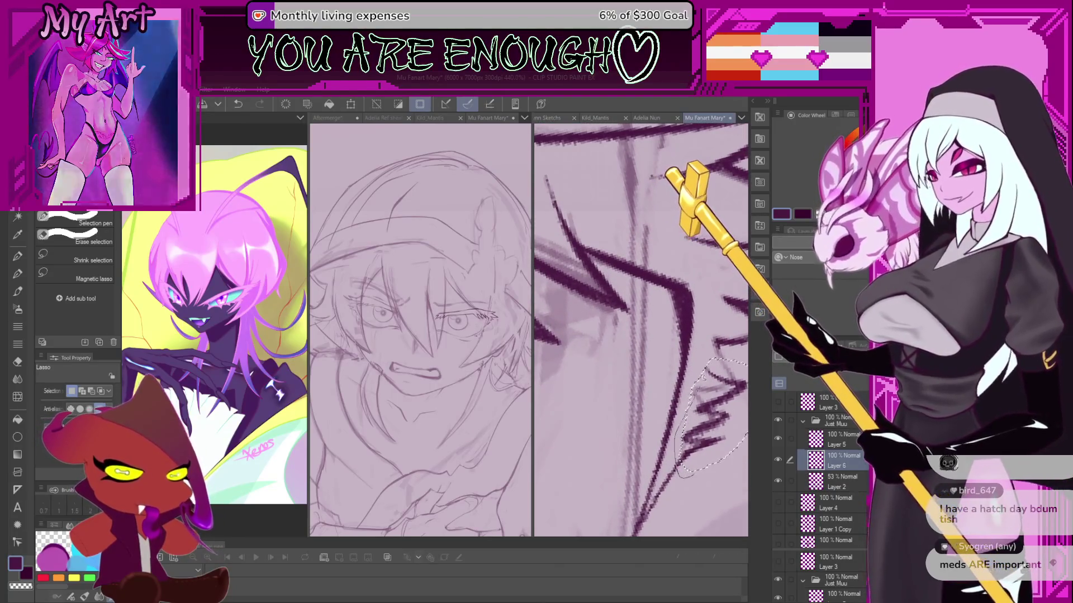
pyautogui.scroll(1, 686, 410)
pyautogui.hotkey('ctrl', 't')
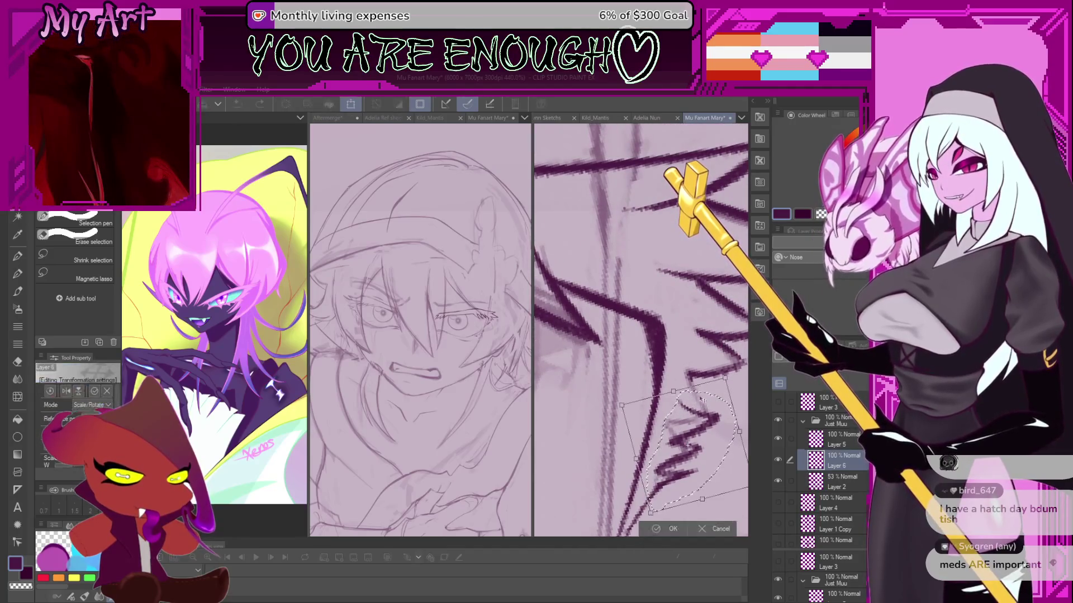
pyautogui.moveTo(674, 393); pyautogui.dragTo(685, 369)
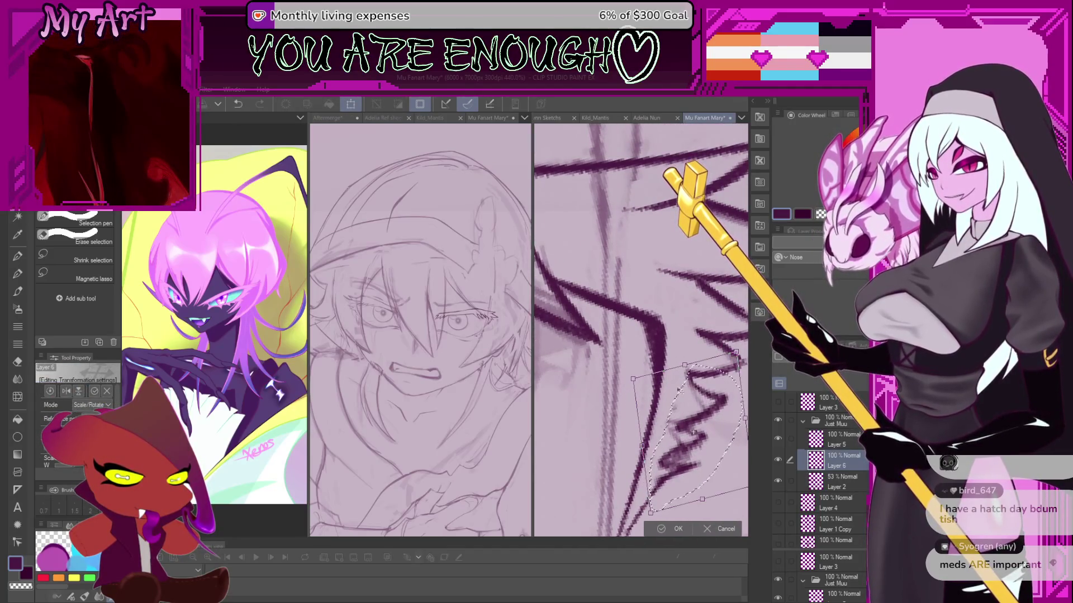
pyautogui.press('Return')
pyautogui.scroll(-3, 679, 390)
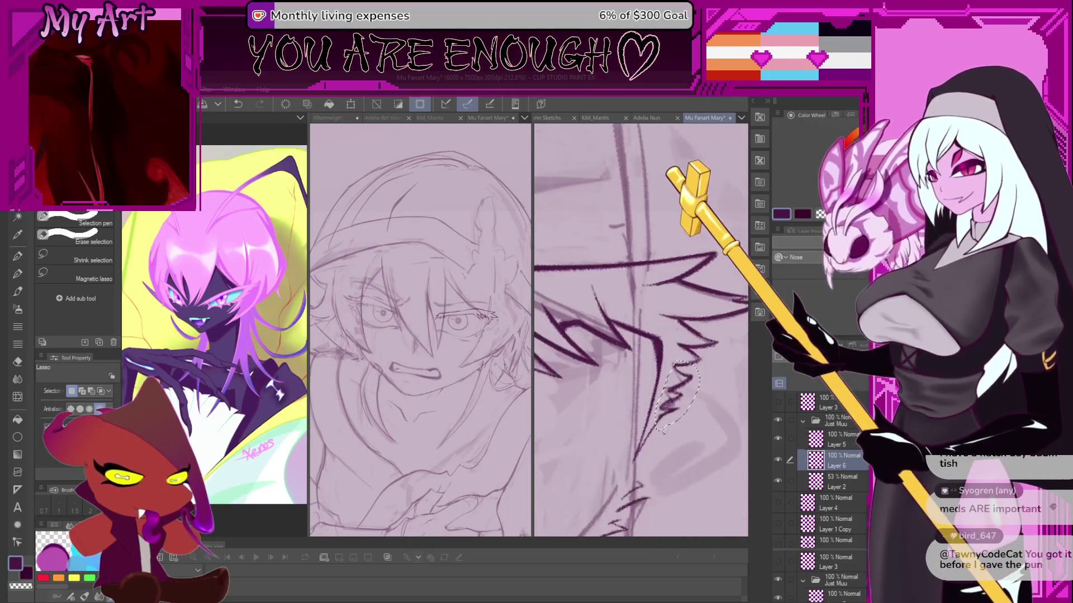
pyautogui.hotkey('ctrl', 'd')
# Redraw a spiky hair stroke with the textured pen, undoing the previous attempt.
pyautogui.press('p')
pyautogui.scroll(5, 659, 391)
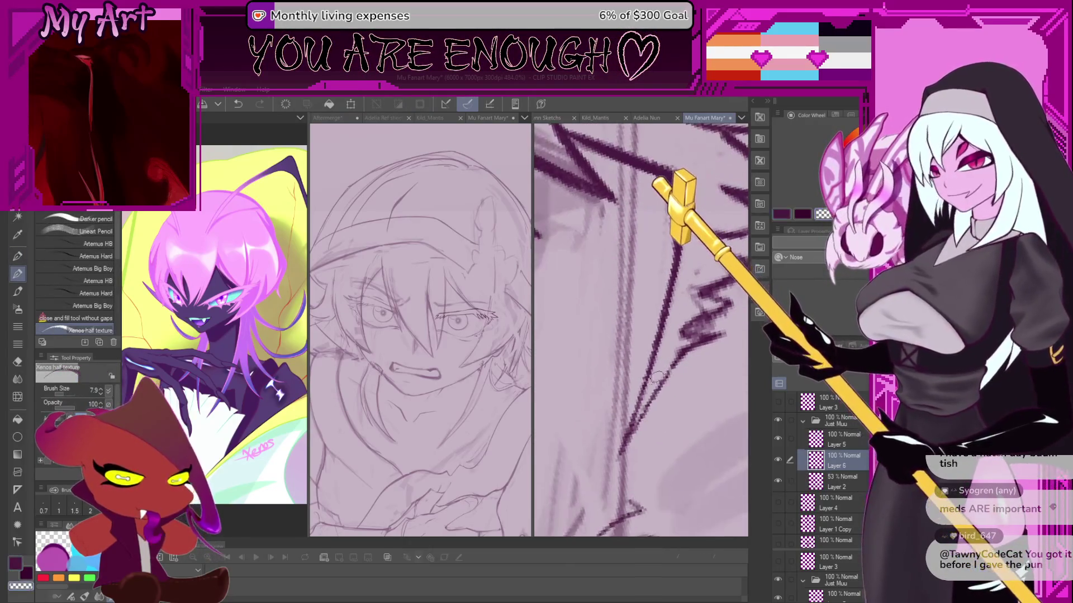
pyautogui.scroll(2, 664, 392)
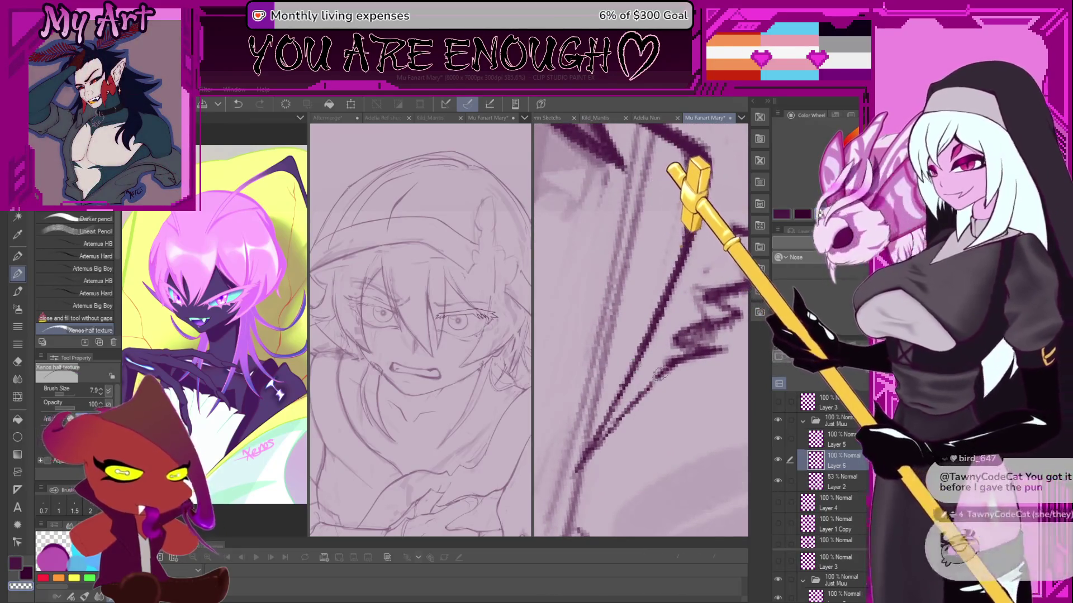
pyautogui.hotkey('ctrl', 'z')
pyautogui.moveTo(642, 391); pyautogui.dragTo(664, 369)
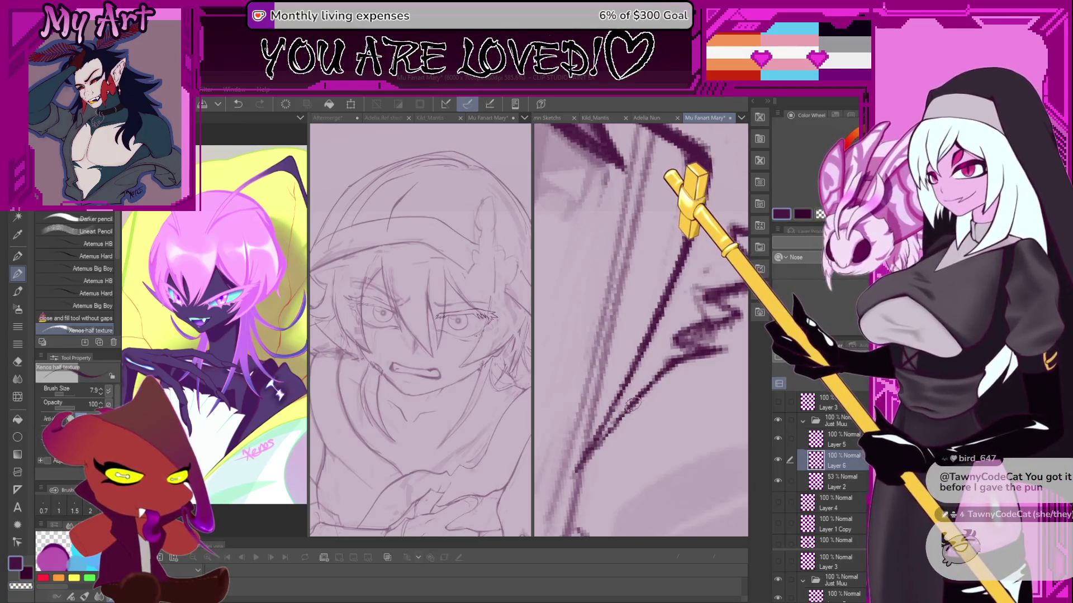
pyautogui.scroll(-5, 629, 401)
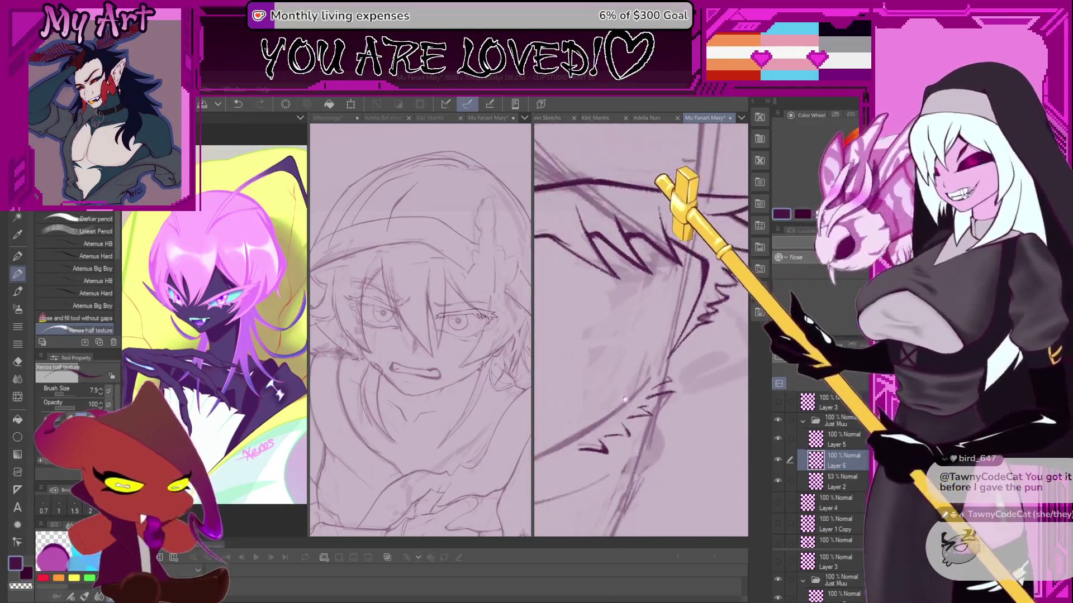
# Undo the dark stroke under the eye and ink a short replacement stroke beside it.
pyautogui.scroll(-3, 625, 399)
pyautogui.scroll(-4, 605, 427)
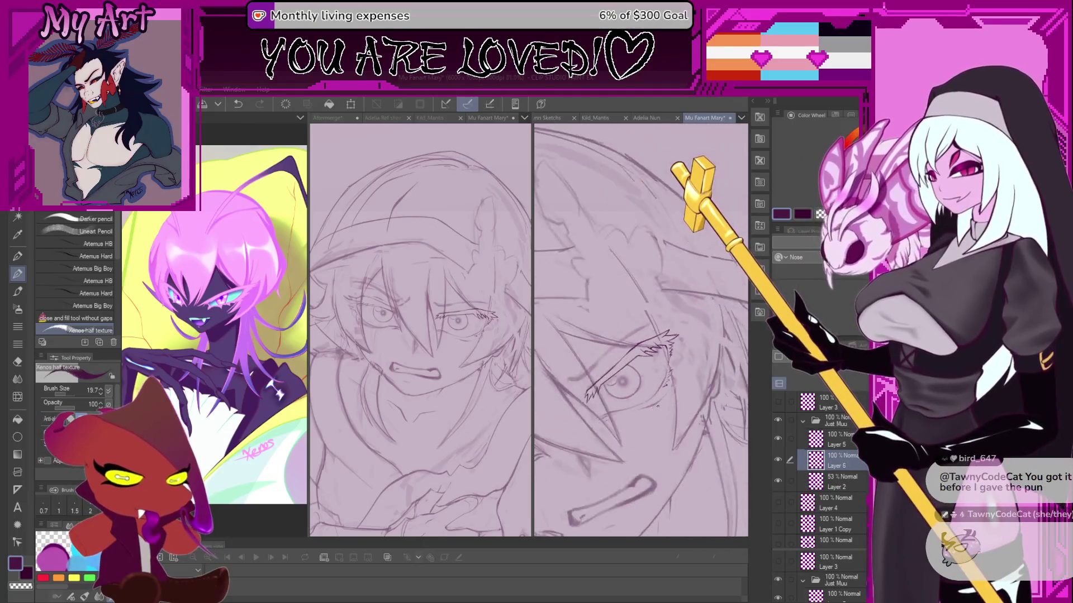
pyautogui.scroll(6, 606, 428)
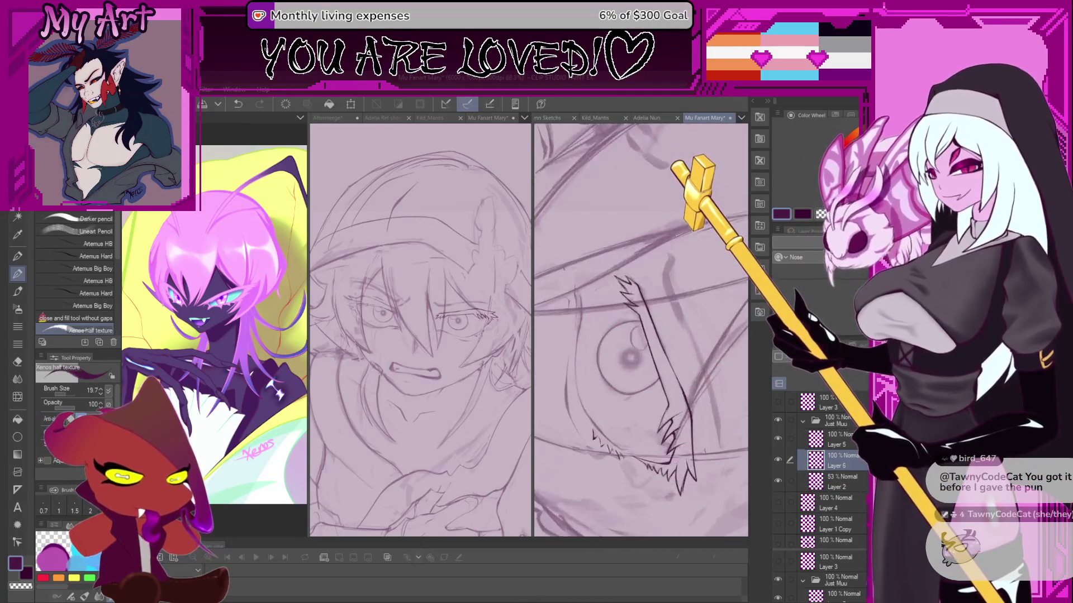
pyautogui.scroll(3, 596, 308)
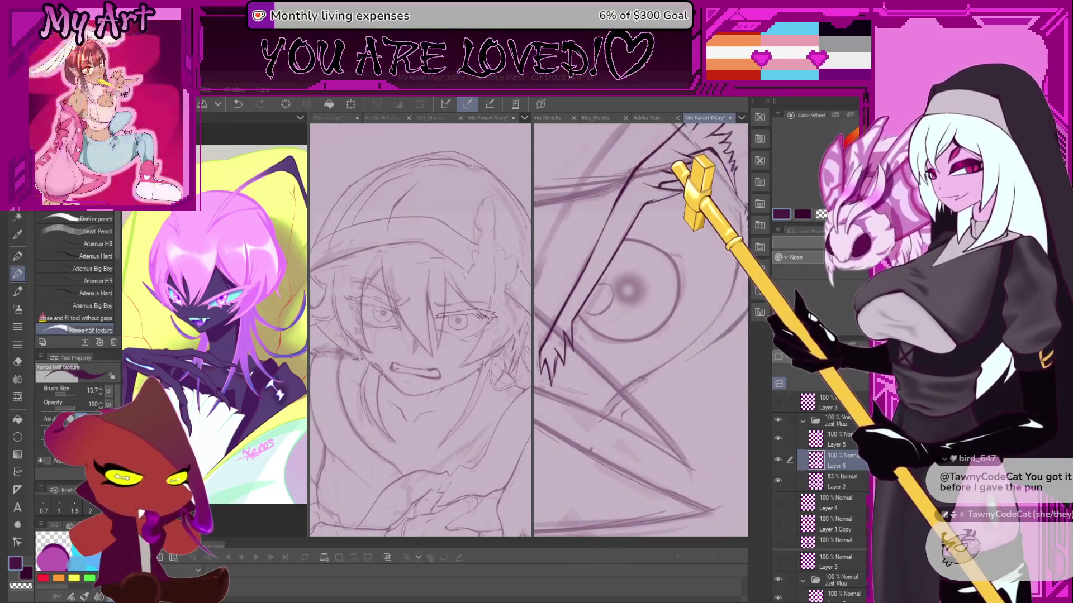
pyautogui.scroll(2, 635, 420)
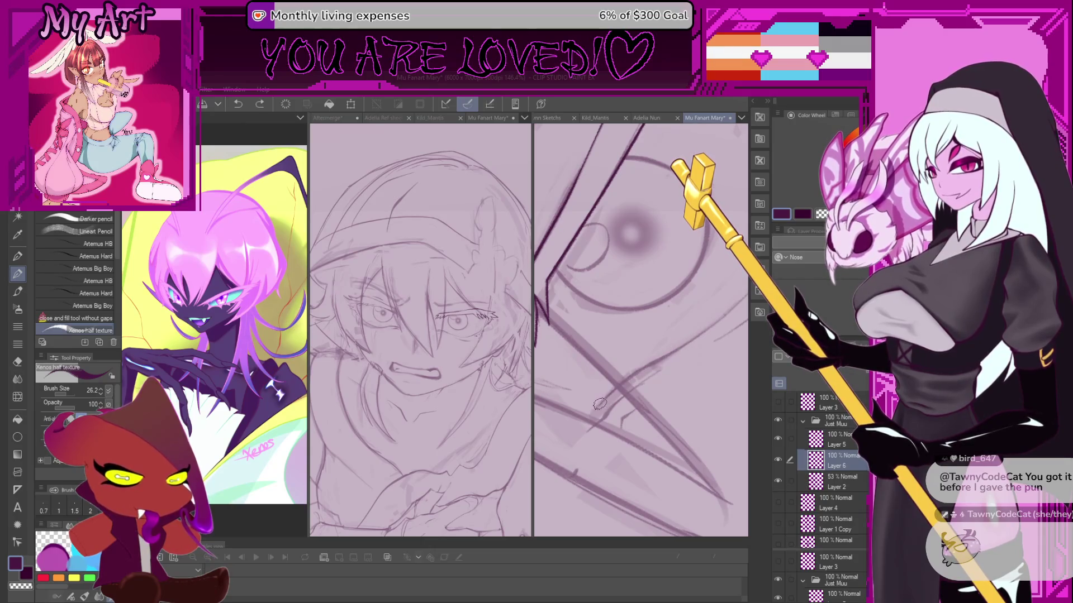
pyautogui.hotkey('ctrl', 'z')
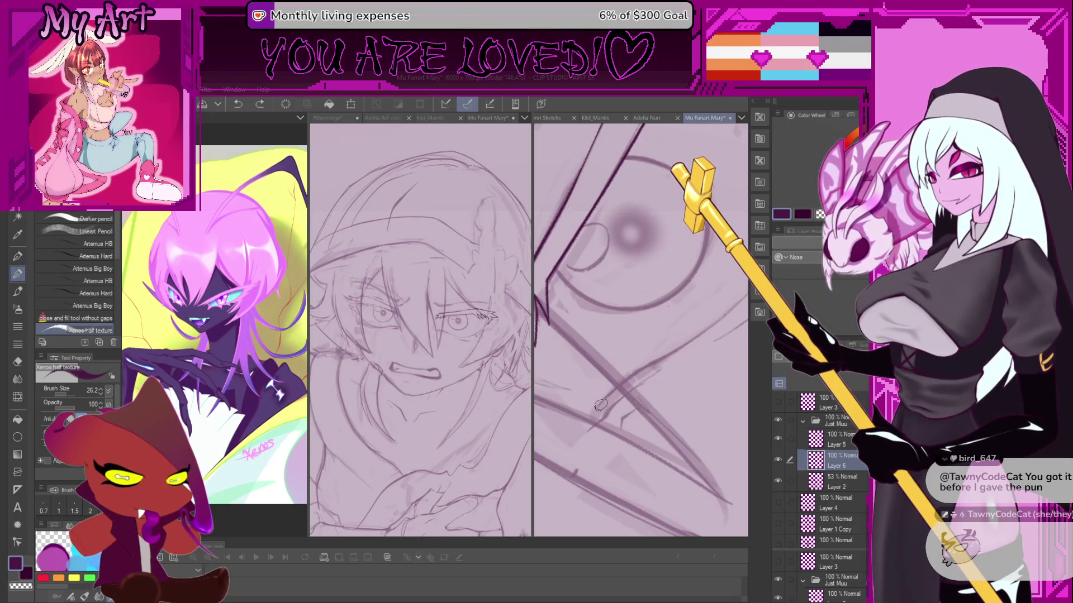
pyautogui.moveTo(677, 350)
pyautogui.mouseDown()
pyautogui.moveTo(642, 392)
pyautogui.moveTo(648, 369)
pyautogui.moveTo(605, 346)
pyautogui.moveTo(645, 337)
pyautogui.mouseUp()
pyautogui.scroll(3, 654, 366)
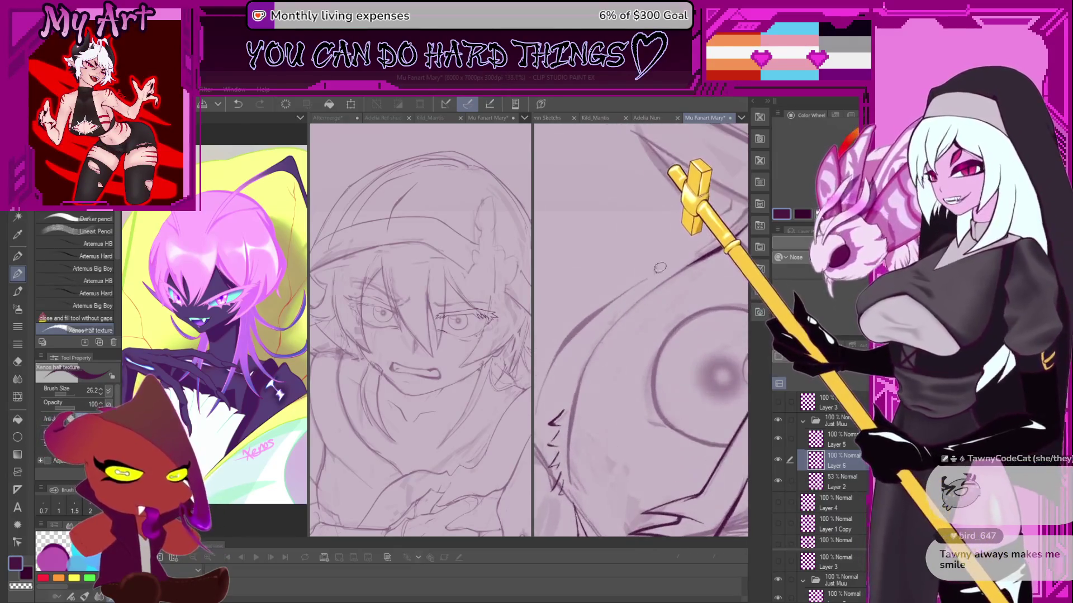
pyautogui.moveTo(667, 275); pyautogui.dragTo(603, 337)
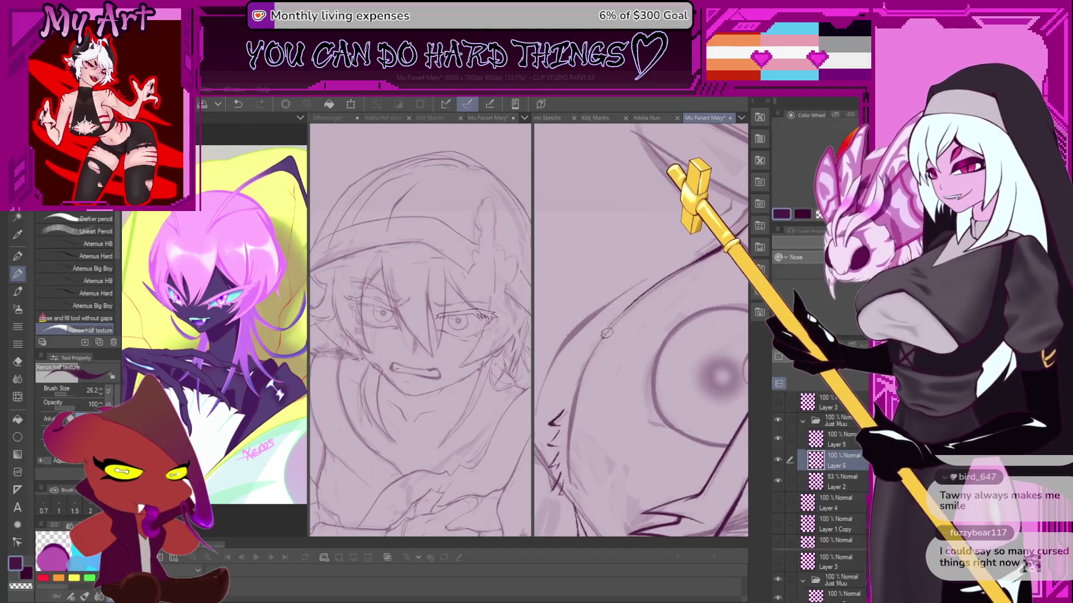
pyautogui.hotkey('ctrl', 'z')
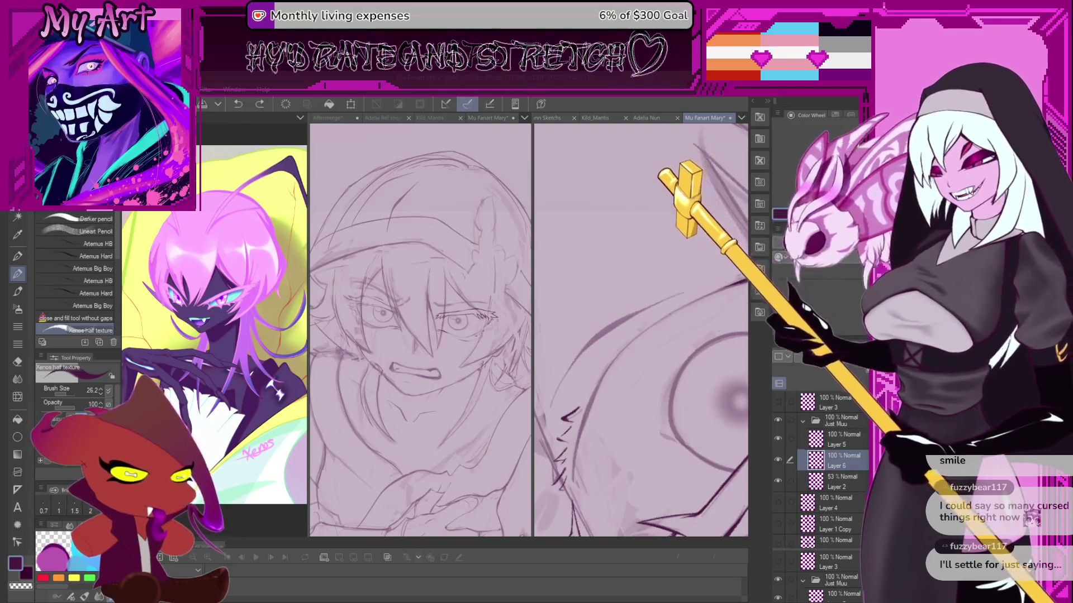
pyautogui.moveTo(577, 441)
pyautogui.mouseDown()
pyautogui.moveTo(568, 444)
pyautogui.moveTo(607, 373)
pyautogui.mouseUp()
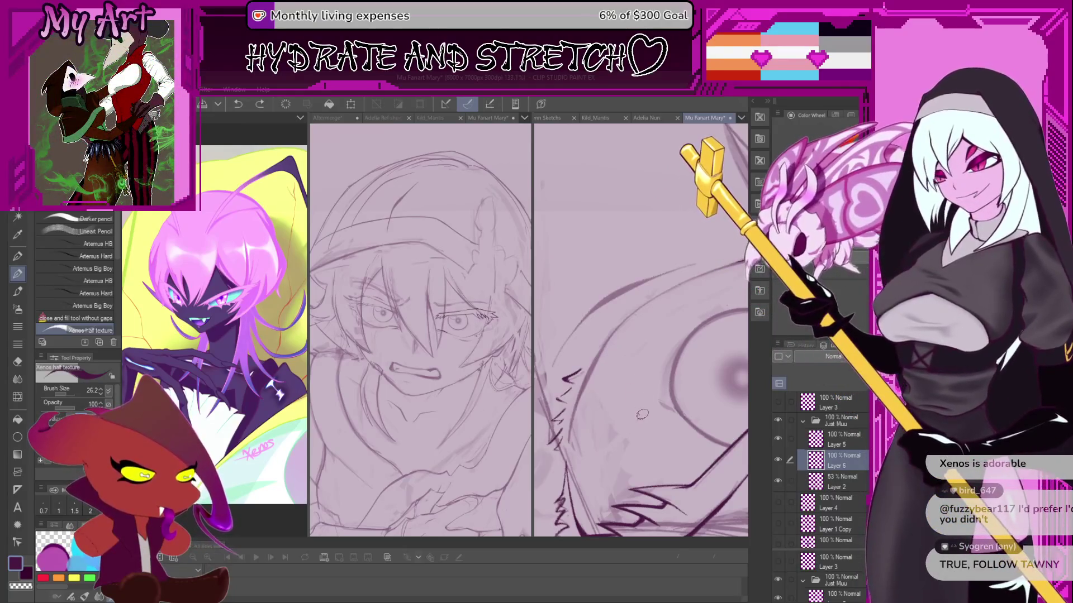
pyautogui.moveTo(642, 415)
pyautogui.mouseDown()
pyautogui.moveTo(608, 350)
pyautogui.moveTo(564, 473)
pyautogui.mouseUp()
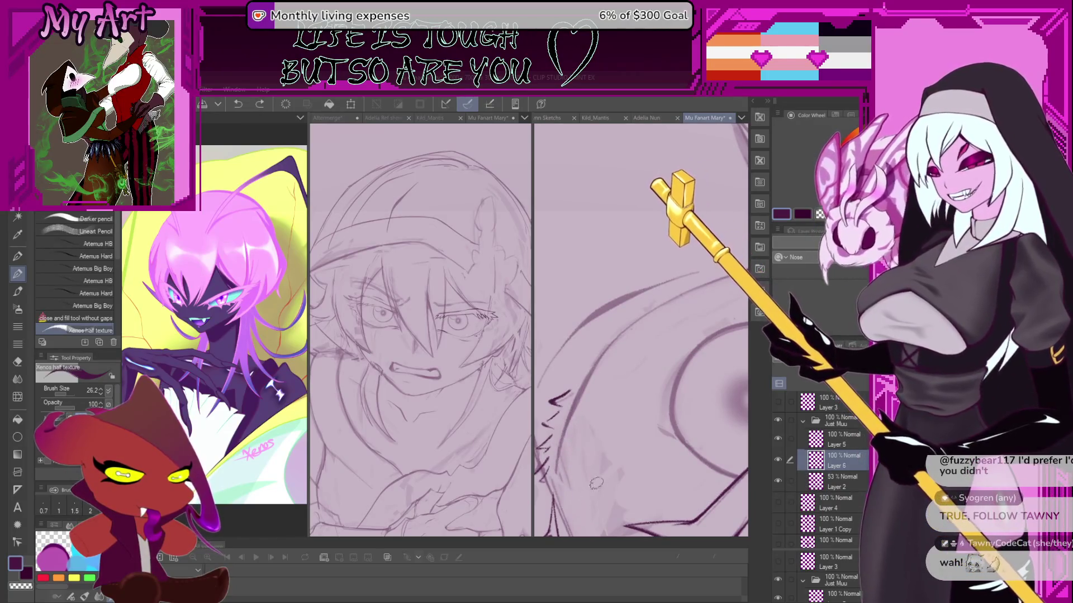
pyautogui.moveTo(578, 425)
pyautogui.mouseDown()
pyautogui.moveTo(607, 457)
pyautogui.moveTo(601, 451)
pyautogui.mouseUp()
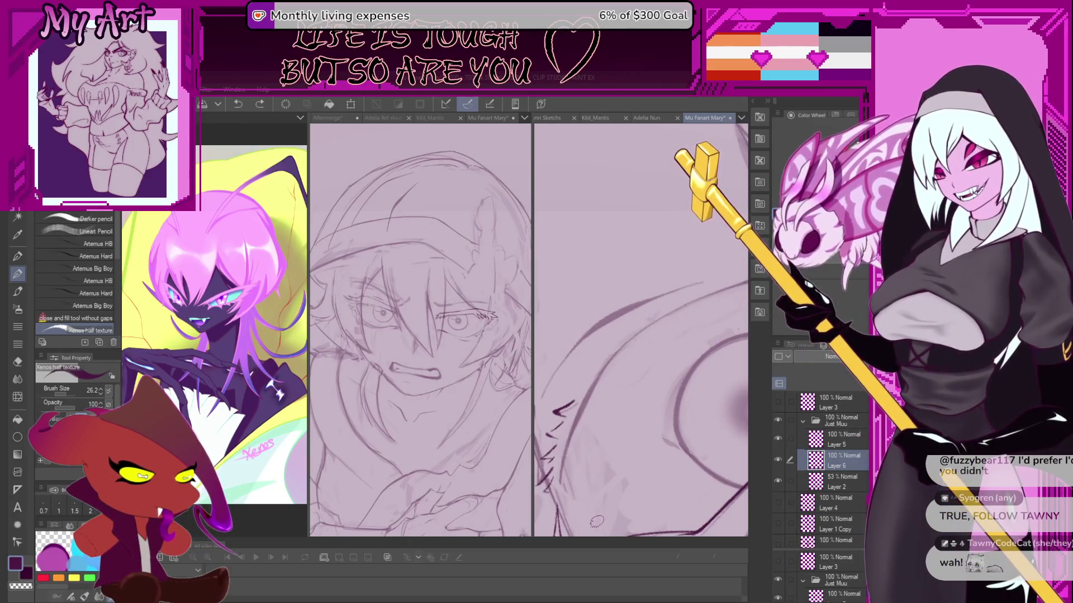
pyautogui.moveTo(597, 520); pyautogui.dragTo(568, 451)
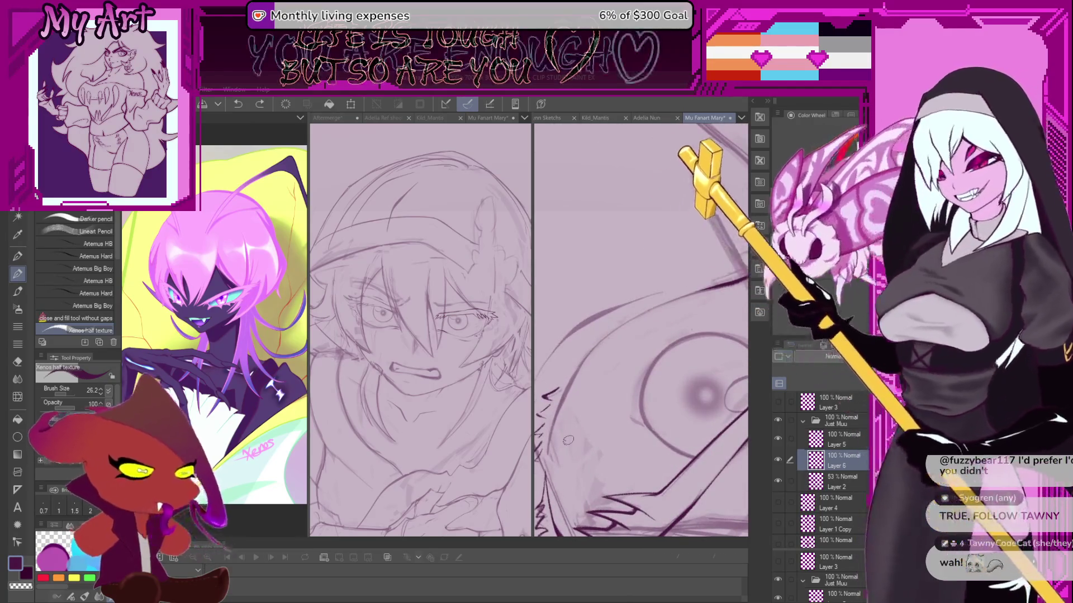
pyautogui.moveTo(637, 351); pyautogui.dragTo(668, 373)
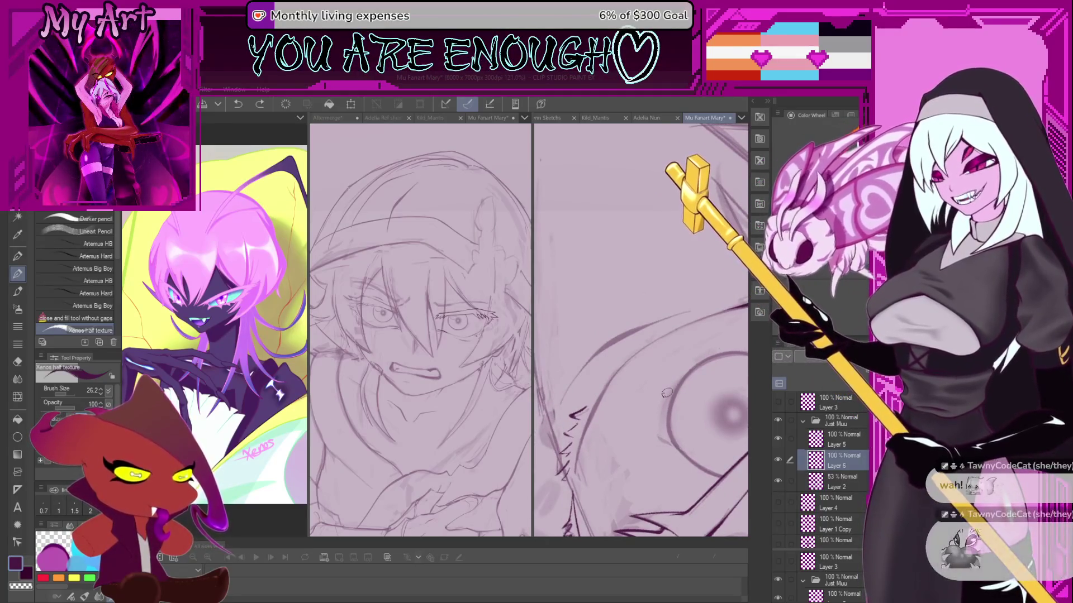
pyautogui.moveTo(583, 429); pyautogui.dragTo(579, 365)
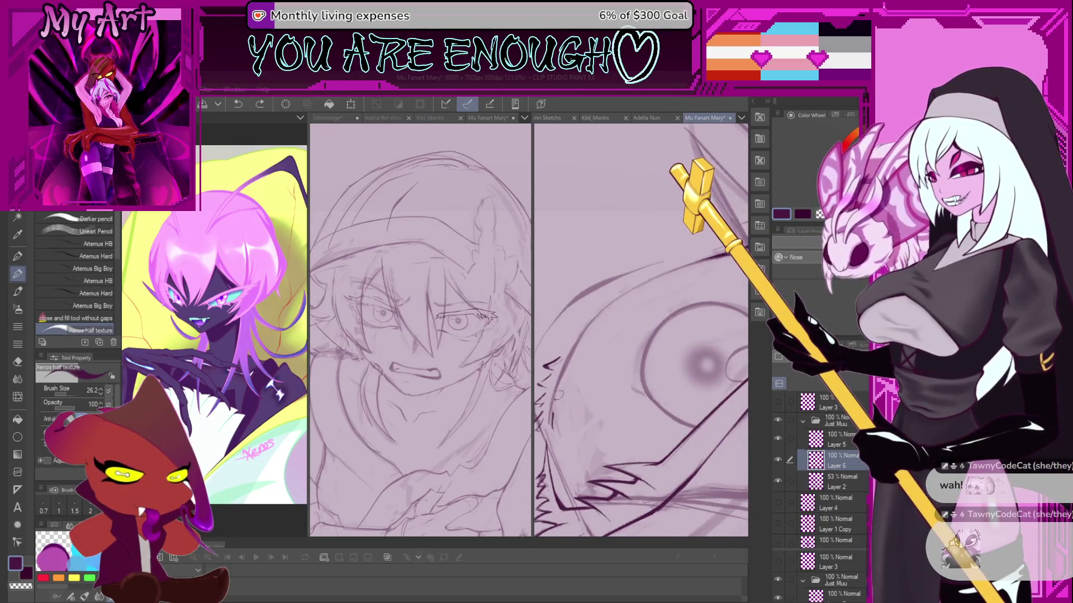
pyautogui.moveTo(558, 390); pyautogui.dragTo(569, 386)
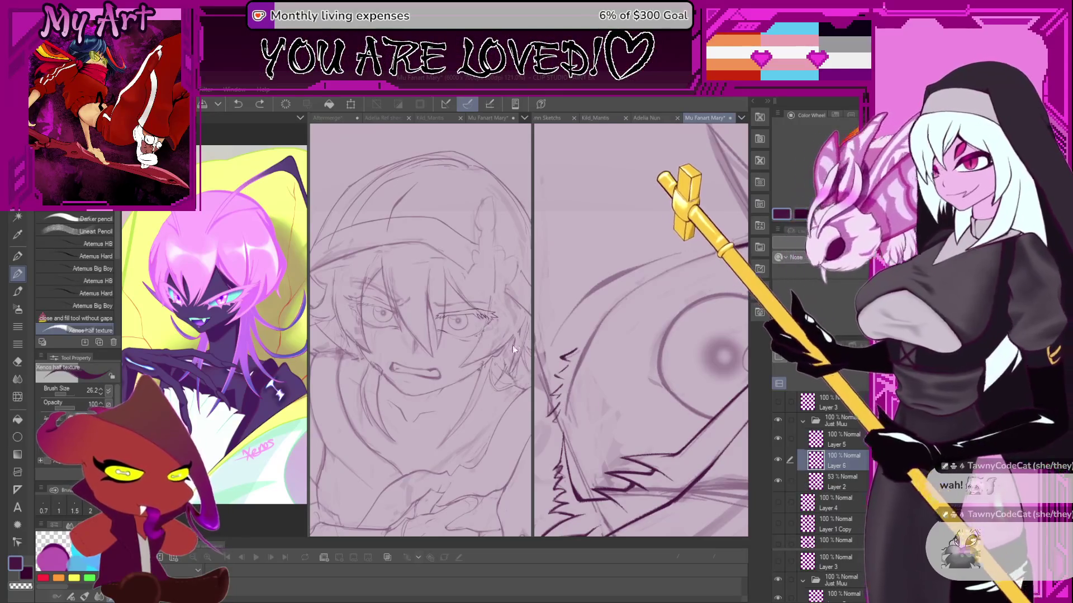
# Ink the long up-right curved line from the jagged strands, redrawing it until it sits right.
pyautogui.scroll(3, 581, 403)
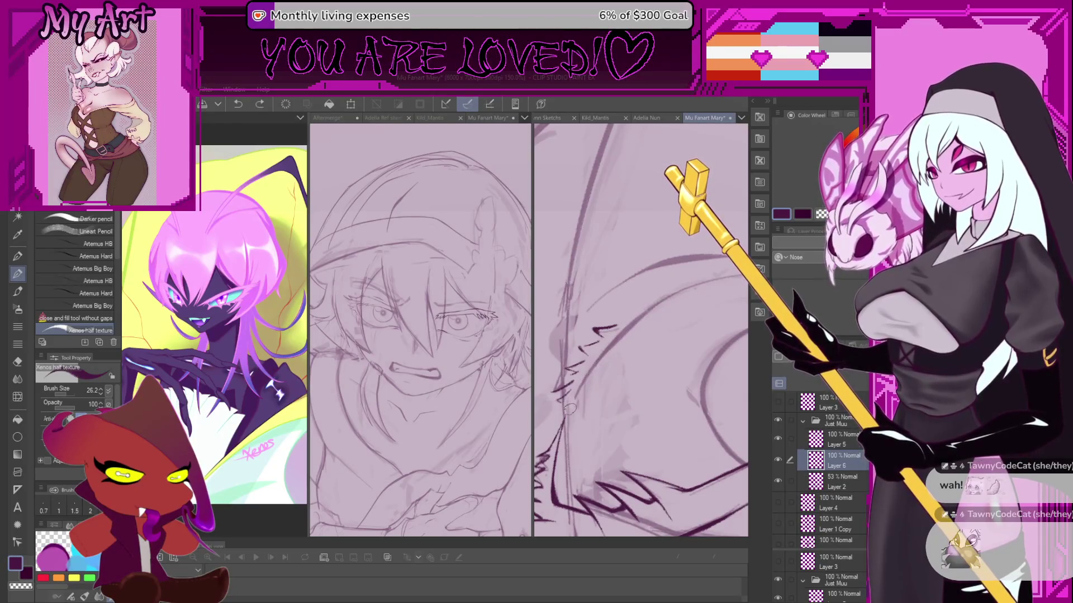
pyautogui.moveTo(595, 360); pyautogui.dragTo(659, 295)
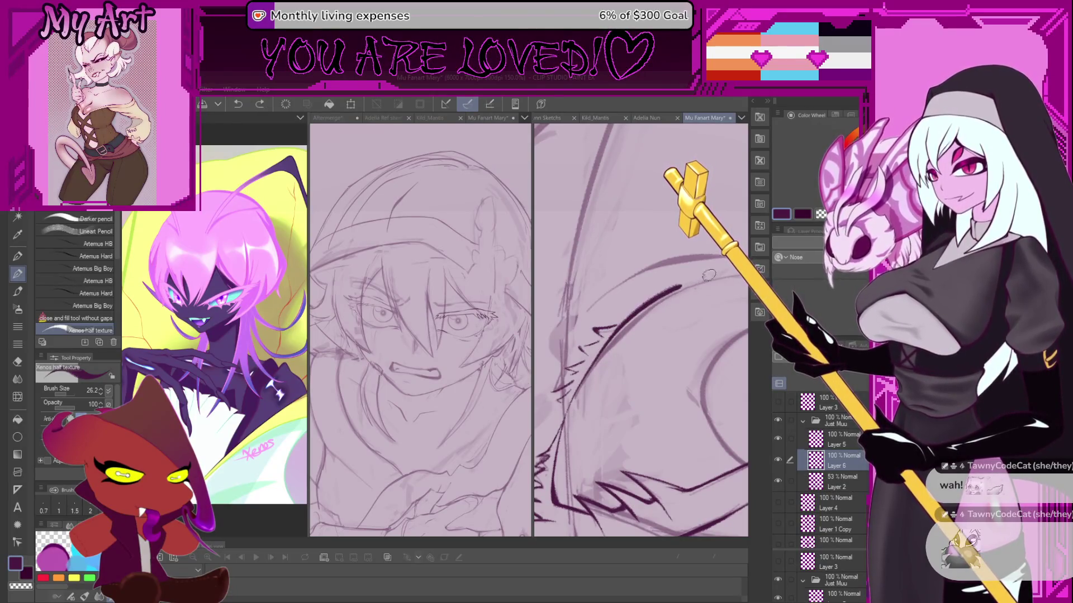
pyautogui.hotkey('ctrl', 'z')
pyautogui.moveTo(564, 421); pyautogui.dragTo(658, 307)
pyautogui.hotkey('ctrl', 'z')
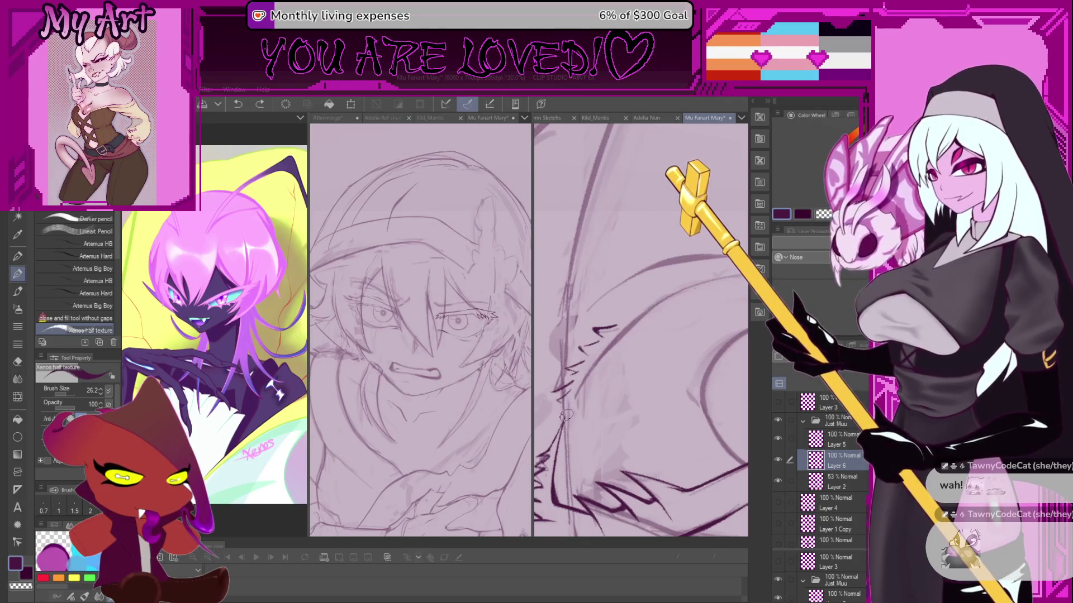
pyautogui.moveTo(588, 369); pyautogui.dragTo(651, 309)
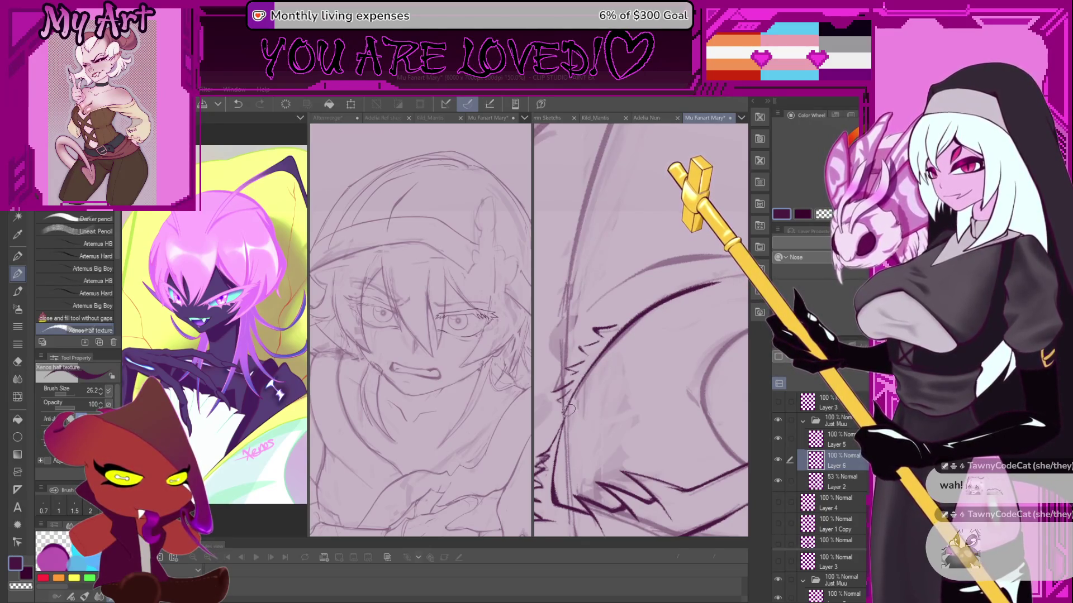
pyautogui.hotkey('ctrl', 'z')
pyautogui.moveTo(564, 421); pyautogui.dragTo(676, 300)
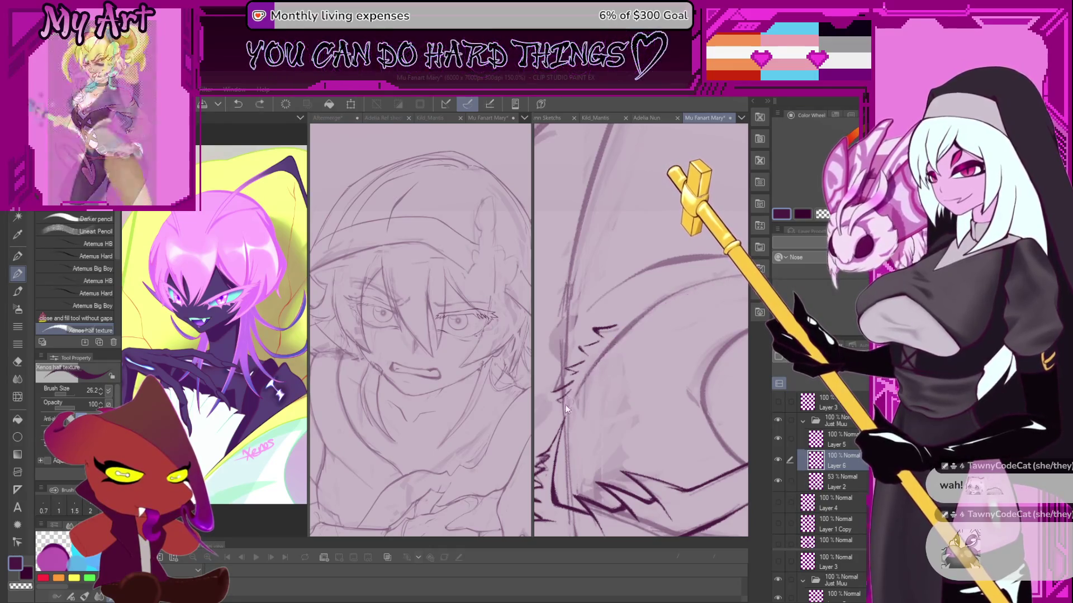
pyautogui.click(585, 376)
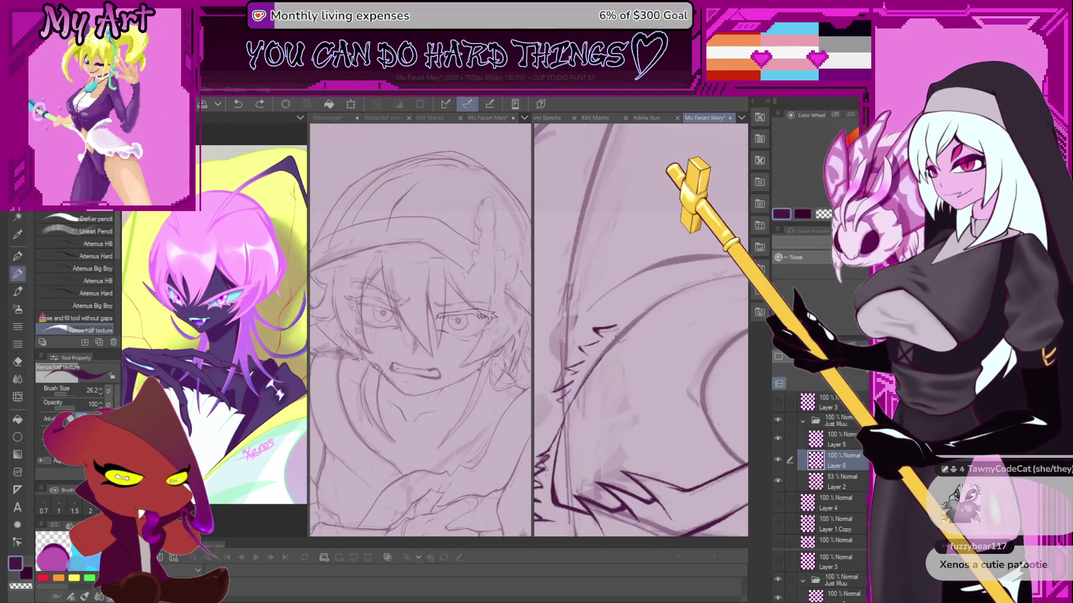
pyautogui.moveTo(619, 338)
pyautogui.mouseDown()
pyautogui.moveTo(613, 391)
pyautogui.moveTo(624, 360)
pyautogui.mouseUp()
# Lasso the curved ink line beside the eye and stretch it downward with a free transform.
pyautogui.press('m')
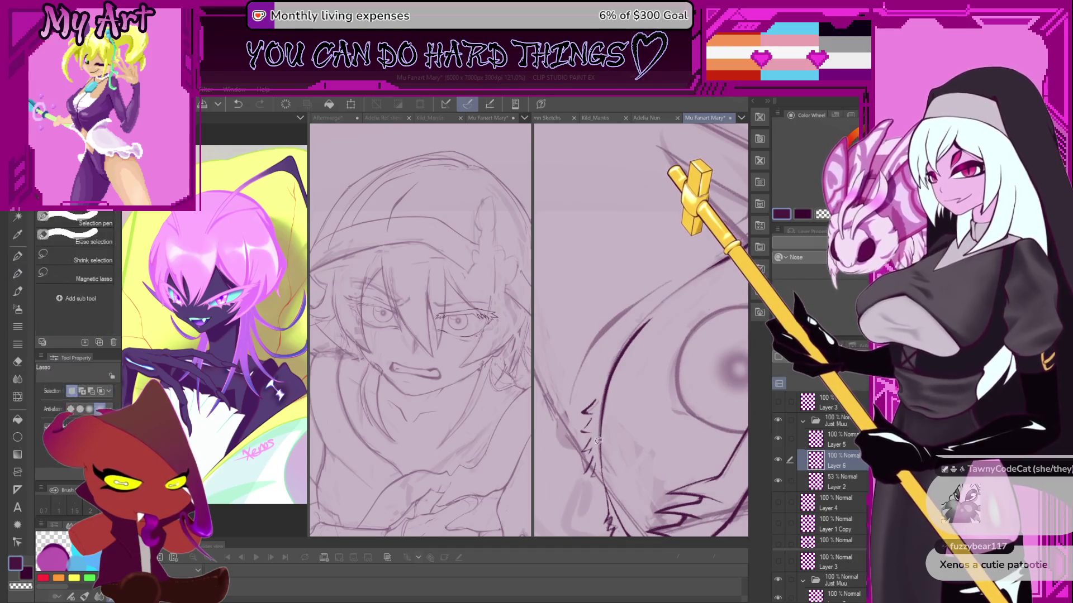
pyautogui.moveTo(597, 449); pyautogui.dragTo(689, 311)
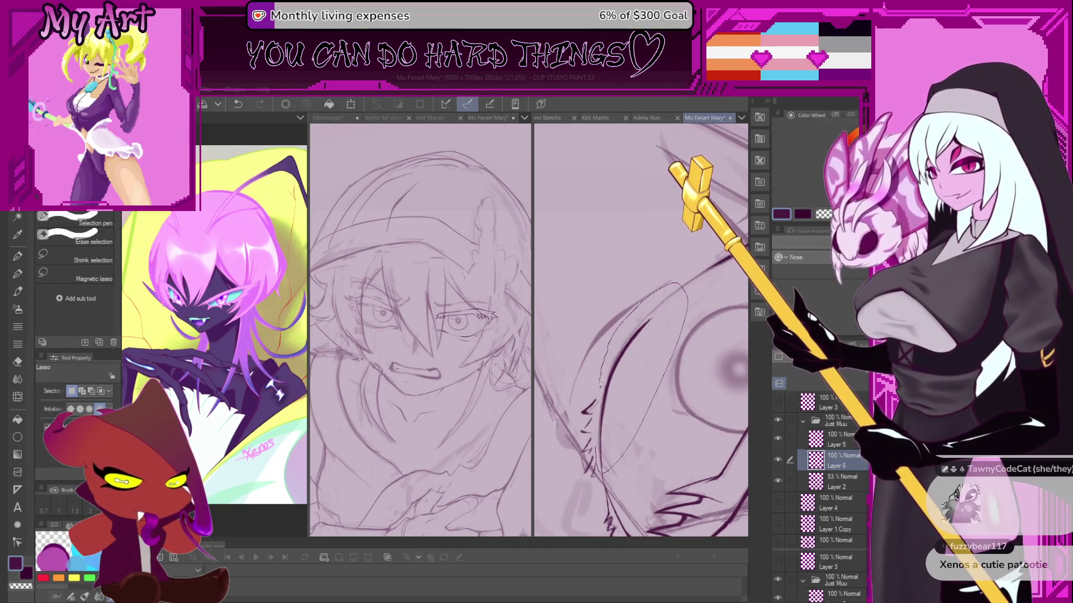
pyautogui.moveTo(600, 384)
pyautogui.mouseDown()
pyautogui.moveTo(598, 427)
pyautogui.moveTo(613, 463)
pyautogui.mouseUp()
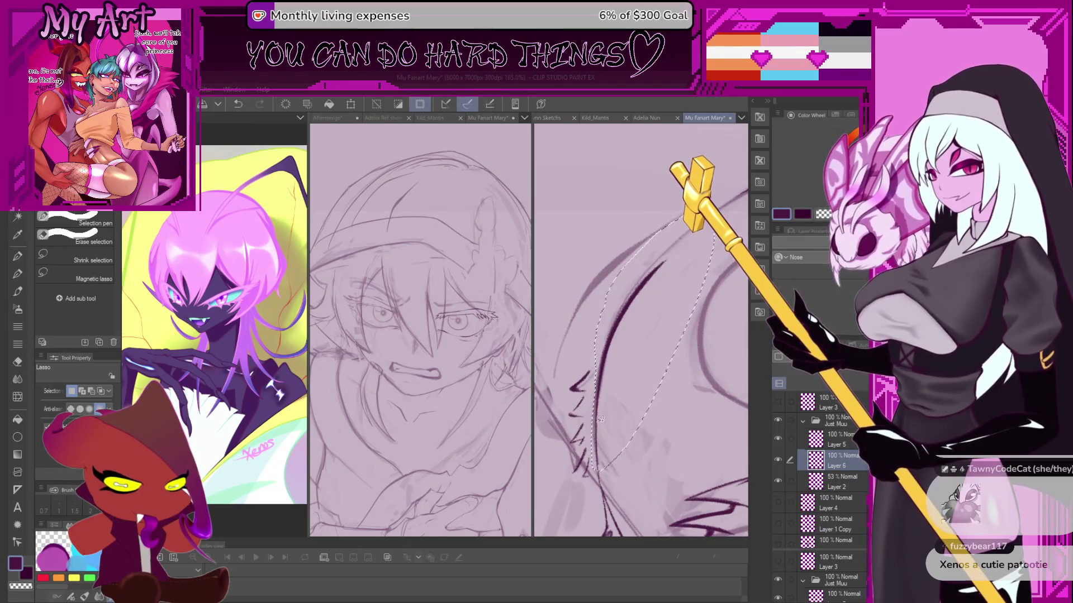
pyautogui.moveTo(596, 420); pyautogui.dragTo(613, 327)
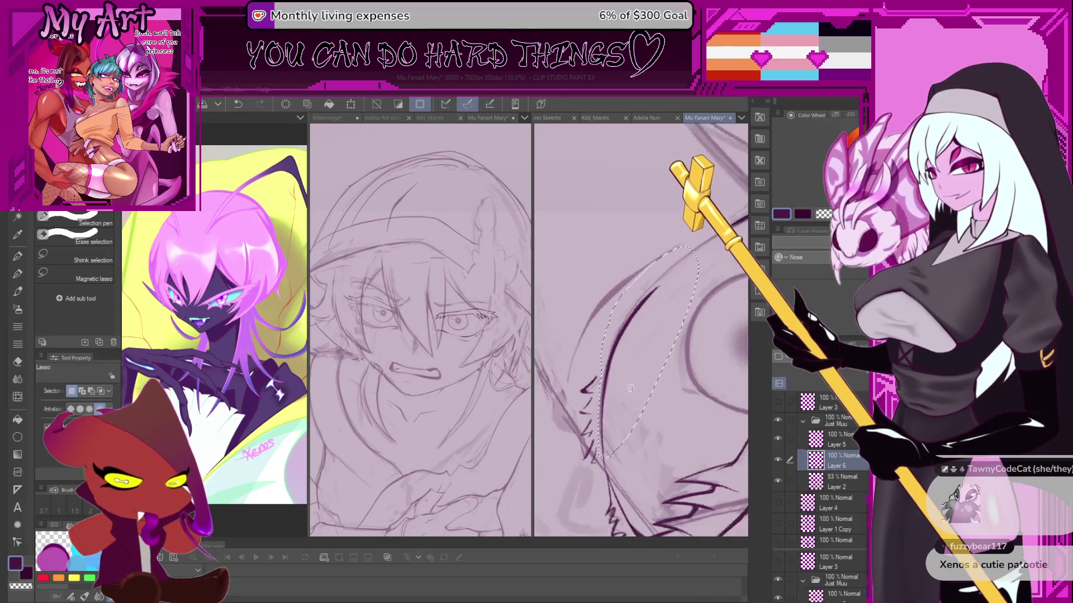
pyautogui.hotkey('ctrl', 't')
pyautogui.moveTo(641, 373); pyautogui.dragTo(670, 296)
pyautogui.moveTo(576, 370)
pyautogui.mouseDown()
pyautogui.moveTo(596, 394)
pyautogui.moveTo(578, 409)
pyautogui.mouseUp()
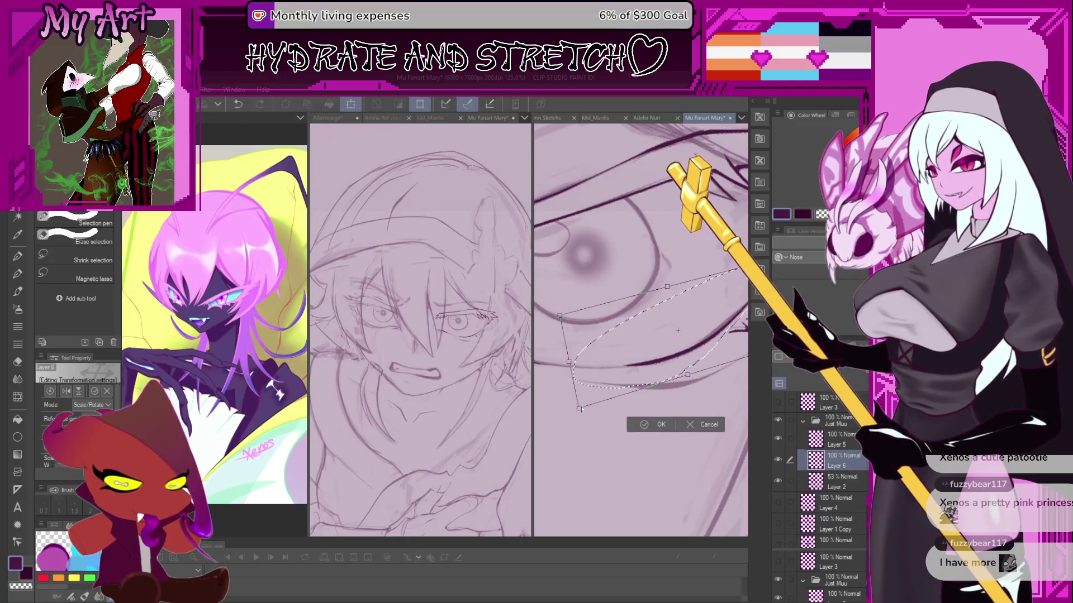
pyautogui.click(657, 427)
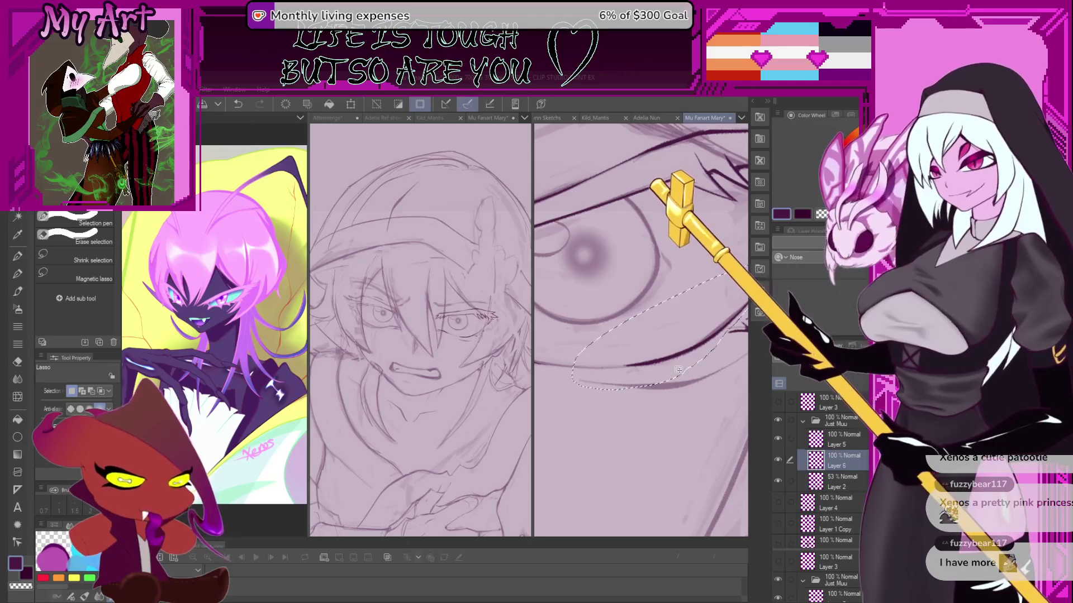
# Switch back to the pencil brush and clear the lasso selection.
pyautogui.moveTo(657, 372)
pyautogui.mouseDown()
pyautogui.moveTo(633, 290)
pyautogui.moveTo(626, 302)
pyautogui.mouseUp()
pyautogui.press('p')
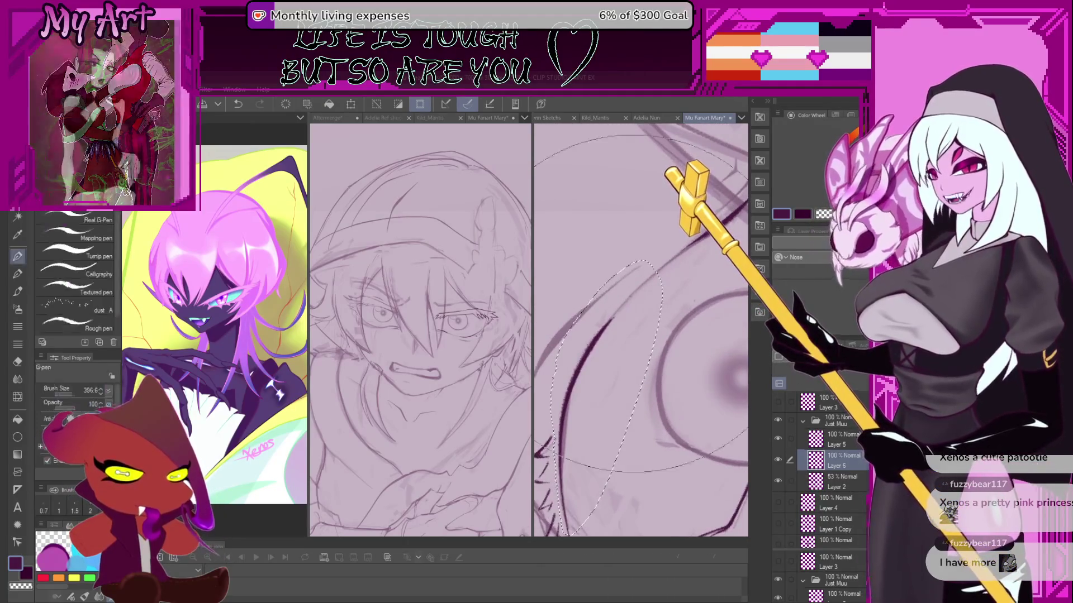
pyautogui.press('p')
pyautogui.hotkey('ctrl', 'd')
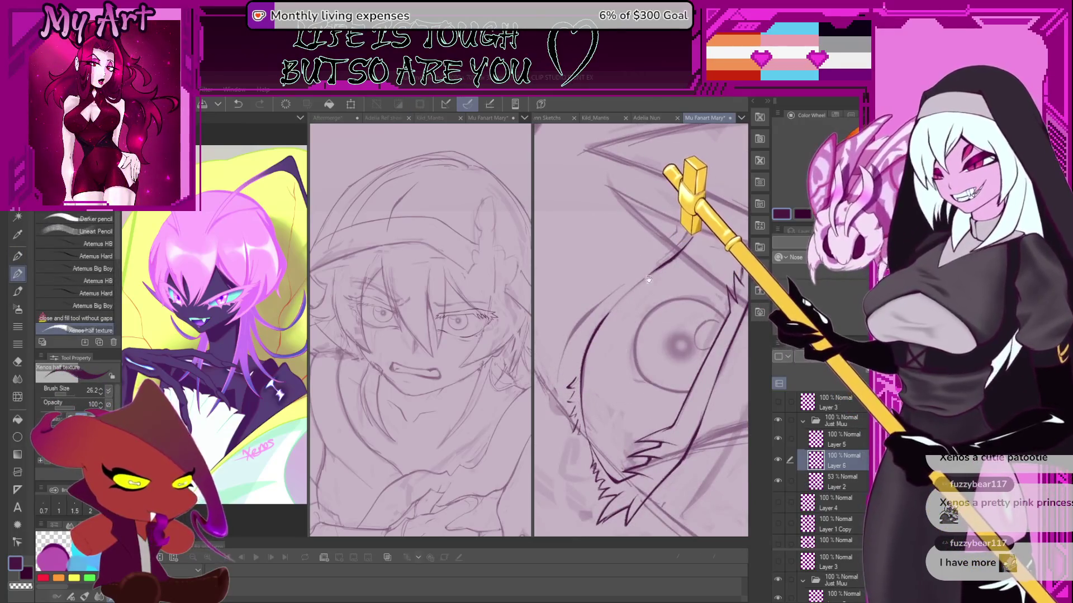
pyautogui.moveTo(631, 322)
pyautogui.mouseDown()
pyautogui.moveTo(608, 411)
pyautogui.moveTo(614, 343)
pyautogui.moveTo(618, 362)
pyautogui.mouseUp()
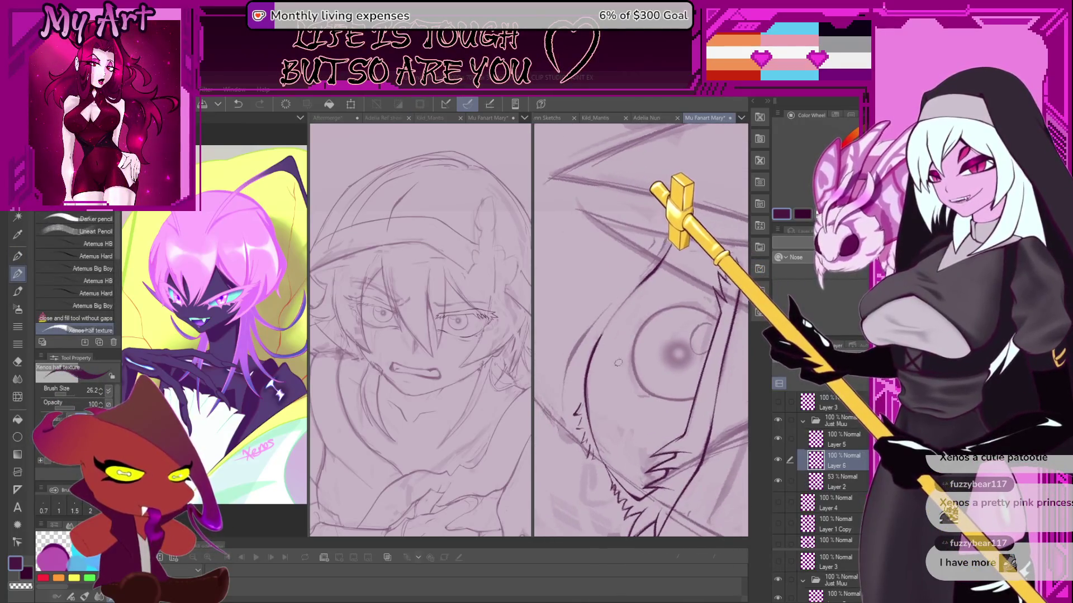
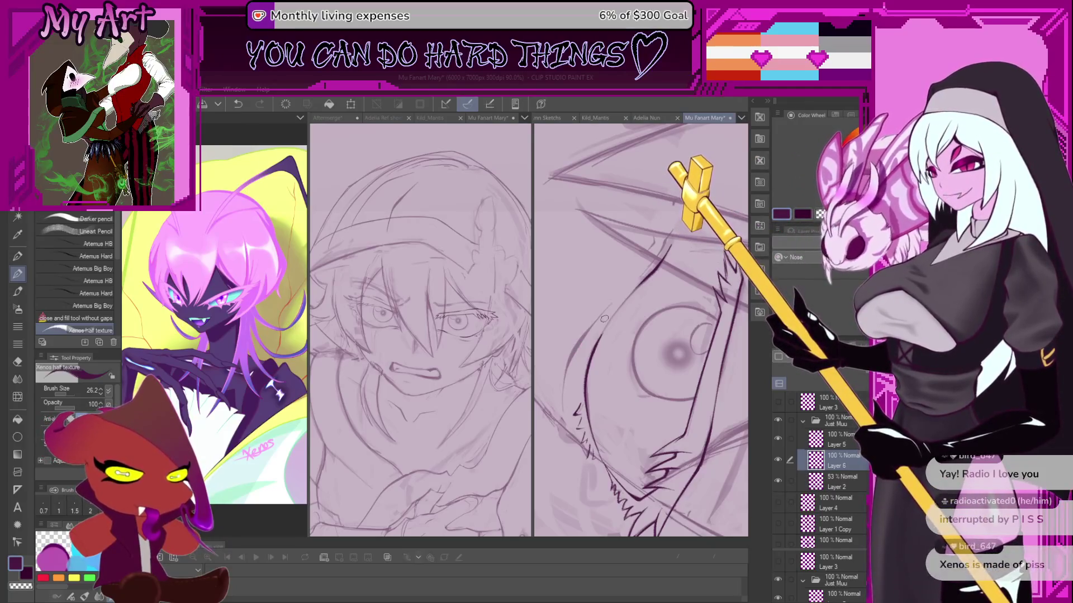
# Strengthen the long diagonal ink line along the hair beside the eye, discarding a trial stroke.
pyautogui.scroll(4, 611, 335)
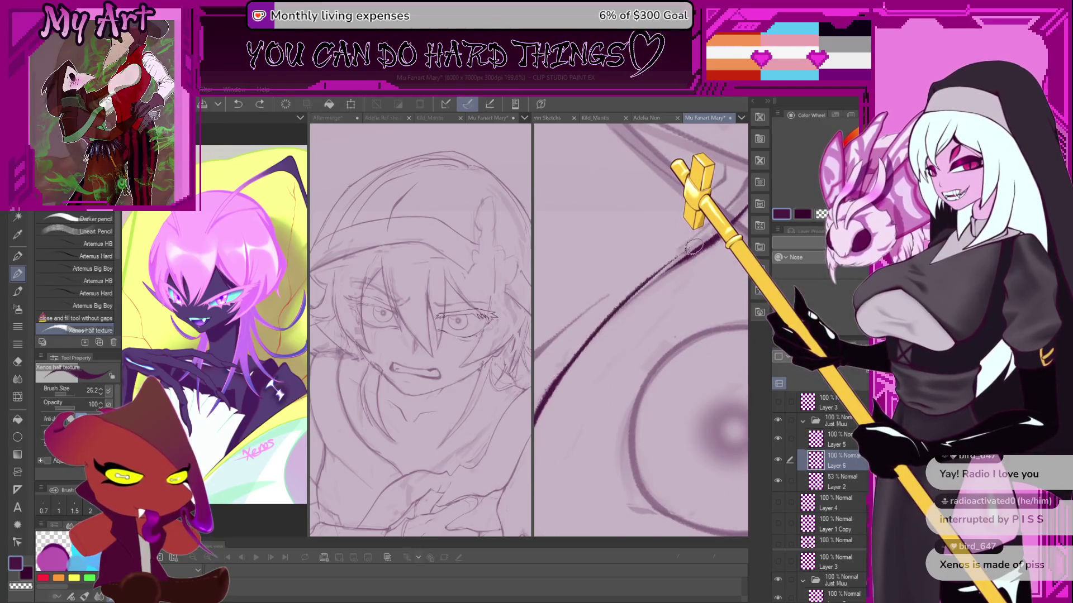
pyautogui.moveTo(570, 365); pyautogui.dragTo(707, 250)
pyautogui.moveTo(570, 369); pyautogui.dragTo(637, 293)
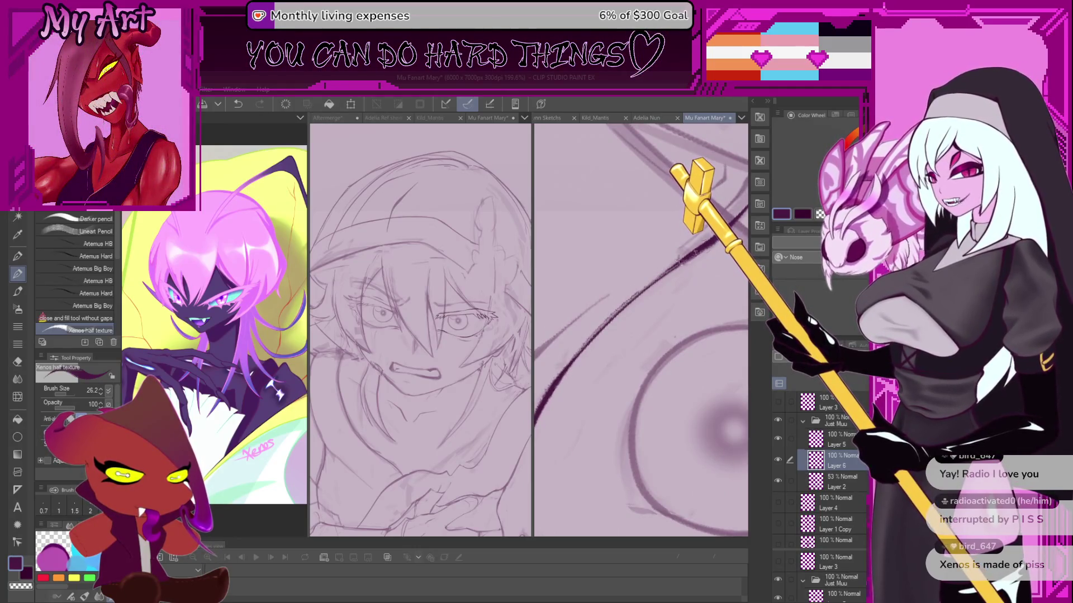
pyautogui.hotkey('ctrl', 'z')
pyautogui.scroll(-5, 631, 291)
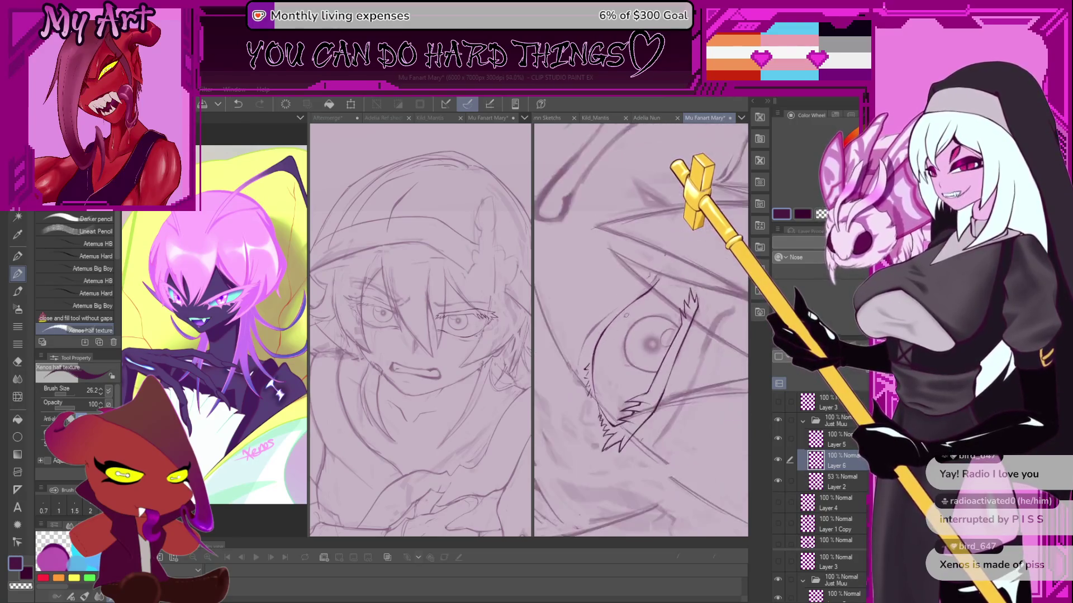
pyautogui.scroll(3, 633, 290)
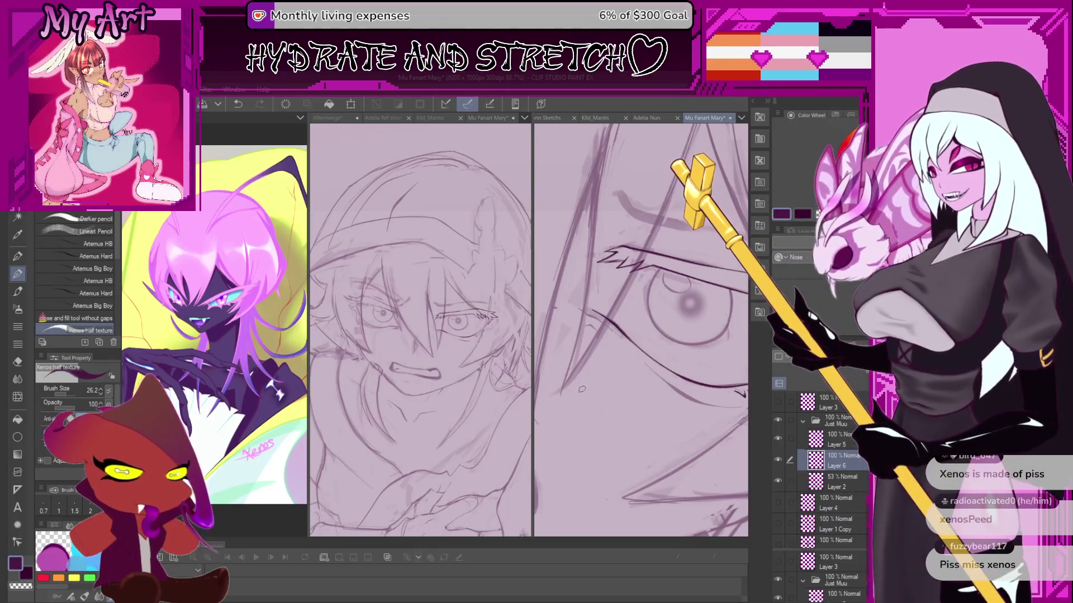
pyautogui.moveTo(611, 309)
pyautogui.mouseDown()
pyautogui.moveTo(599, 346)
pyautogui.moveTo(568, 377)
pyautogui.mouseUp()
pyautogui.hotkey('ctrl', 'z')
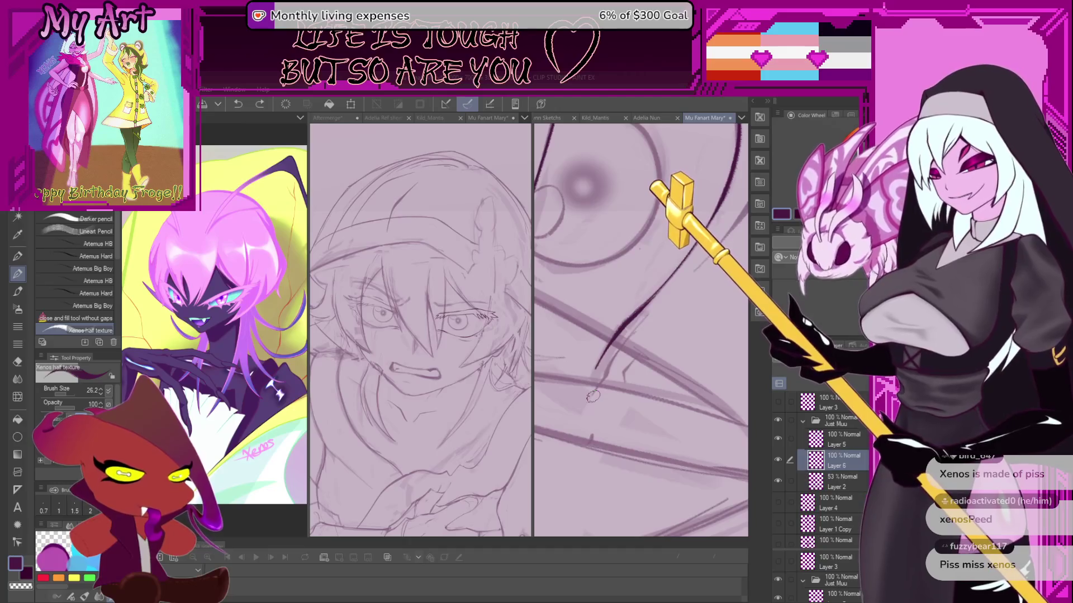
# Ink dark hair strokes rising up-right and a long curve, undoing the rejected attempts.
pyautogui.moveTo(627, 348); pyautogui.dragTo(635, 363)
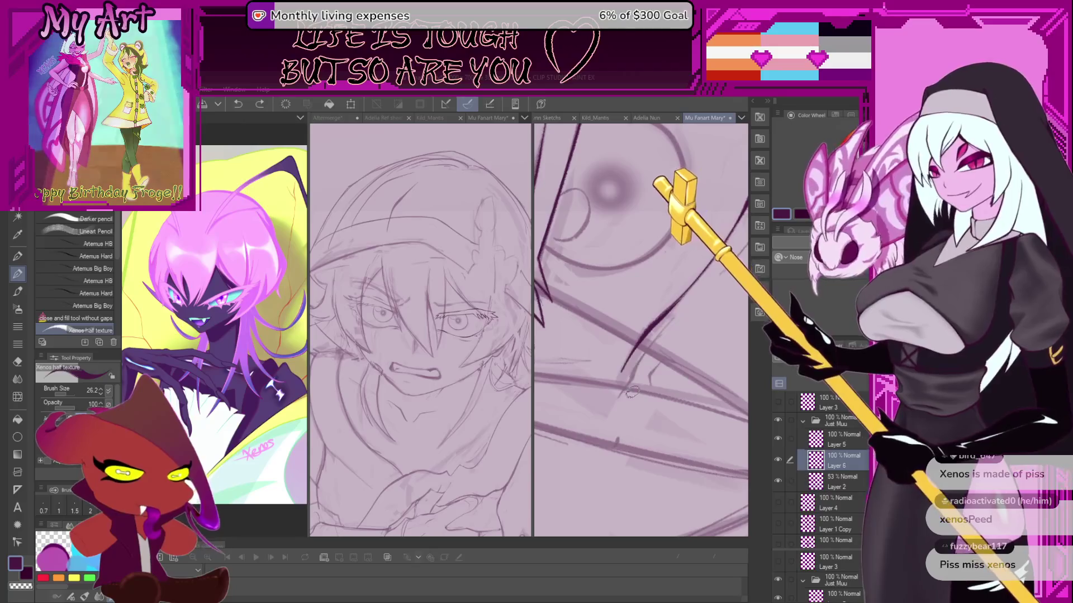
pyautogui.moveTo(627, 383); pyautogui.dragTo(627, 349)
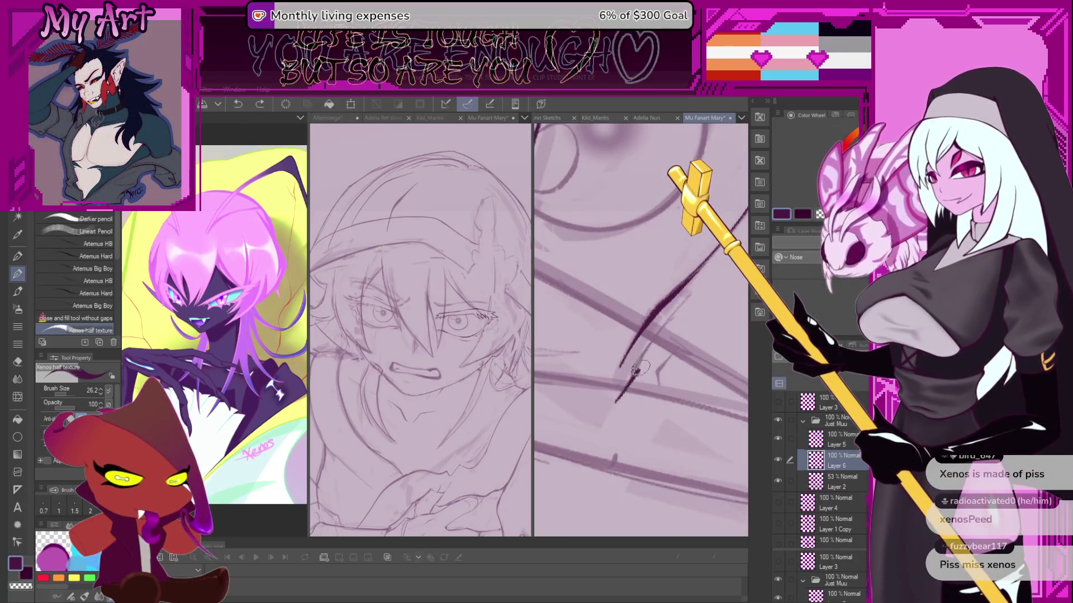
pyautogui.moveTo(635, 375); pyautogui.dragTo(673, 311)
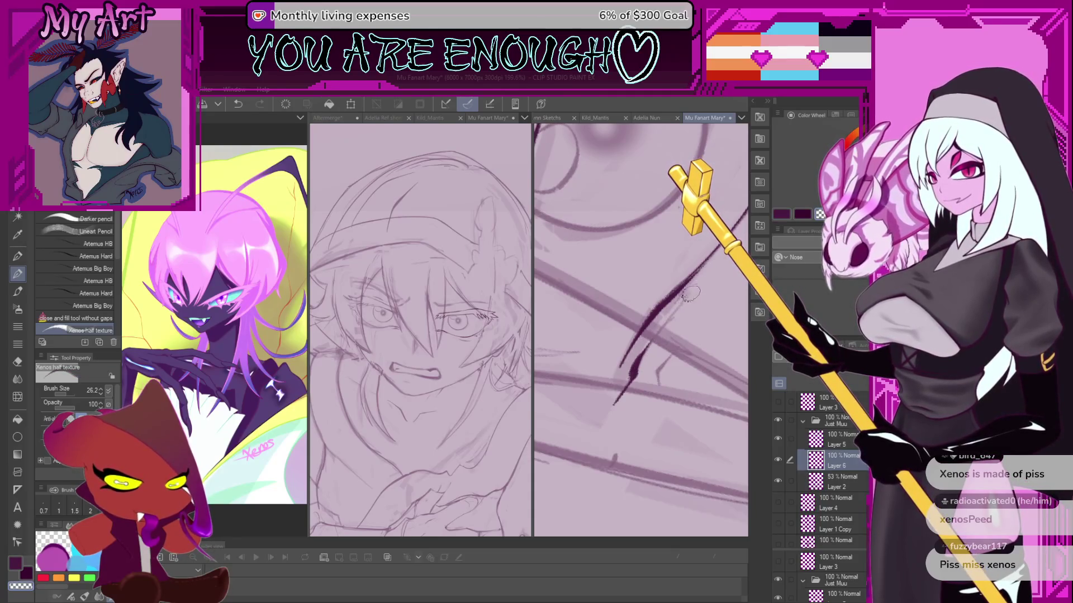
pyautogui.moveTo(641, 355); pyautogui.dragTo(690, 296)
pyautogui.hotkey('ctrl', 'z')
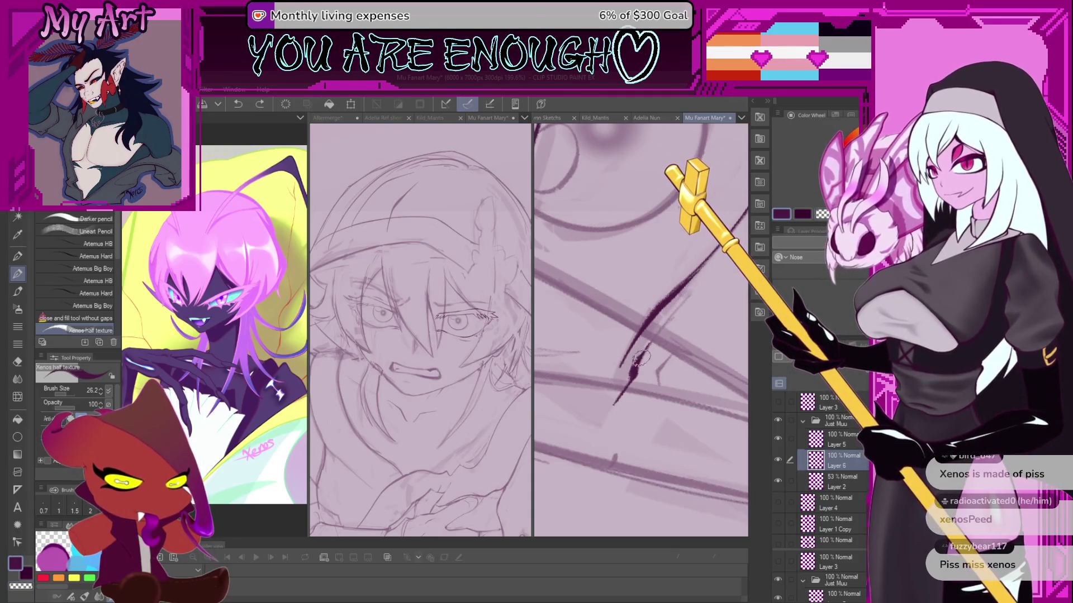
pyautogui.moveTo(637, 362)
pyautogui.mouseDown()
pyautogui.moveTo(690, 299)
pyautogui.moveTo(652, 326)
pyautogui.moveTo(609, 440)
pyautogui.moveTo(582, 421)
pyautogui.moveTo(563, 440)
pyautogui.mouseUp()
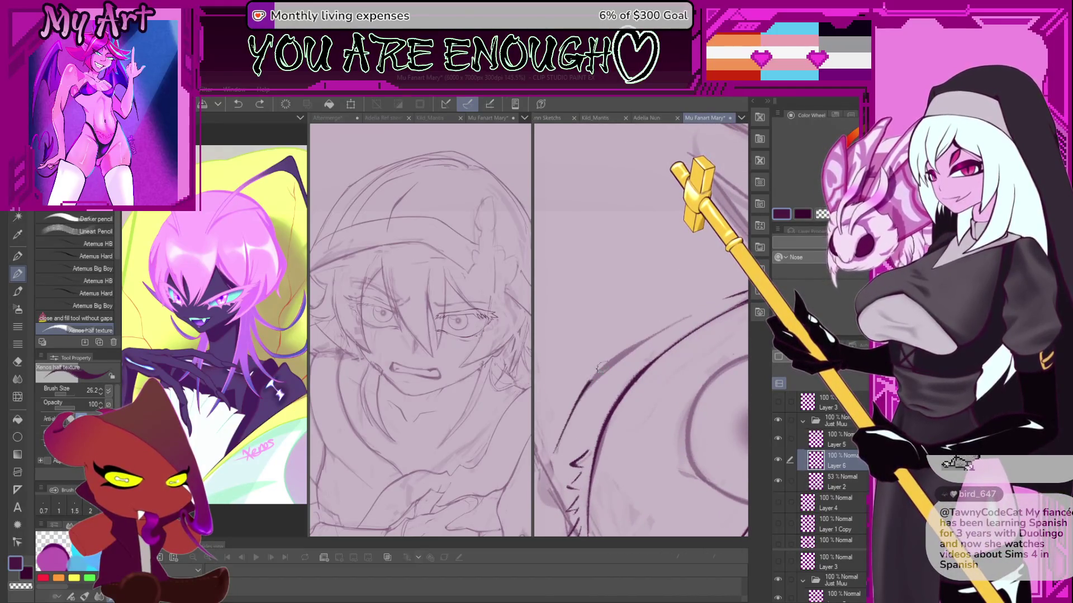
pyautogui.hotkey('ctrl', 'z')
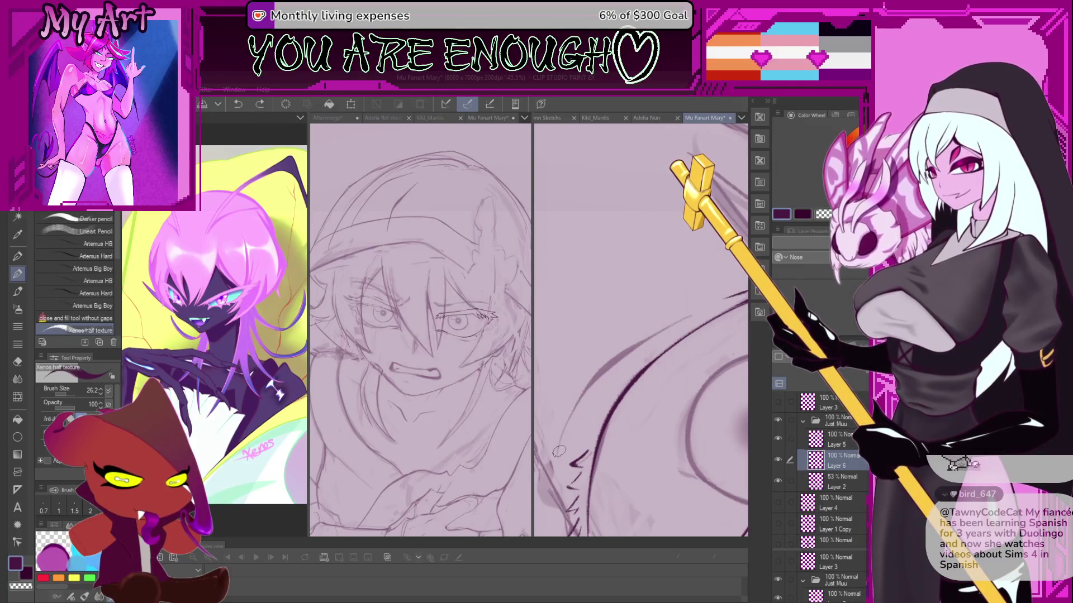
pyautogui.moveTo(684, 313); pyautogui.dragTo(568, 457)
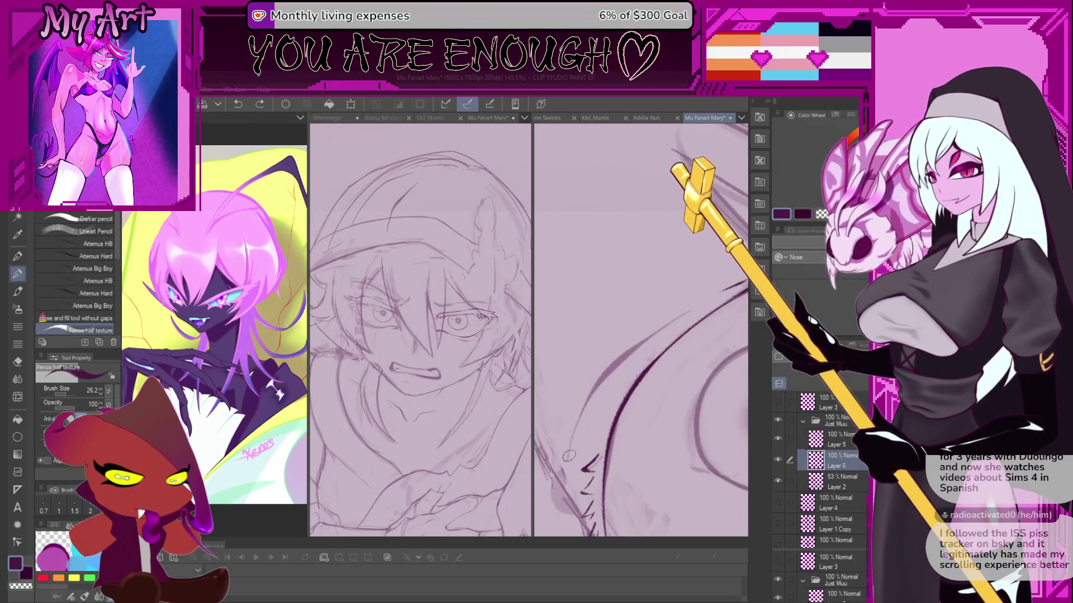
pyautogui.moveTo(609, 374); pyautogui.dragTo(673, 330)
pyautogui.hotkey('ctrl', 'z')
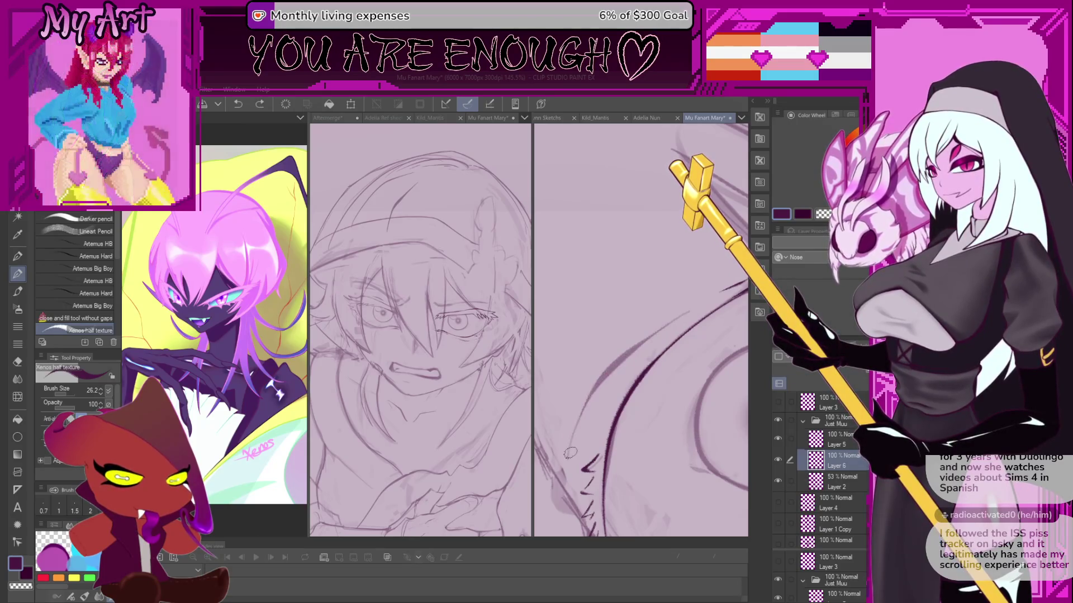
# Ink a dark hair spike rising from the lower left, then undo the stray strokes near the jaw.
pyautogui.moveTo(571, 457)
pyautogui.mouseDown()
pyautogui.moveTo(601, 389)
pyautogui.moveTo(674, 318)
pyautogui.mouseUp()
pyautogui.scroll(-5, 673, 319)
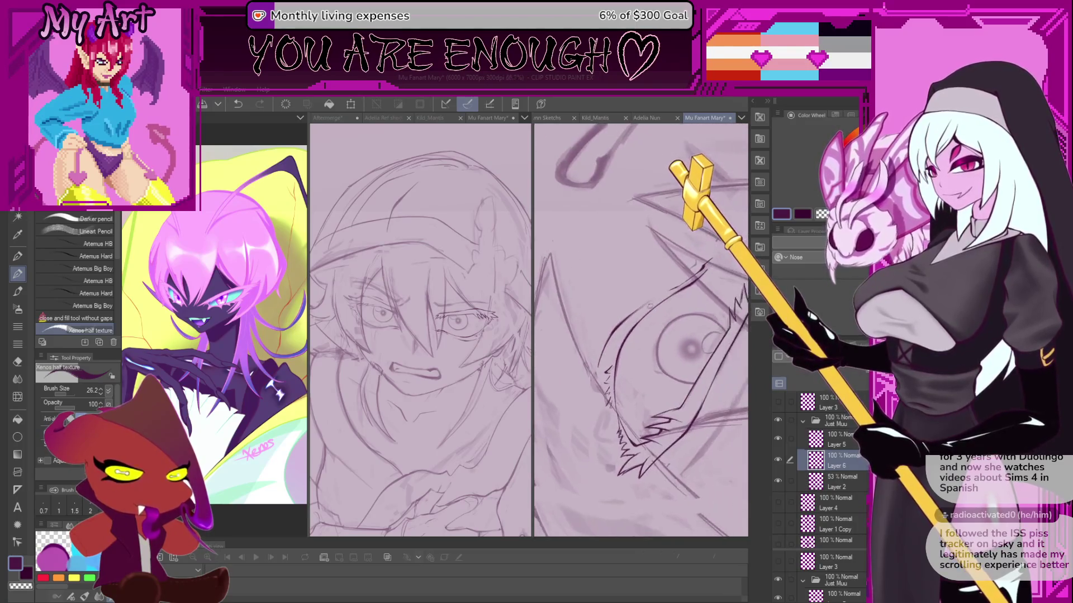
pyautogui.scroll(6, 658, 325)
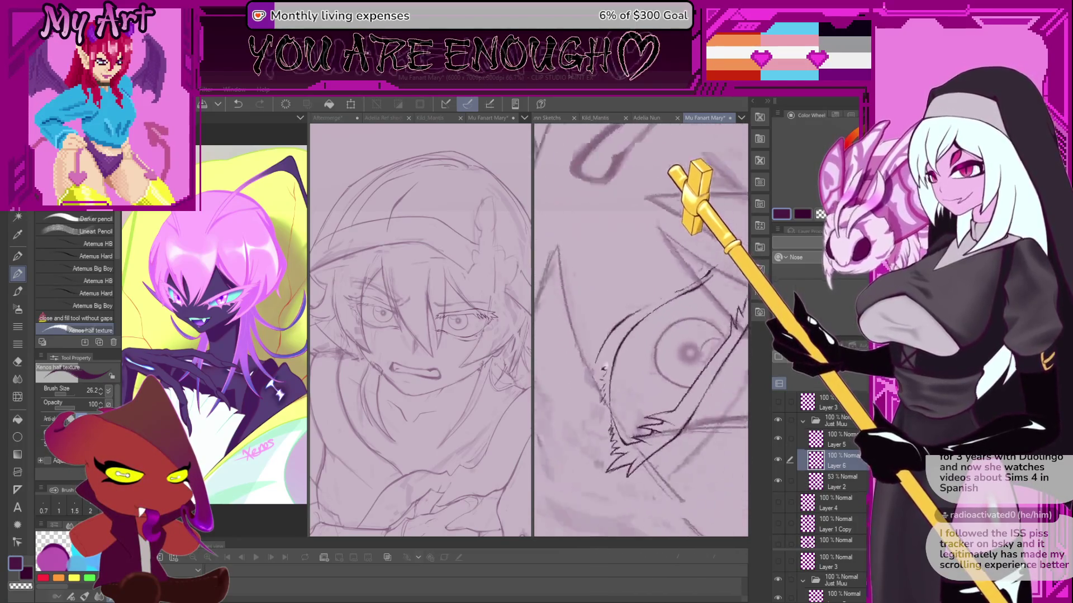
pyautogui.scroll(2, 596, 402)
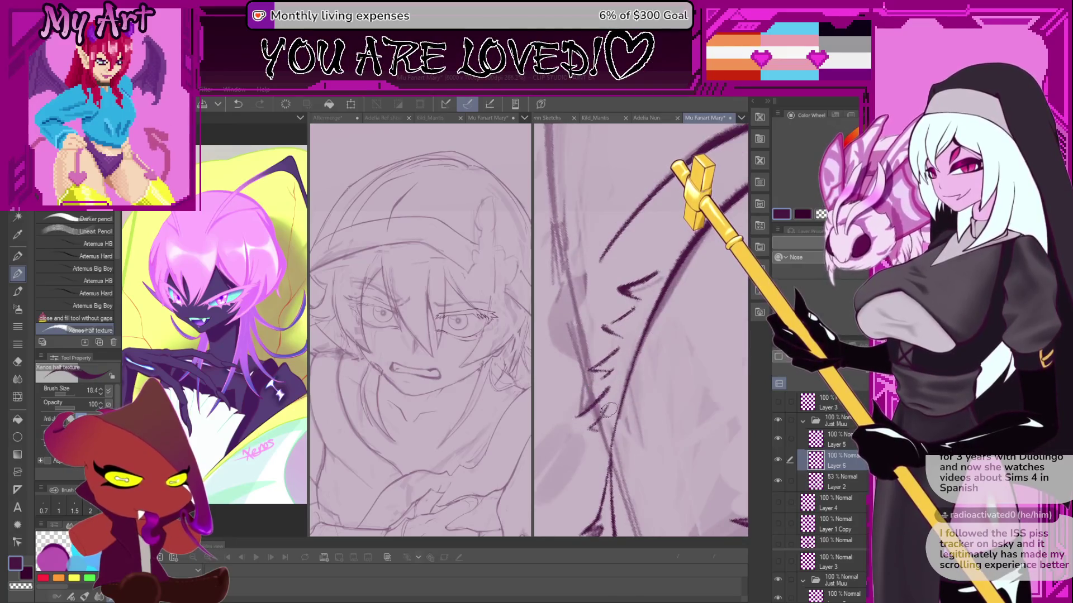
pyautogui.scroll(2, 613, 373)
pyautogui.moveTo(574, 381); pyautogui.dragTo(594, 367)
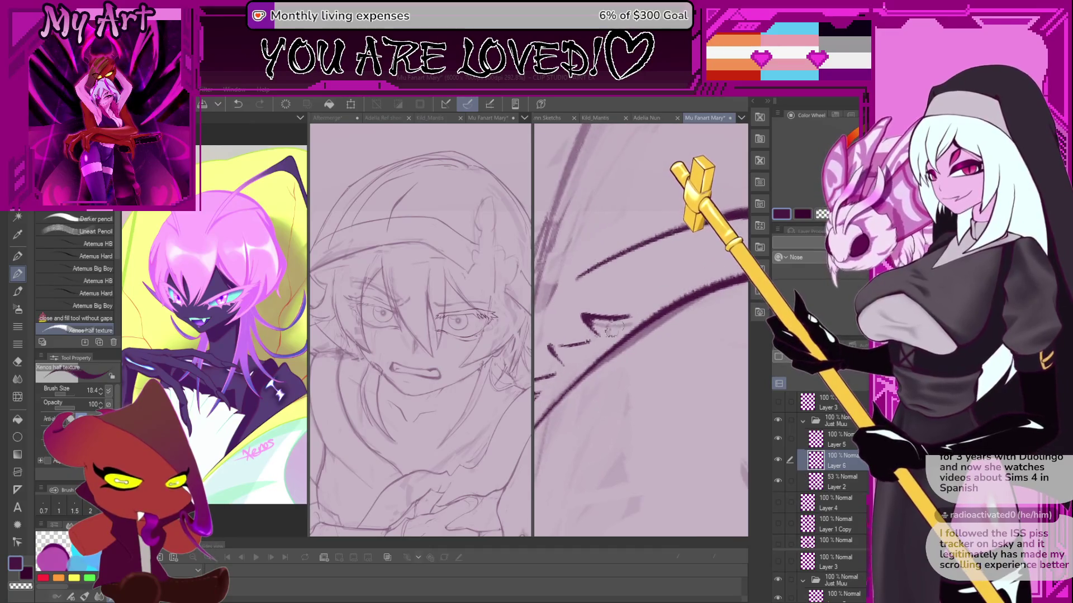
pyautogui.hotkey('ctrl', 'z')
pyautogui.hotkey('ctrl', 'z')
pyautogui.hotkey('ctrl', 'z')
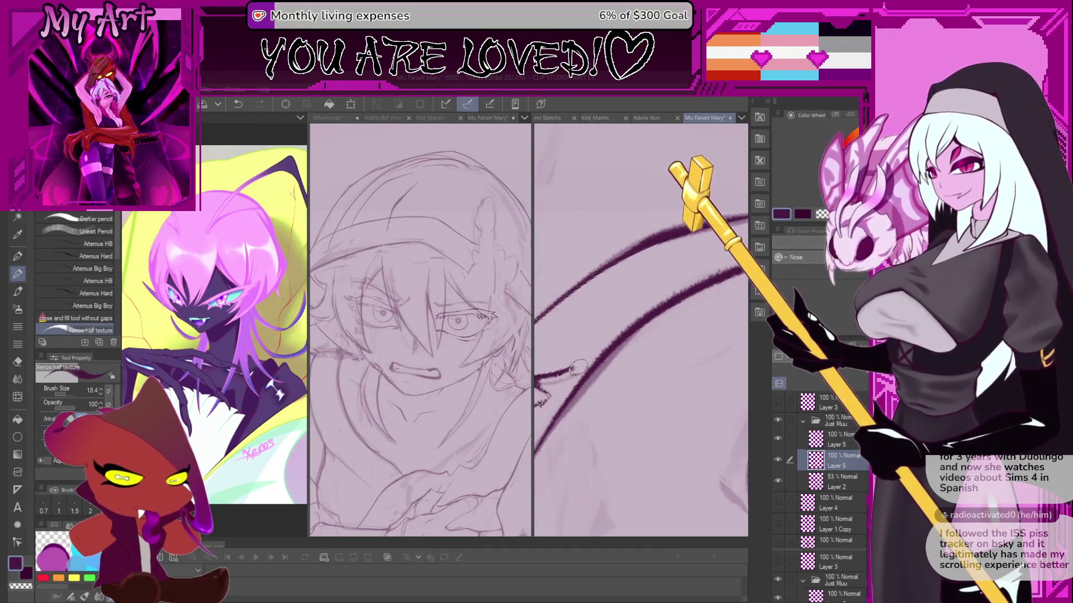
pyautogui.hotkey('ctrl', 'z')
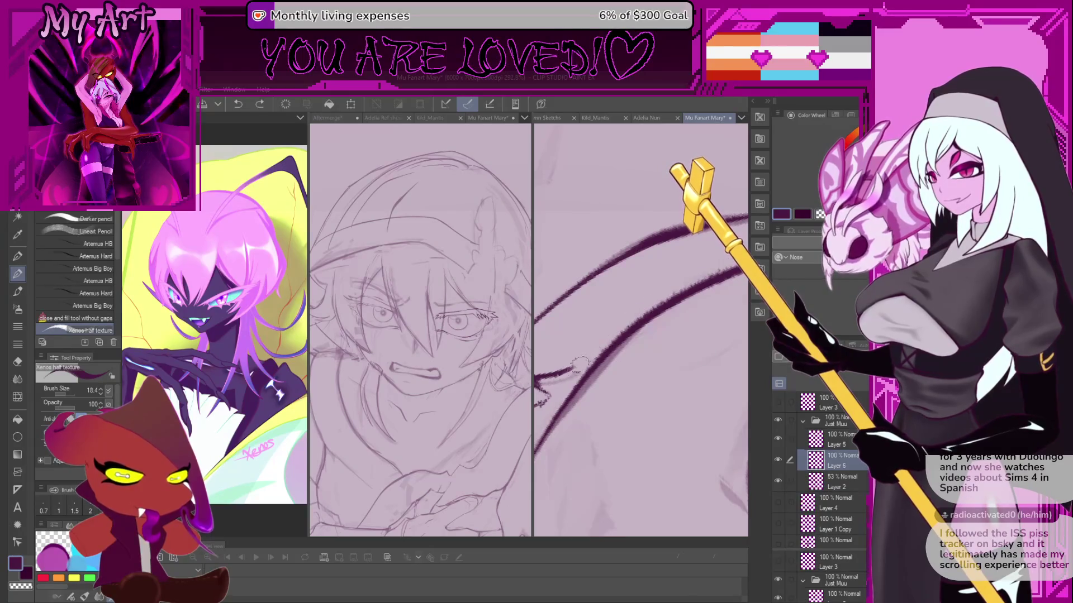
# Rotate the view to level the eye and remove the last short stroke.
pyautogui.scroll(-2, 569, 373)
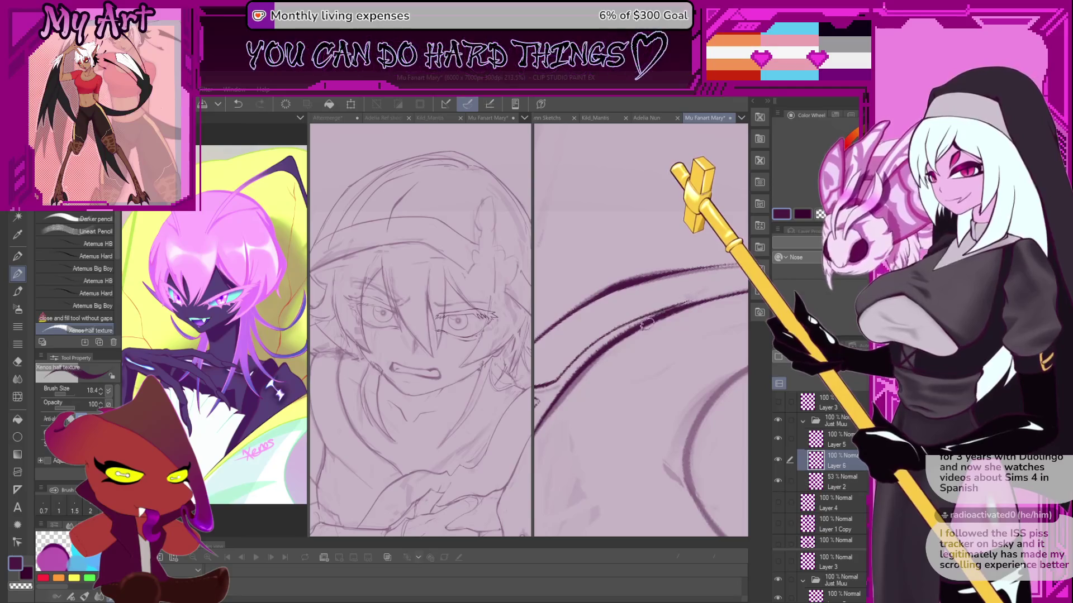
pyautogui.moveTo(559, 379)
pyautogui.mouseDown()
pyautogui.moveTo(663, 290)
pyautogui.moveTo(613, 349)
pyautogui.mouseUp()
pyautogui.hotkey('ctrl', 'z')
pyautogui.moveTo(646, 310)
pyautogui.mouseDown()
pyautogui.moveTo(642, 393)
pyautogui.moveTo(692, 309)
pyautogui.moveTo(659, 345)
pyautogui.moveTo(683, 319)
pyautogui.mouseUp()
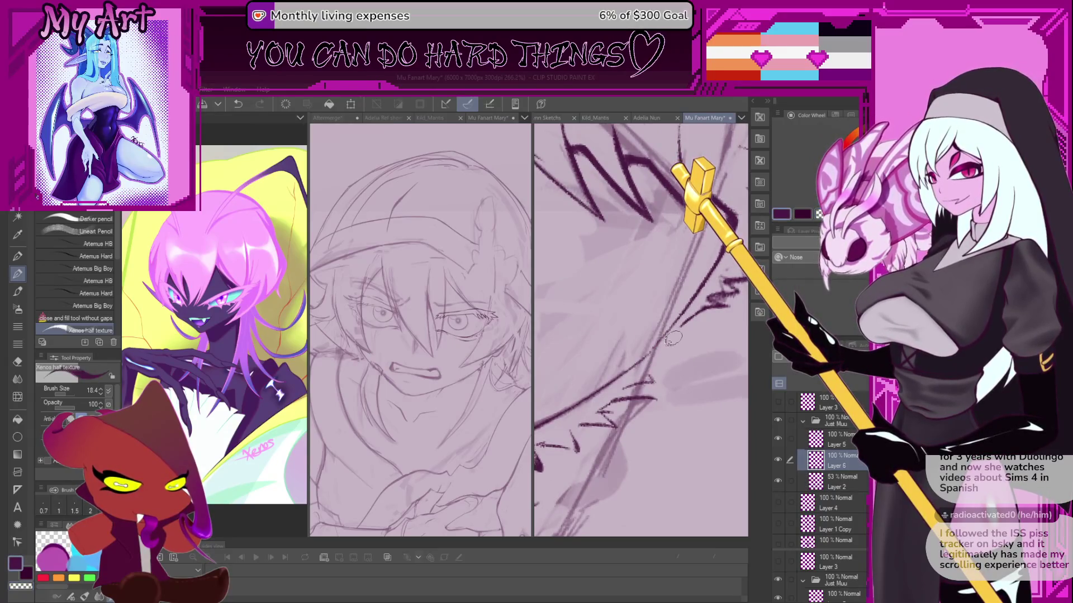
pyautogui.scroll(2, 656, 352)
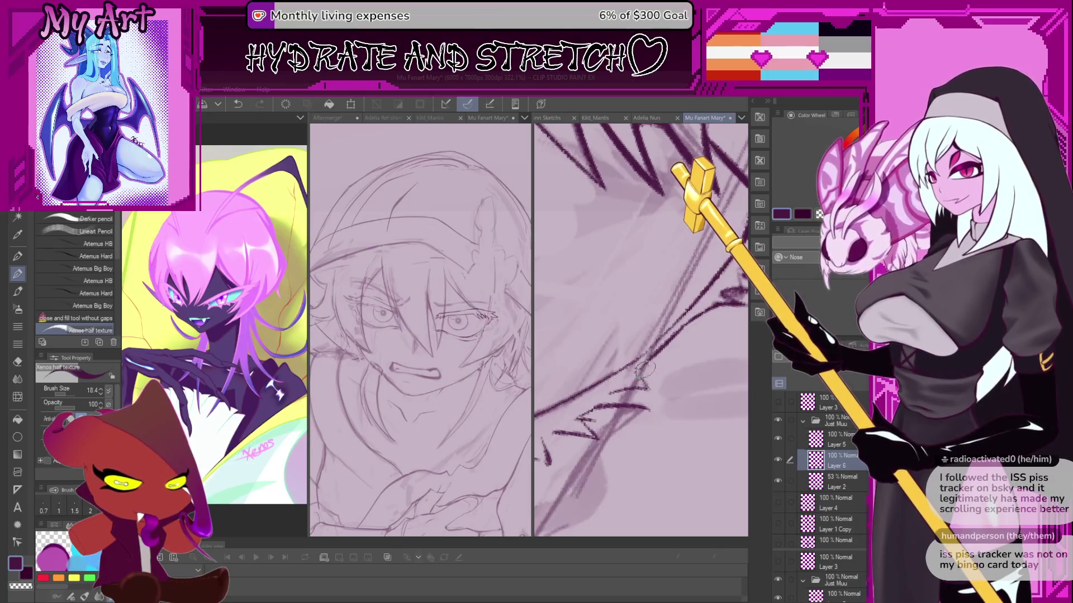
pyautogui.scroll(-8, 681, 326)
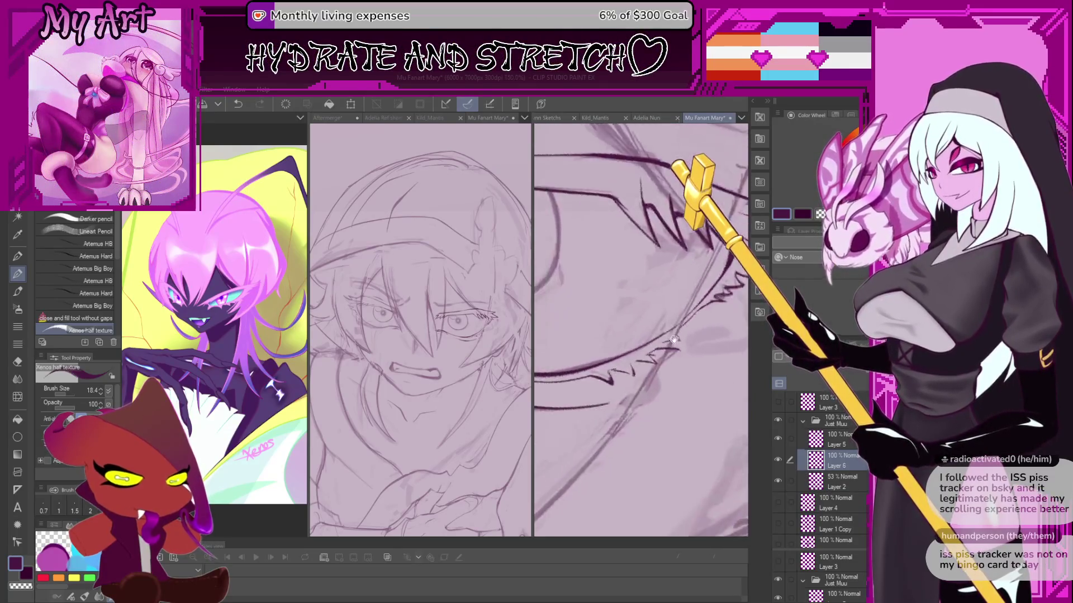
pyautogui.moveTo(663, 396); pyautogui.dragTo(629, 468)
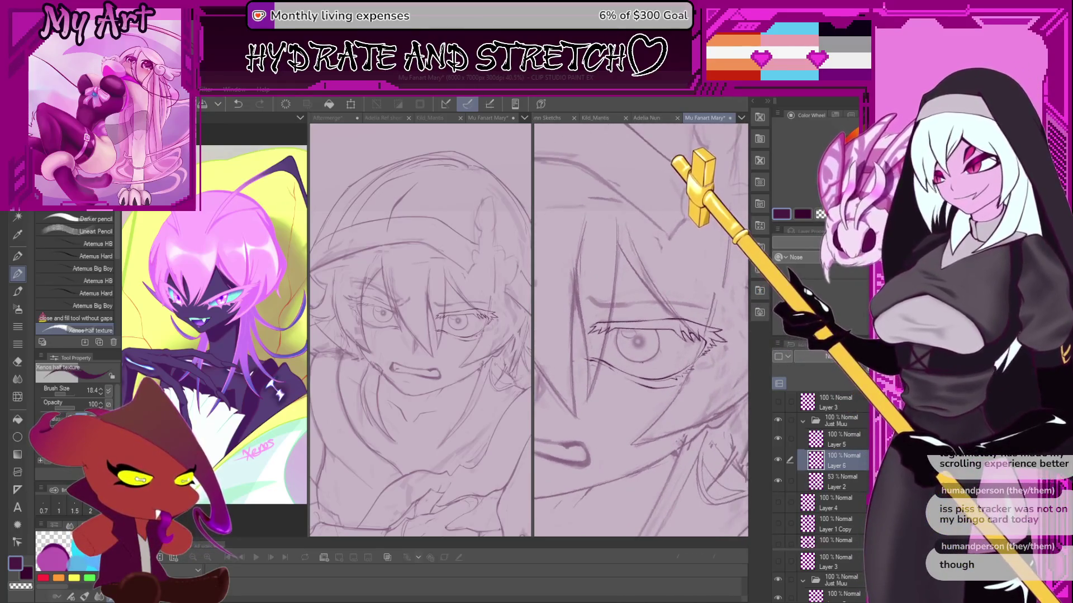
pyautogui.moveTo(656, 324); pyautogui.dragTo(671, 358)
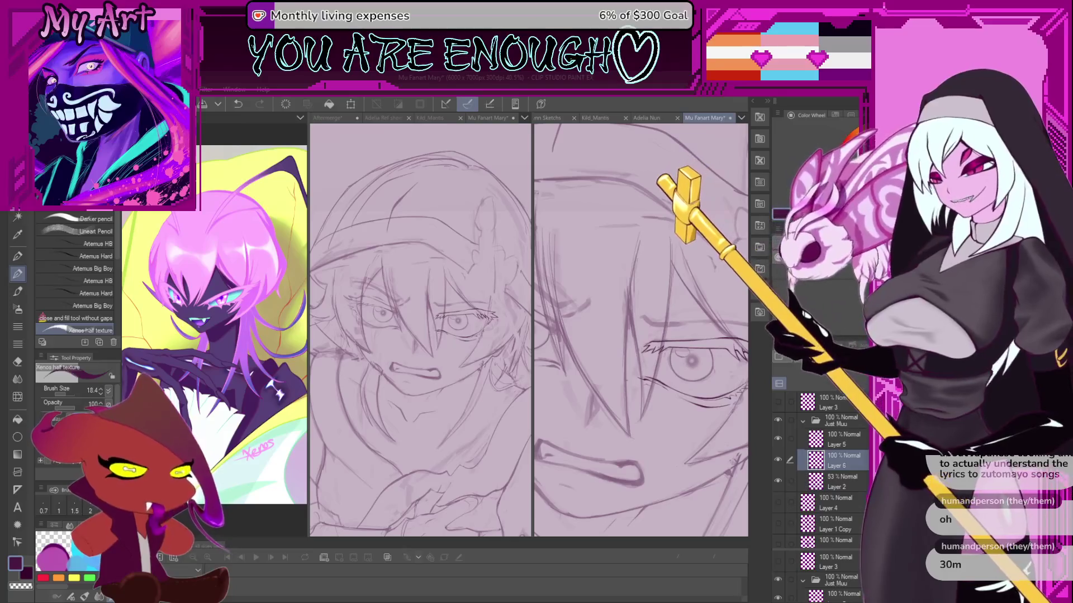
pyautogui.hotkey('ctrl', '-')
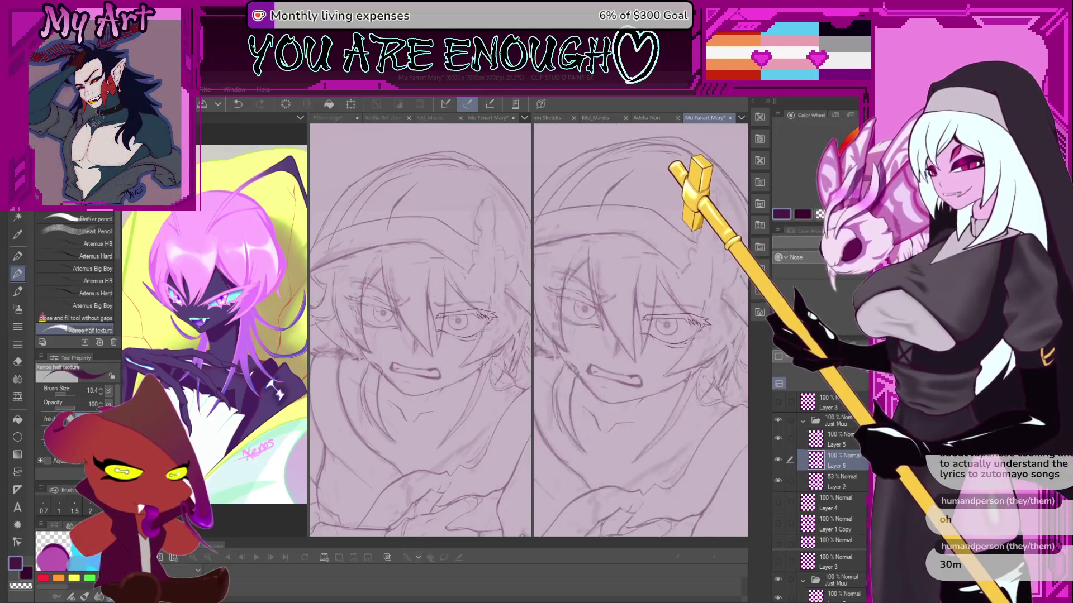
pyautogui.scroll(-3, 614, 347)
pyautogui.scroll(5, 613, 347)
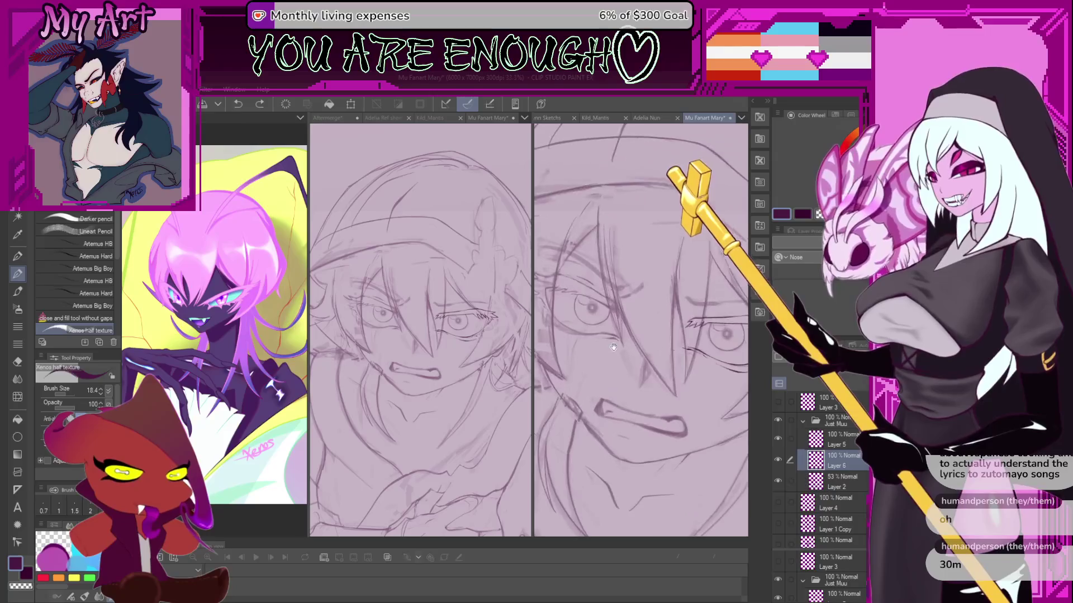
pyautogui.moveTo(613, 347); pyautogui.dragTo(630, 294)
pyautogui.scroll(5, 635, 304)
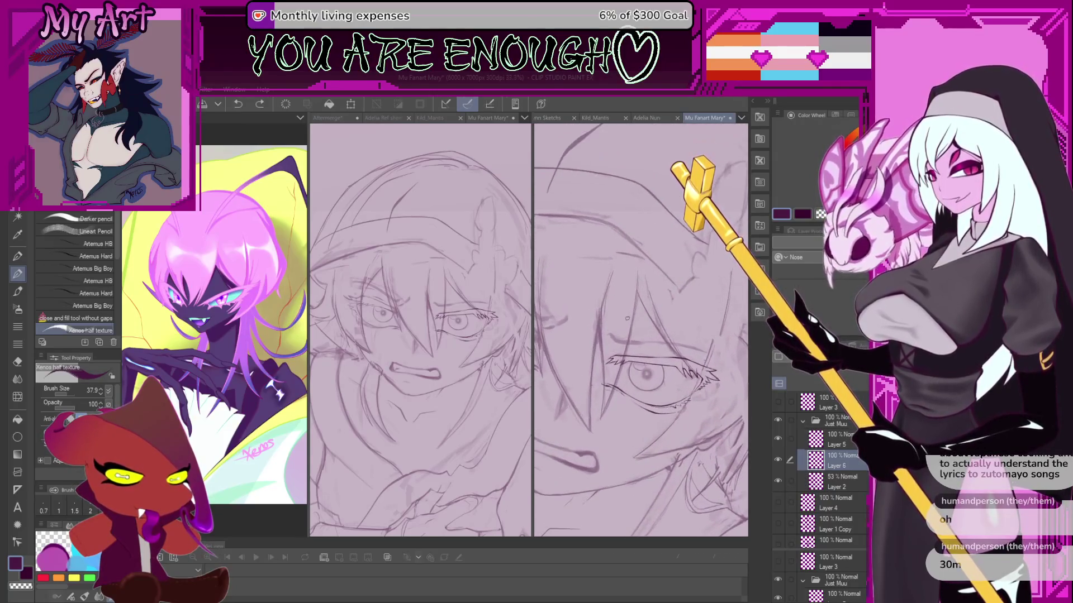
pyautogui.moveTo(634, 361); pyautogui.dragTo(651, 307)
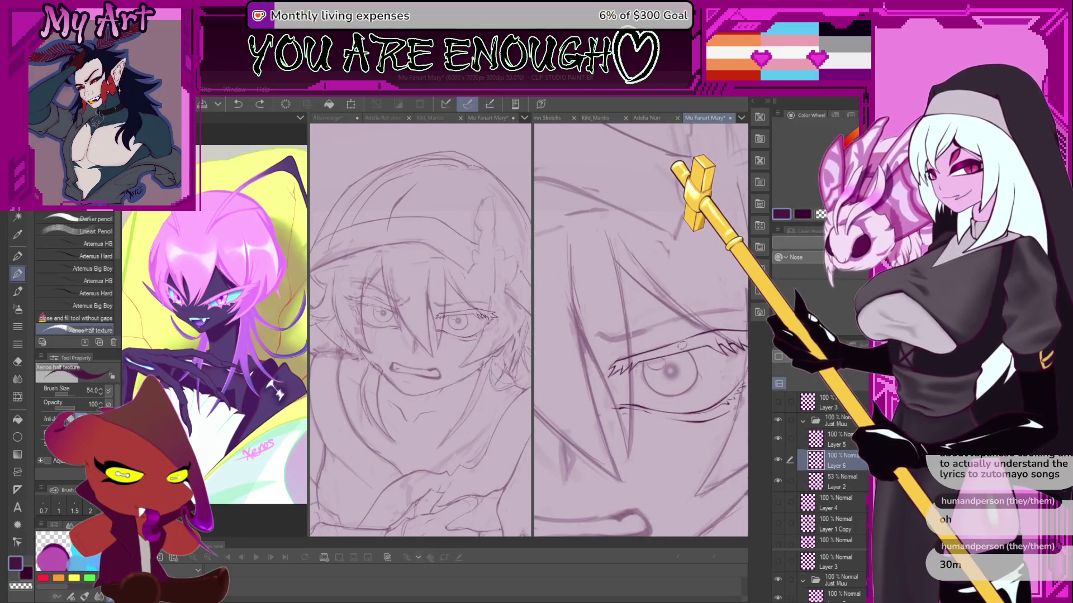
pyautogui.scroll(2, 605, 348)
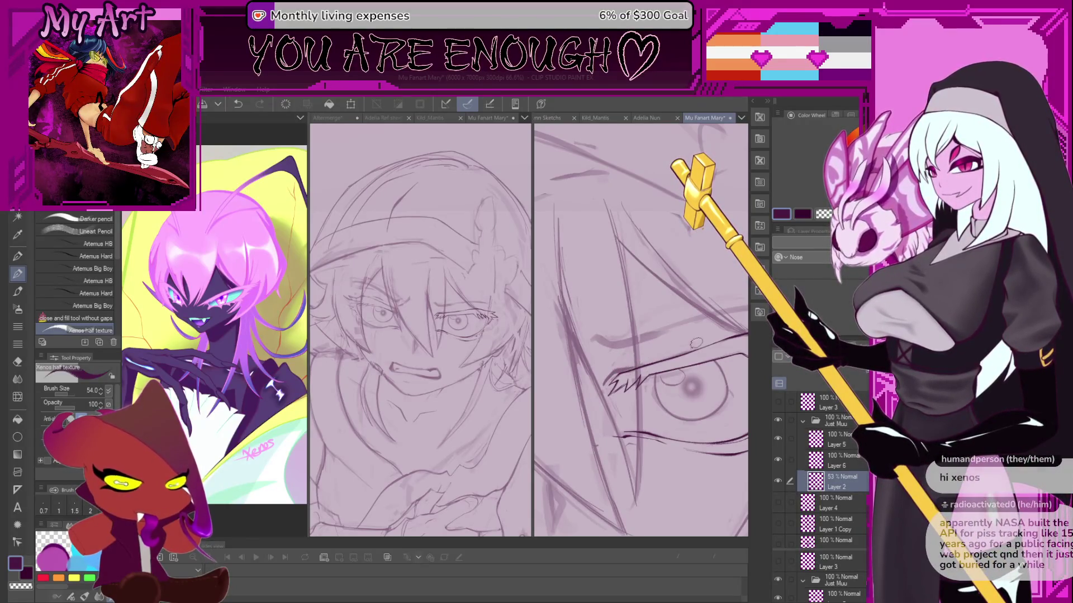
# Pan and tilt the face close-up so the eye sits at a steeper angle.
pyautogui.scroll(-1, 630, 366)
pyautogui.scroll(1, 678, 328)
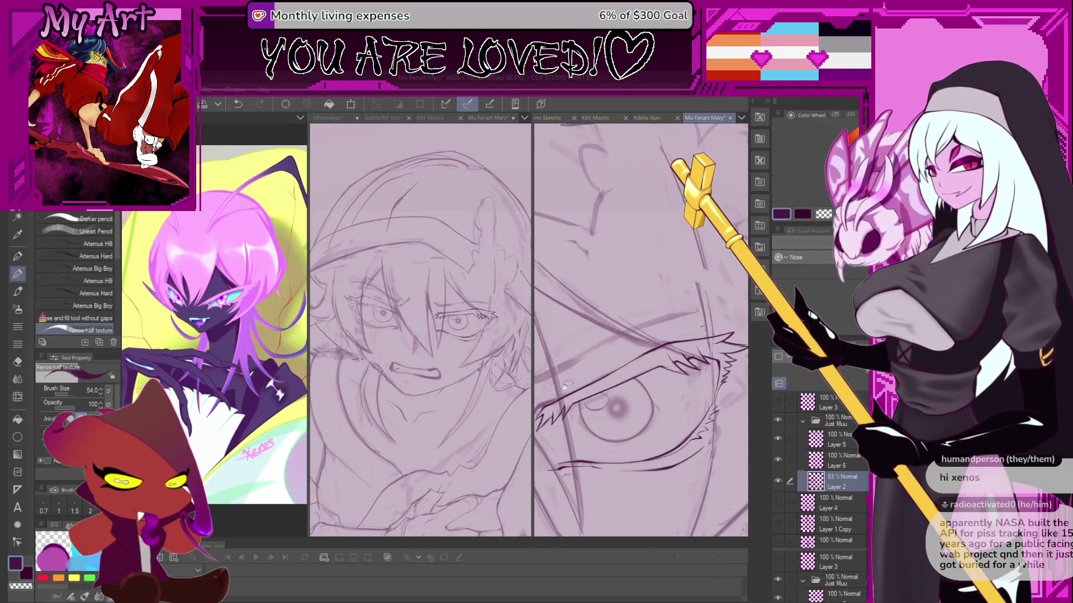
pyautogui.moveTo(565, 386)
pyautogui.mouseDown()
pyautogui.moveTo(593, 378)
pyautogui.moveTo(562, 388)
pyautogui.mouseUp()
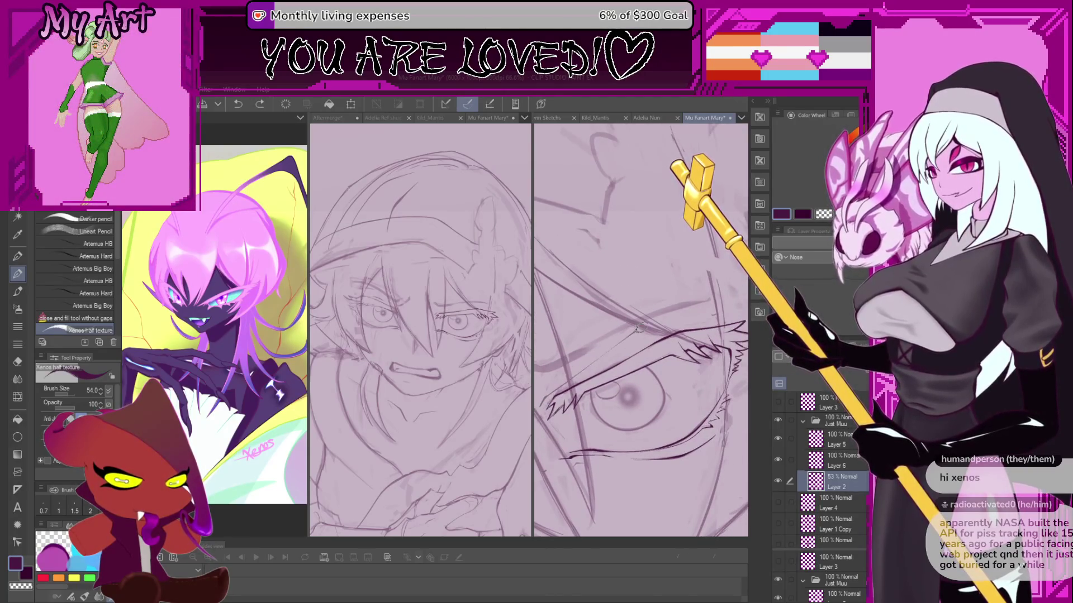
pyautogui.moveTo(637, 330)
pyautogui.mouseDown()
pyautogui.moveTo(688, 304)
pyautogui.moveTo(613, 336)
pyautogui.mouseUp()
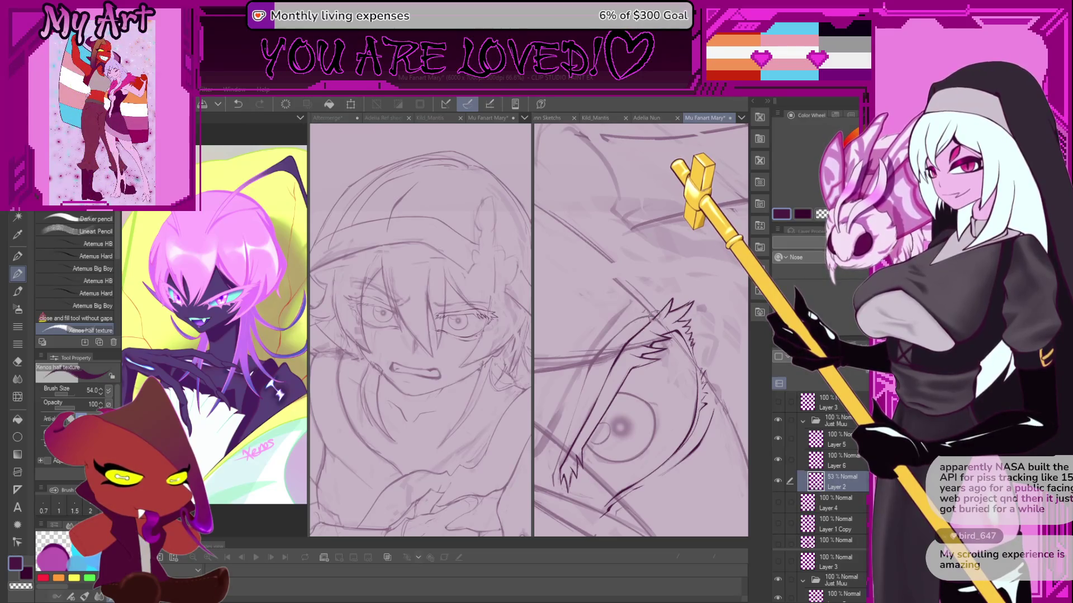
pyautogui.scroll(-3, 683, 356)
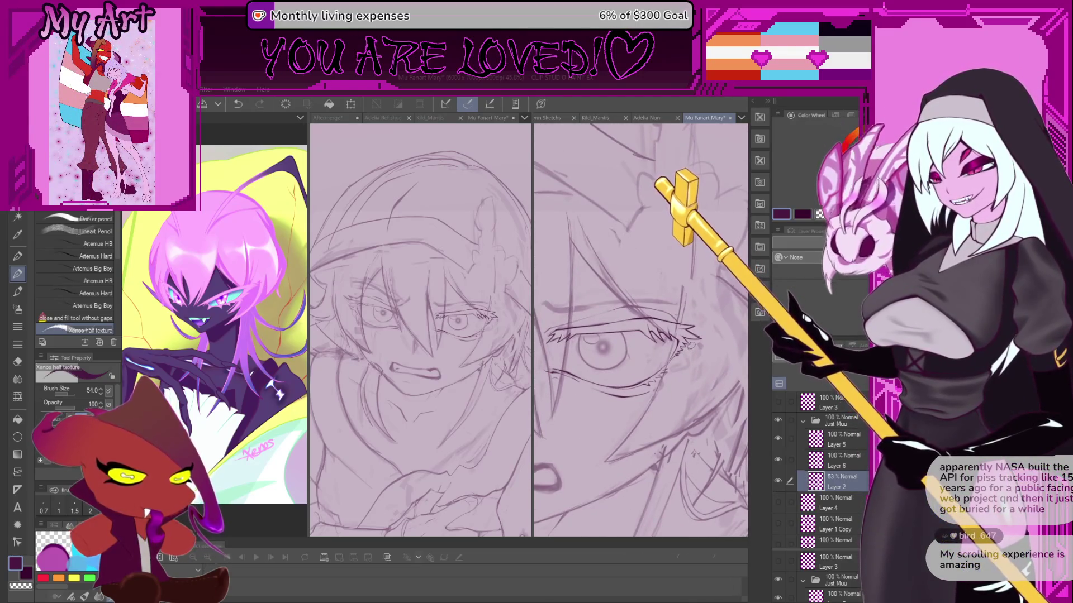
pyautogui.press('-')
pyautogui.press('-')
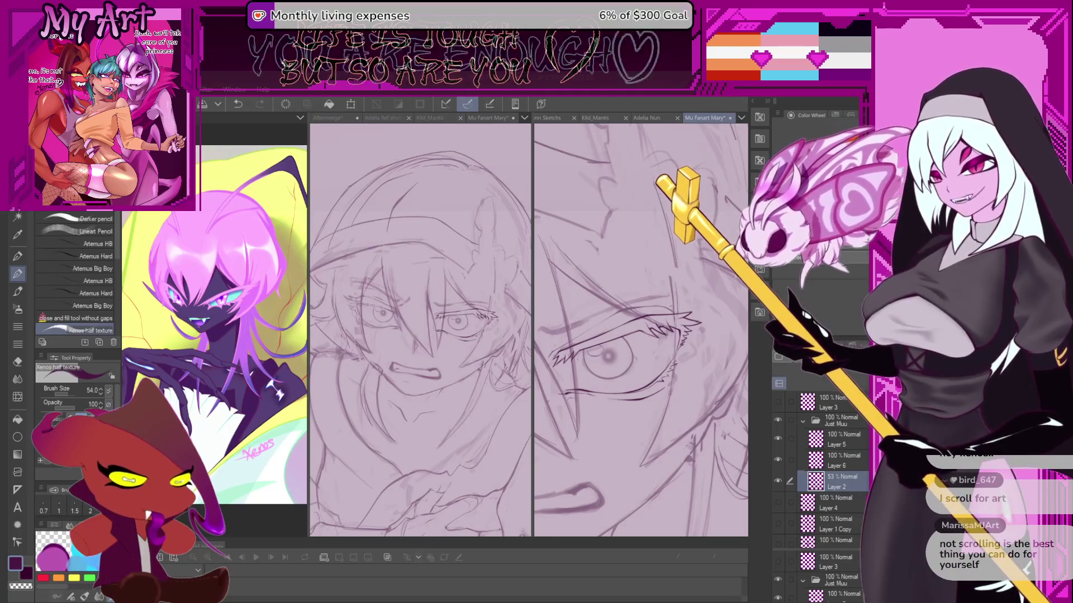
# Zoom the middle canvas out to the full hooded figure and pan the close-up to the hair.
pyautogui.scroll(-5, 511, 353)
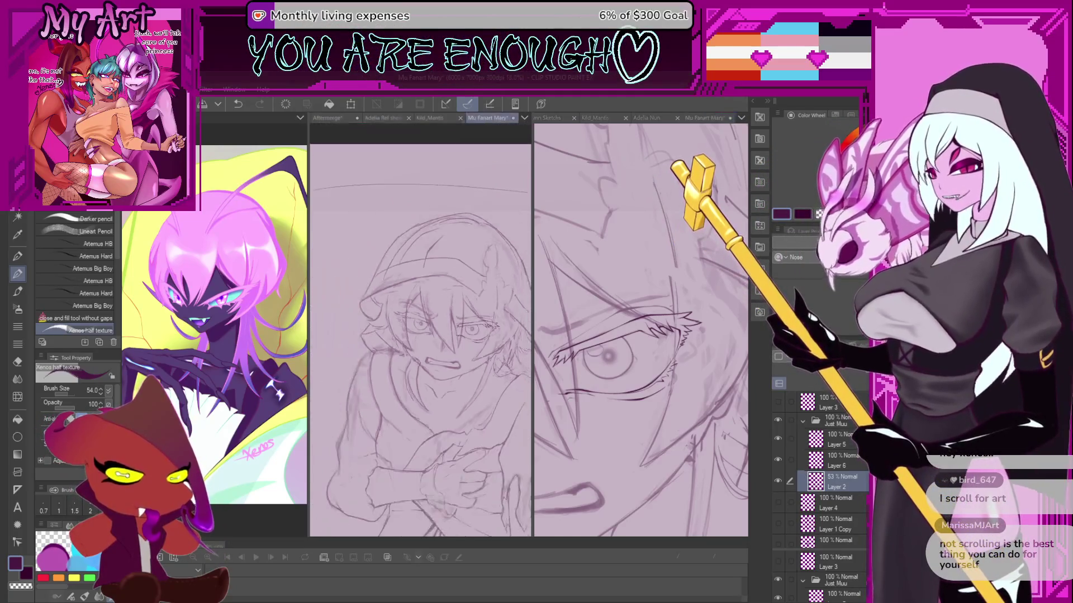
pyautogui.moveTo(456, 424); pyautogui.dragTo(457, 394)
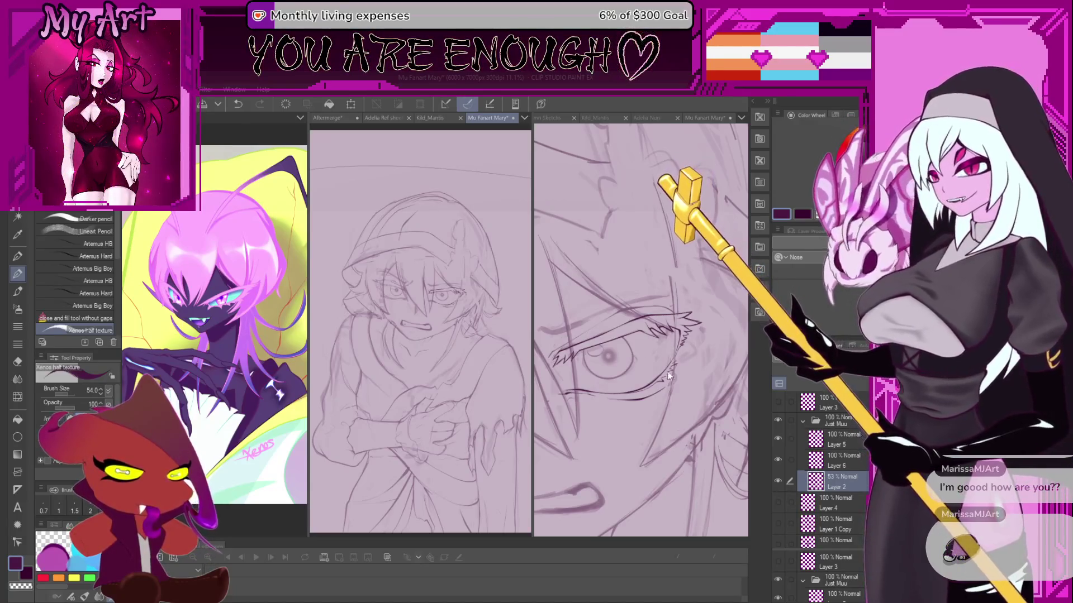
pyautogui.scroll(-5, 679, 400)
pyautogui.scroll(-5, 678, 410)
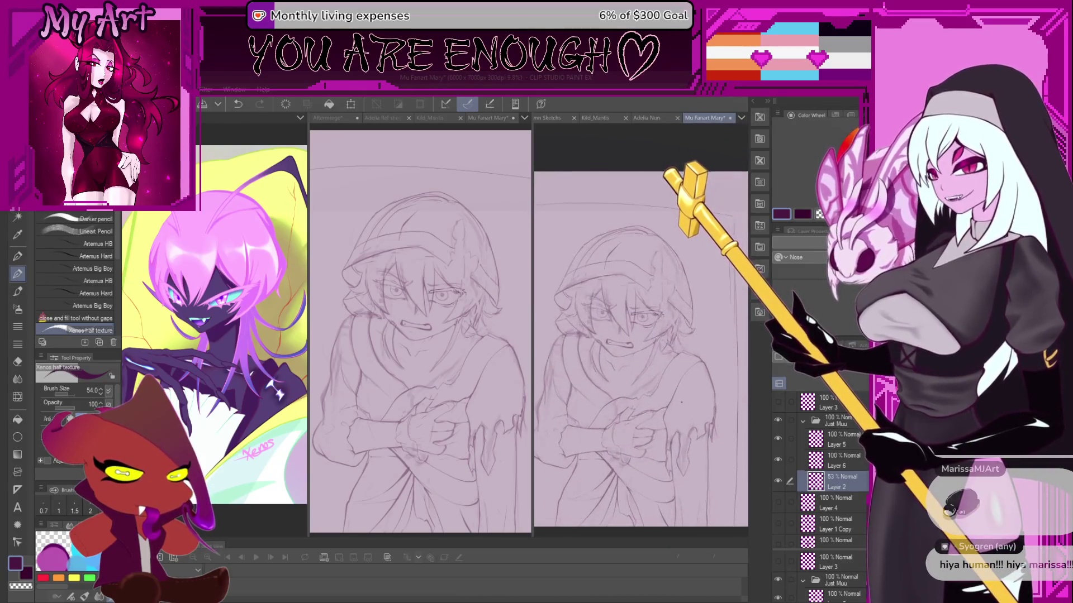
pyautogui.scroll(5, 706, 389)
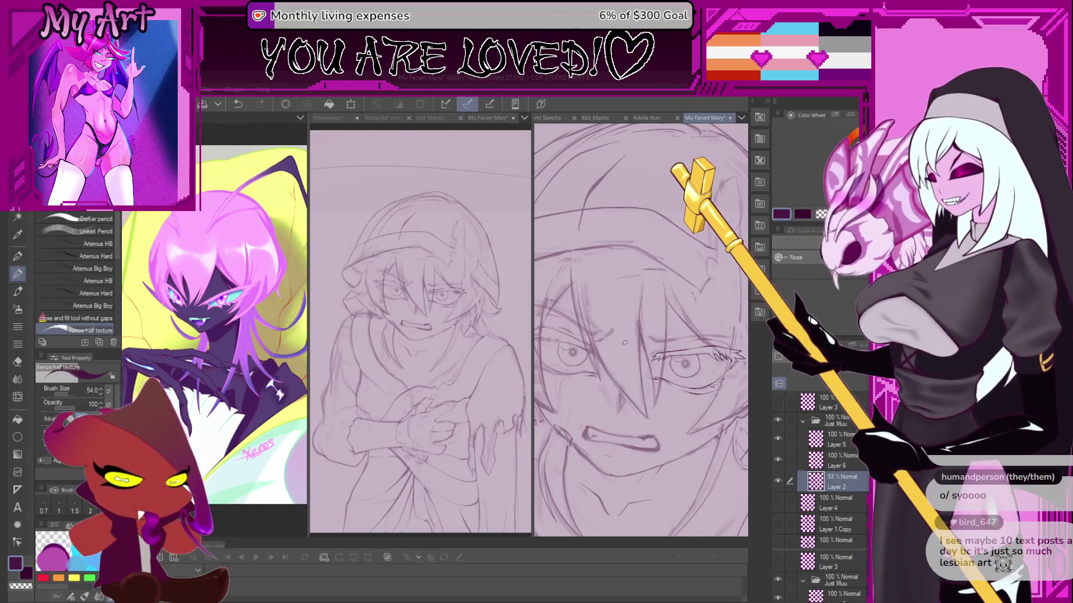
pyautogui.moveTo(669, 185)
pyautogui.mouseDown()
pyautogui.moveTo(657, 253)
pyautogui.moveTo(677, 289)
pyautogui.mouseUp()
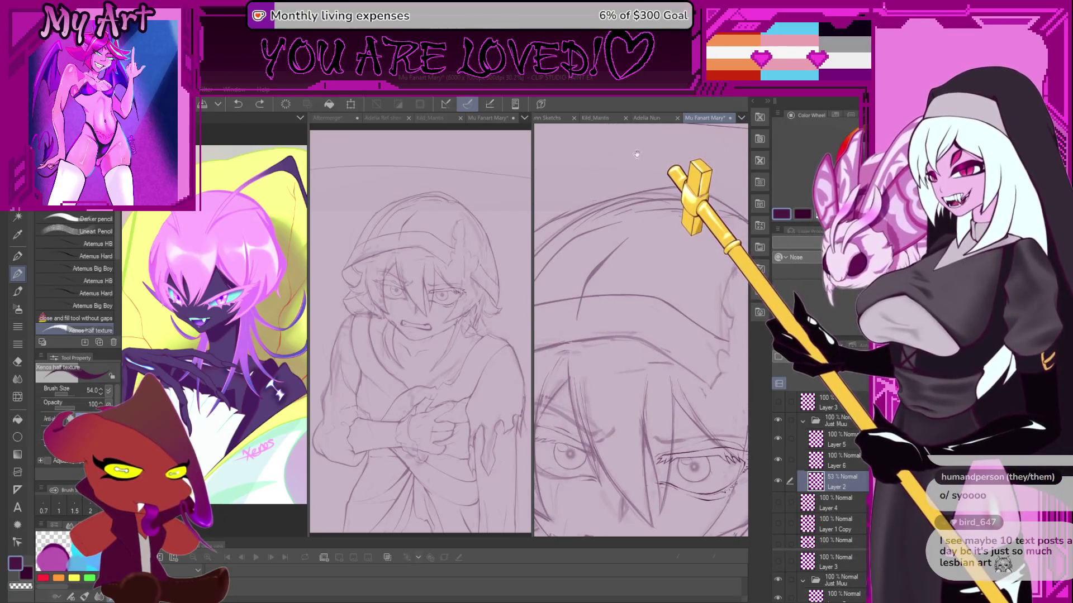
# View the Adelia Nun artwork in a widened pane, then return to Mu Fanart Mary.
pyautogui.click(644, 118)
pyautogui.click(698, 117)
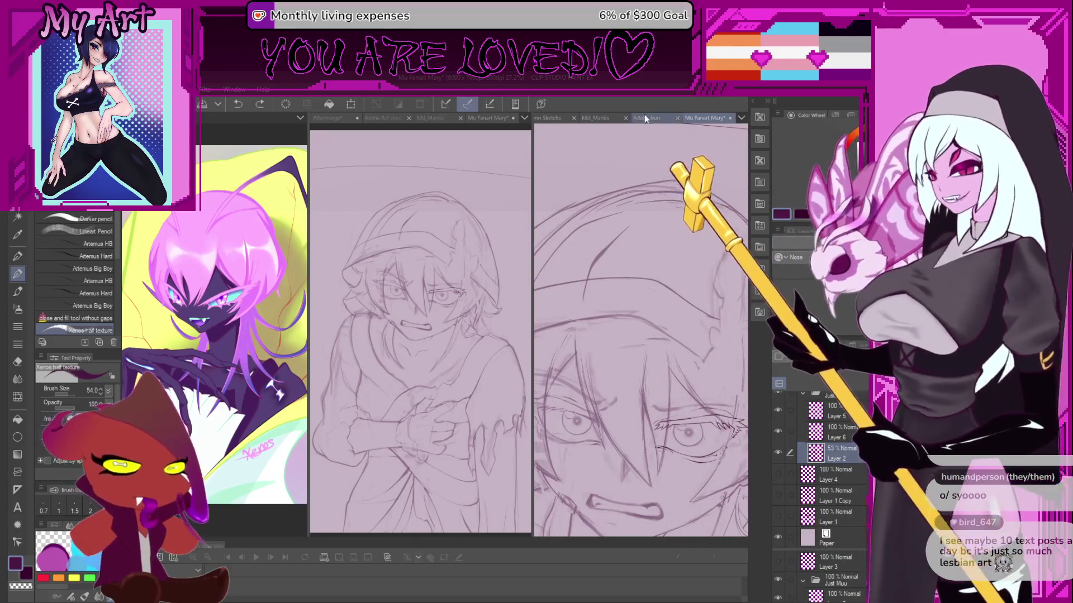
pyautogui.click(645, 118)
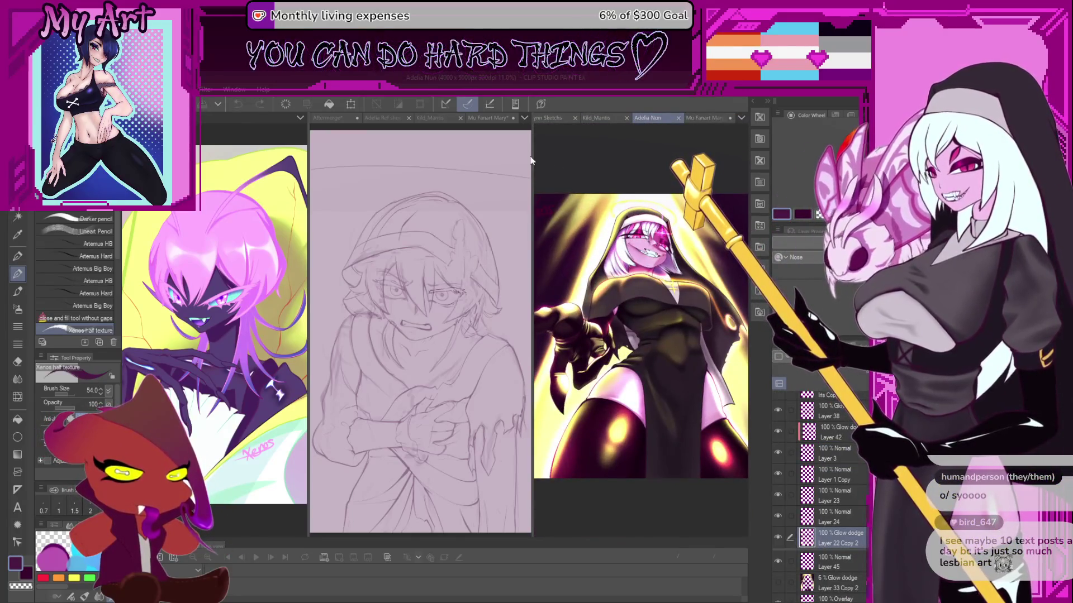
pyautogui.moveTo(532, 150); pyautogui.dragTo(471, 150)
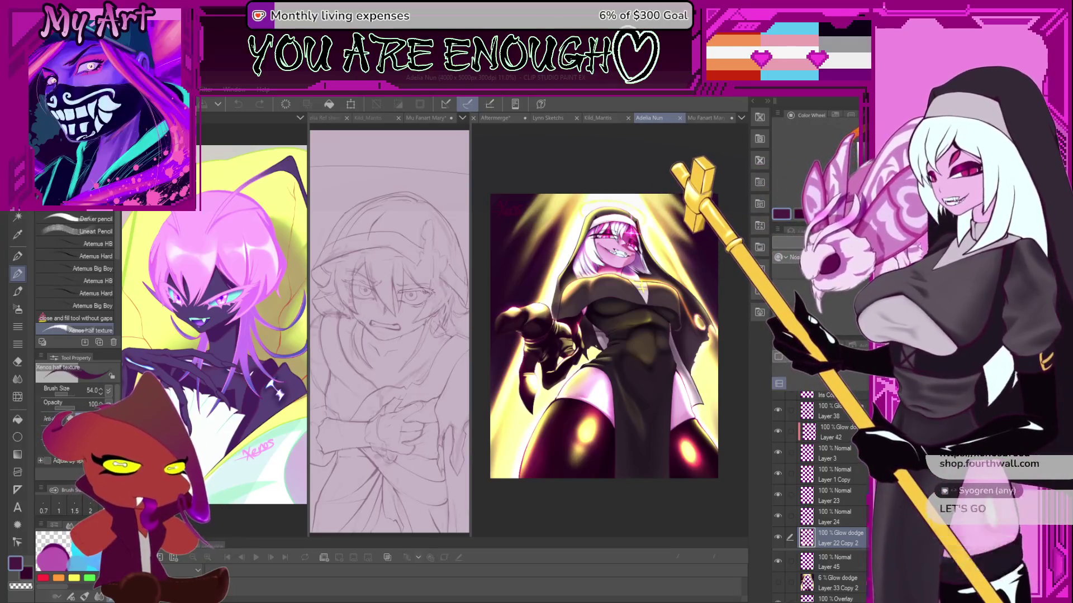
pyautogui.click(705, 118)
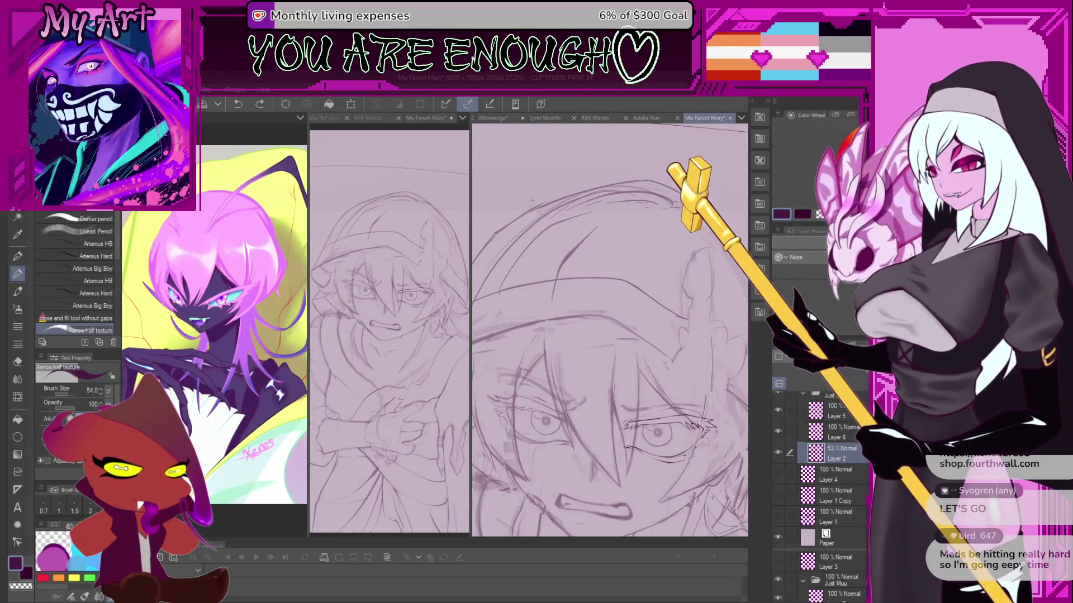
# Enlarge the reference image pane and widen the full-figure sketch pane.
pyautogui.scroll(-1, 609, 335)
pyautogui.moveTo(307, 217)
pyautogui.mouseDown()
pyautogui.moveTo(576, 249)
pyautogui.moveTo(471, 252)
pyautogui.moveTo(565, 246)
pyautogui.moveTo(534, 246)
pyautogui.mouseUp()
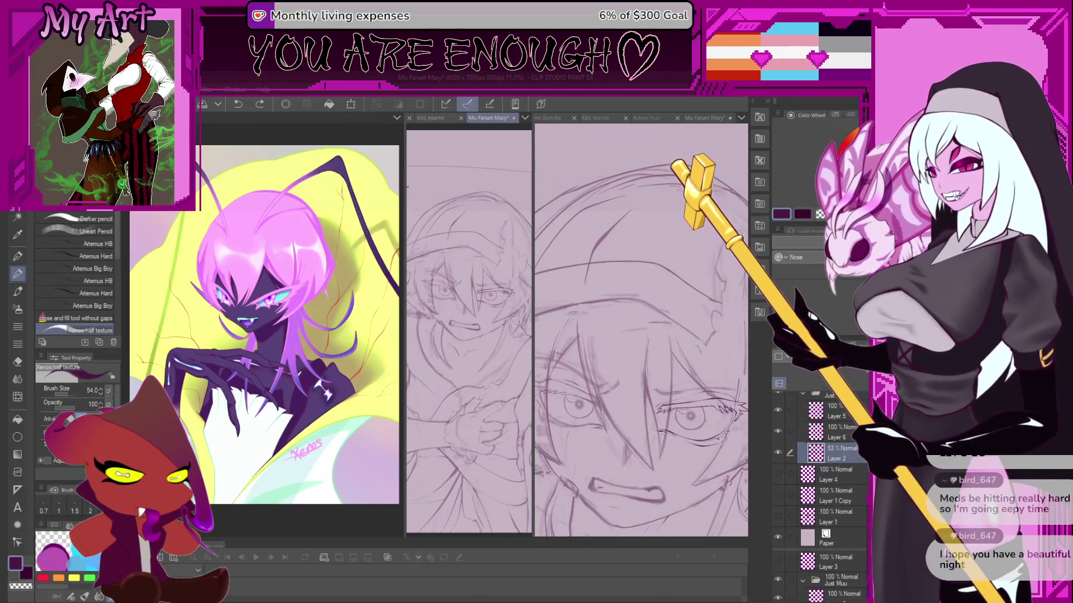
pyautogui.moveTo(404, 188); pyautogui.dragTo(347, 196)
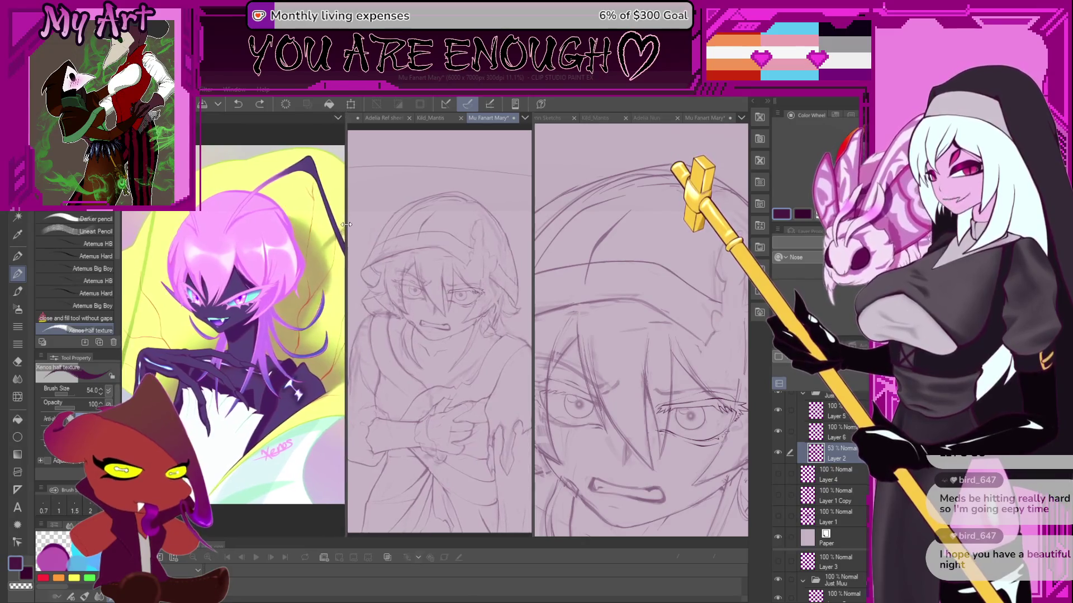
pyautogui.click(327, 295)
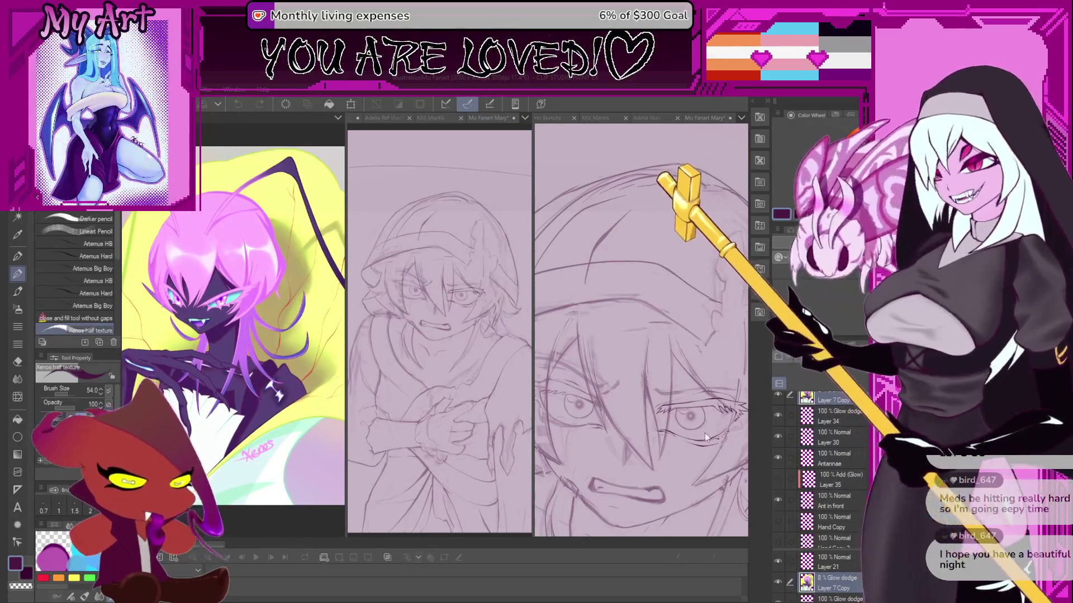
# Zoom the face close-up onto the centred eye and make the brush slightly smaller.
pyautogui.click(665, 430)
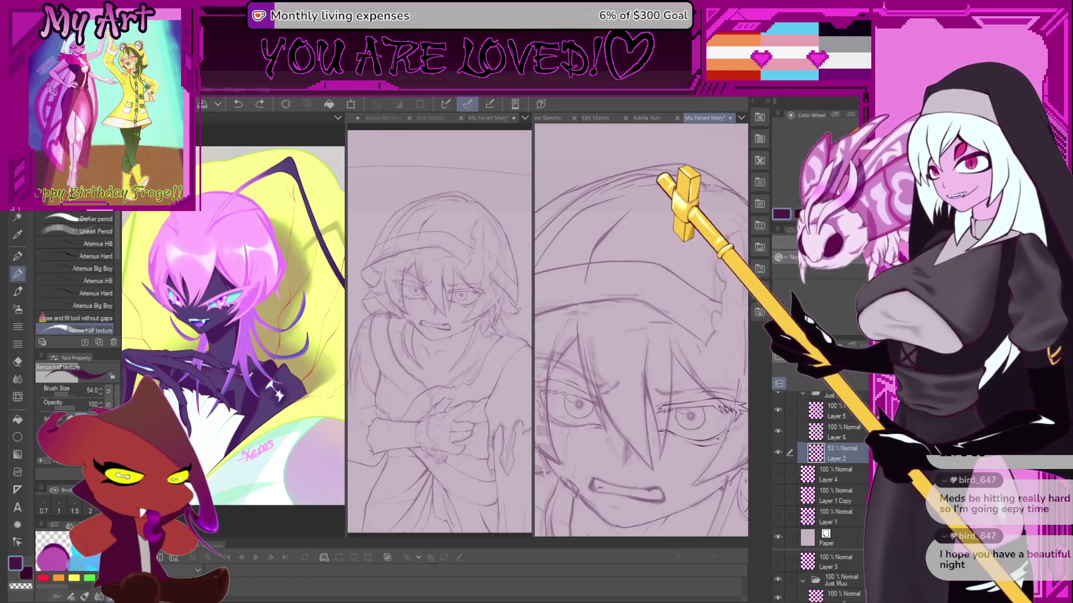
pyautogui.scroll(5, 681, 410)
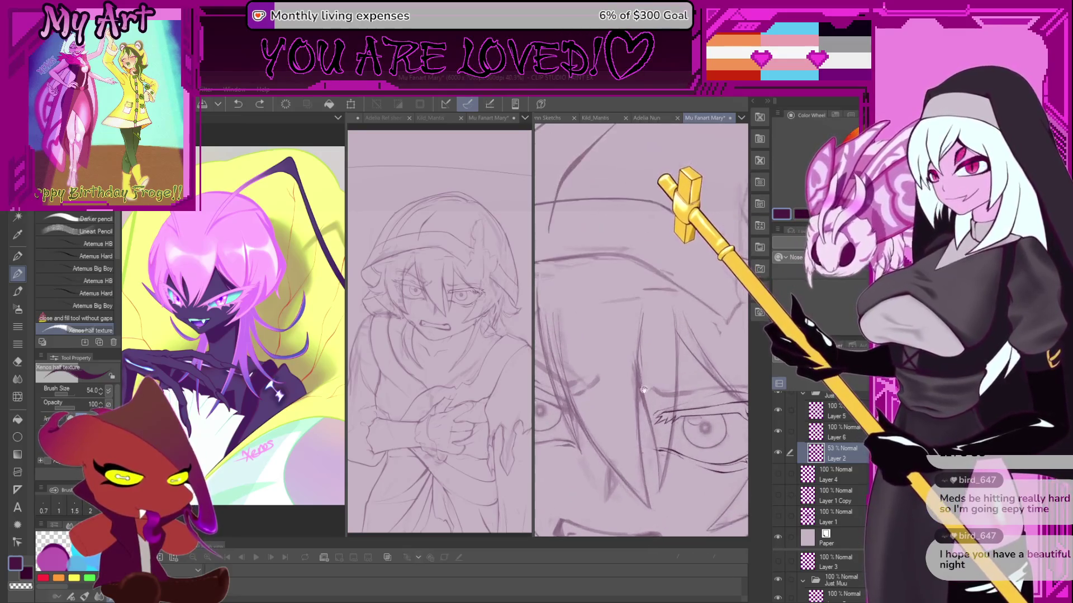
pyautogui.scroll(-4, 681, 409)
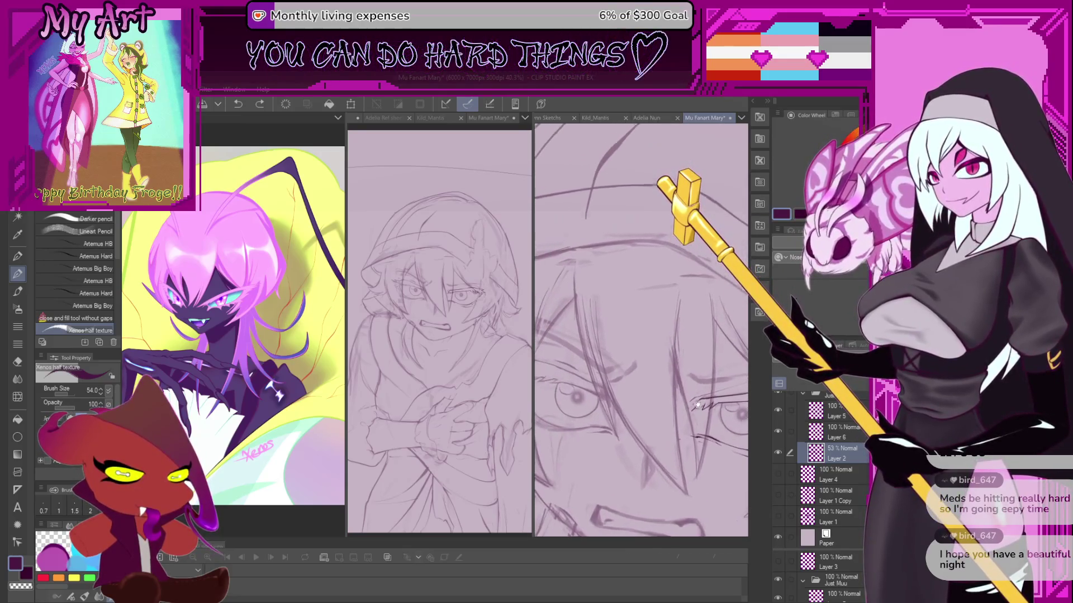
pyautogui.click(475, 380)
pyautogui.scroll(5, 454, 352)
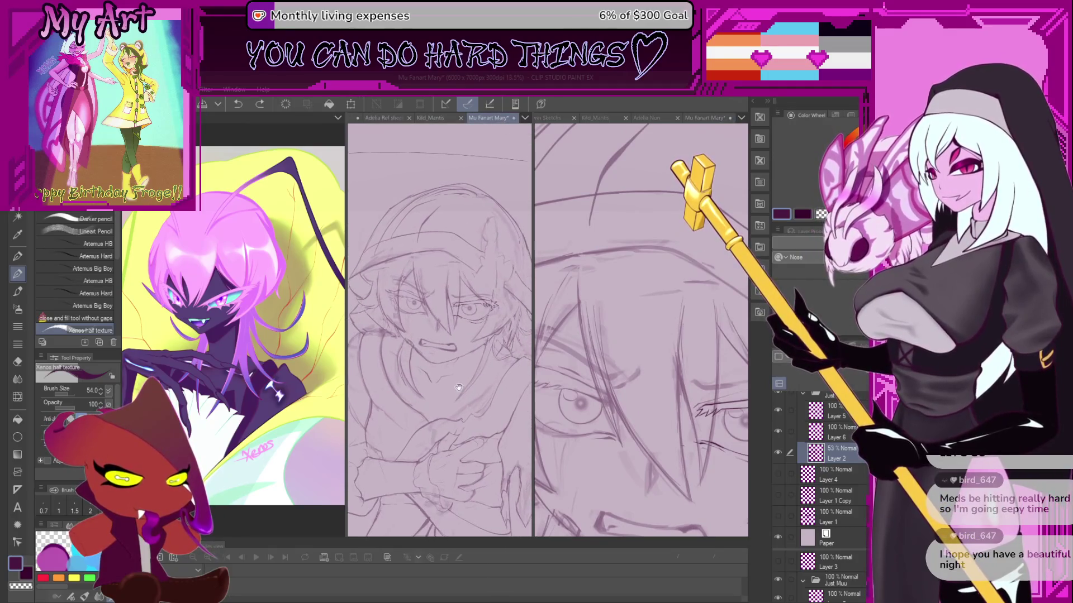
pyautogui.click(648, 392)
pyautogui.moveTo(647, 392); pyautogui.dragTo(609, 334)
pyautogui.scroll(-3, 619, 338)
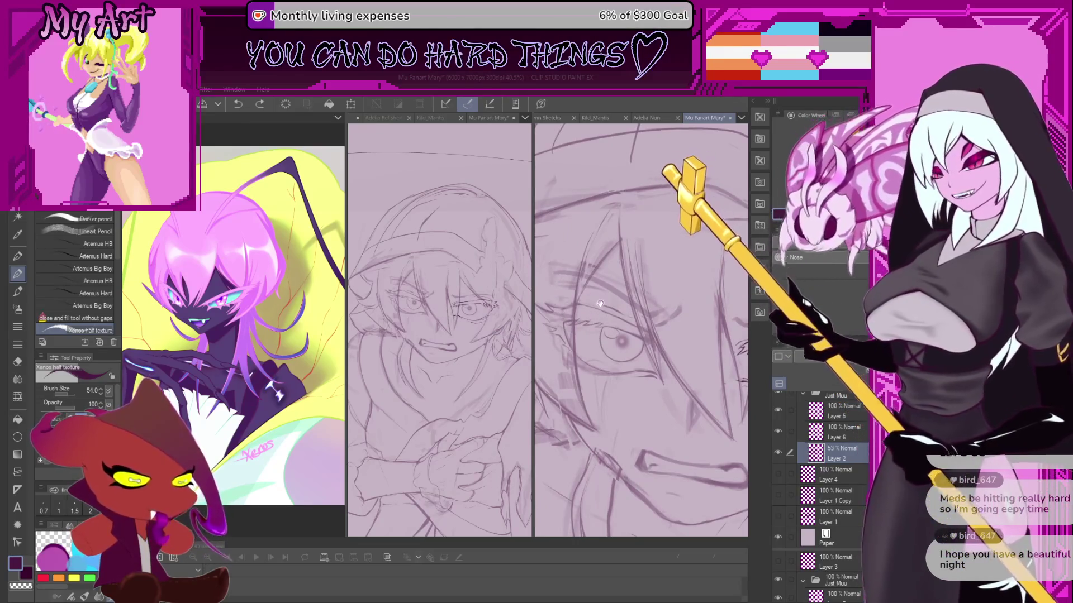
pyautogui.moveTo(595, 328); pyautogui.dragTo(615, 329)
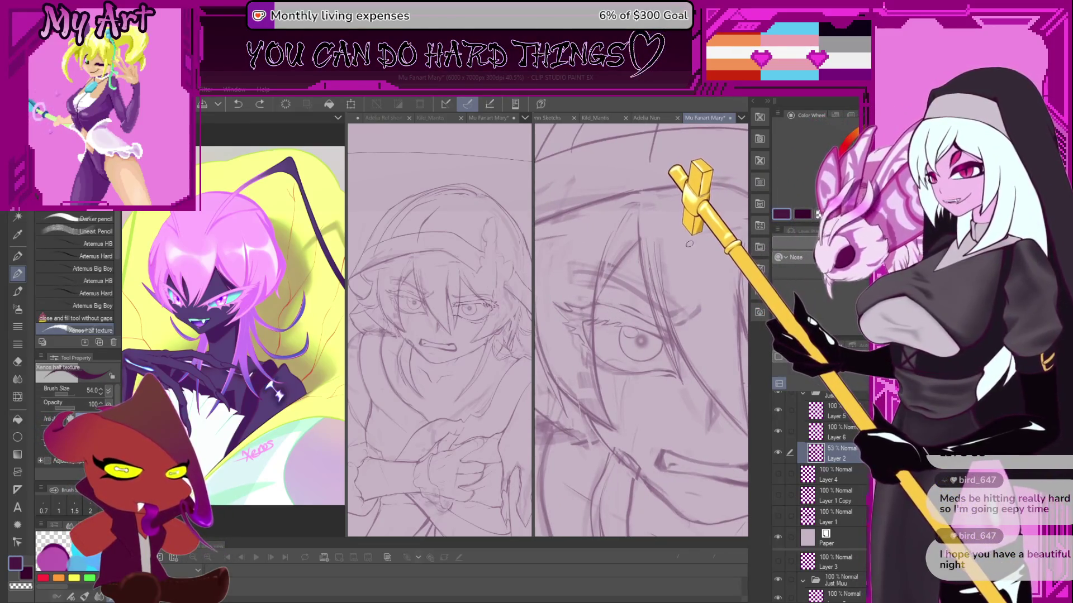
pyautogui.scroll(2, 605, 327)
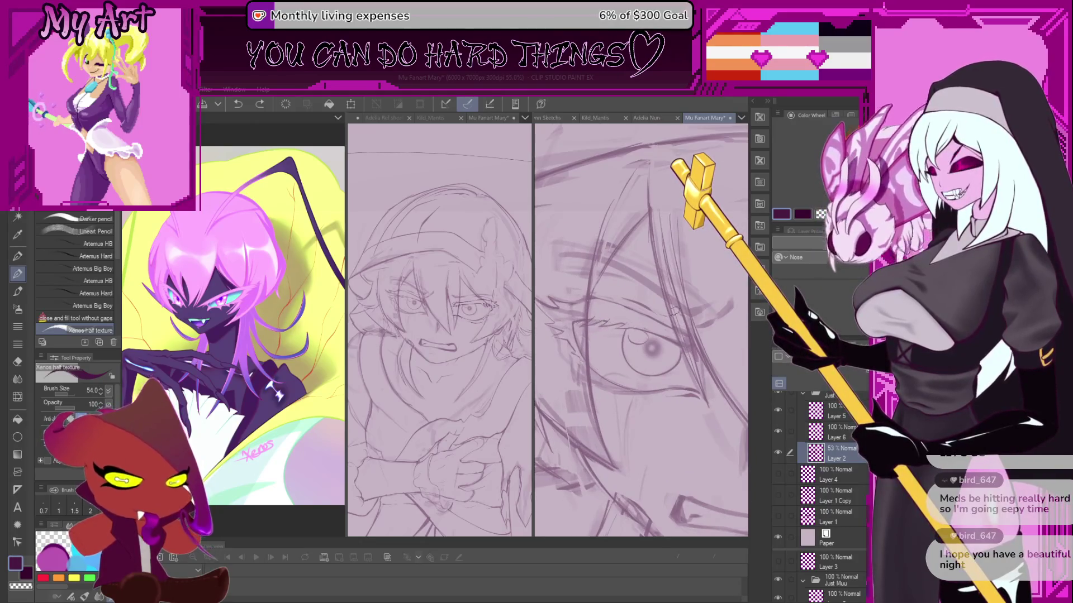
pyautogui.scroll(2, 539, 335)
pyautogui.moveTo(653, 347); pyautogui.dragTo(569, 338)
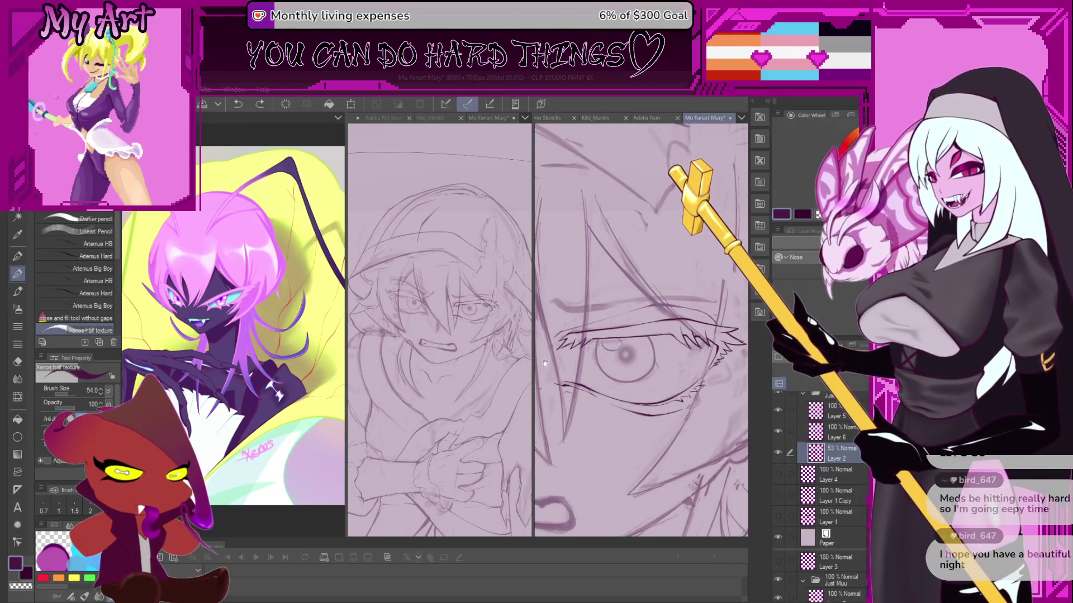
pyautogui.scroll(3, 544, 363)
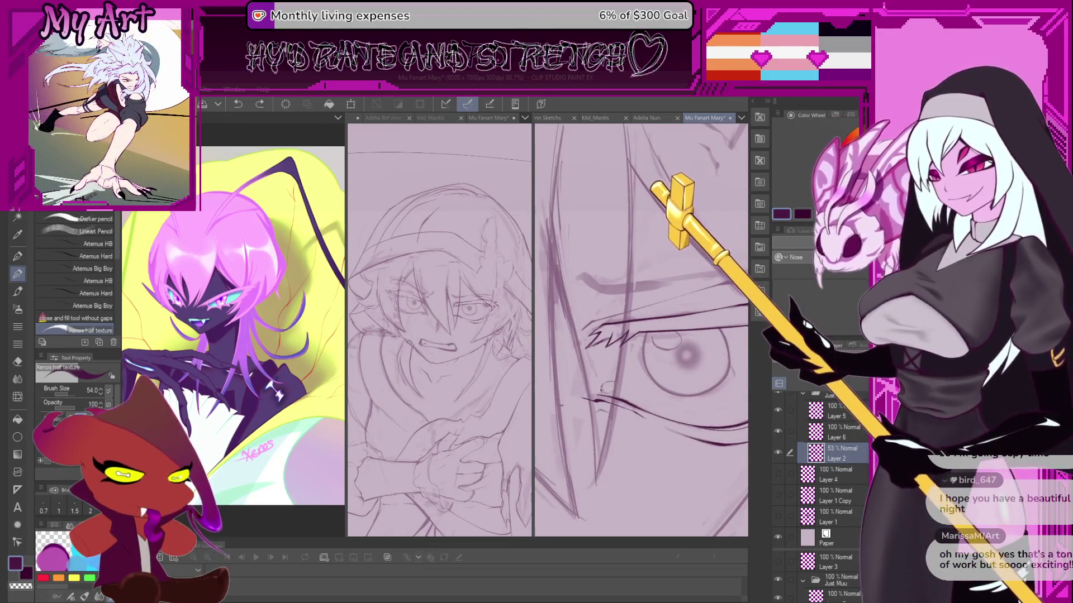
pyautogui.scroll(2, 593, 349)
pyautogui.scroll(1, 591, 350)
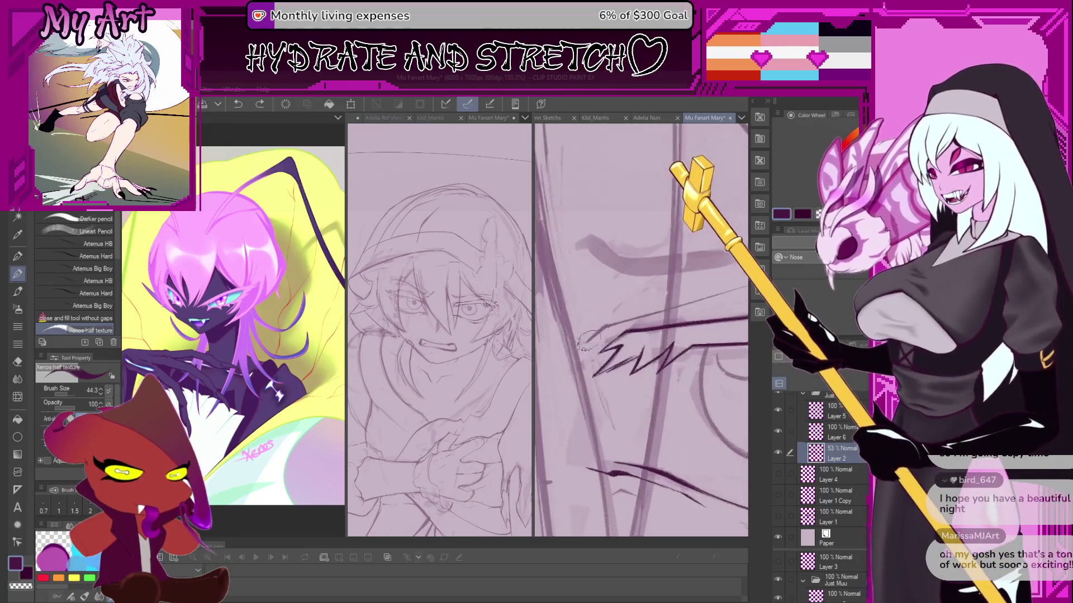
pyautogui.press('[')
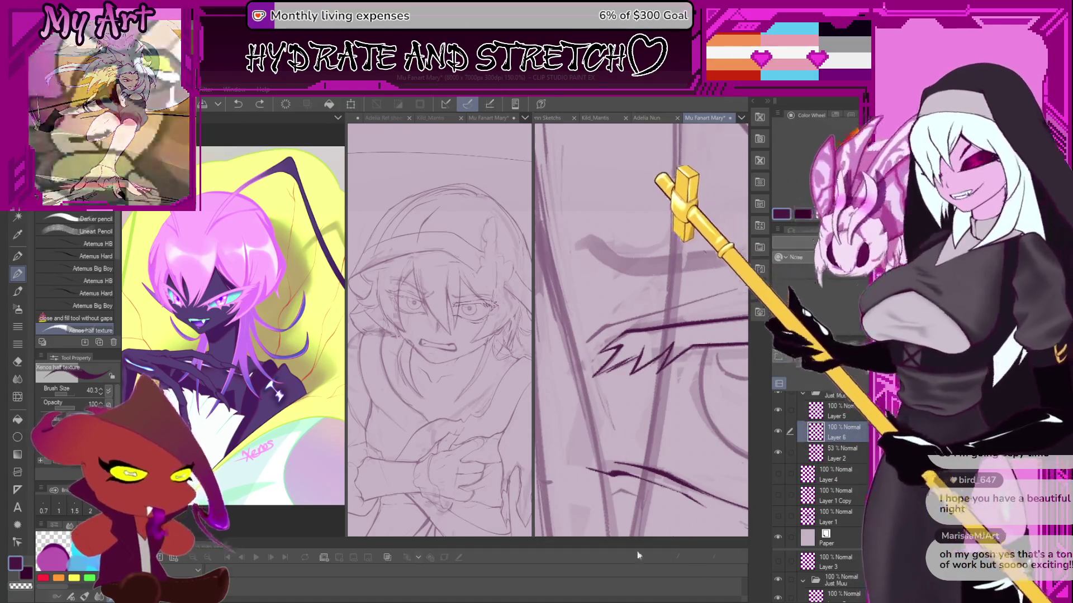
# Reduce the brush to 20.8 and test short dark strokes at the eye corner, undoing them.
pyautogui.hotkey('alt', 'Tab')
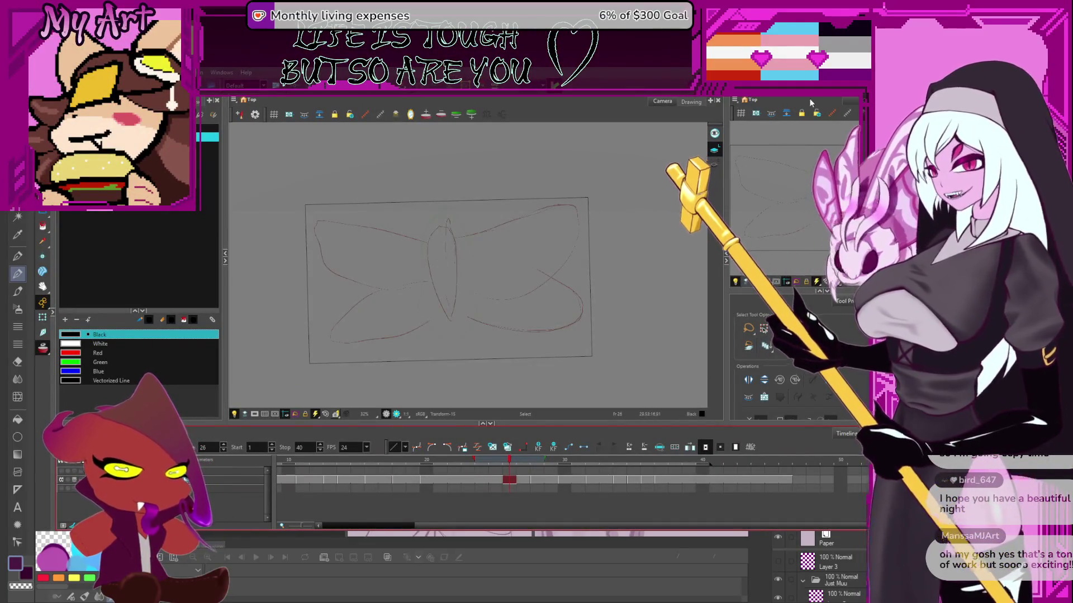
pyautogui.hotkey('alt', 'Tab')
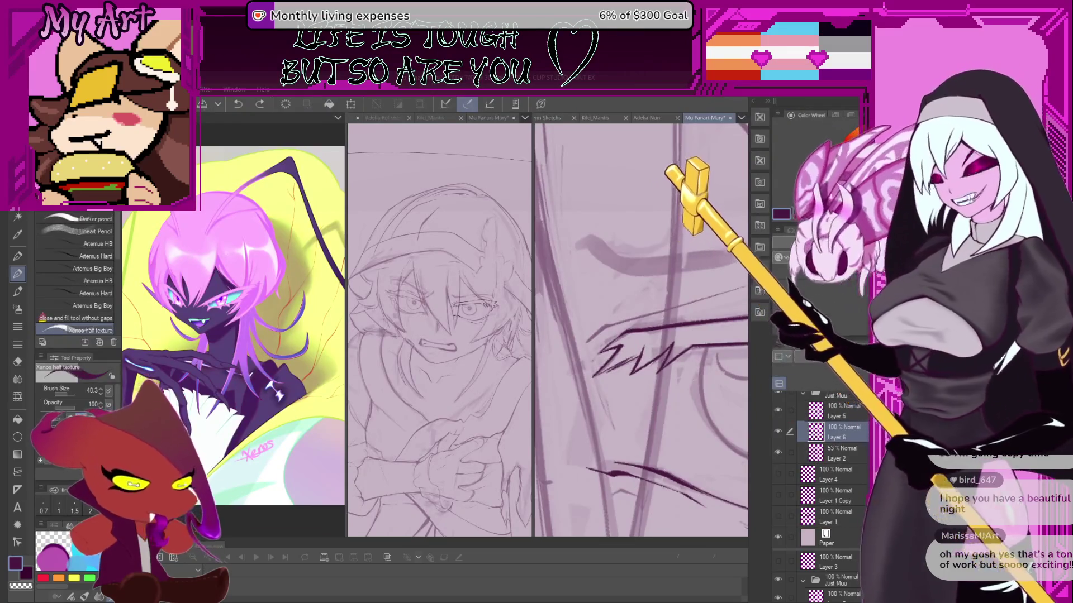
pyautogui.click(643, 323)
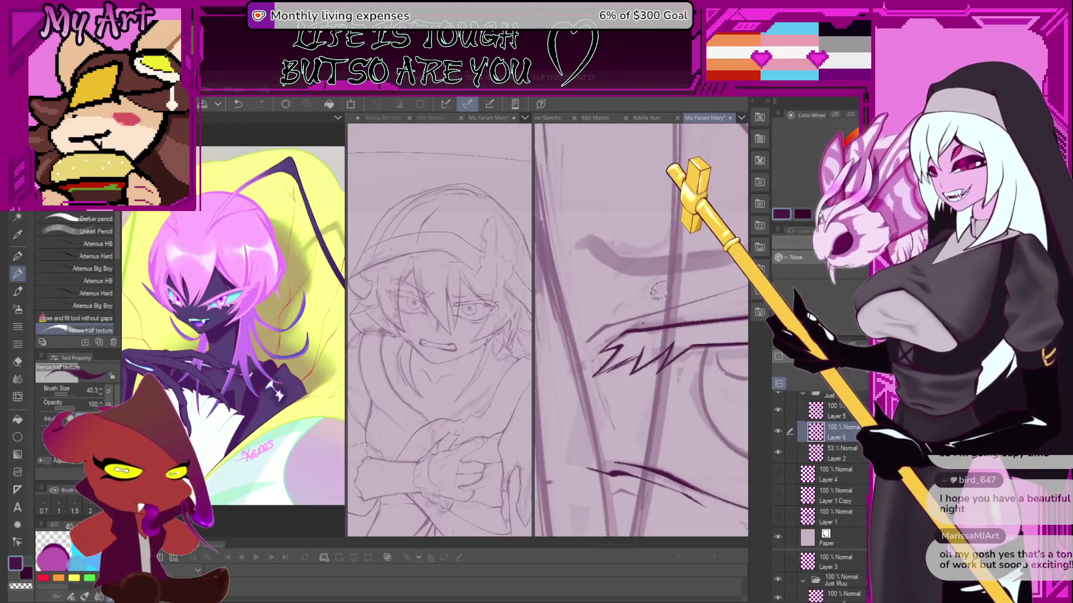
pyautogui.press('-')
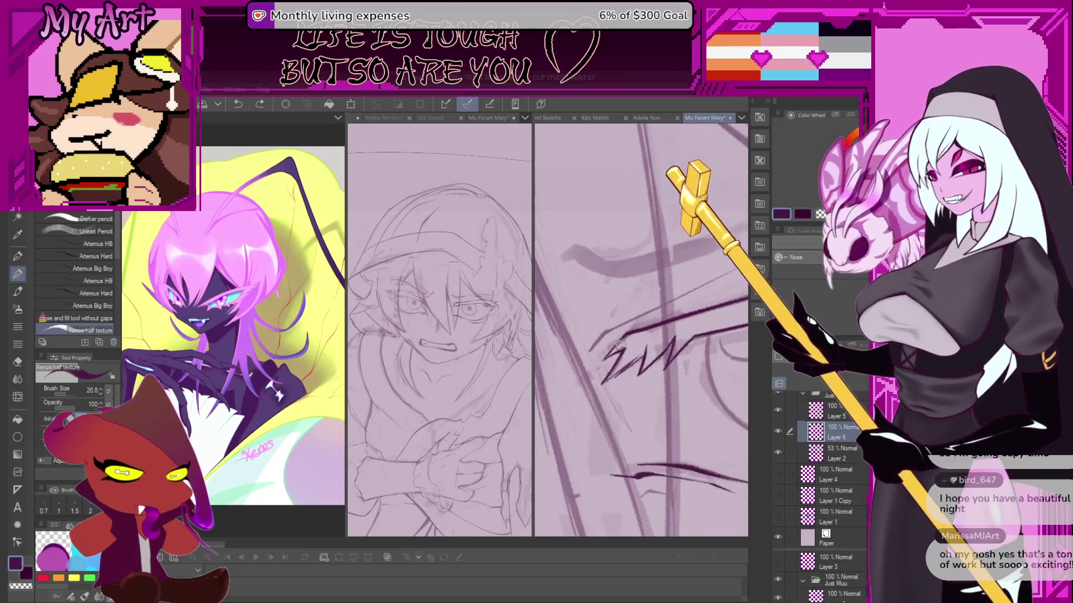
pyautogui.press('[')
pyautogui.press('[')
pyautogui.press('[')
pyautogui.moveTo(590, 354); pyautogui.dragTo(620, 324)
pyautogui.hotkey('ctrl', 'z')
pyautogui.press('-')
pyautogui.hotkey('ctrl', 'z')
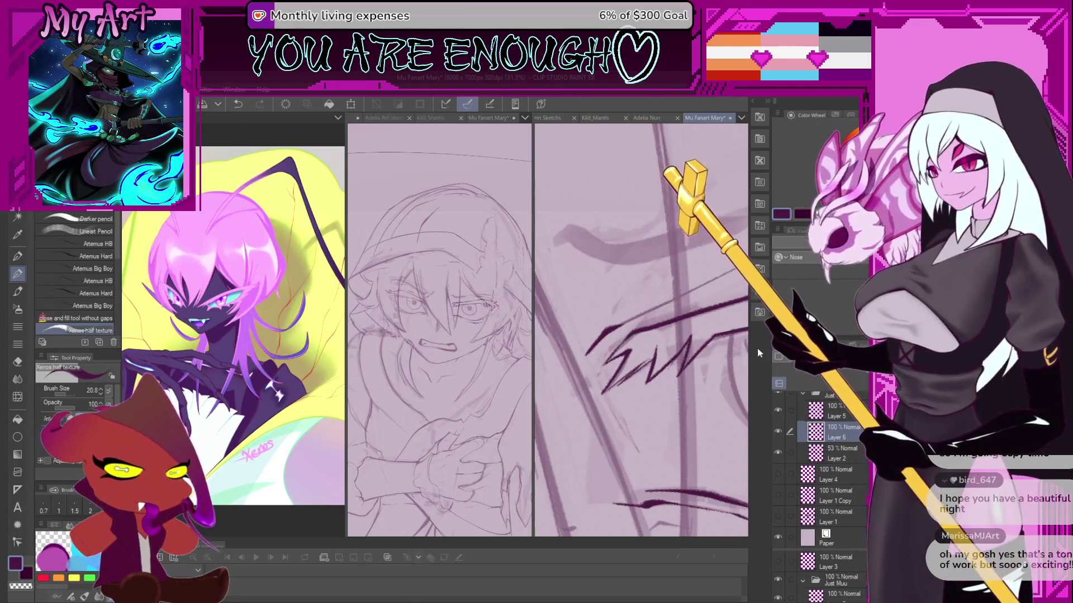
# Try long down-left strokes below the eye, undoing each and repositioning the view.
pyautogui.scroll(-2, 685, 300)
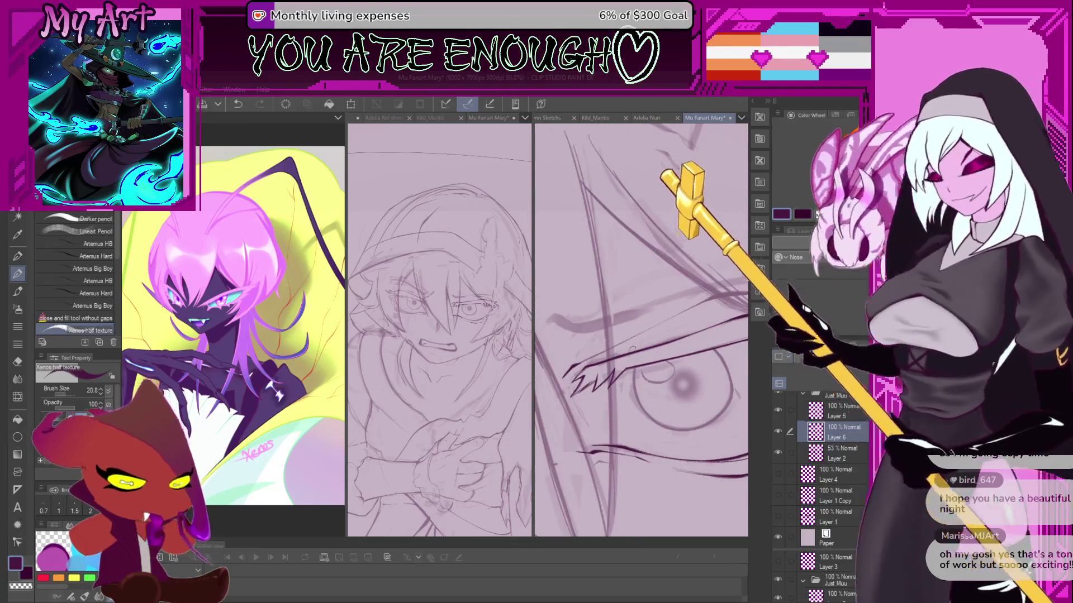
pyautogui.scroll(4, 633, 339)
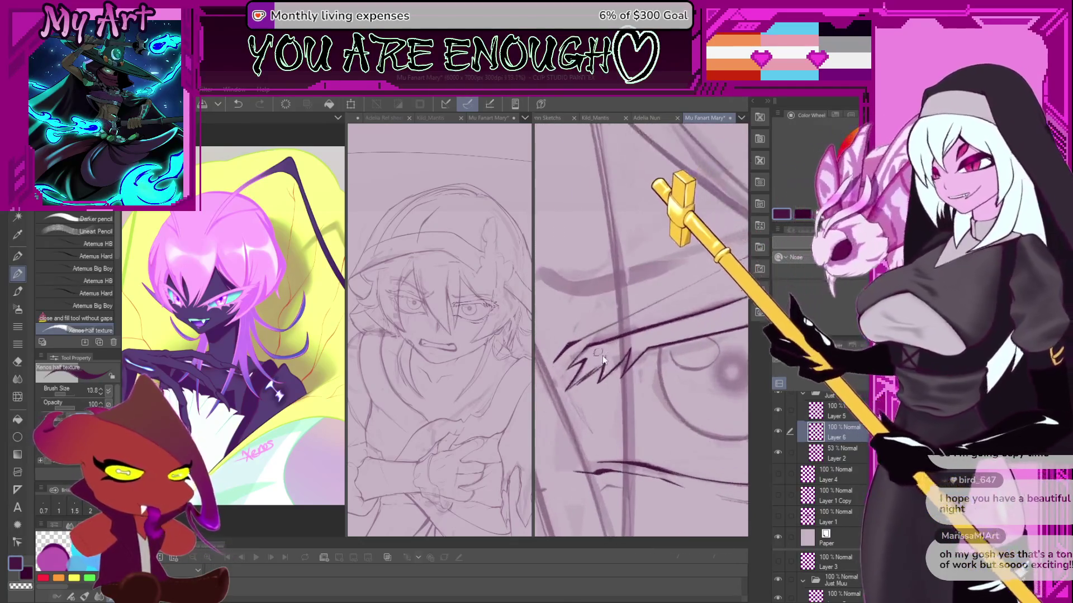
pyautogui.moveTo(590, 335)
pyautogui.mouseDown()
pyautogui.moveTo(663, 347)
pyautogui.moveTo(620, 366)
pyautogui.mouseUp()
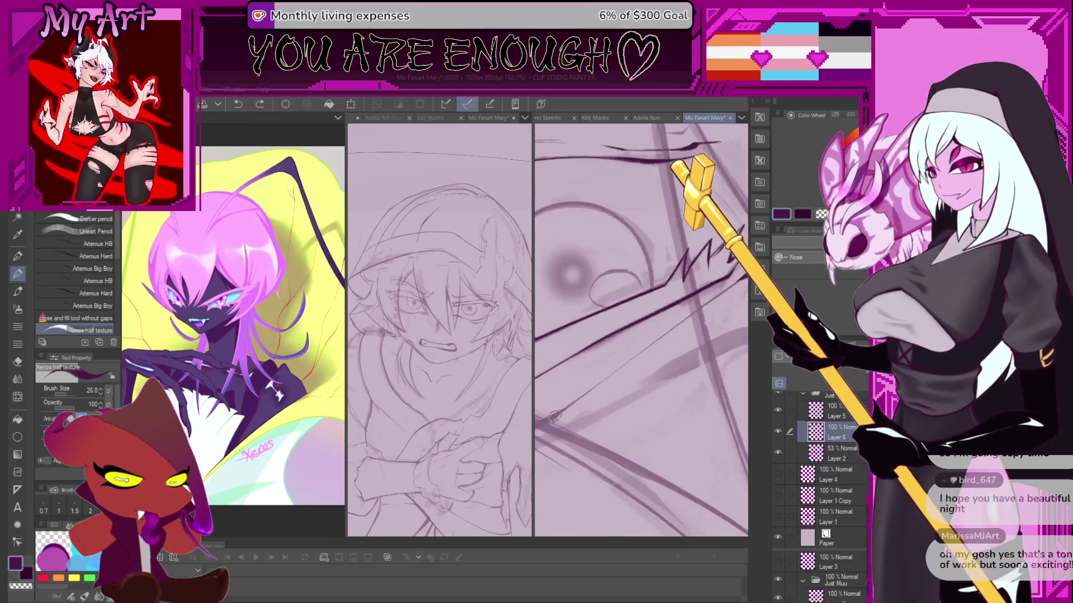
pyautogui.hotkey('ctrl', 'z')
pyautogui.moveTo(691, 318); pyautogui.dragTo(566, 406)
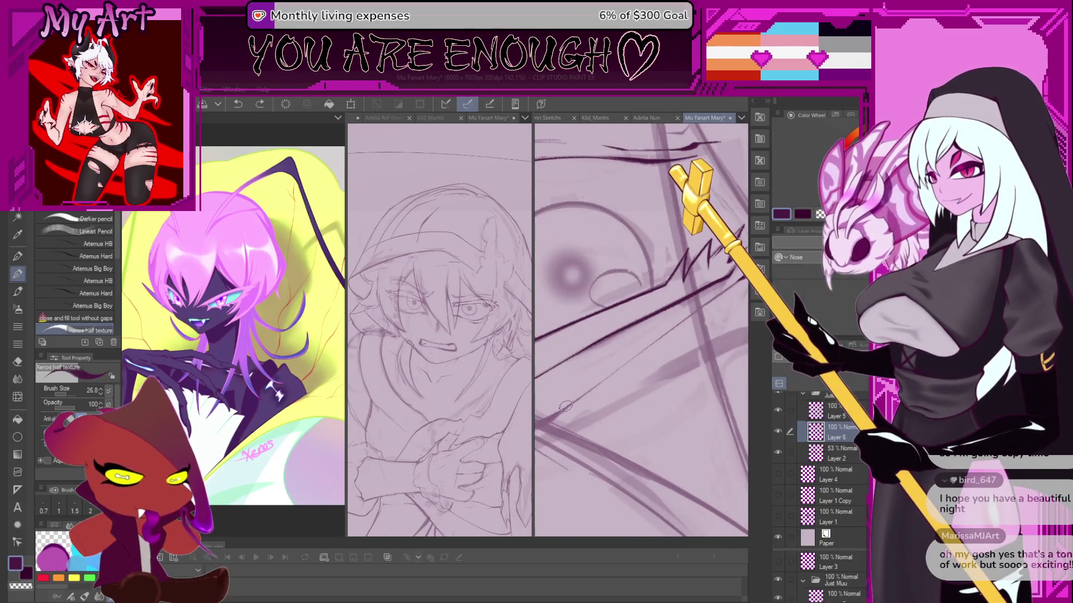
pyautogui.hotkey('ctrl', 'z')
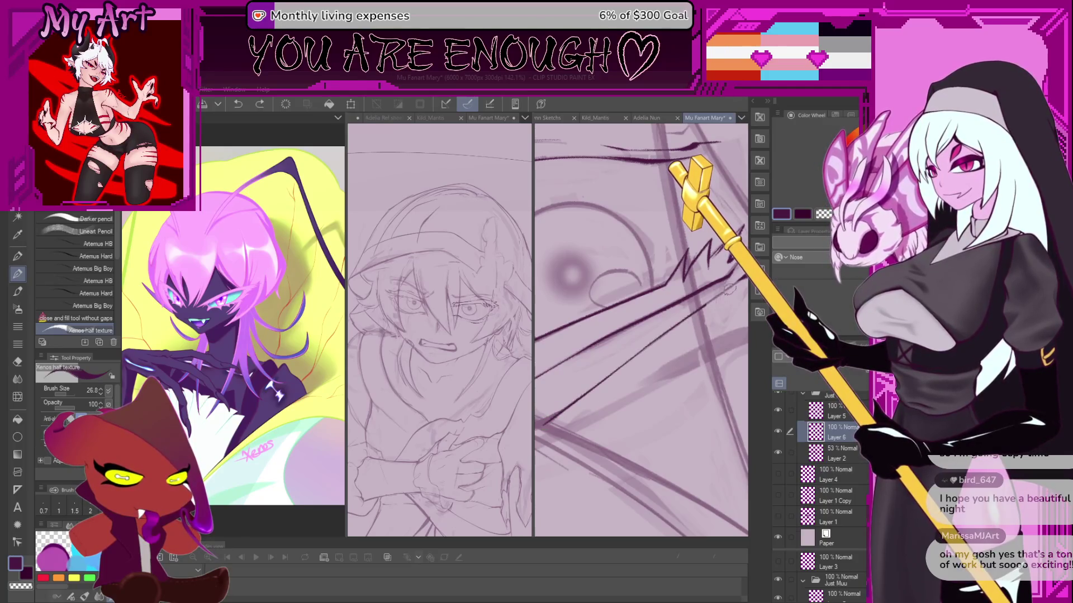
pyautogui.hotkey('ctrl', 'z')
pyautogui.moveTo(740, 282)
pyautogui.mouseDown()
pyautogui.moveTo(553, 420)
pyautogui.moveTo(707, 300)
pyautogui.mouseUp()
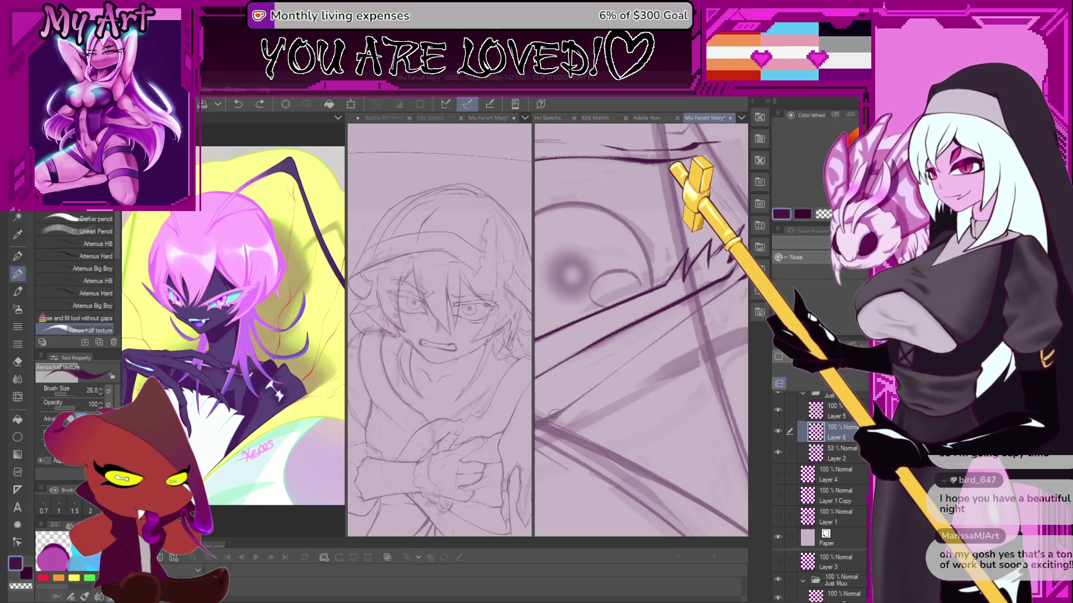
pyautogui.hotkey('ctrl', 'z')
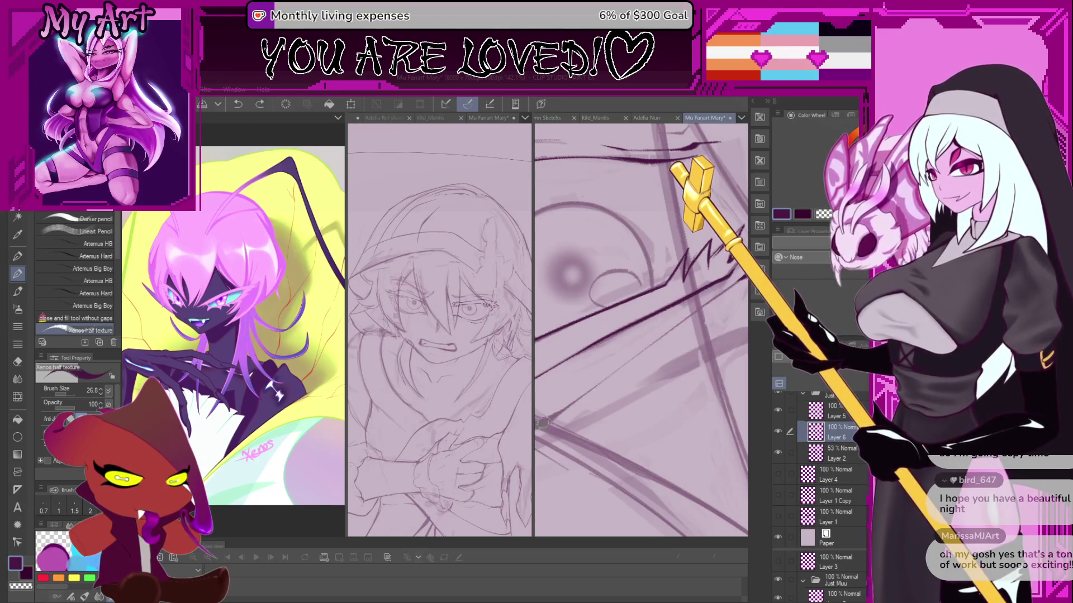
pyautogui.hotkey('ctrl', 'z')
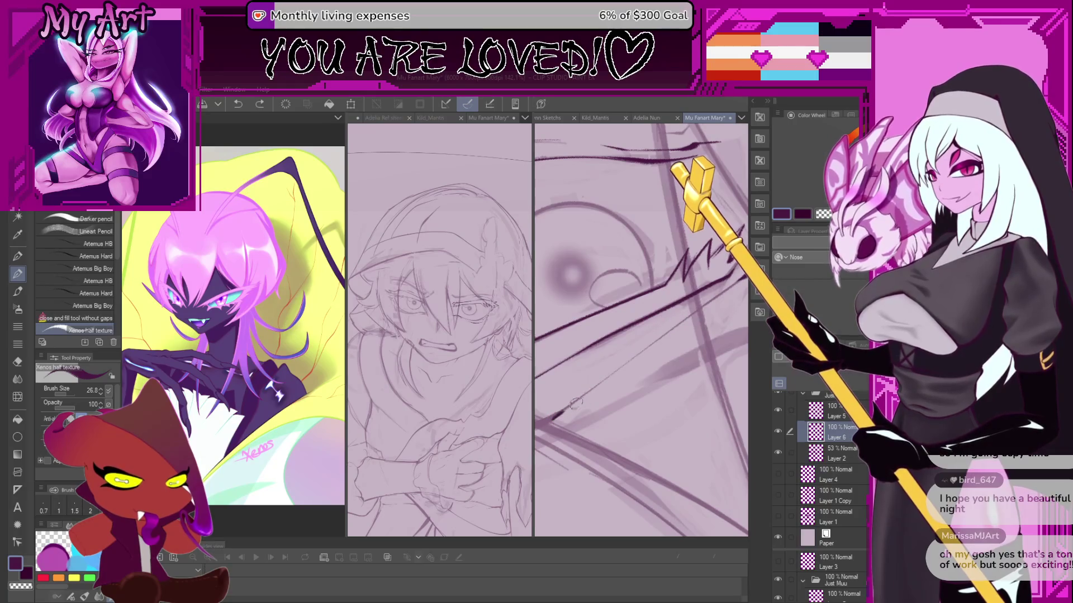
pyautogui.moveTo(717, 298)
pyautogui.mouseDown()
pyautogui.moveTo(675, 366)
pyautogui.moveTo(686, 423)
pyautogui.mouseUp()
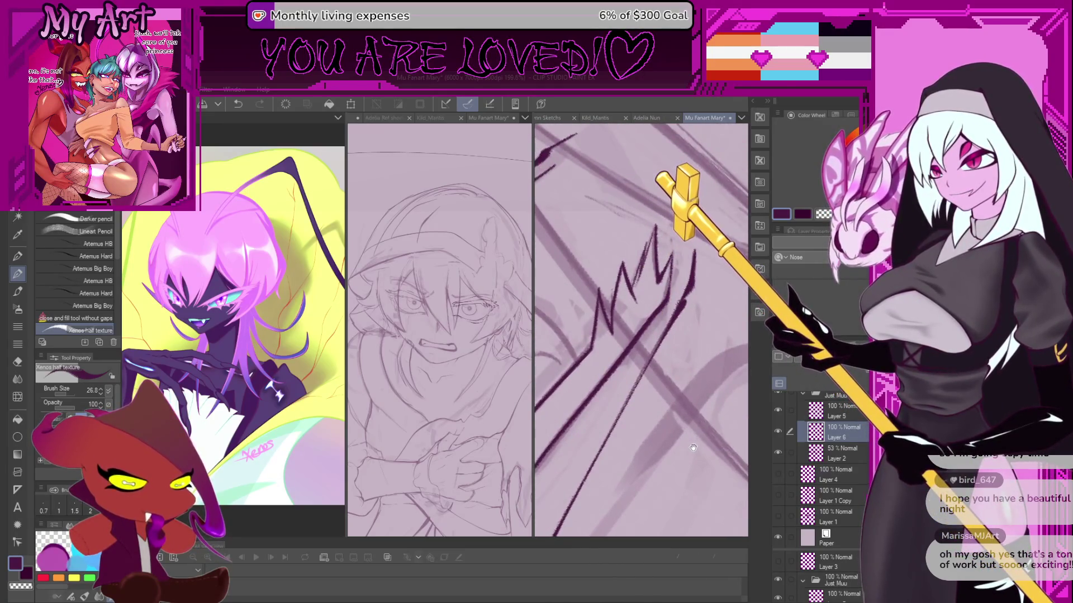
# Undo the last stroke, shrink the brush slightly and rotate the view around the eye.
pyautogui.scroll(3, 694, 422)
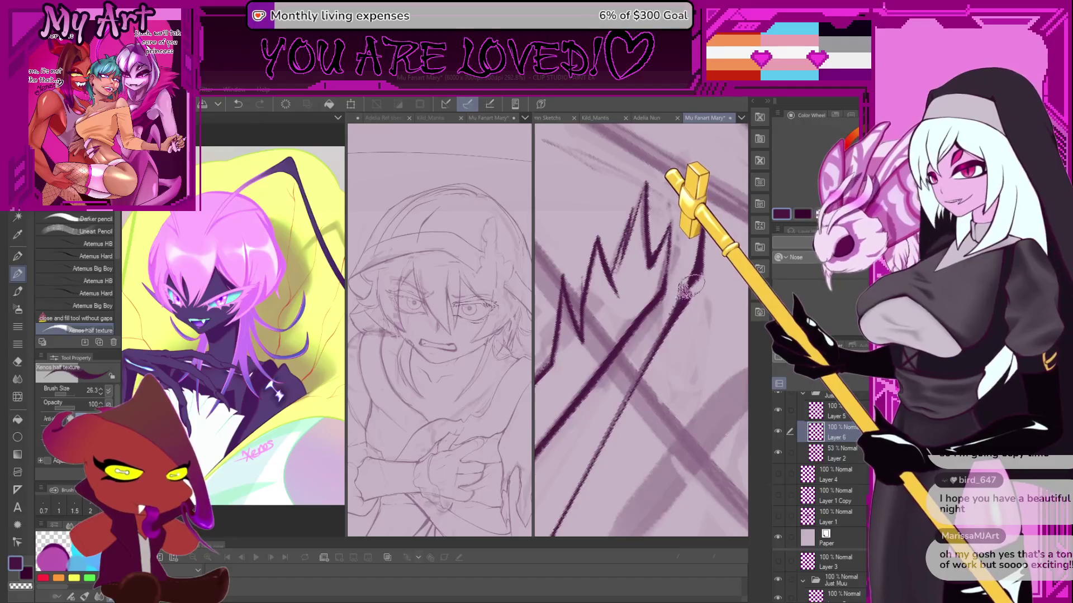
pyautogui.hotkey('ctrl', 'z')
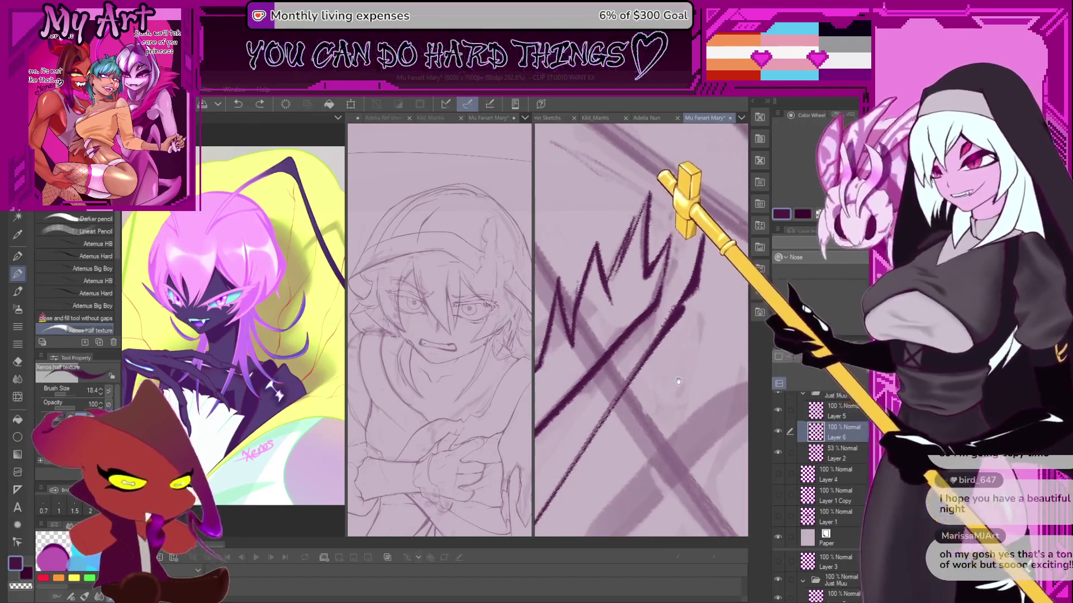
pyautogui.scroll(2, 701, 327)
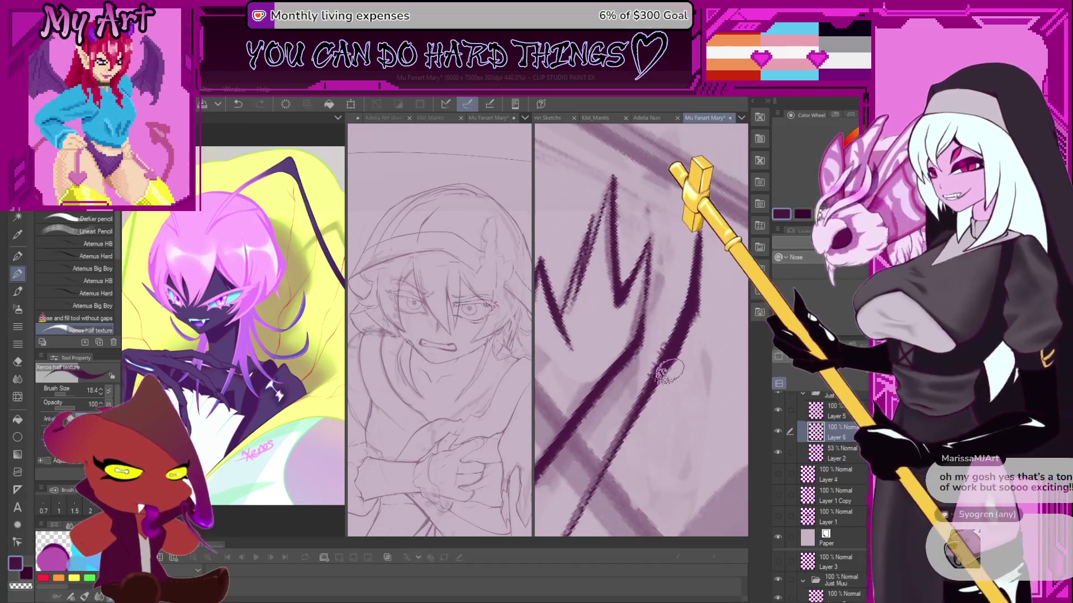
pyautogui.press('[')
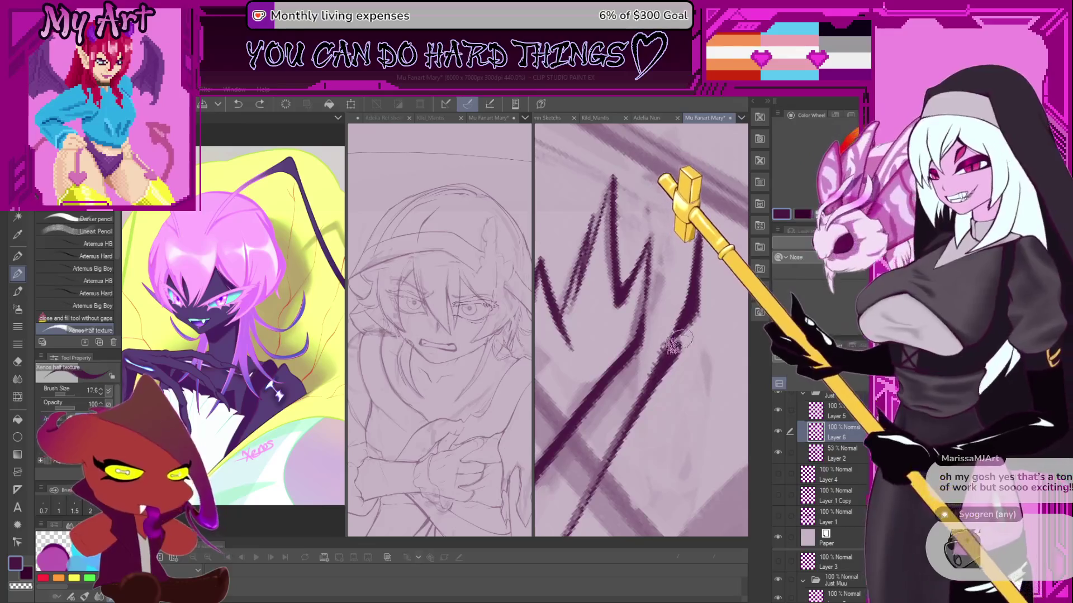
pyautogui.scroll(-9, 695, 305)
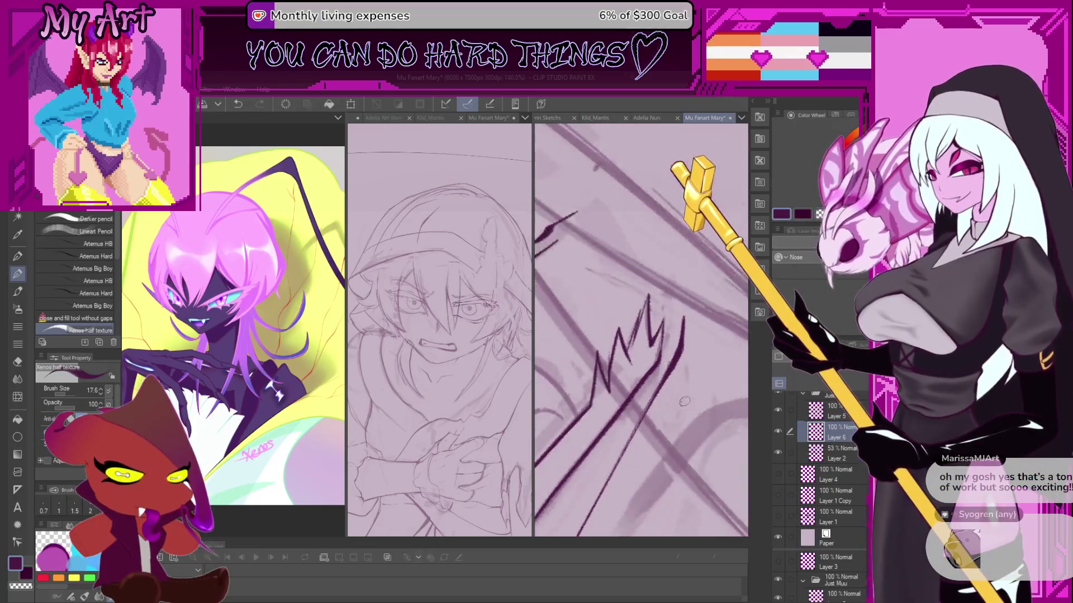
pyautogui.scroll(6, 659, 347)
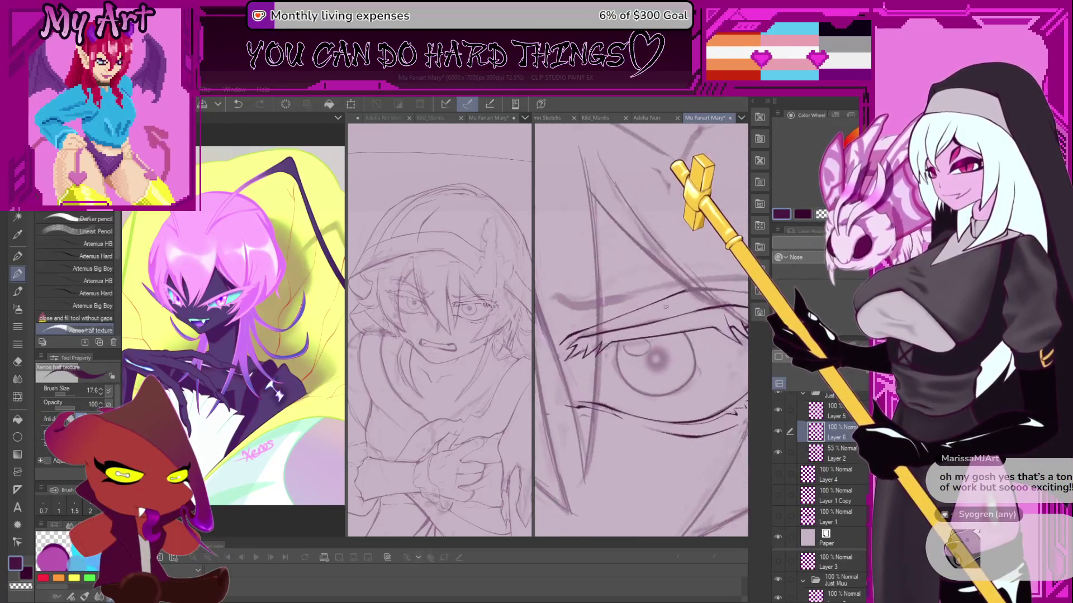
pyautogui.moveTo(658, 348); pyautogui.dragTo(637, 310)
pyautogui.scroll(5, 626, 321)
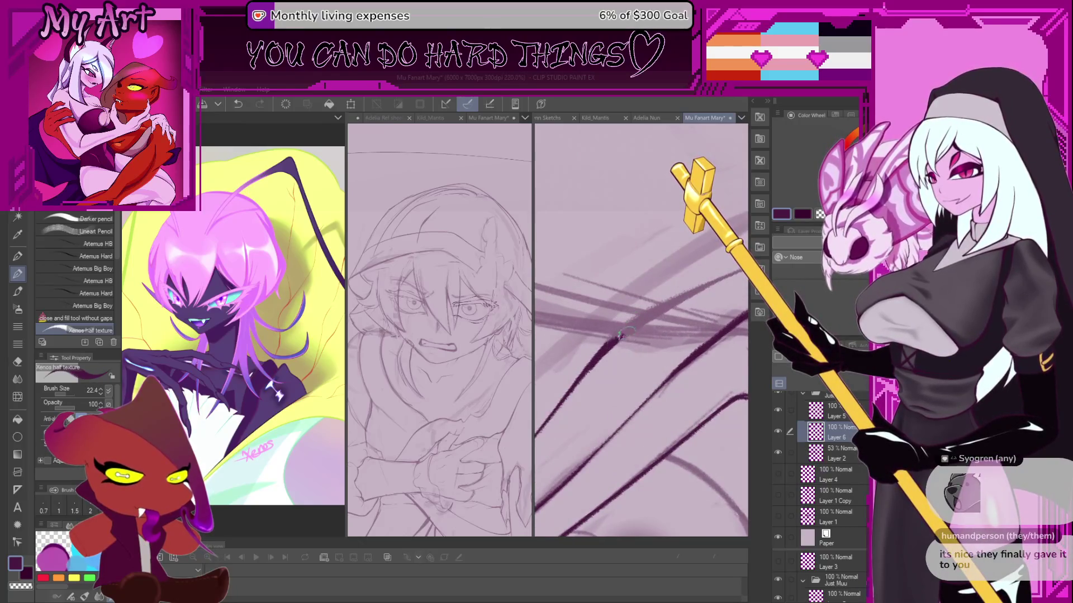
pyautogui.moveTo(643, 351); pyautogui.dragTo(639, 384)
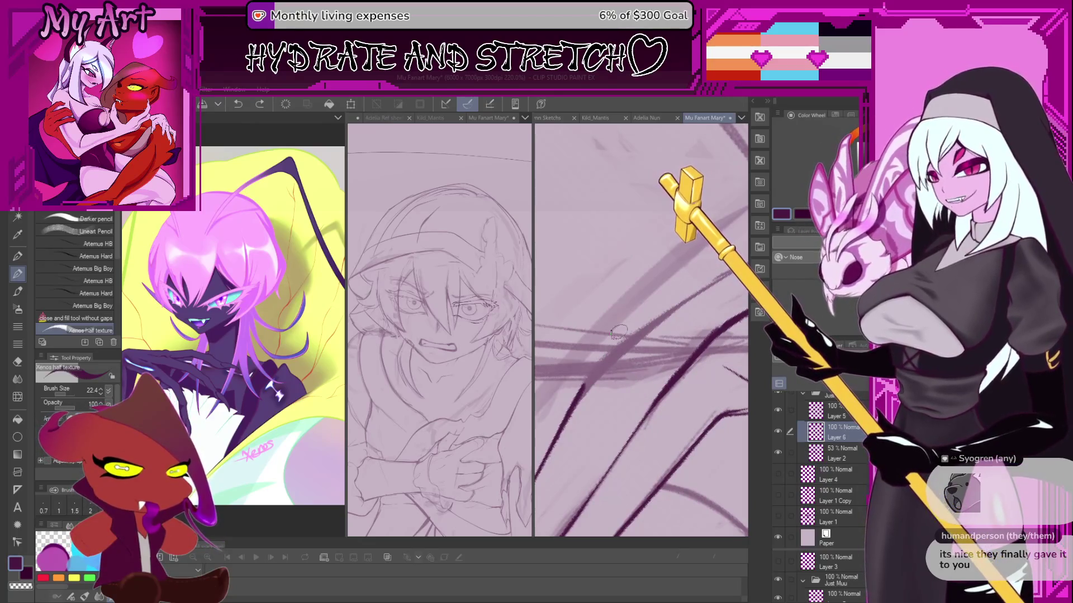
pyautogui.scroll(1, 617, 333)
# Try long dark strokes up-right over the eye, undoing each attempt.
pyautogui.moveTo(587, 385)
pyautogui.mouseDown()
pyautogui.moveTo(687, 294)
pyautogui.moveTo(573, 412)
pyautogui.mouseUp()
pyautogui.hotkey('ctrl', 'z')
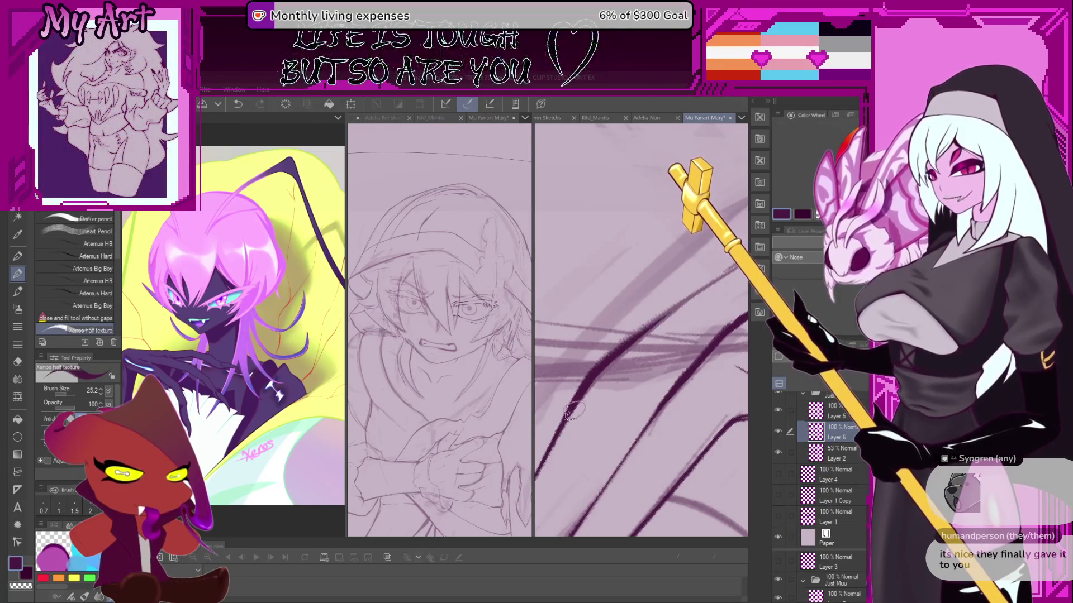
pyautogui.scroll(-3, 589, 384)
pyautogui.scroll(3, 613, 347)
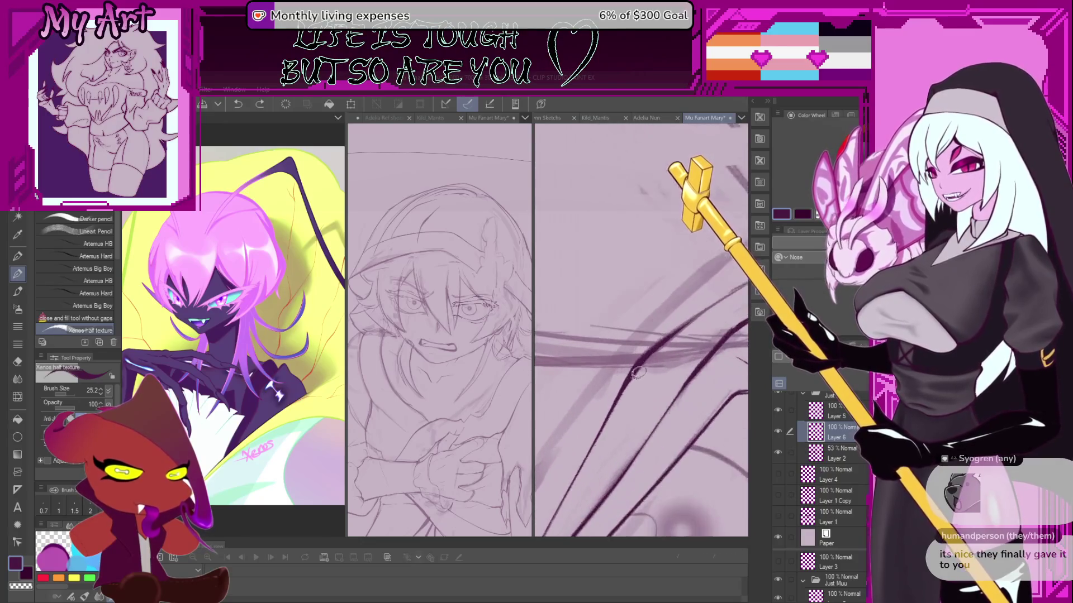
pyautogui.hotkey('ctrl', 'z')
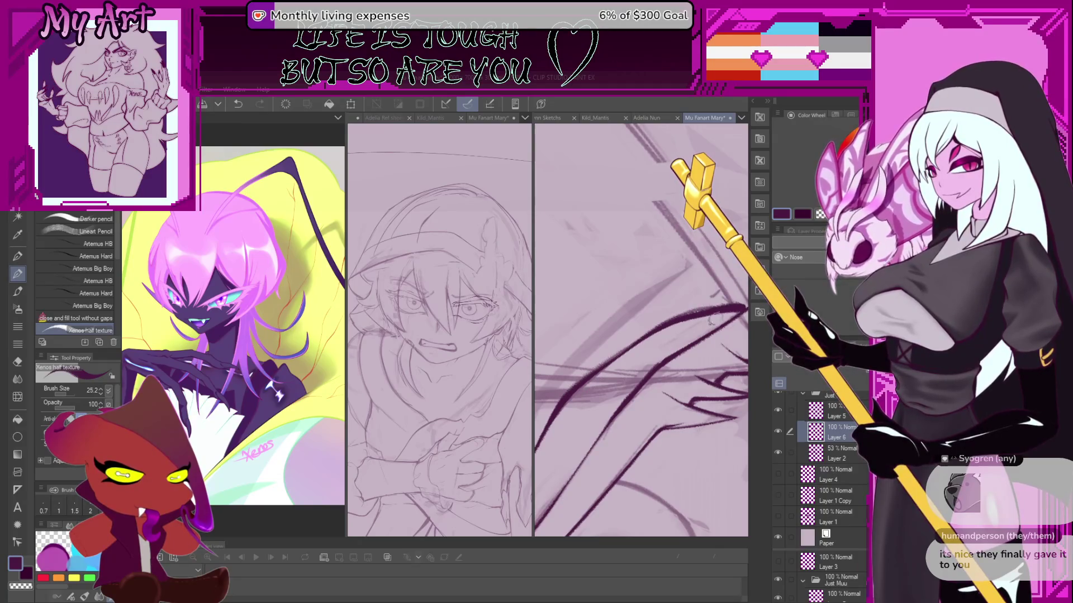
pyautogui.hotkey('ctrl', 'z')
pyautogui.moveTo(593, 373); pyautogui.dragTo(693, 311)
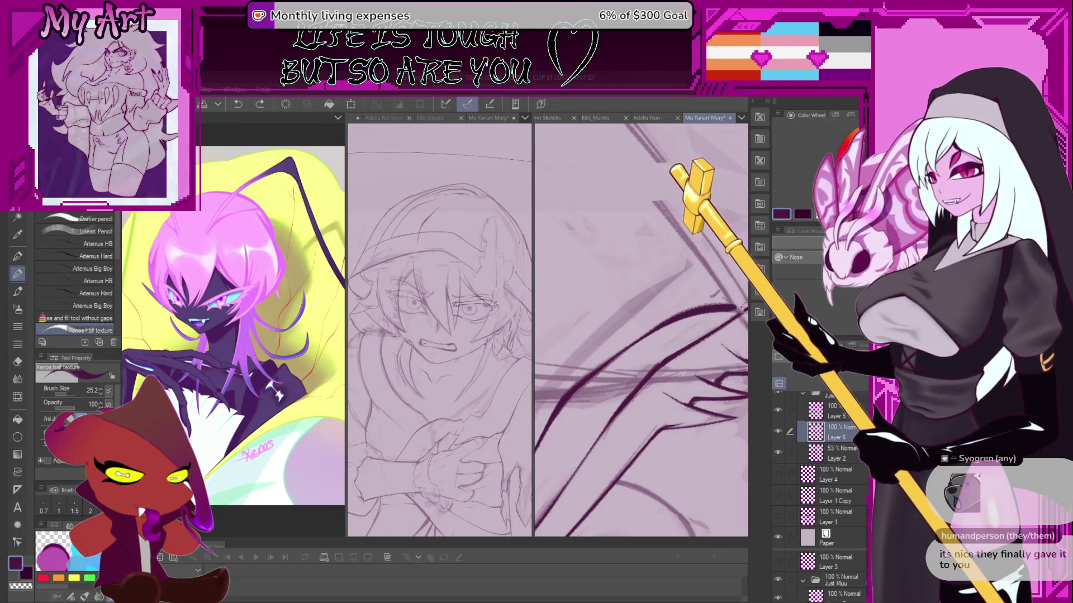
pyautogui.scroll(-3, 675, 342)
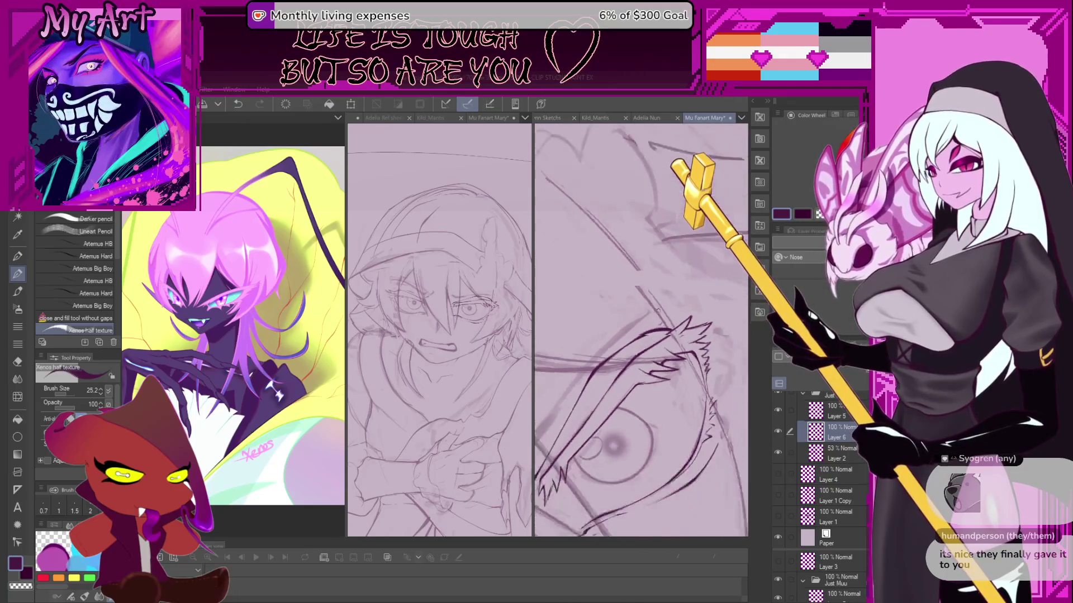
pyautogui.scroll(2, 649, 298)
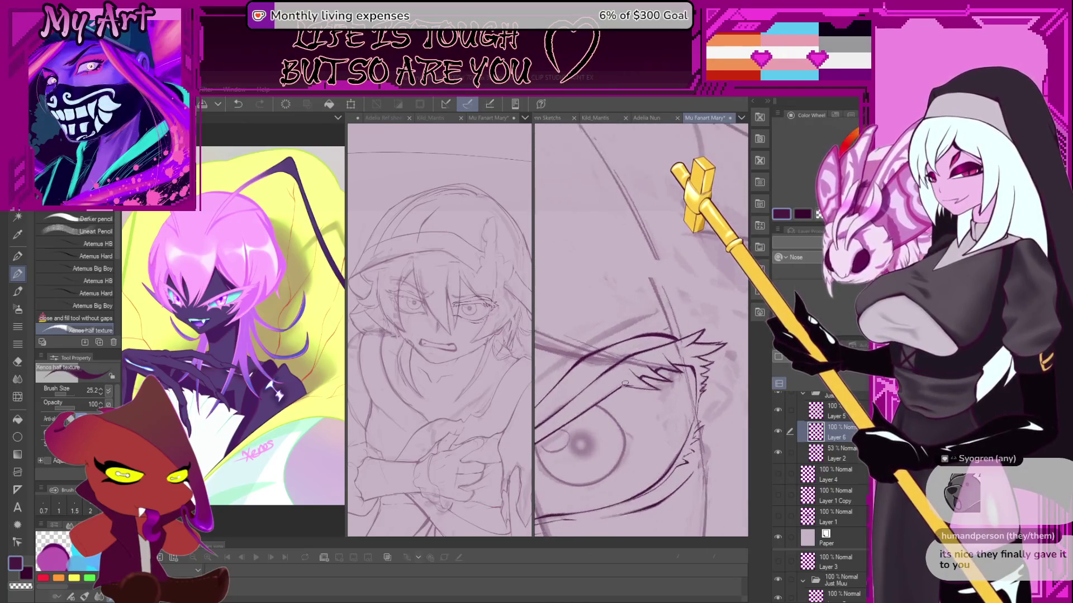
pyautogui.hotkey('ctrl', 'z')
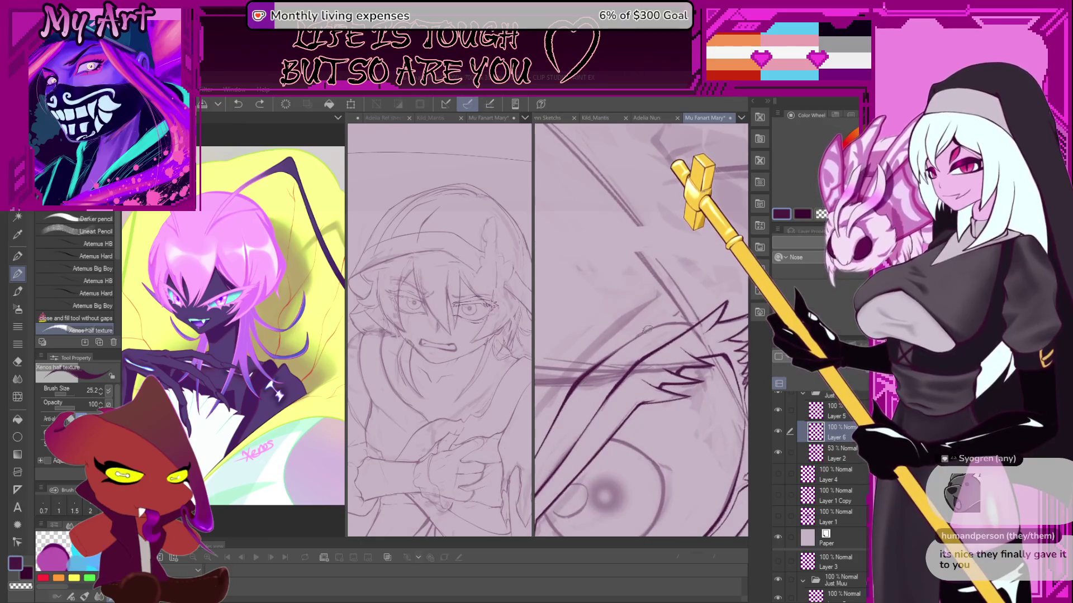
pyautogui.scroll(2, 584, 377)
# Redraw the dark stroke above the eye and ink a curved eyelid line.
pyautogui.moveTo(604, 362); pyautogui.dragTo(681, 312)
pyautogui.hotkey('ctrl', 'z')
pyautogui.moveTo(623, 348); pyautogui.dragTo(683, 313)
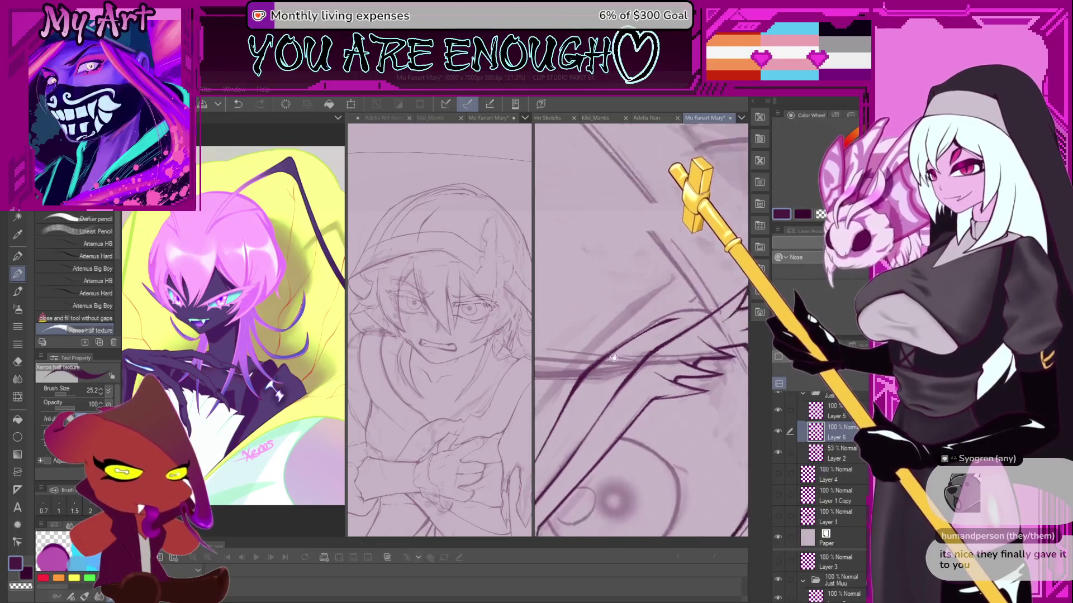
pyautogui.scroll(-3, 686, 314)
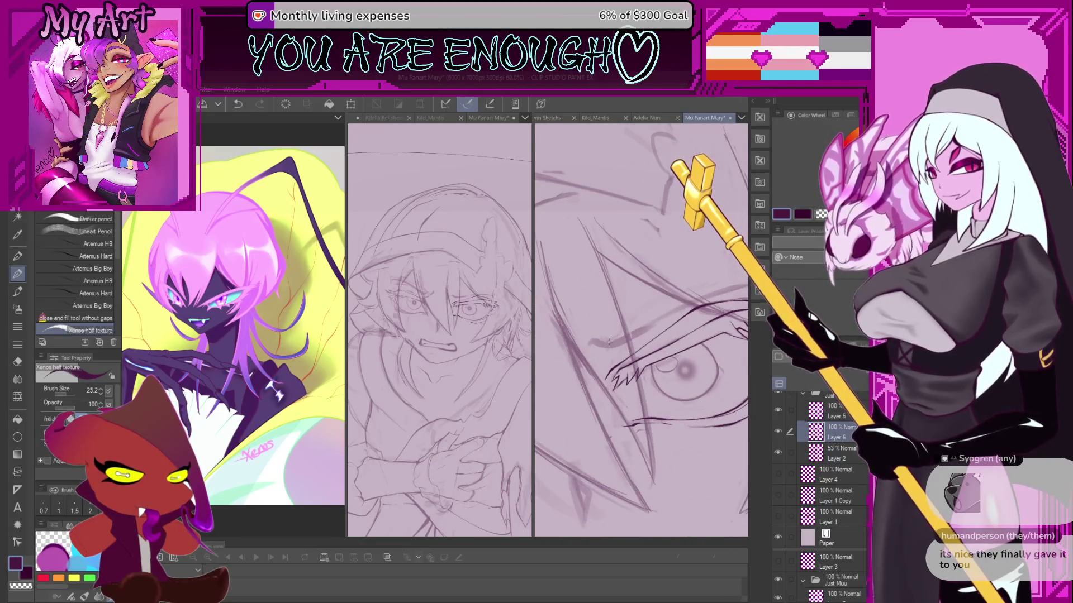
pyautogui.scroll(-3, 613, 337)
pyautogui.scroll(3, 631, 326)
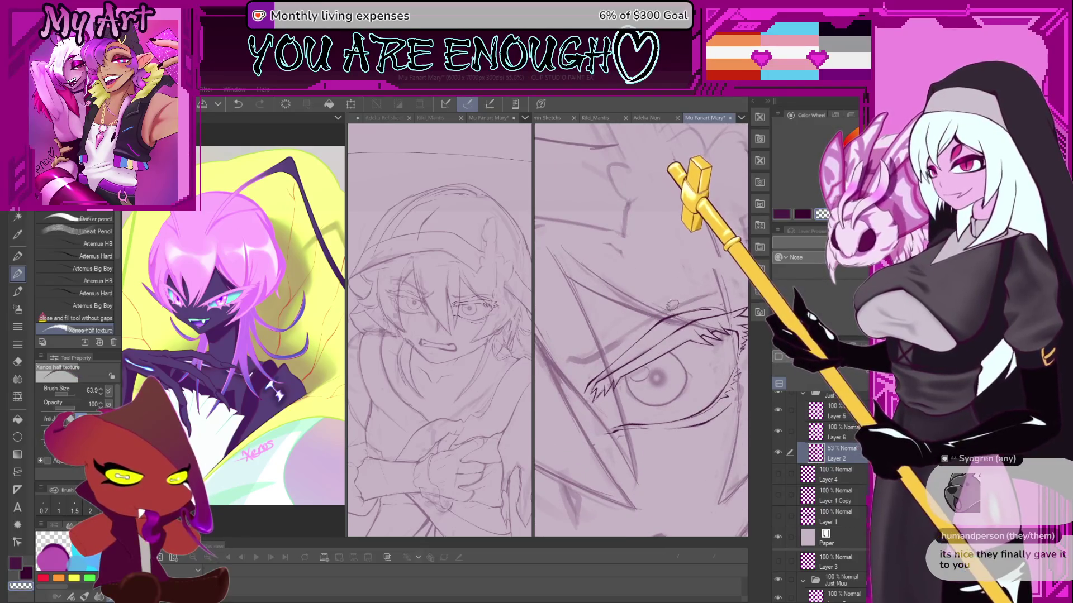
pyautogui.moveTo(614, 346)
pyautogui.mouseDown()
pyautogui.moveTo(697, 295)
pyautogui.moveTo(597, 363)
pyautogui.mouseUp()
# Redo the eyelid as a longer ink stroke, drop two misplaced strokes, and zoom out to the face.
pyautogui.hotkey('ctrl', 'z')
pyautogui.hotkey('ctrl', 'z')
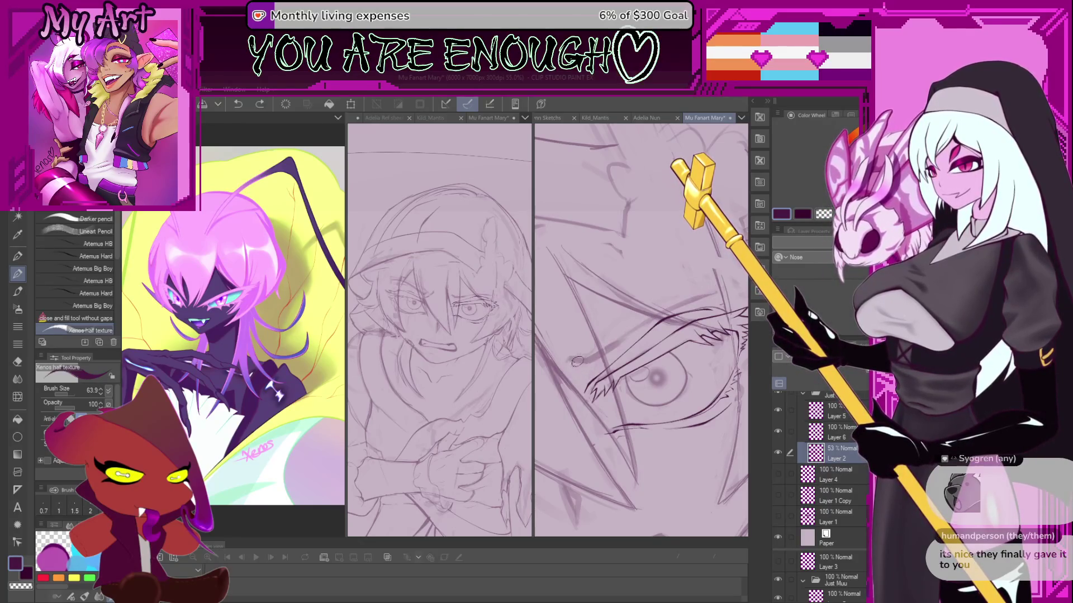
pyautogui.moveTo(556, 365)
pyautogui.mouseDown()
pyautogui.moveTo(592, 353)
pyautogui.moveTo(648, 310)
pyautogui.moveTo(612, 302)
pyautogui.moveTo(631, 349)
pyautogui.mouseUp()
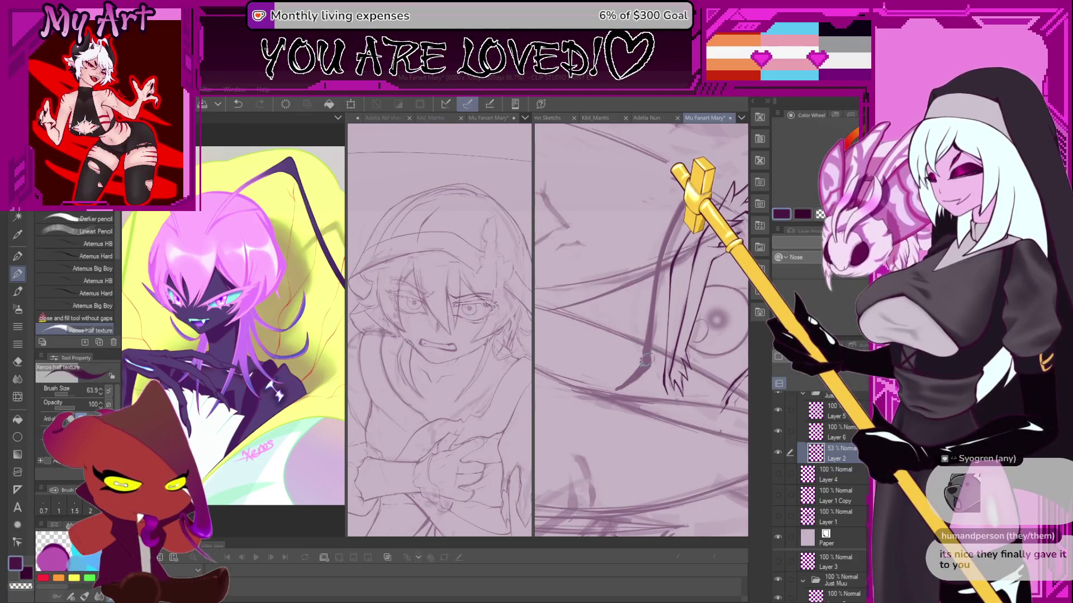
pyautogui.moveTo(632, 373); pyautogui.dragTo(638, 363)
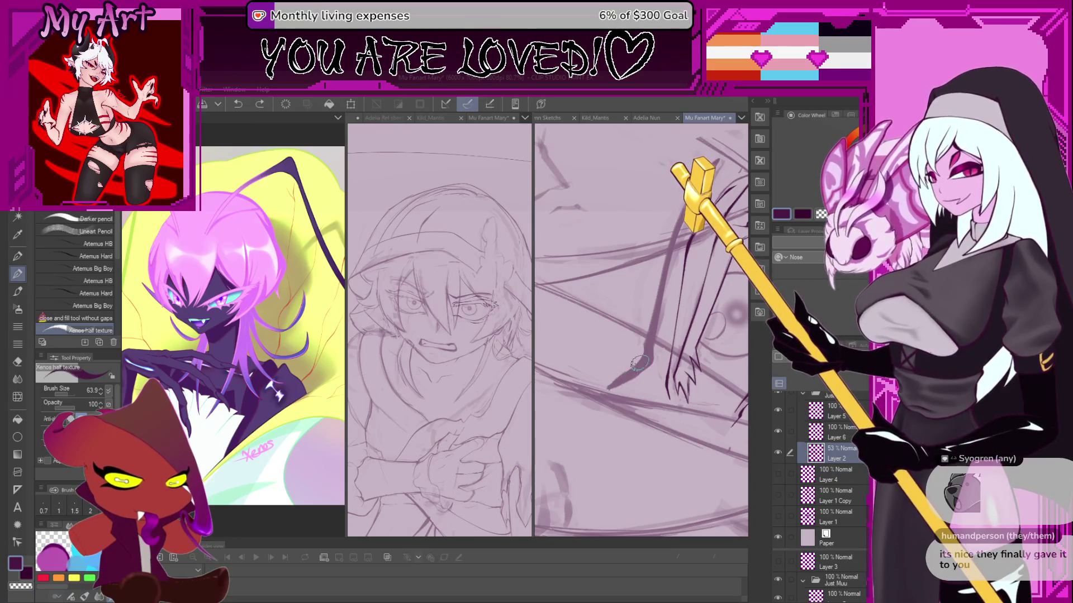
pyautogui.moveTo(648, 317)
pyautogui.mouseDown()
pyautogui.moveTo(645, 337)
pyautogui.moveTo(670, 309)
pyautogui.mouseUp()
pyautogui.hotkey('ctrl', 'z')
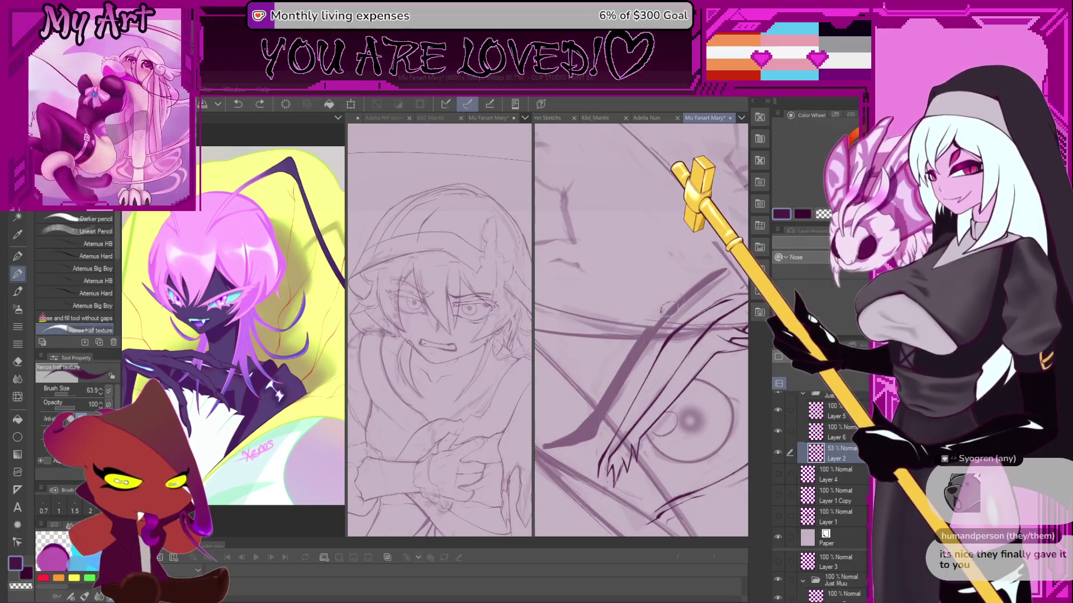
pyautogui.hotkey('ctrl', 'z')
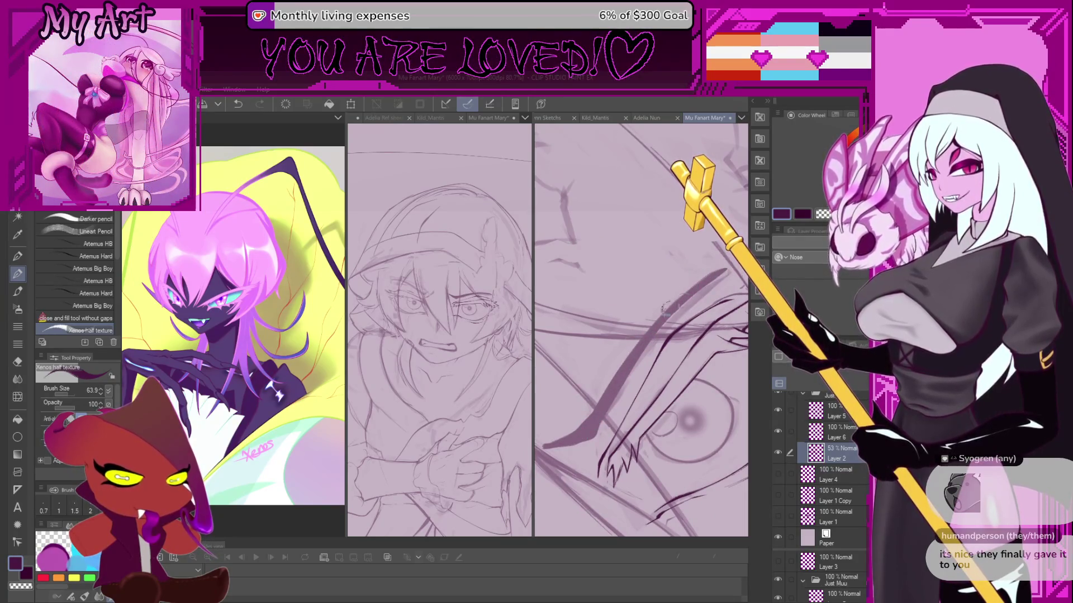
pyautogui.moveTo(665, 308); pyautogui.dragTo(650, 293)
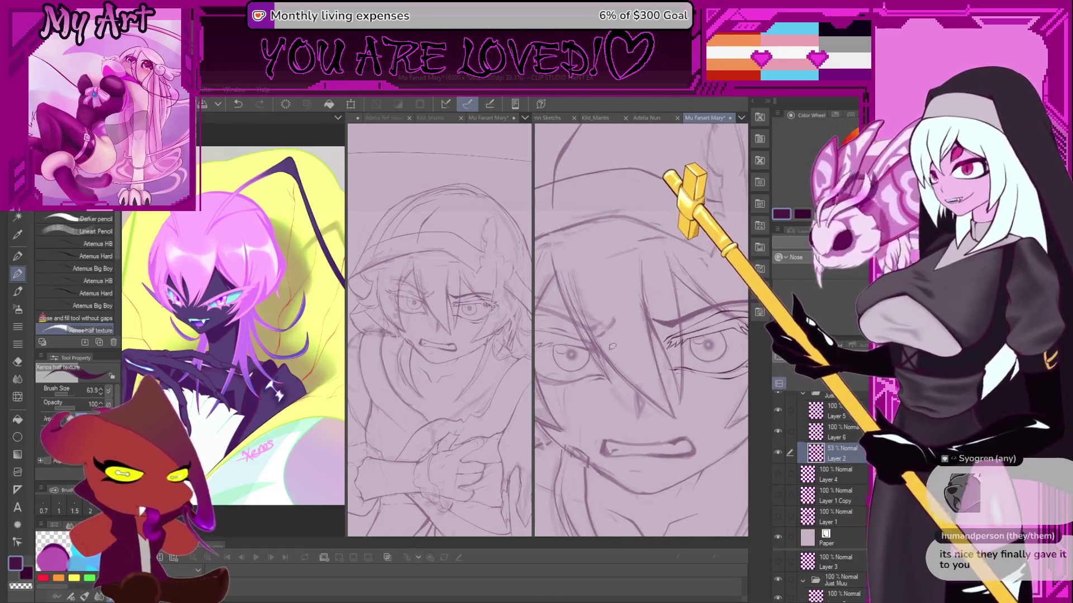
# Replace the old strokes with a diagonal brow line above the eye, extended curving up-right.
pyautogui.moveTo(650, 293)
pyautogui.mouseDown()
pyautogui.moveTo(705, 316)
pyautogui.moveTo(635, 392)
pyautogui.moveTo(607, 391)
pyautogui.moveTo(570, 447)
pyautogui.mouseUp()
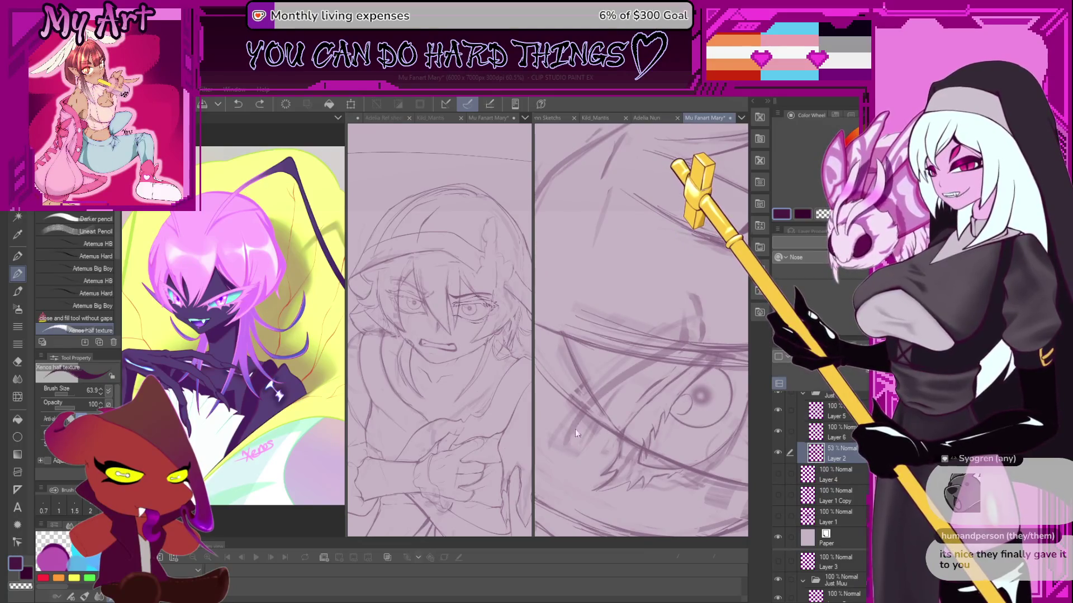
pyautogui.hotkey('ctrl', 'z')
pyautogui.hotkey('ctrl', 'z')
pyautogui.hotkey('ctrl', 'z')
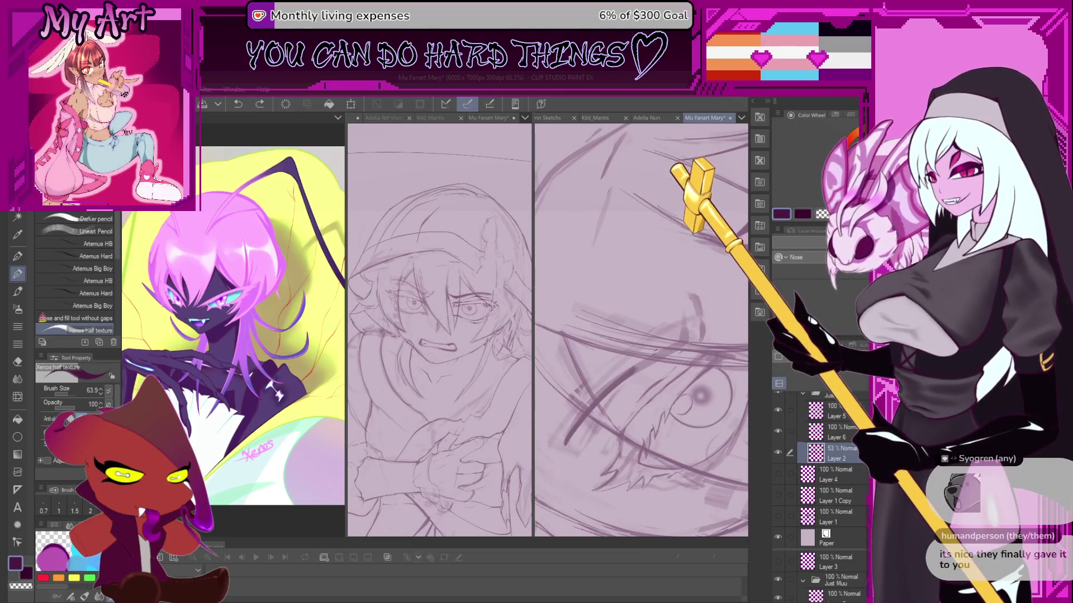
pyautogui.hotkey('ctrl', 'z')
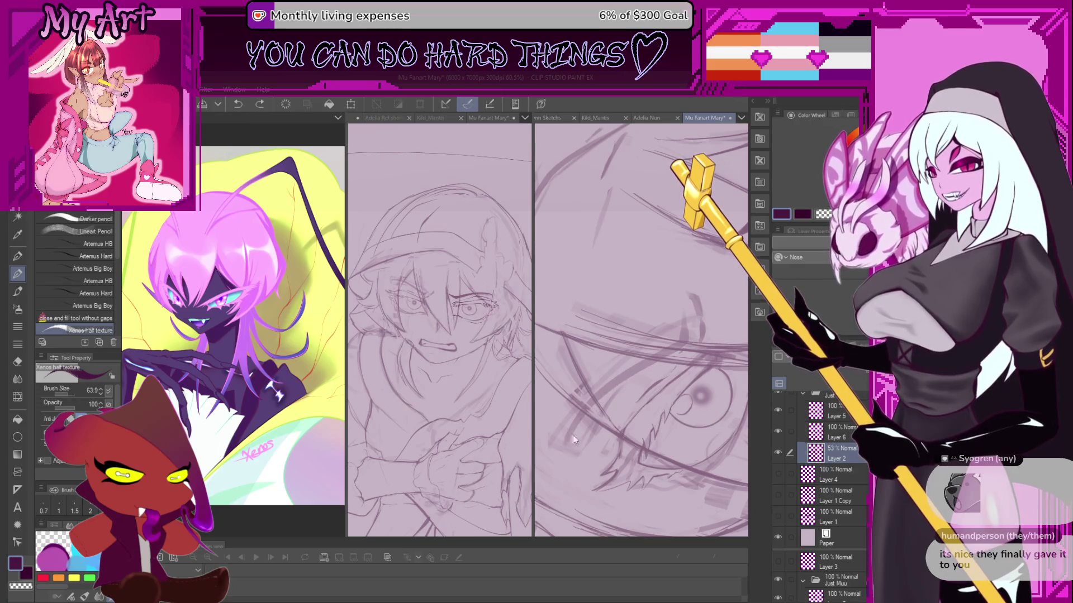
pyautogui.moveTo(619, 378); pyautogui.dragTo(595, 401)
pyautogui.moveTo(567, 438); pyautogui.dragTo(642, 363)
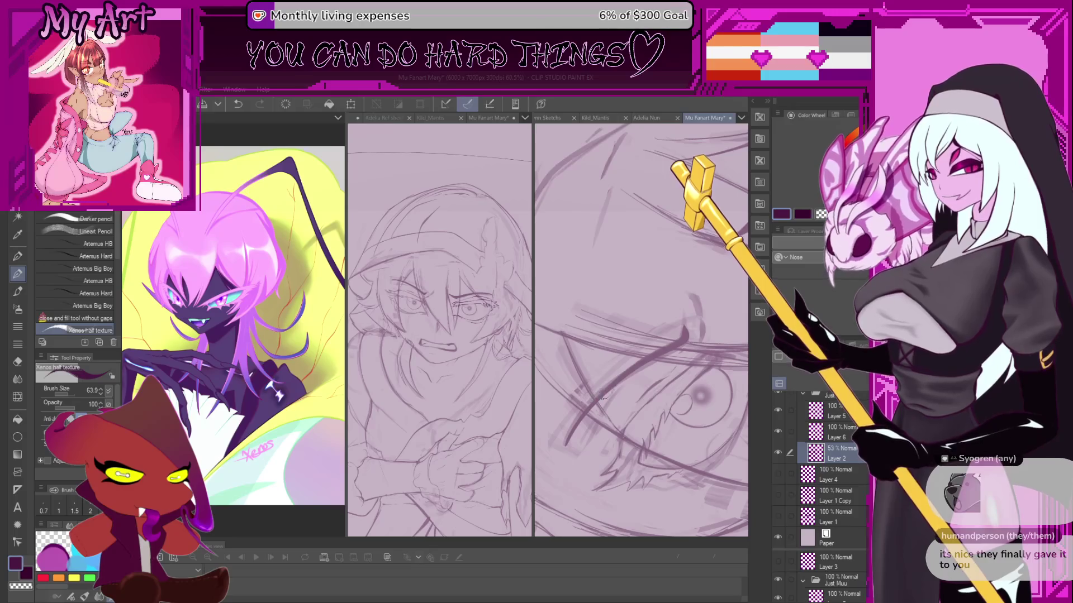
pyautogui.moveTo(603, 398); pyautogui.dragTo(559, 396)
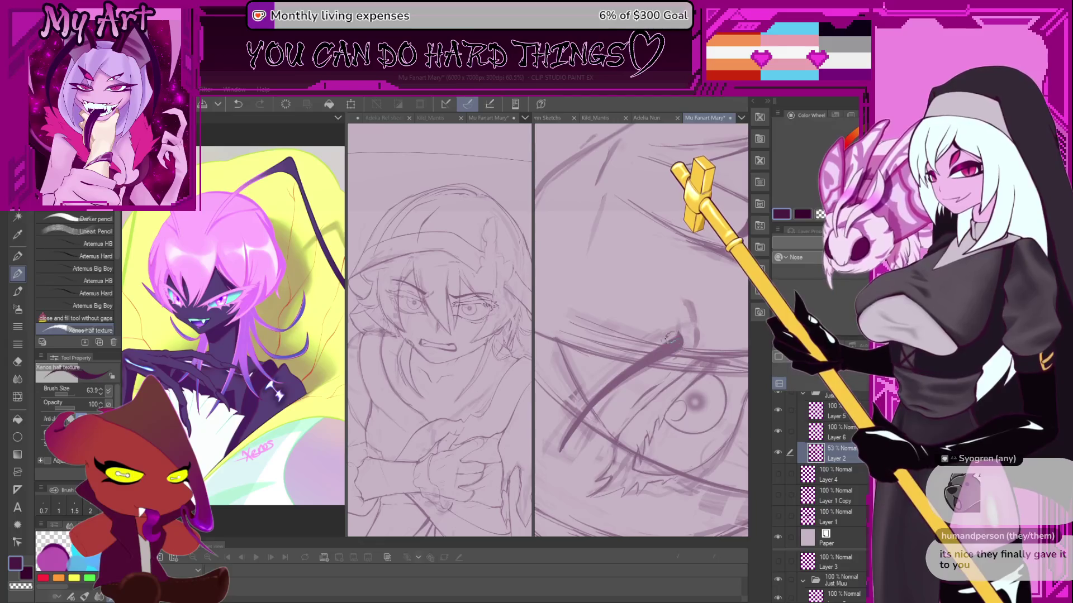
pyautogui.moveTo(666, 335)
pyautogui.mouseDown()
pyautogui.moveTo(668, 361)
pyautogui.moveTo(627, 367)
pyautogui.mouseUp()
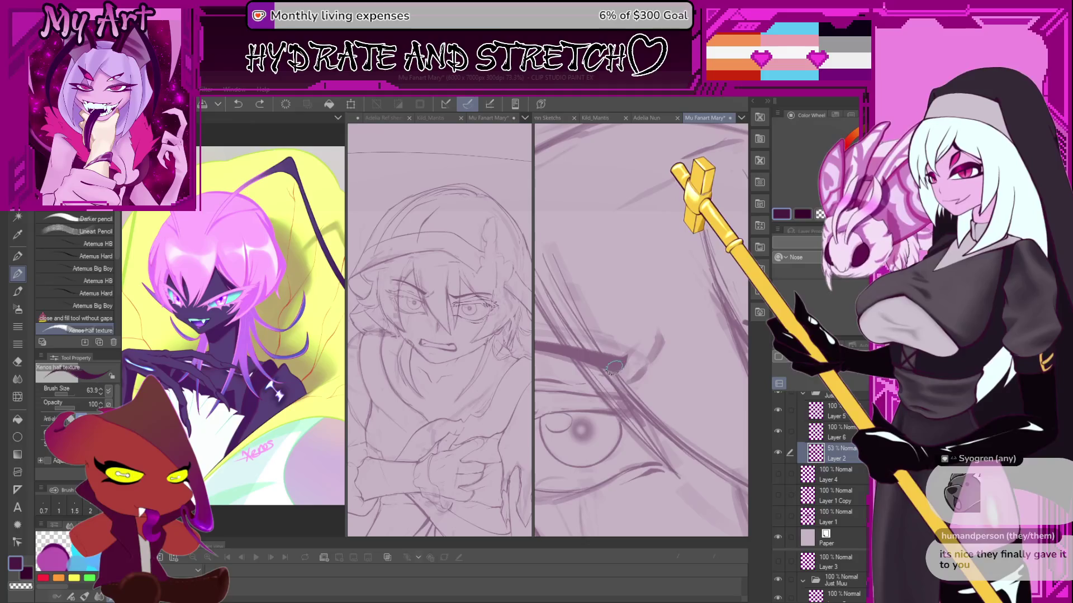
pyautogui.moveTo(617, 367); pyautogui.dragTo(641, 341)
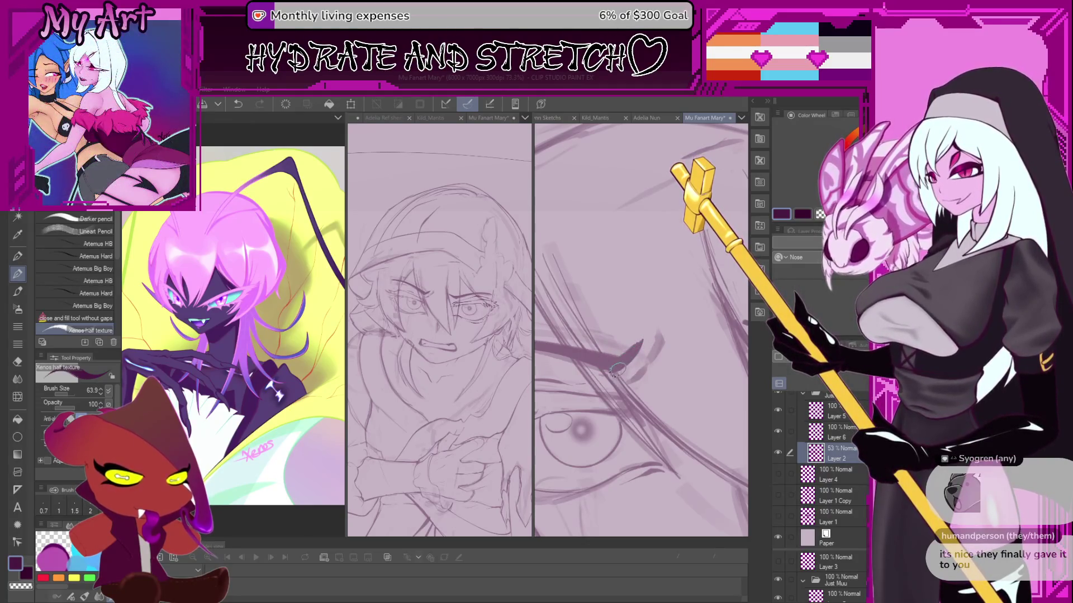
pyautogui.moveTo(634, 372)
pyautogui.mouseDown()
pyautogui.moveTo(593, 363)
pyautogui.moveTo(599, 373)
pyautogui.mouseUp()
pyautogui.hotkey('ctrl', 'z')
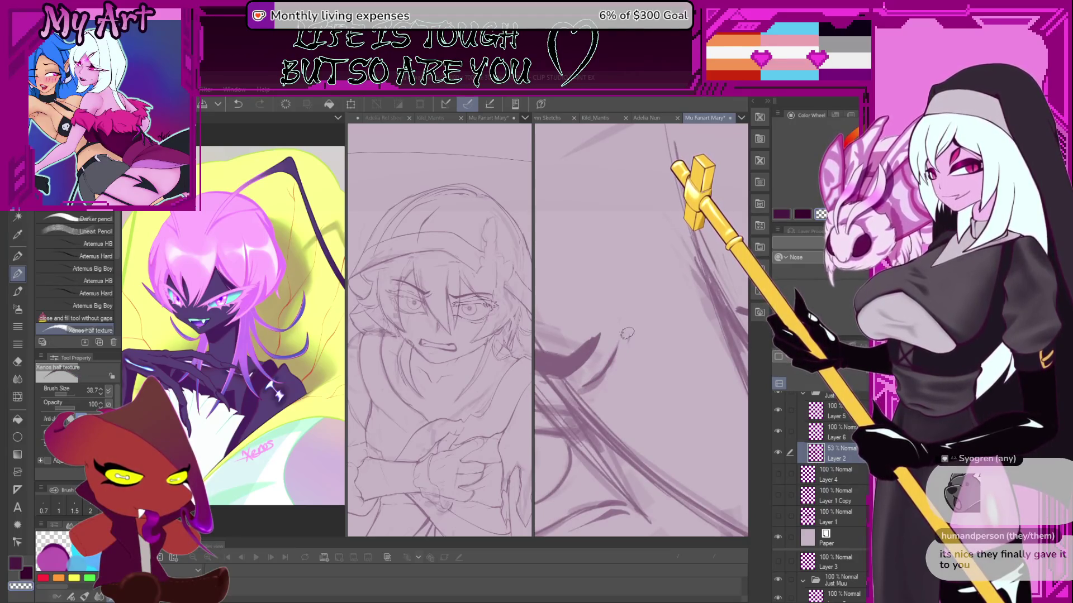
pyautogui.moveTo(628, 374); pyautogui.dragTo(608, 381)
# Rotate the view around the eye and undo the short stray dark stroke.
pyautogui.moveTo(564, 345)
pyautogui.mouseDown()
pyautogui.moveTo(643, 387)
pyautogui.moveTo(594, 360)
pyautogui.moveTo(617, 391)
pyautogui.moveTo(620, 422)
pyautogui.mouseUp()
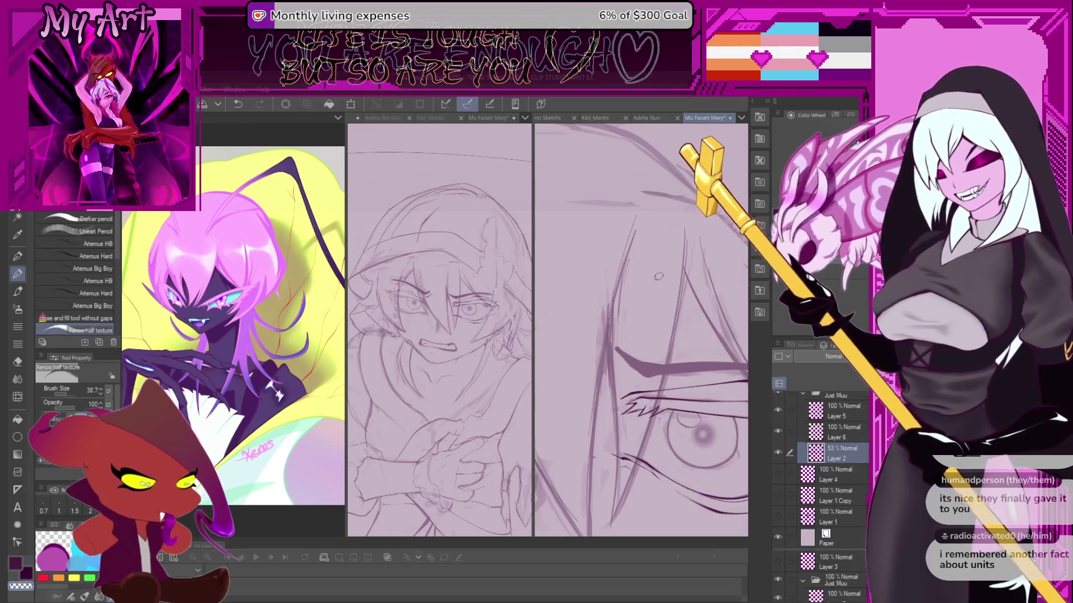
pyautogui.moveTo(659, 276)
pyautogui.mouseDown()
pyautogui.moveTo(583, 371)
pyautogui.moveTo(674, 371)
pyautogui.moveTo(641, 331)
pyautogui.mouseUp()
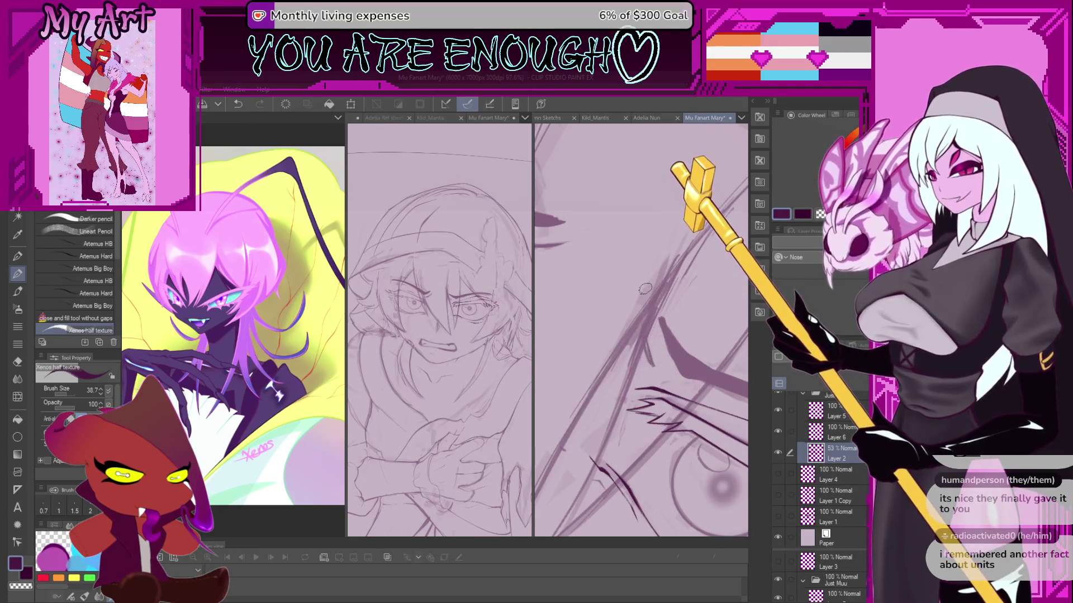
pyautogui.press('c')
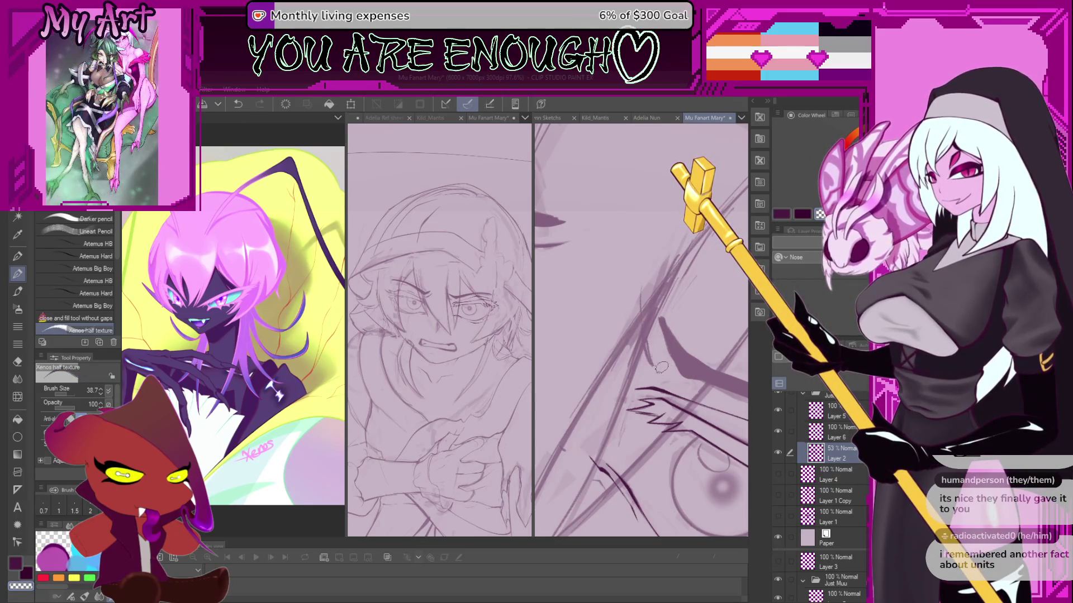
pyautogui.scroll(1, 631, 346)
pyautogui.press('c')
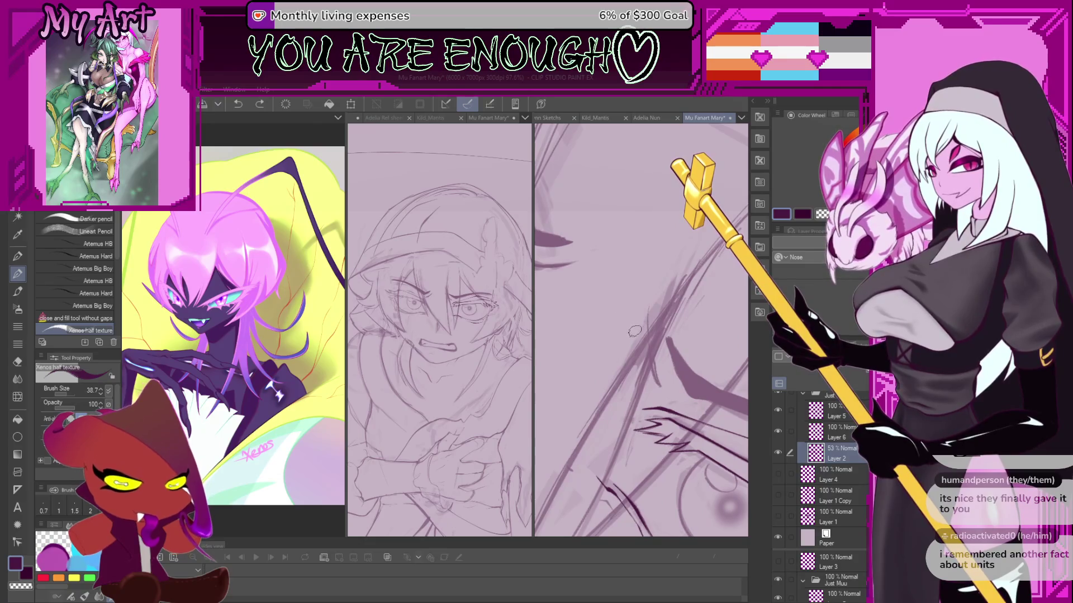
pyautogui.hotkey('ctrl', 'z')
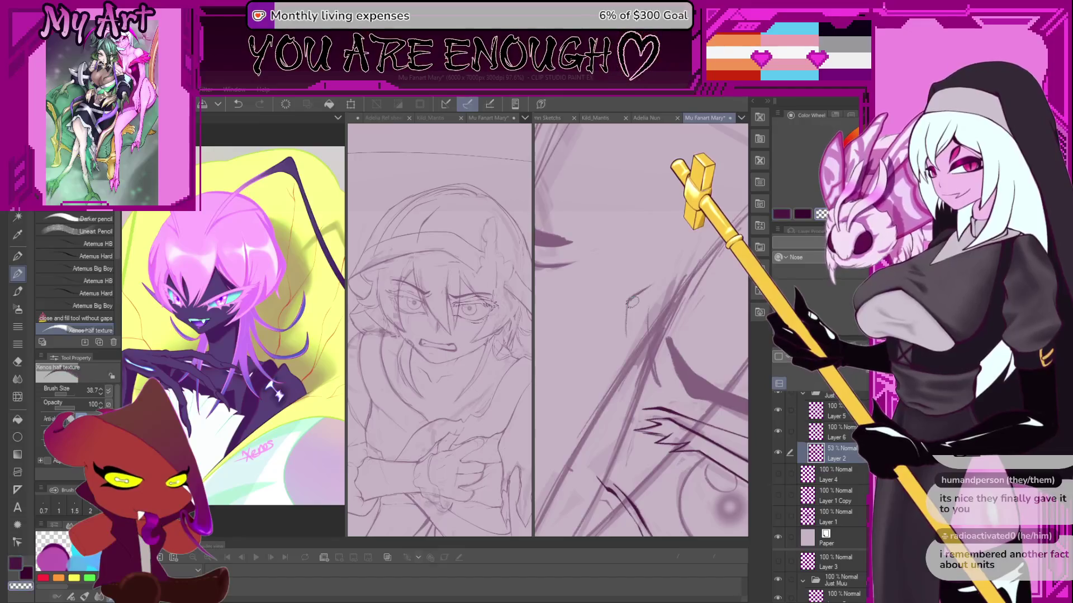
# Zoom out to review the whole inked face, then undo the small stroke near the eye.
pyautogui.scroll(-10, 630, 334)
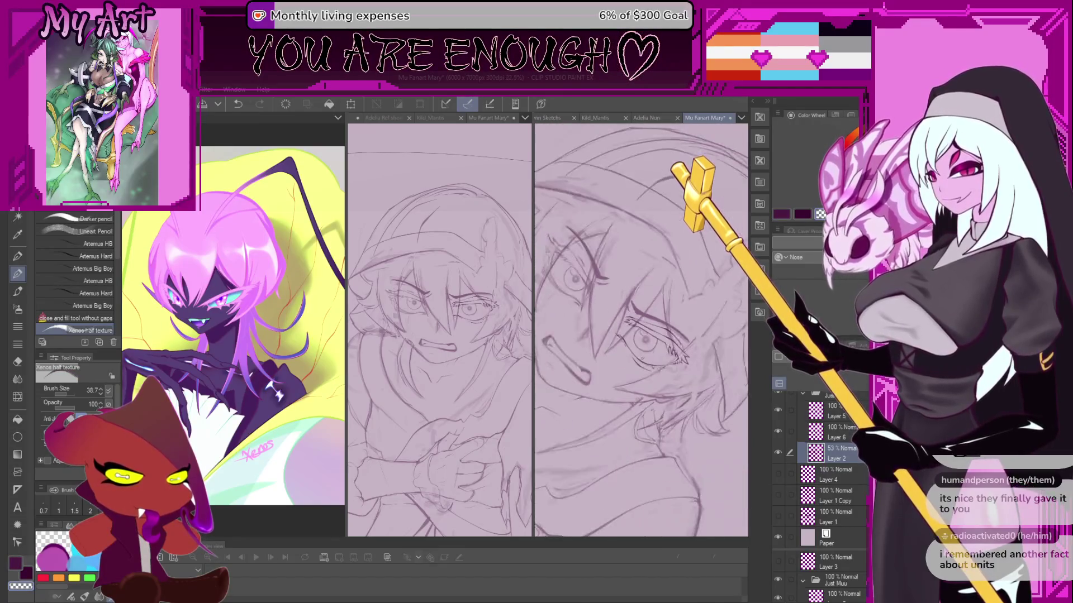
pyautogui.scroll(5, 629, 344)
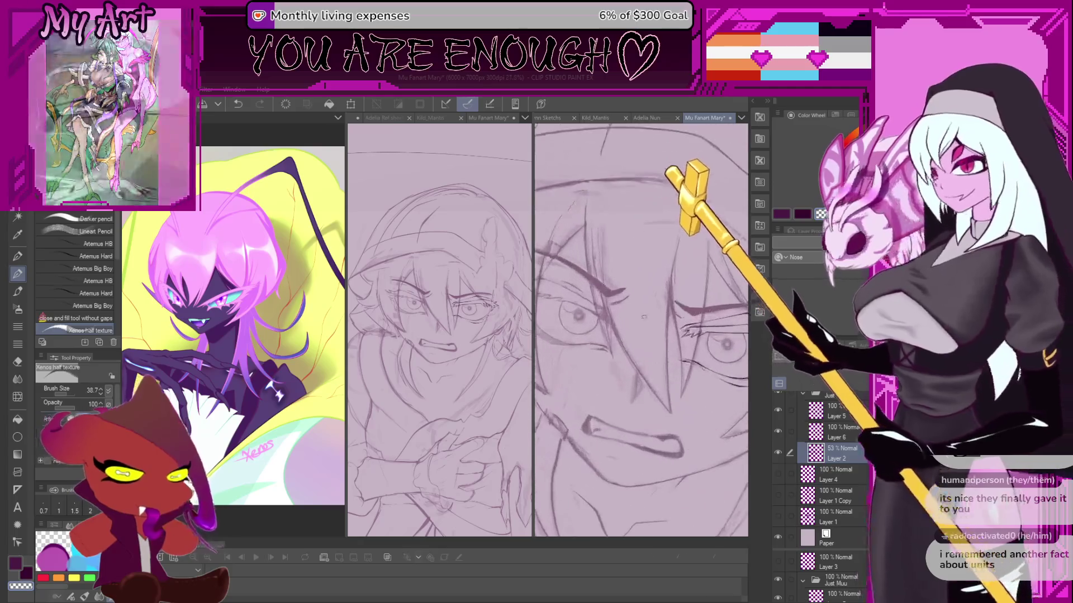
pyautogui.scroll(3, 635, 353)
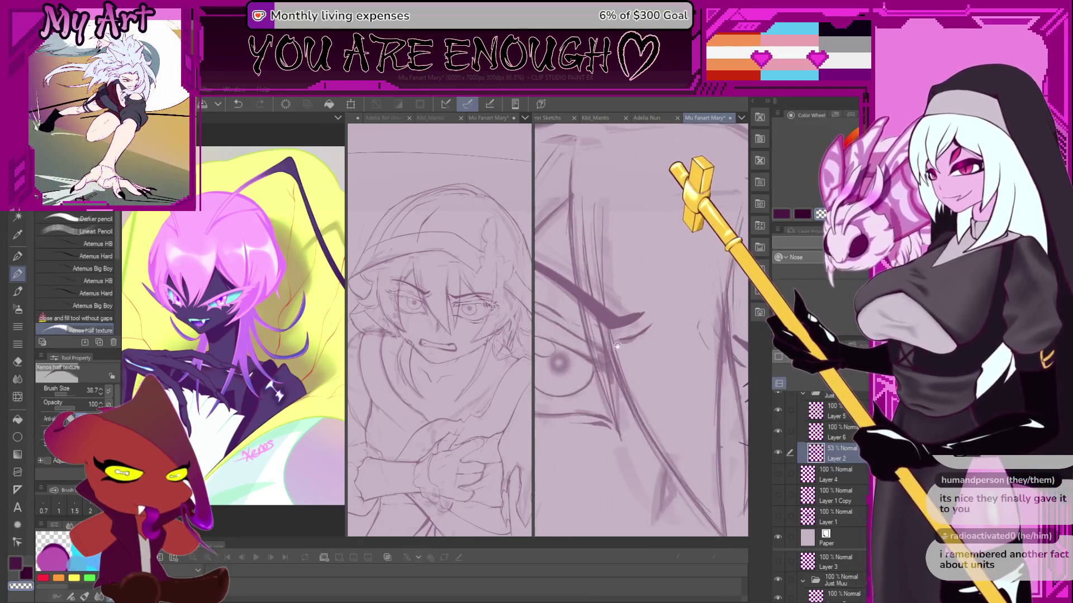
pyautogui.scroll(3, 633, 343)
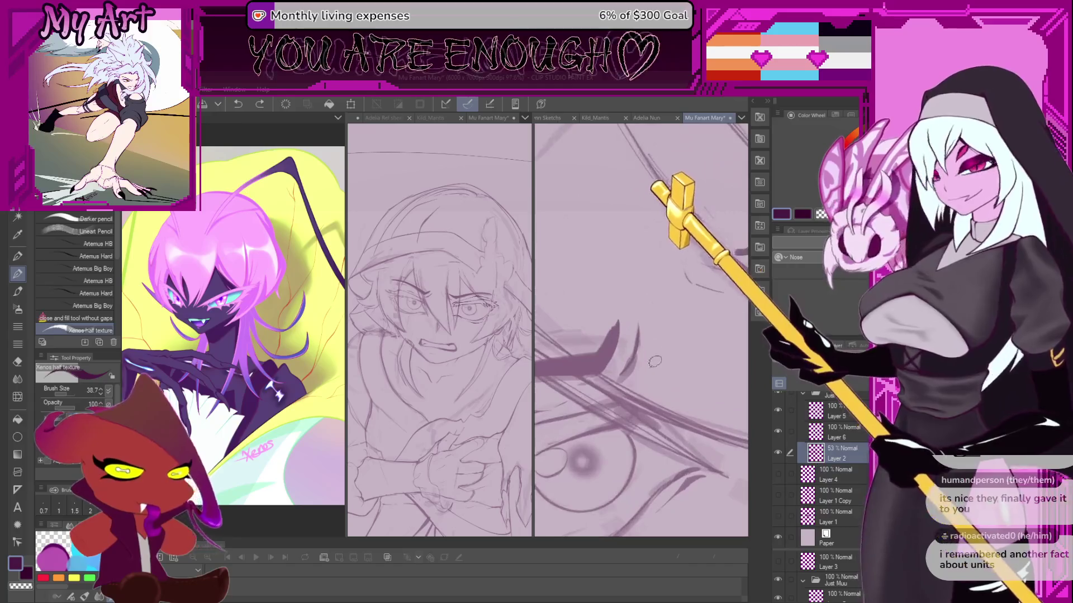
pyautogui.hotkey('ctrl', 'z')
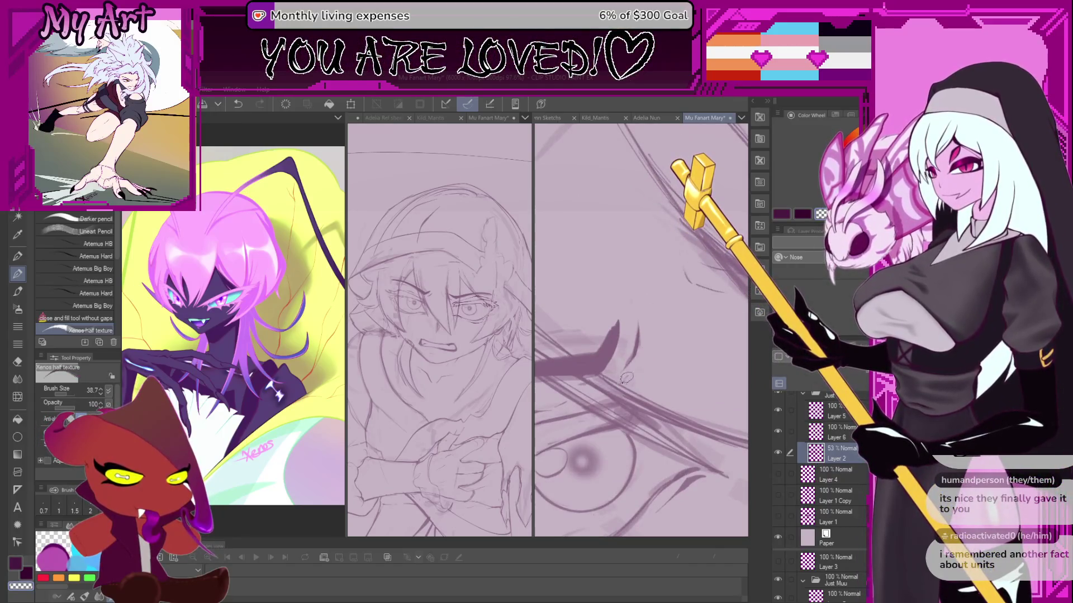
pyautogui.scroll(3, 639, 359)
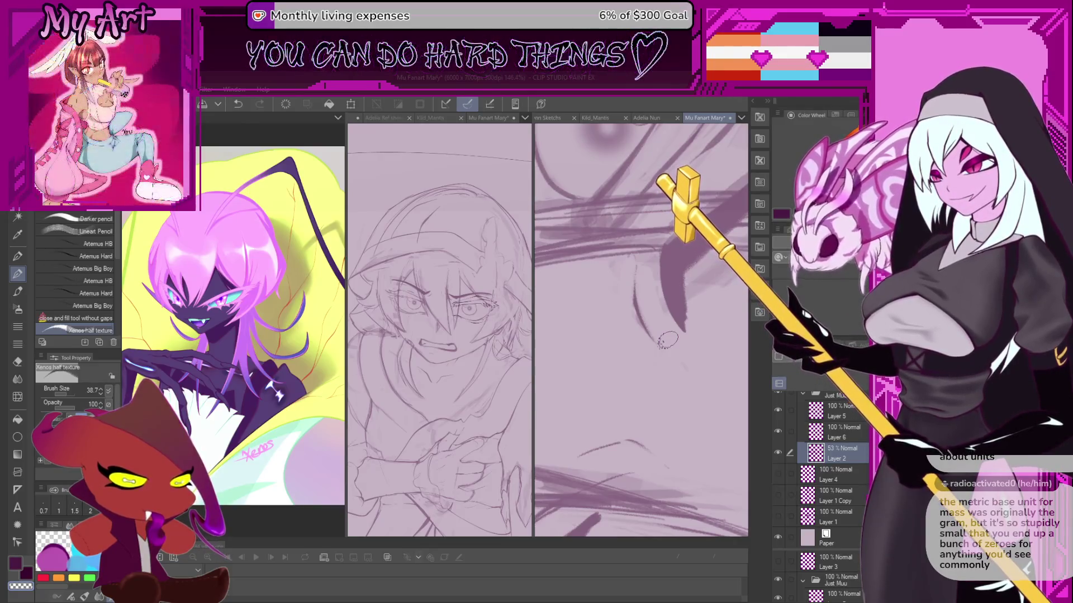
pyautogui.scroll(-8, 667, 340)
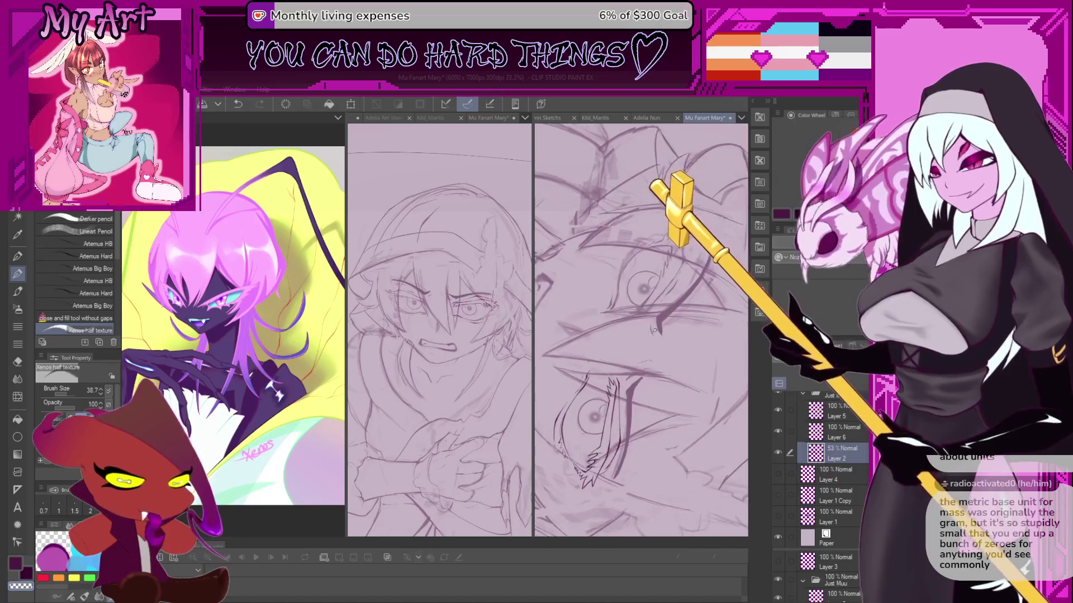
pyautogui.scroll(4, 649, 325)
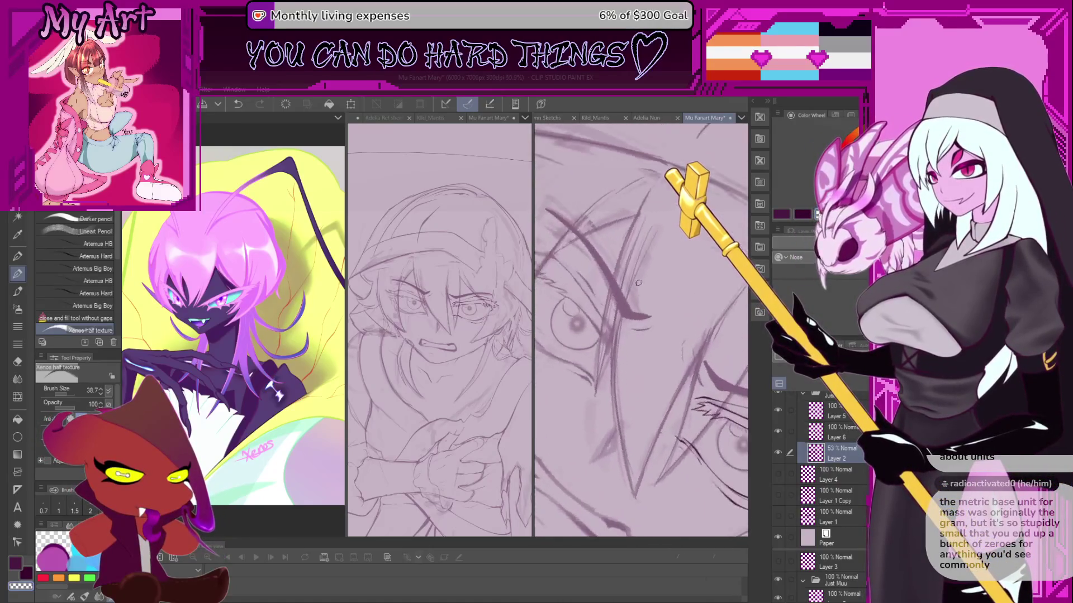
pyautogui.scroll(3, 647, 289)
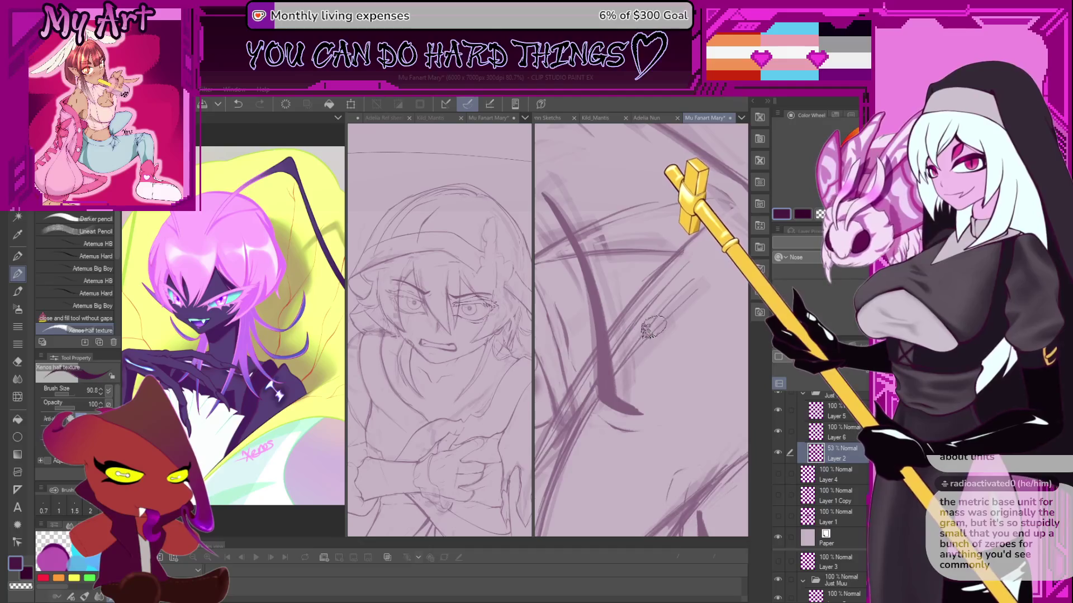
# Undo the unwanted strokes, tilt the canvas and shrink the brush for finer lines.
pyautogui.hotkey('ctrl', 'z')
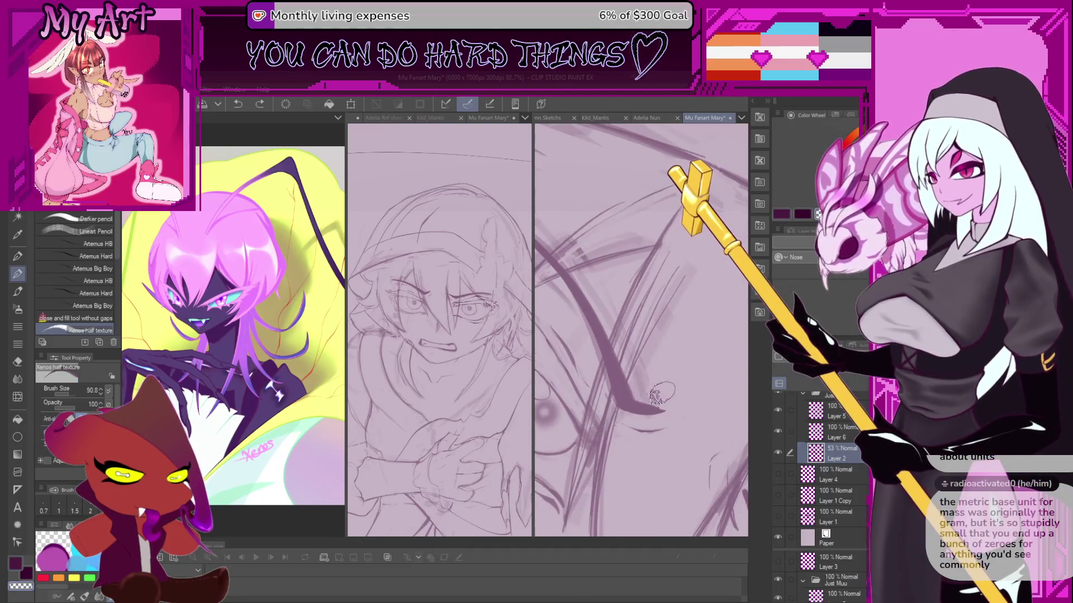
pyautogui.hotkey('ctrl', 'y')
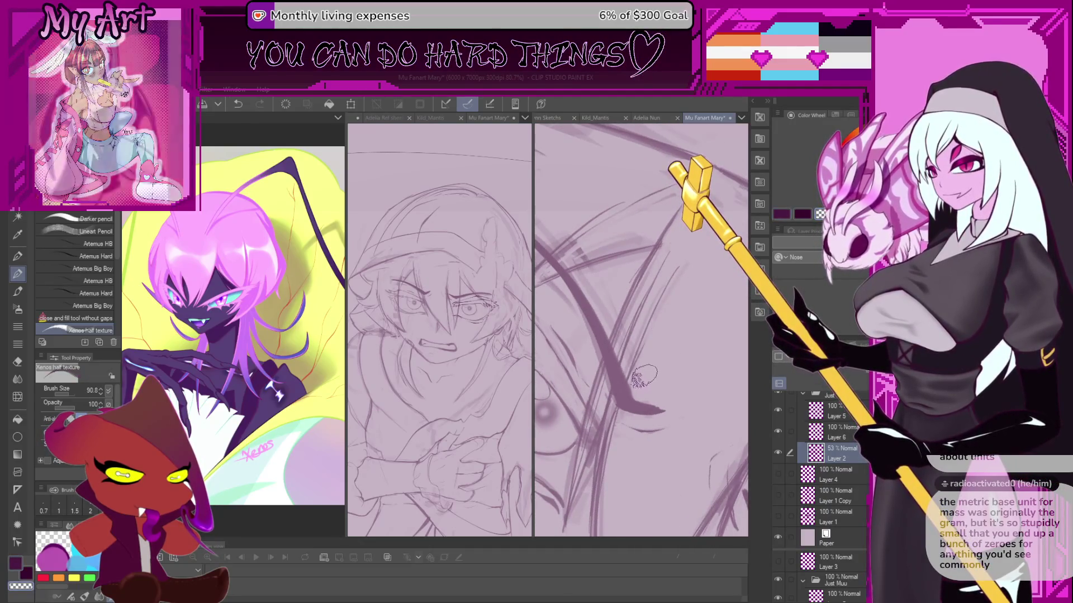
pyautogui.press('-')
pyautogui.press('-')
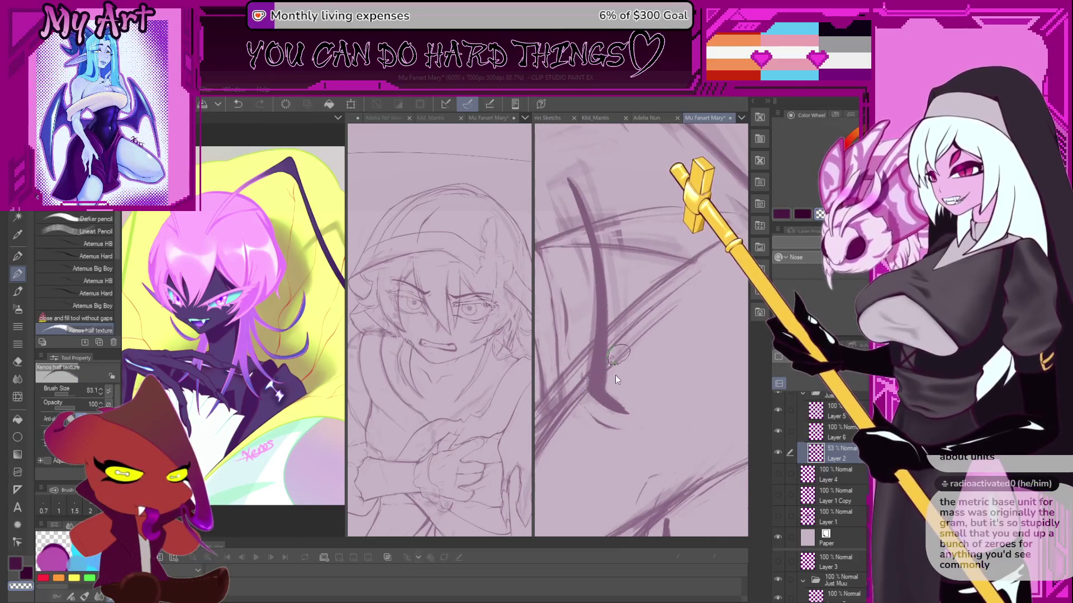
pyautogui.hotkey('ctrl', 'z')
pyautogui.press('[')
pyautogui.press('[')
pyautogui.press('[')
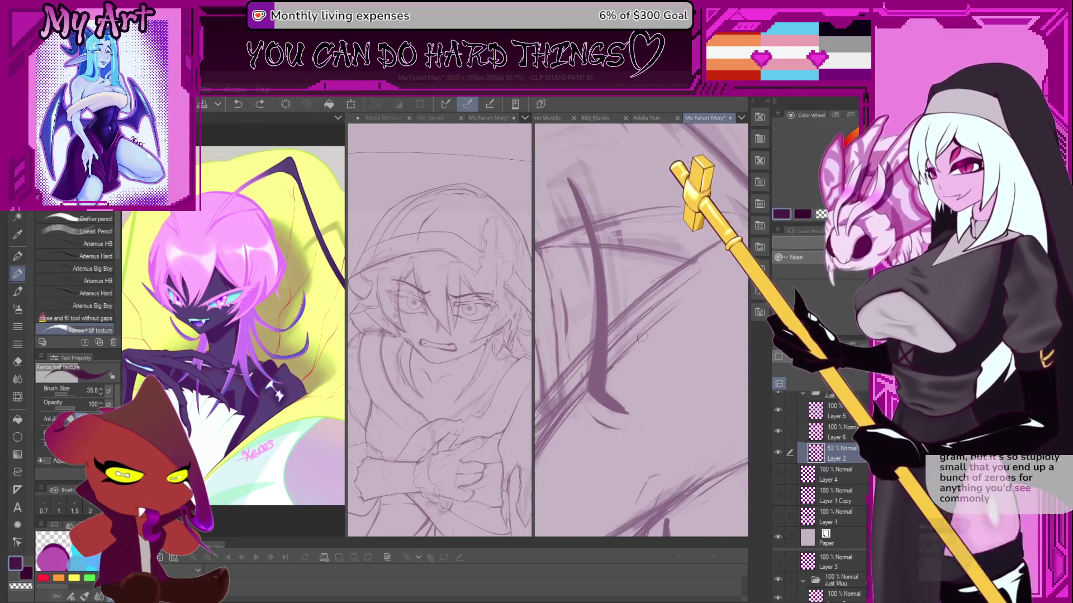
pyautogui.moveTo(590, 386); pyautogui.dragTo(662, 326)
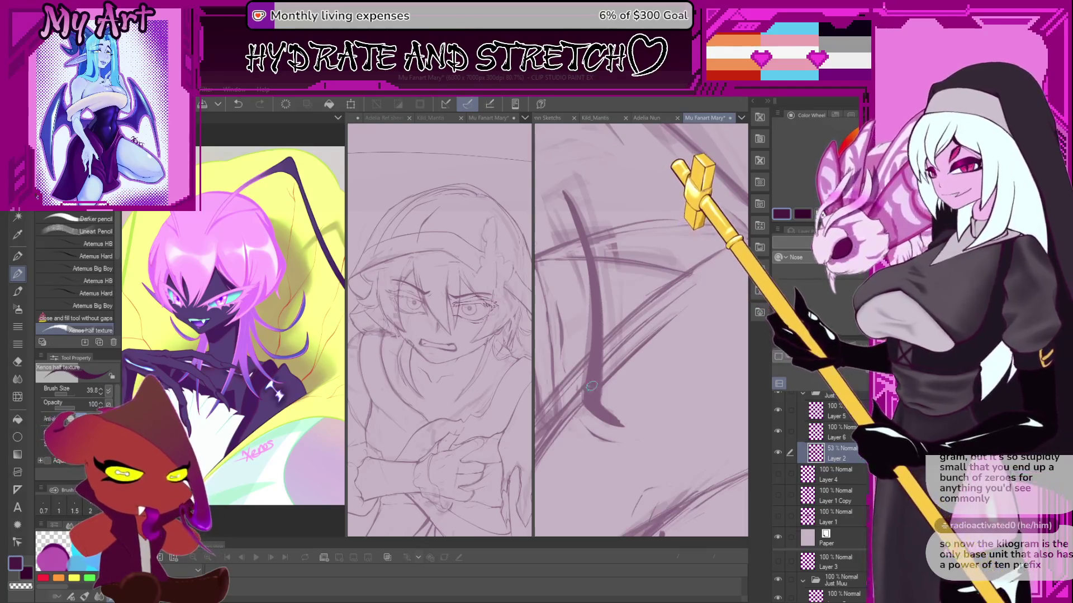
pyautogui.scroll(2, 659, 346)
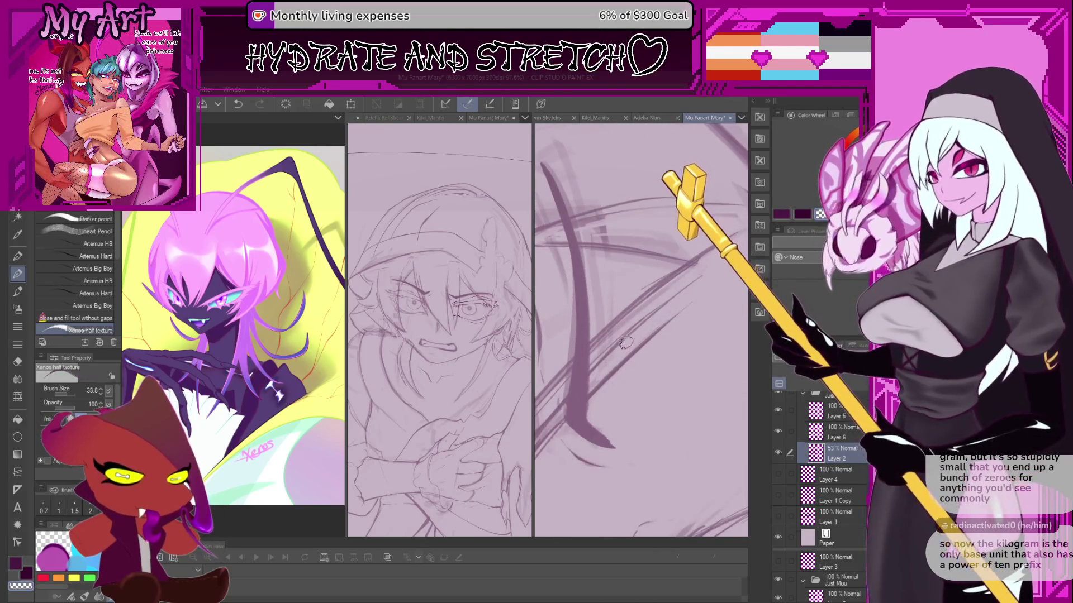
pyautogui.scroll(-1, 642, 334)
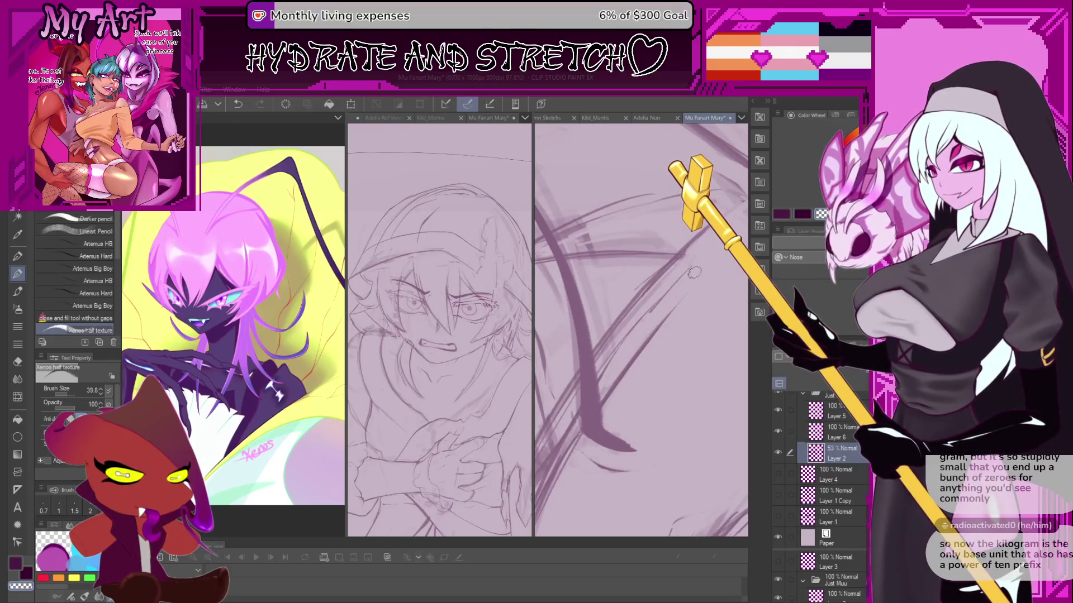
pyautogui.hotkey('ctrl', 'z')
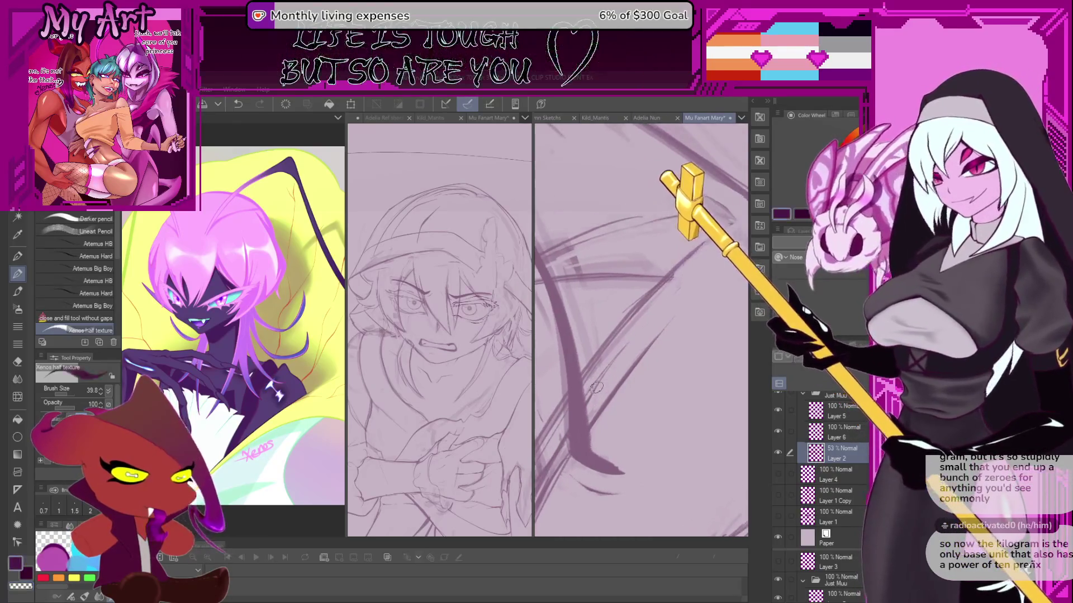
# Redraw the bold stroke sweeping up-right over the brow.
pyautogui.moveTo(588, 398); pyautogui.dragTo(684, 278)
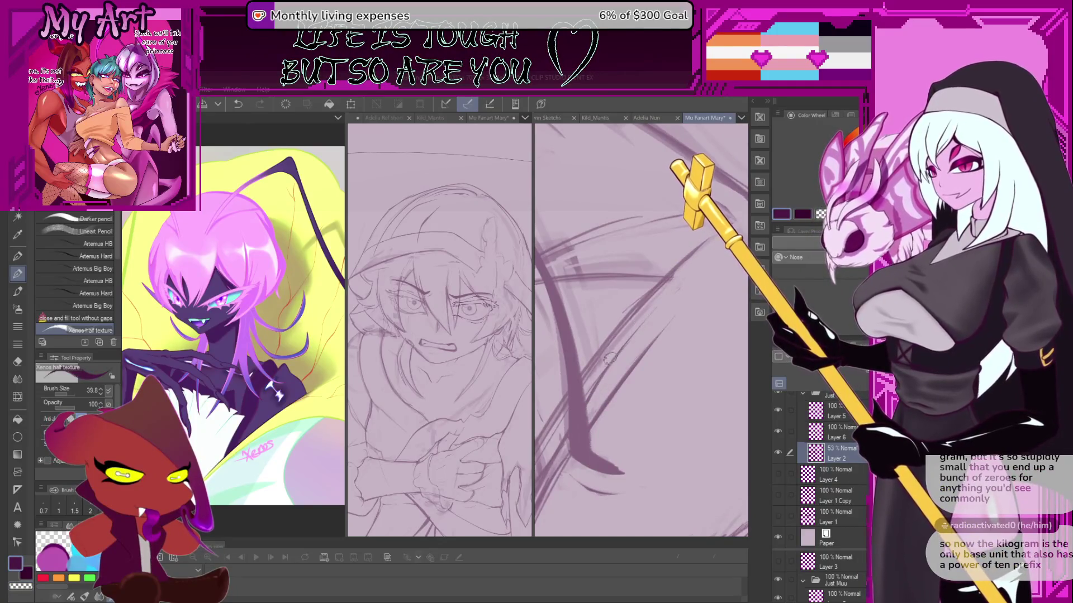
pyautogui.scroll(-5, 610, 359)
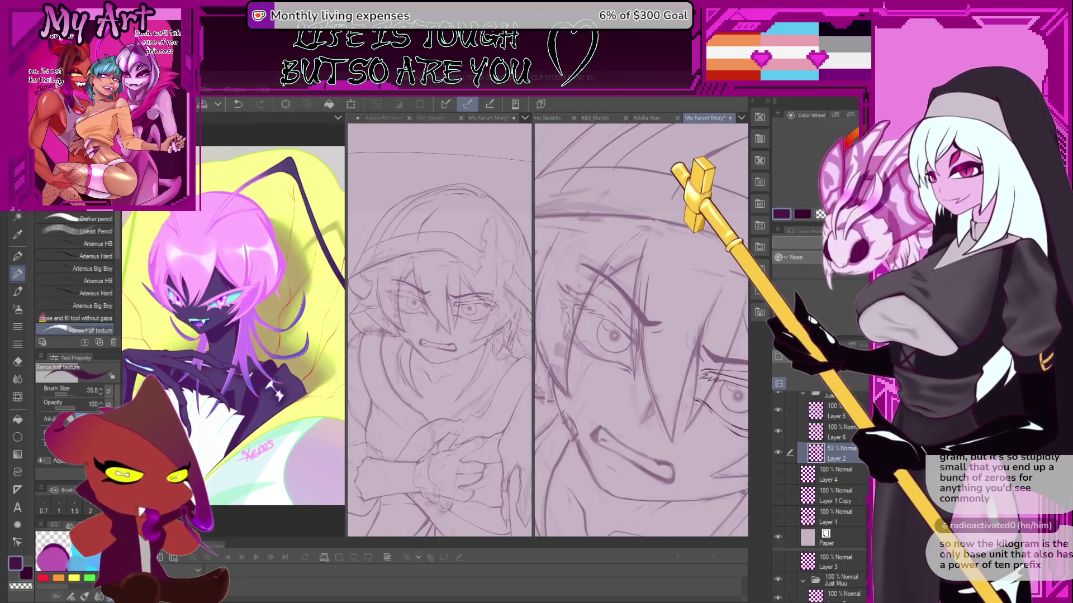
pyautogui.scroll(-4, 635, 330)
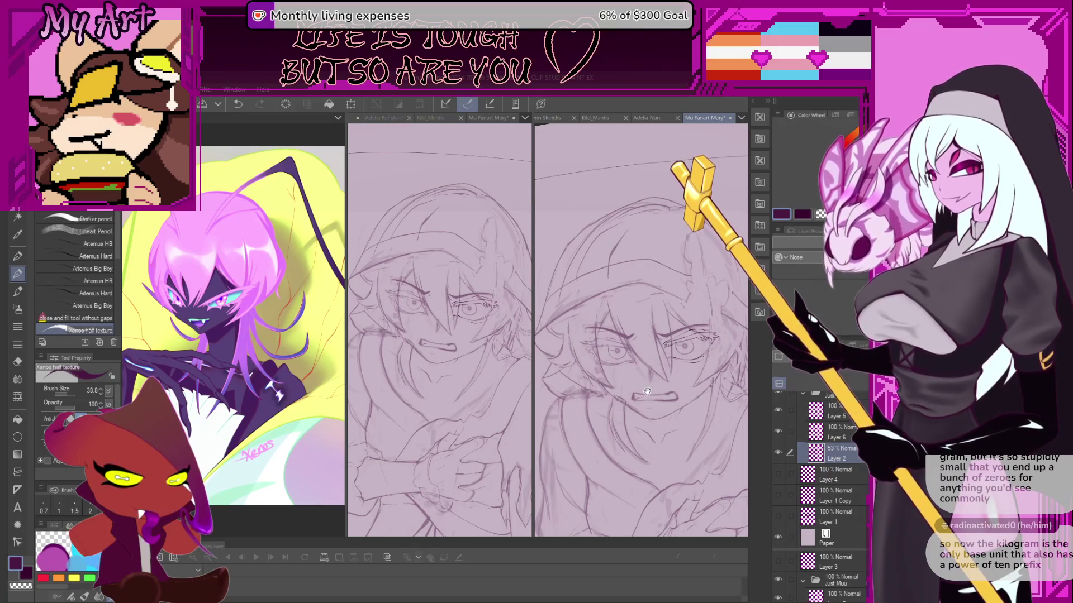
pyautogui.scroll(5, 631, 346)
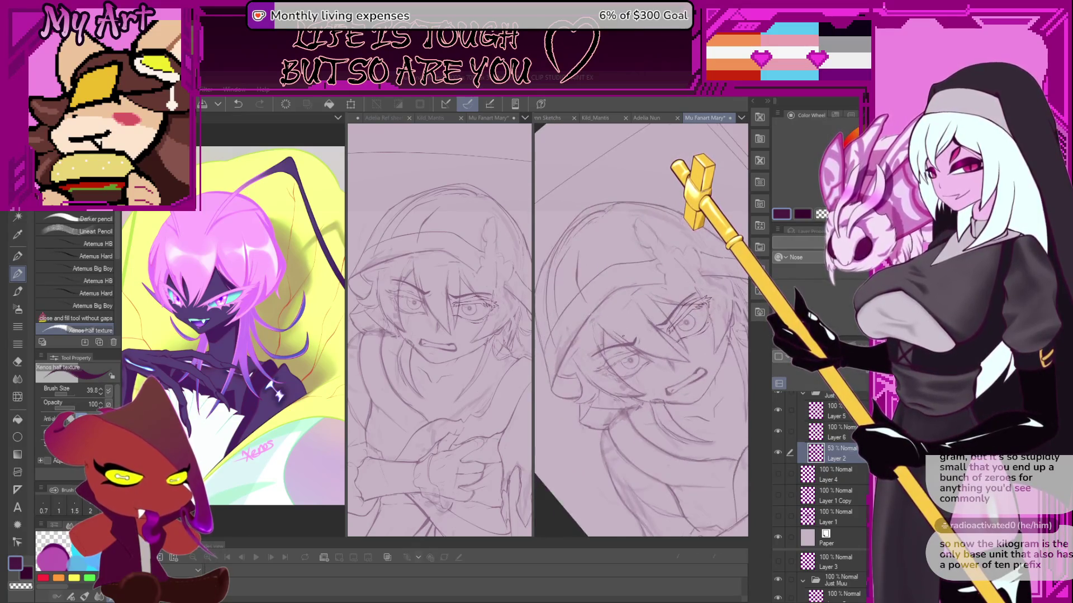
pyautogui.scroll(5, 624, 330)
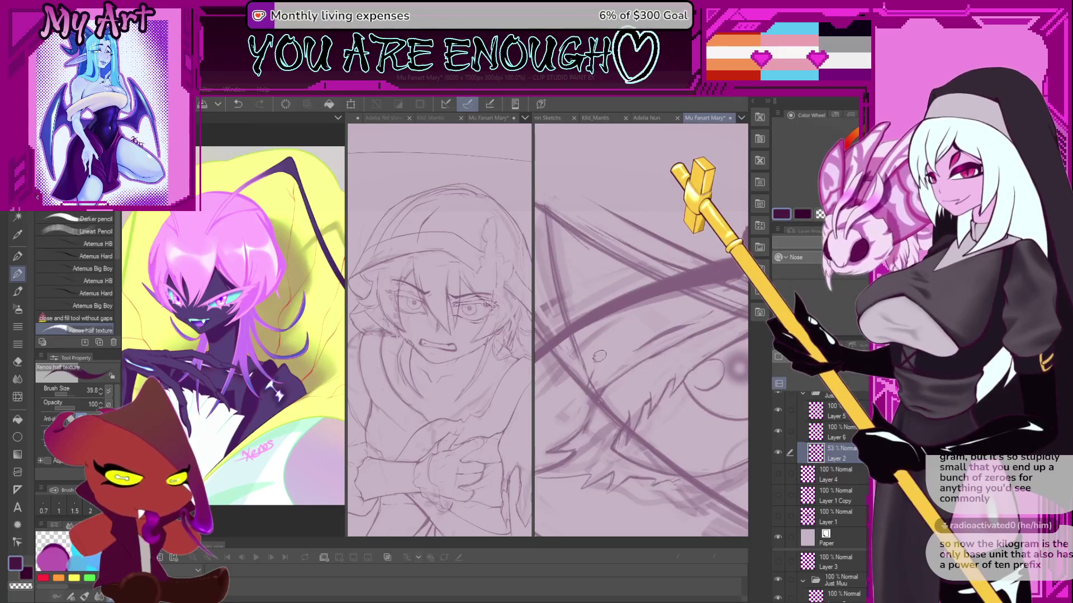
# Rotate the canvas about 20° counter-clockwise and ink a bold stroke rising toward the eye.
pyautogui.moveTo(640, 333); pyautogui.dragTo(604, 325)
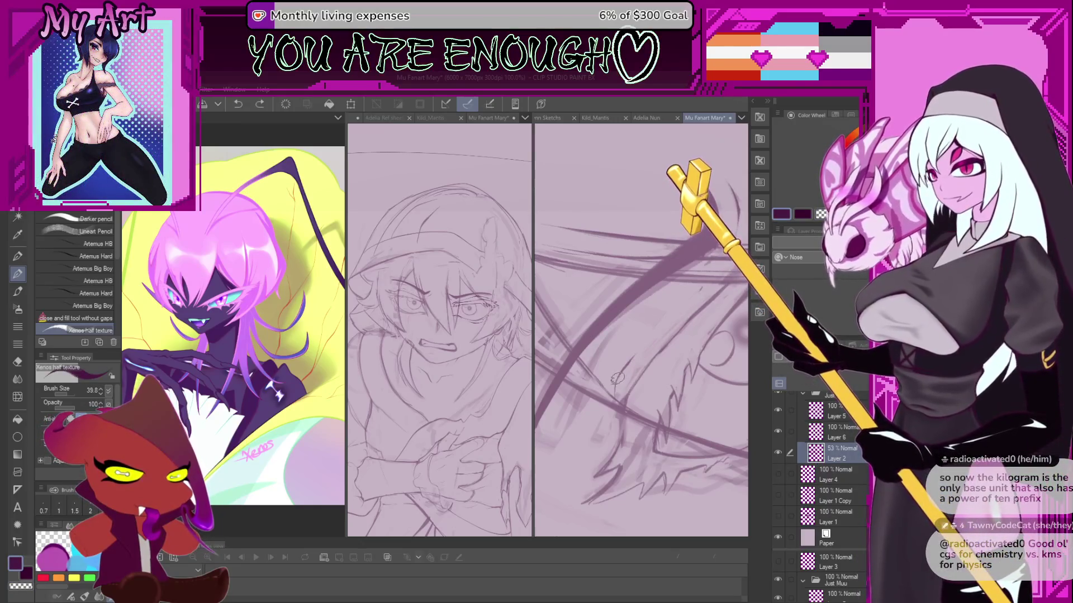
pyautogui.moveTo(616, 381)
pyautogui.mouseDown()
pyautogui.moveTo(677, 312)
pyautogui.moveTo(645, 335)
pyautogui.mouseUp()
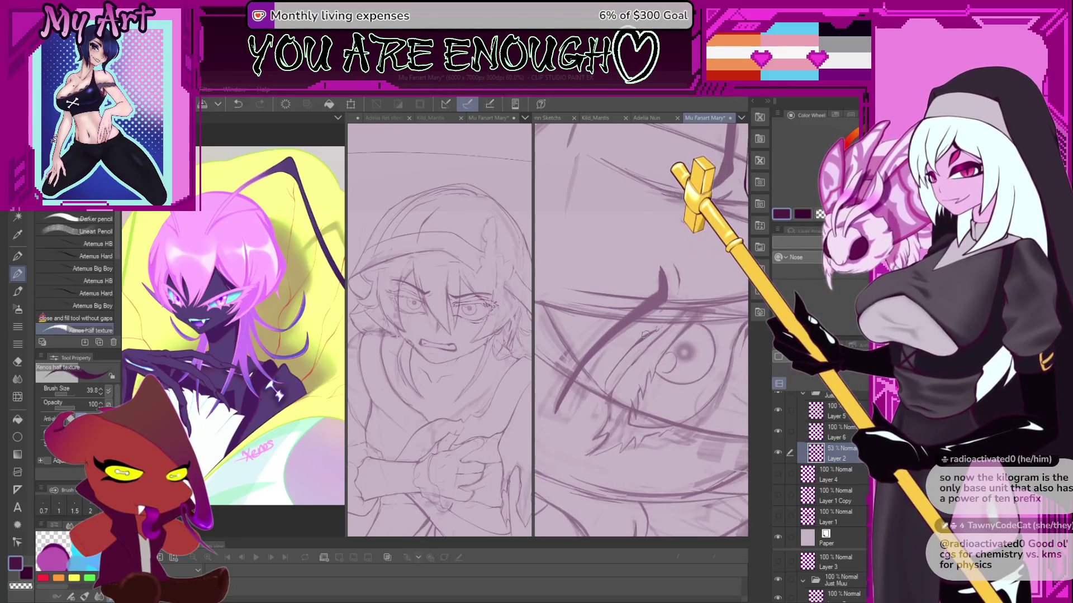
pyautogui.scroll(2, 655, 332)
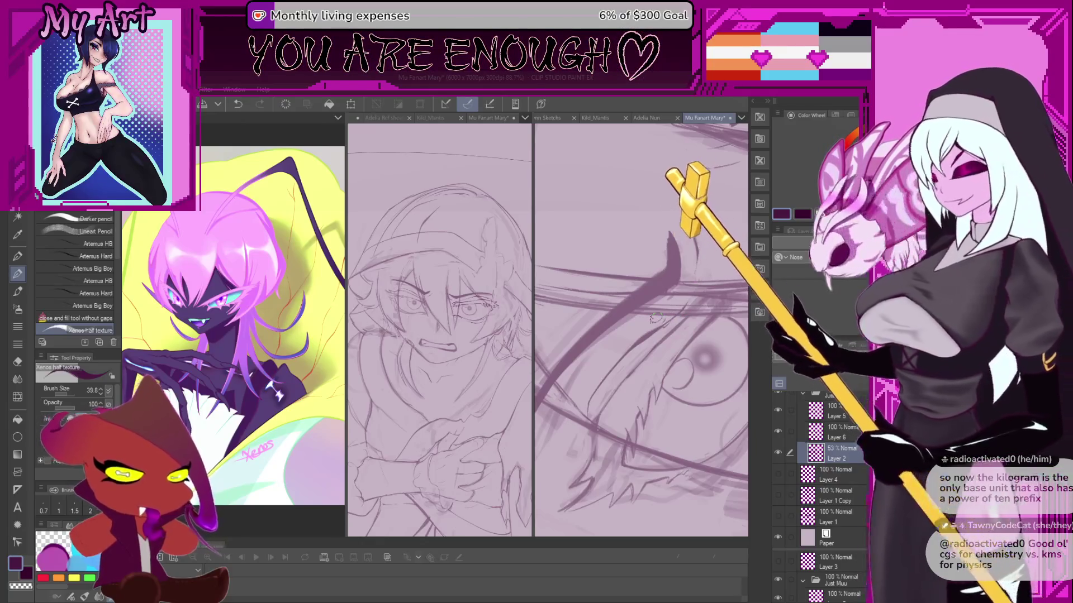
pyautogui.scroll(2, 642, 313)
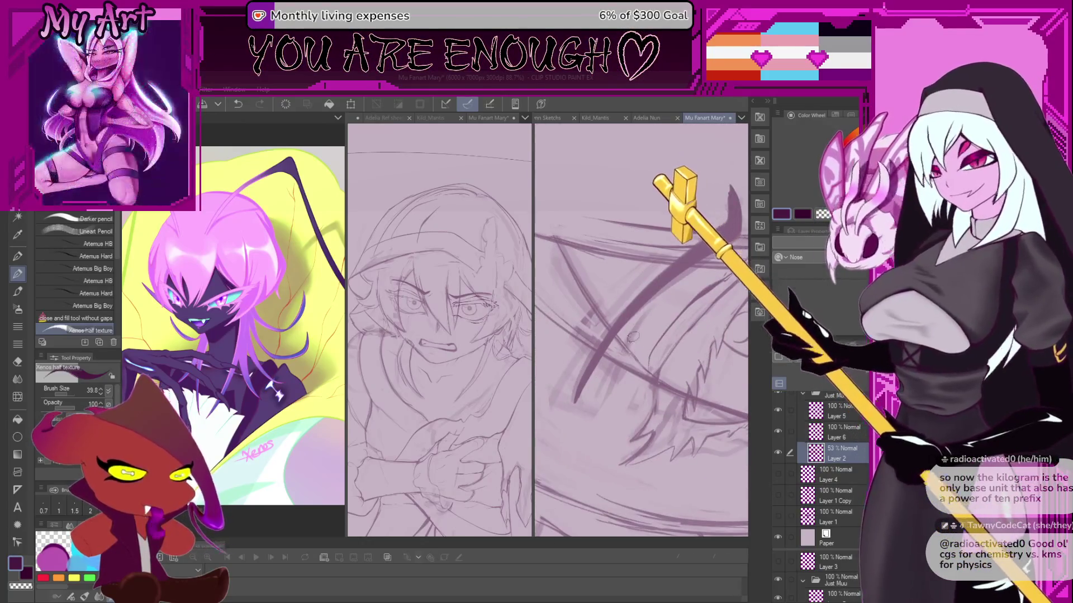
pyautogui.scroll(-3, 635, 346)
pyautogui.scroll(-1, 631, 401)
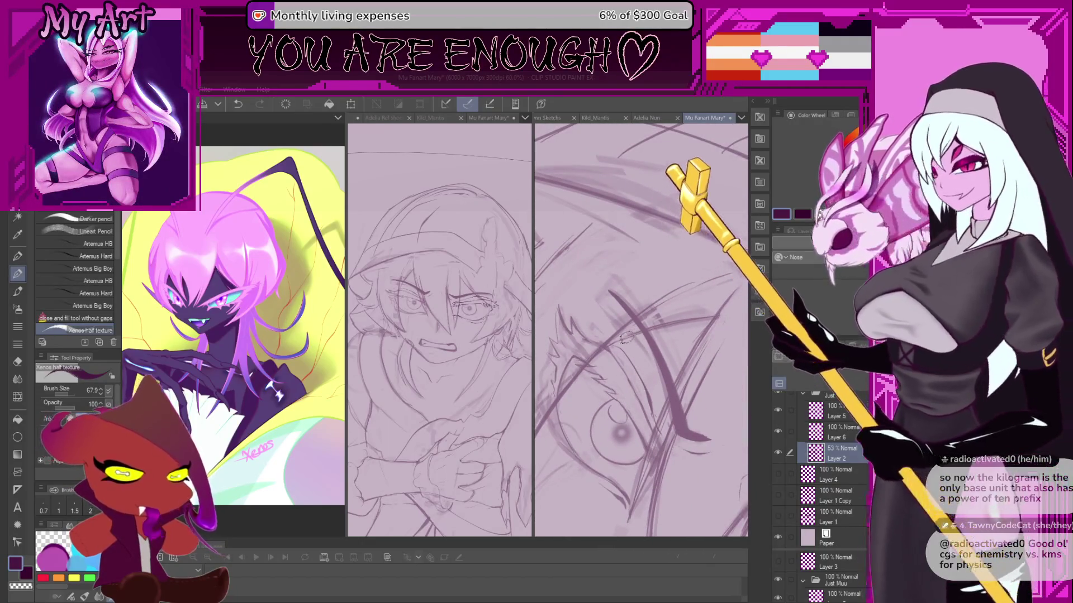
pyautogui.scroll(1, 634, 327)
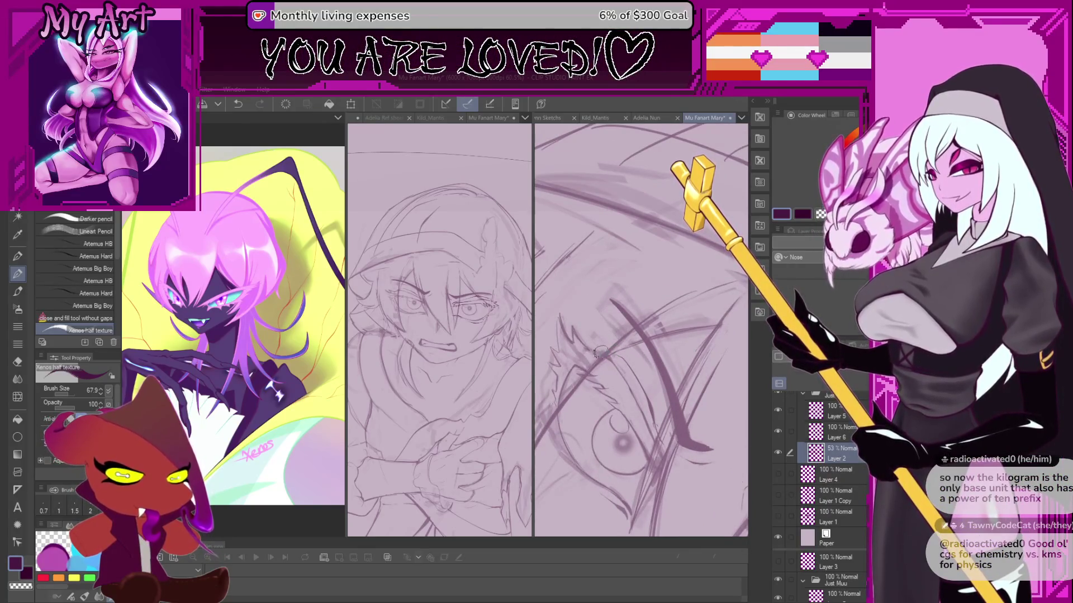
# Shrink the brush to 45.0 and reframe the view on the eye.
pyautogui.moveTo(615, 364); pyautogui.dragTo(575, 309)
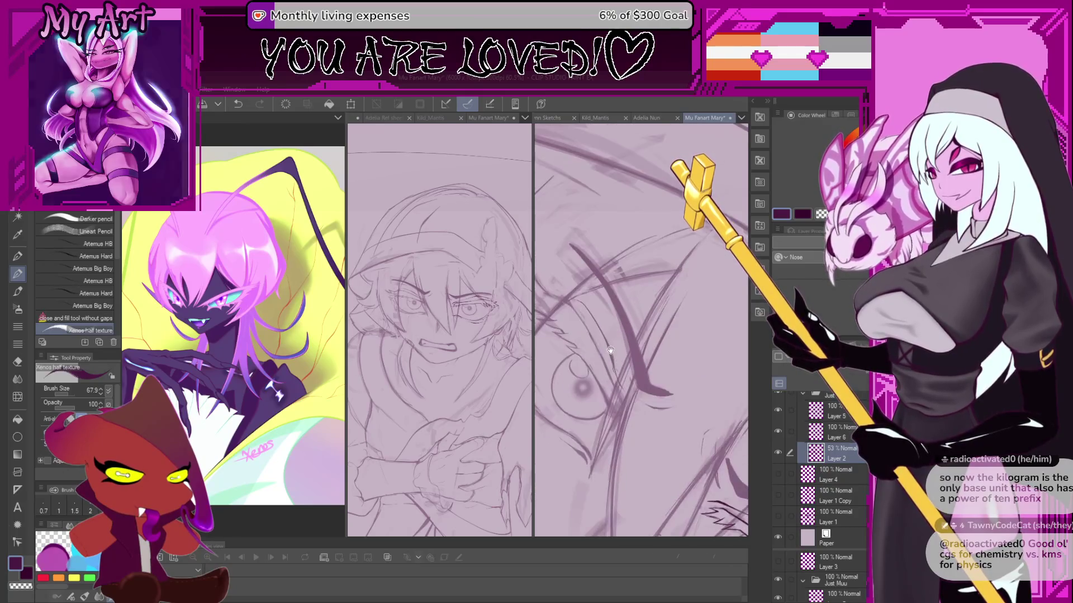
pyautogui.press('[')
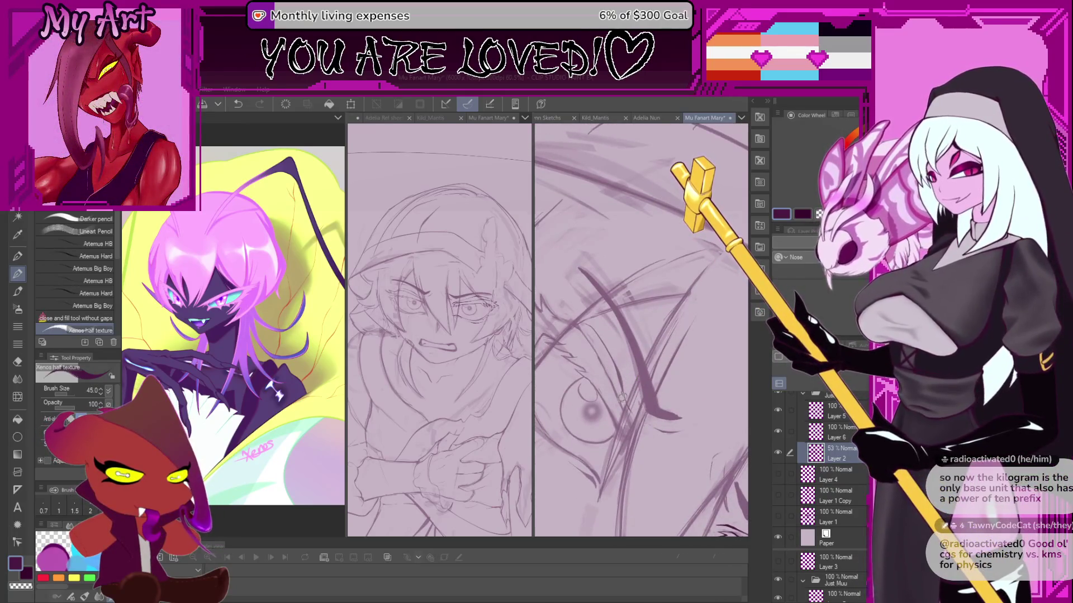
pyautogui.press('c')
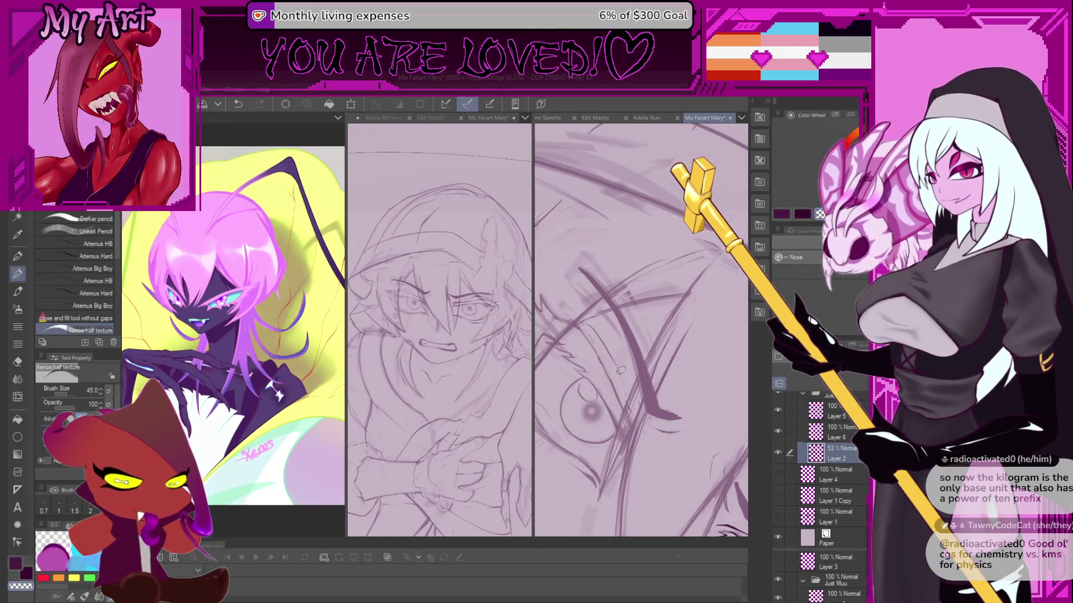
pyautogui.press('c')
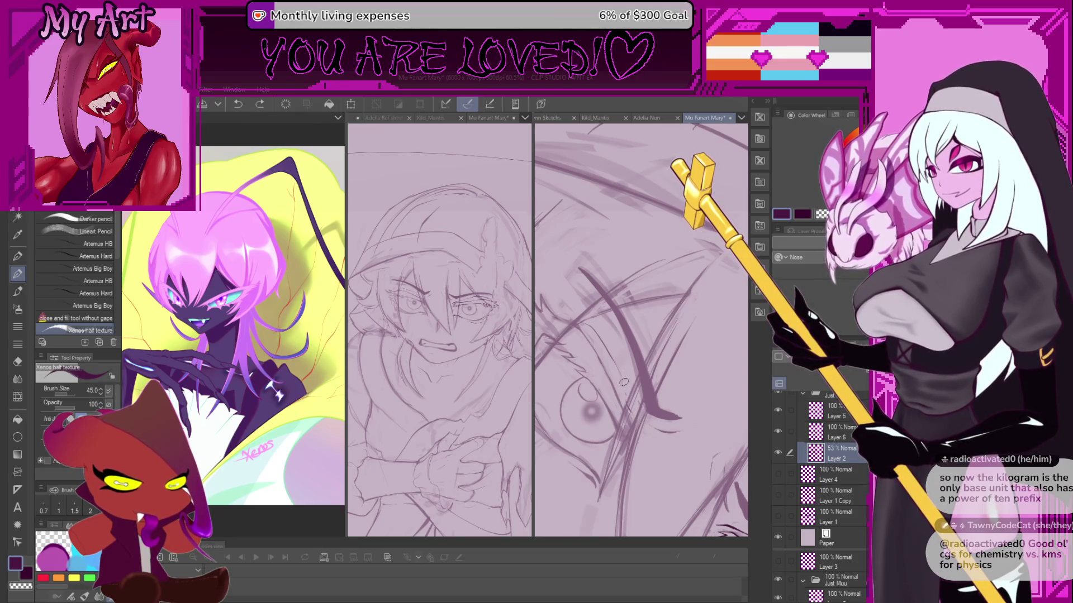
pyautogui.moveTo(673, 436)
pyautogui.mouseDown()
pyautogui.moveTo(600, 378)
pyautogui.moveTo(626, 332)
pyautogui.moveTo(703, 325)
pyautogui.mouseUp()
pyautogui.scroll(1, 702, 325)
# Switch to Layer 6, zoom in and ink a dark upward hair spike.
pyautogui.hotkey('alt', ']')
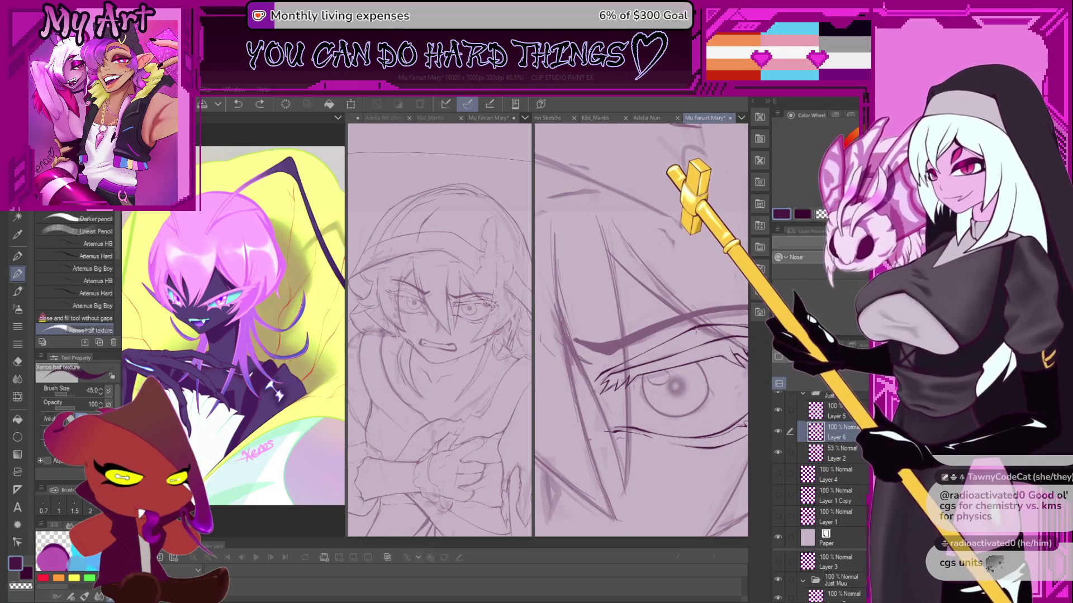
pyautogui.scroll(-2, 649, 308)
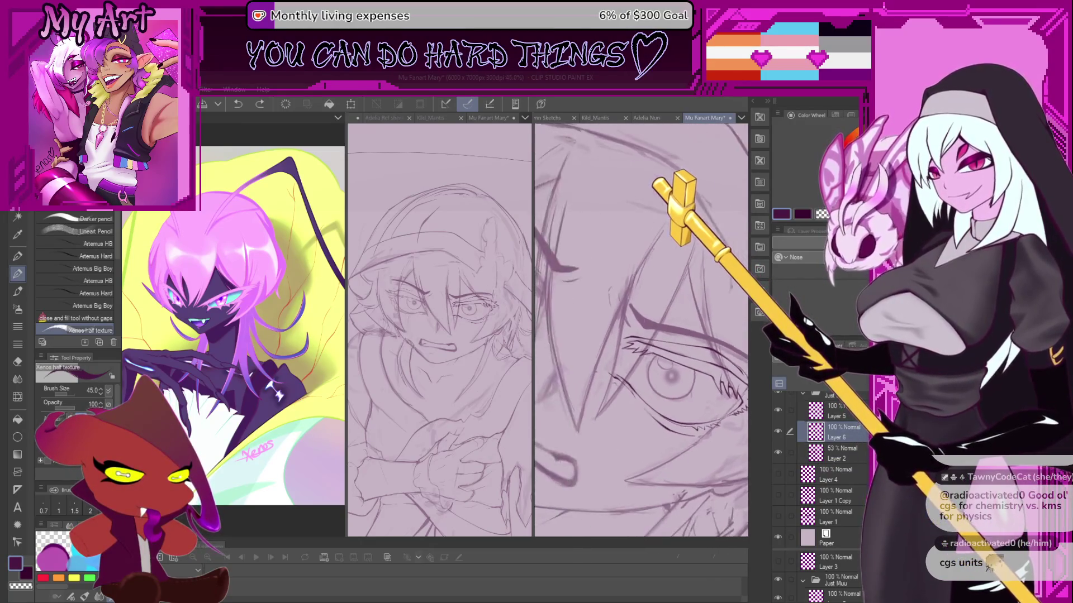
pyautogui.scroll(1, 651, 337)
pyautogui.scroll(1, 651, 337)
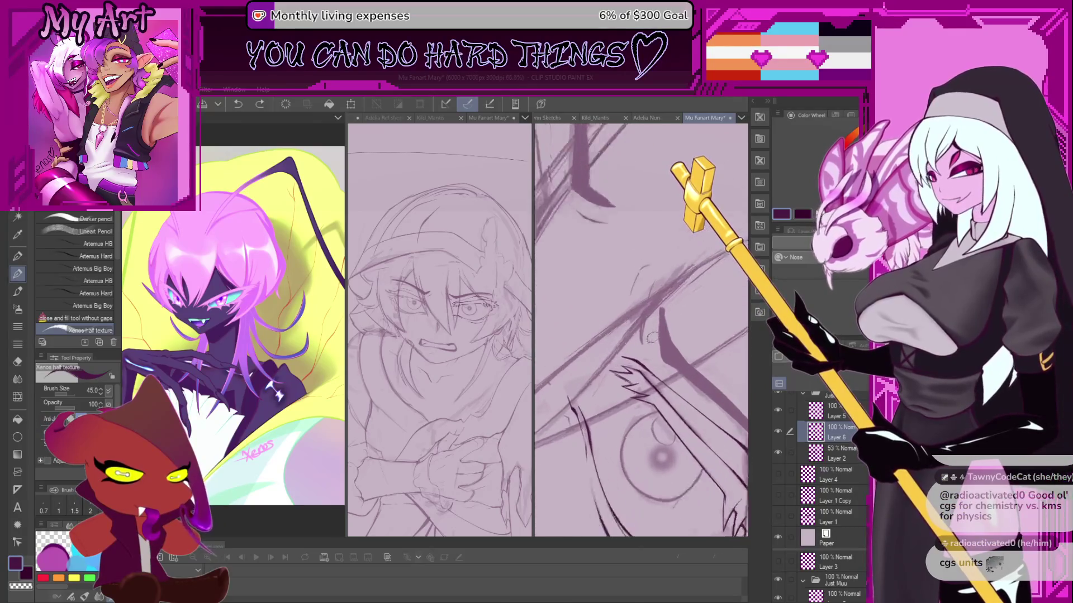
pyautogui.scroll(1, 652, 338)
pyautogui.scroll(2, 653, 327)
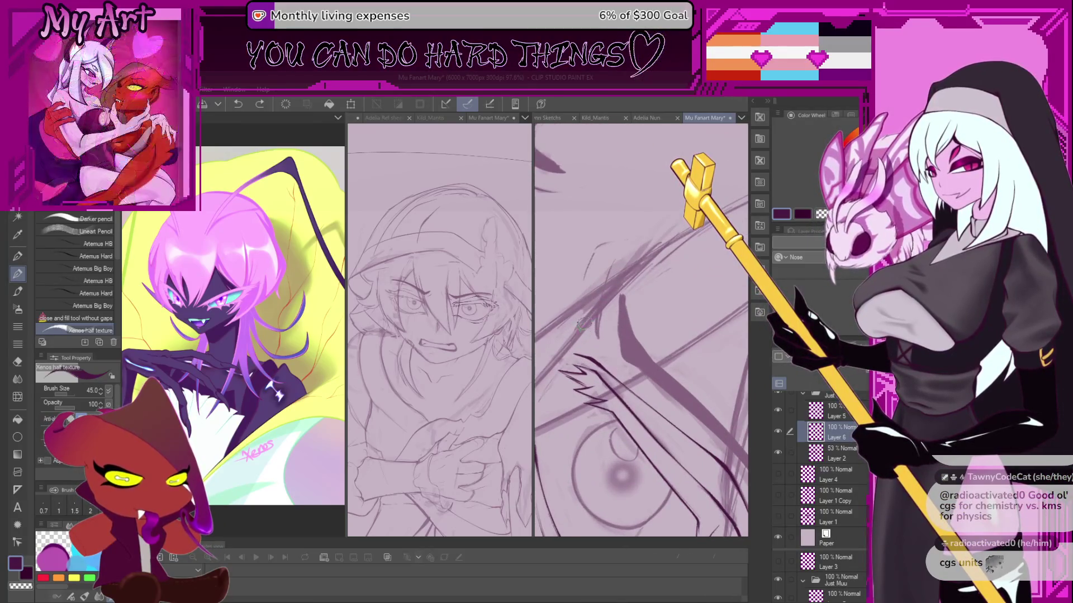
pyautogui.scroll(1, 599, 333)
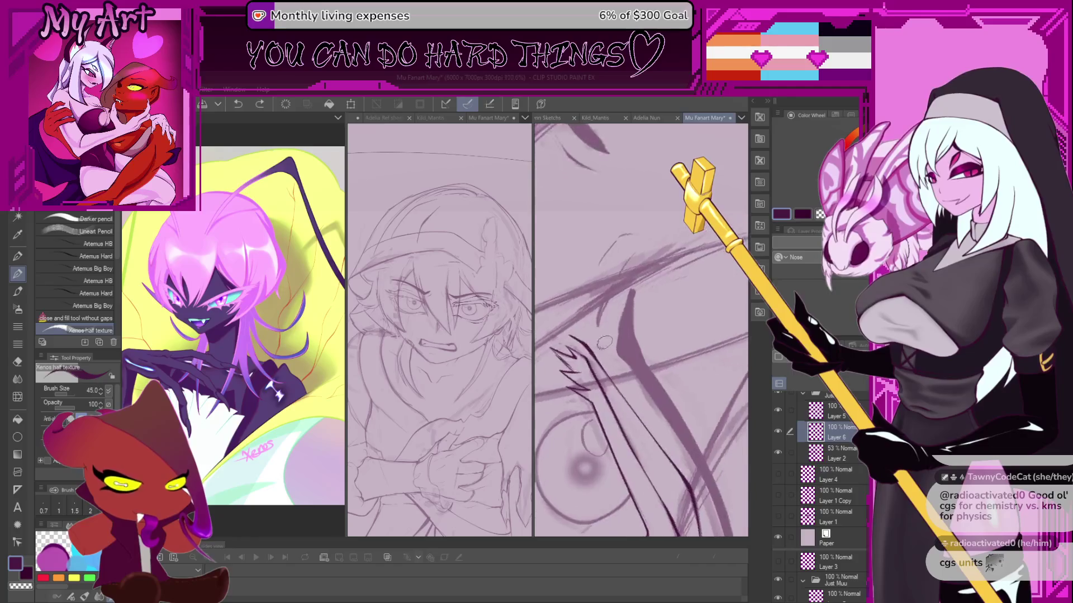
pyautogui.scroll(1, 603, 327)
pyautogui.moveTo(615, 358); pyautogui.dragTo(620, 324)
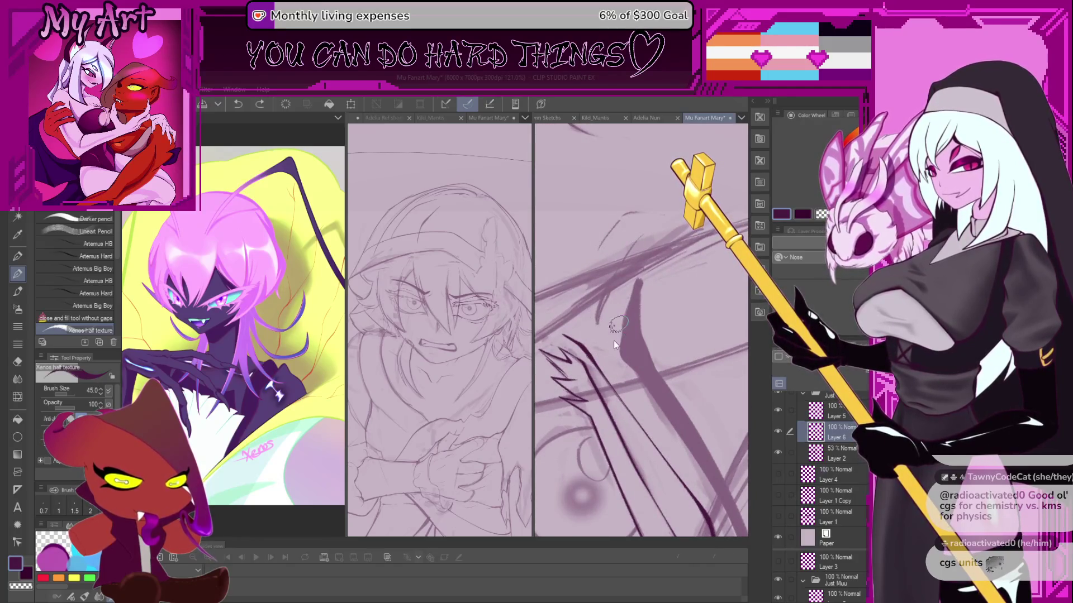
# Rotate the canvas clockwise, shrink the brush to about 24.9 and discard the short test strokes.
pyautogui.press('^')
pyautogui.press('^')
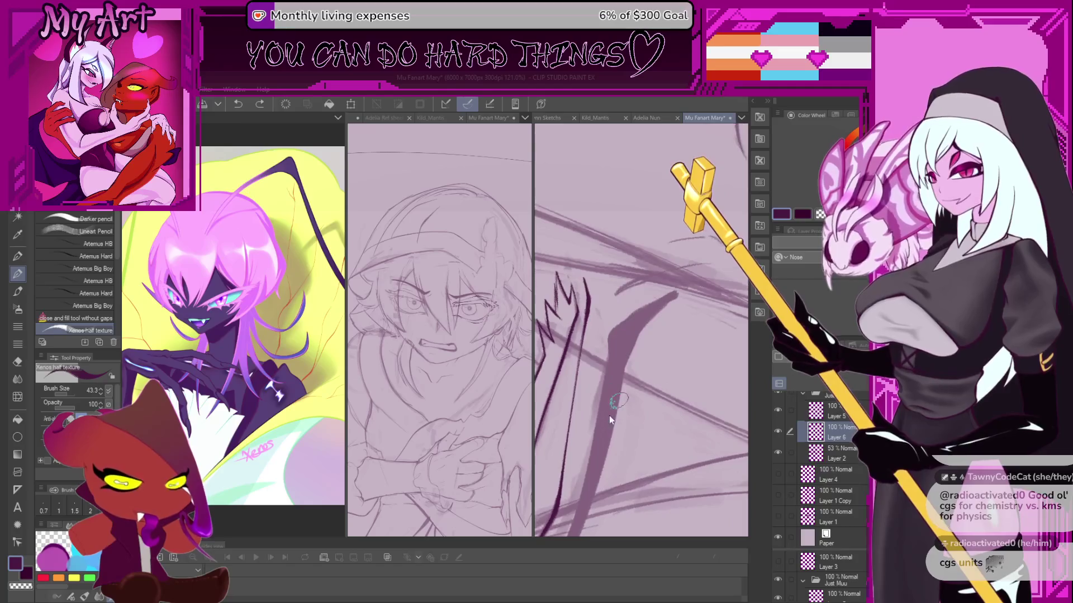
pyautogui.moveTo(609, 420); pyautogui.dragTo(589, 436)
pyautogui.press('^')
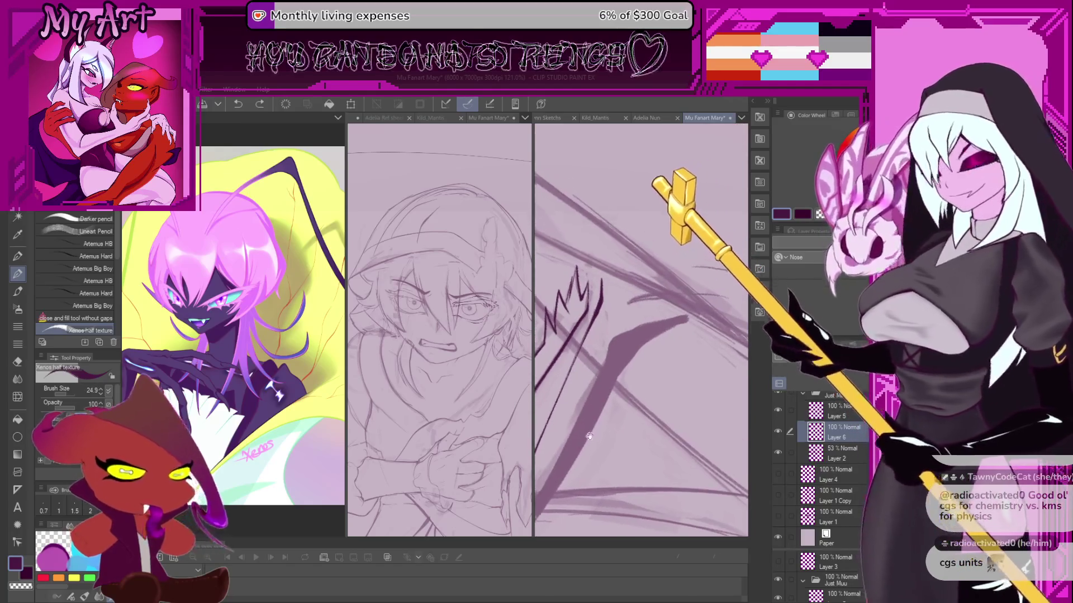
pyautogui.press('^')
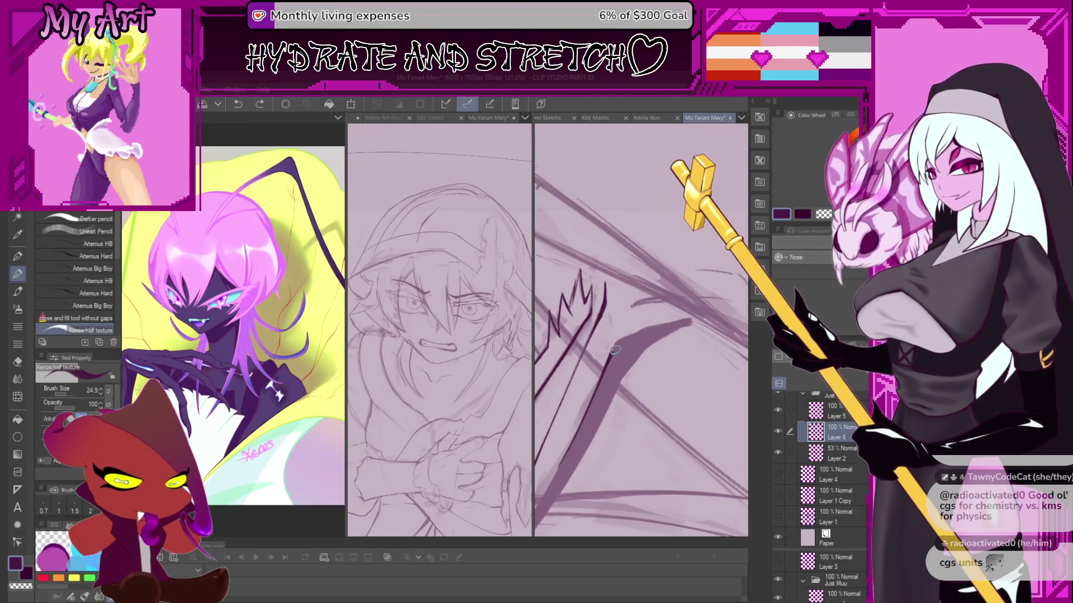
pyautogui.hotkey('ctrl', 'z')
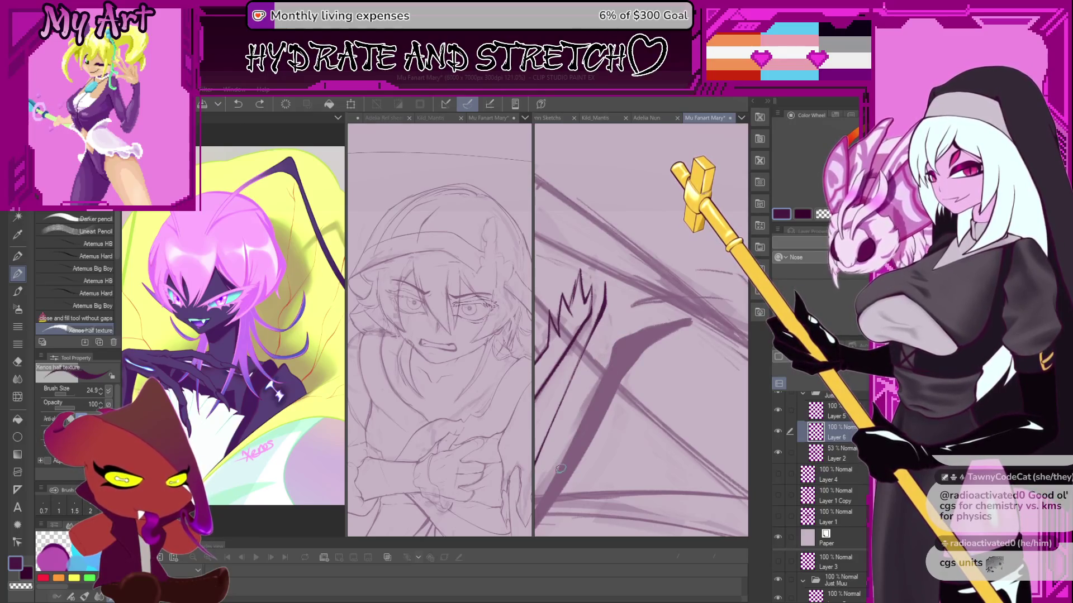
pyautogui.hotkey('ctrl', 'z')
pyautogui.moveTo(557, 472); pyautogui.dragTo(617, 353)
pyautogui.hotkey('ctrl', 'z')
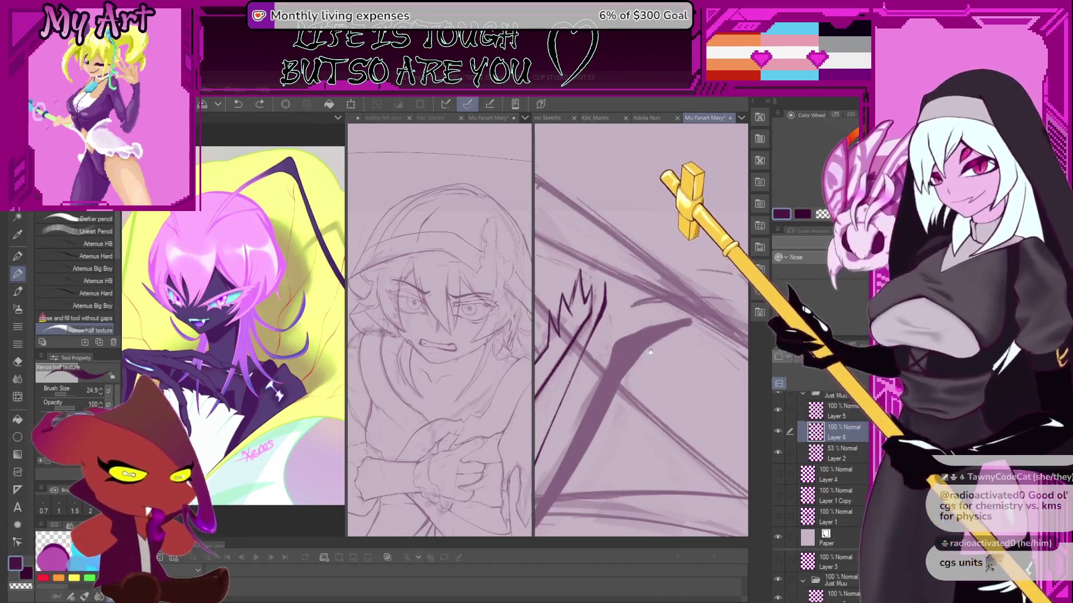
# Rotate the view a quarter turn and redraw the diagonal ink stroke upward.
pyautogui.moveTo(630, 315)
pyautogui.mouseDown()
pyautogui.moveTo(588, 414)
pyautogui.moveTo(654, 357)
pyautogui.mouseUp()
pyautogui.hotkey('ctrl', 'z')
pyautogui.moveTo(584, 416)
pyautogui.mouseDown()
pyautogui.moveTo(651, 359)
pyautogui.moveTo(575, 450)
pyautogui.moveTo(634, 395)
pyautogui.moveTo(568, 458)
pyautogui.moveTo(640, 387)
pyautogui.mouseUp()
pyautogui.moveTo(631, 344); pyautogui.dragTo(563, 470)
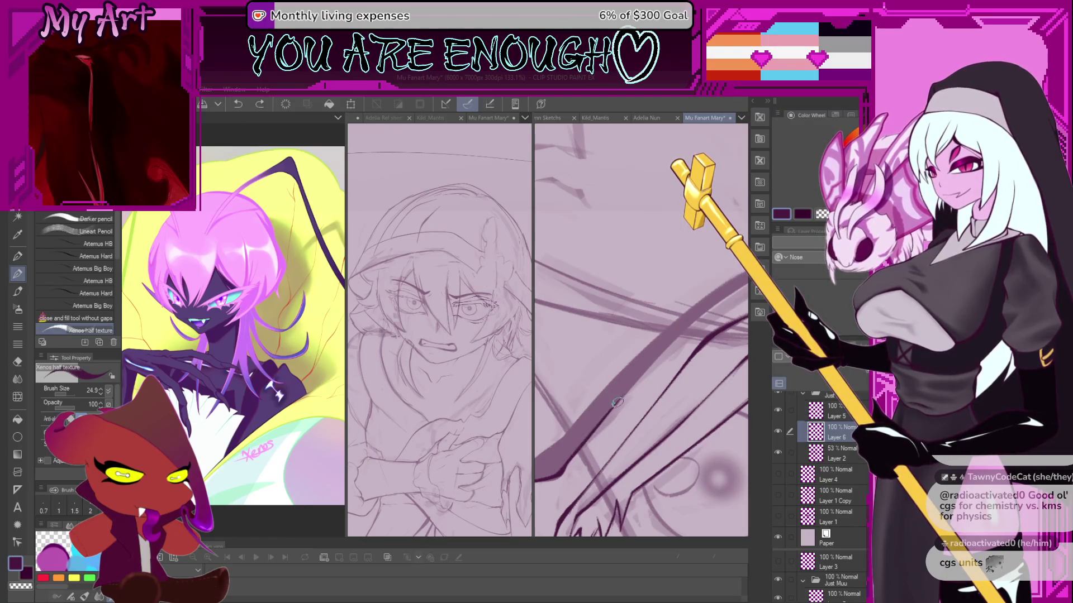
pyautogui.moveTo(721, 299)
pyautogui.mouseDown()
pyautogui.moveTo(624, 401)
pyautogui.moveTo(693, 336)
pyautogui.mouseUp()
pyautogui.hotkey('ctrl', 'z')
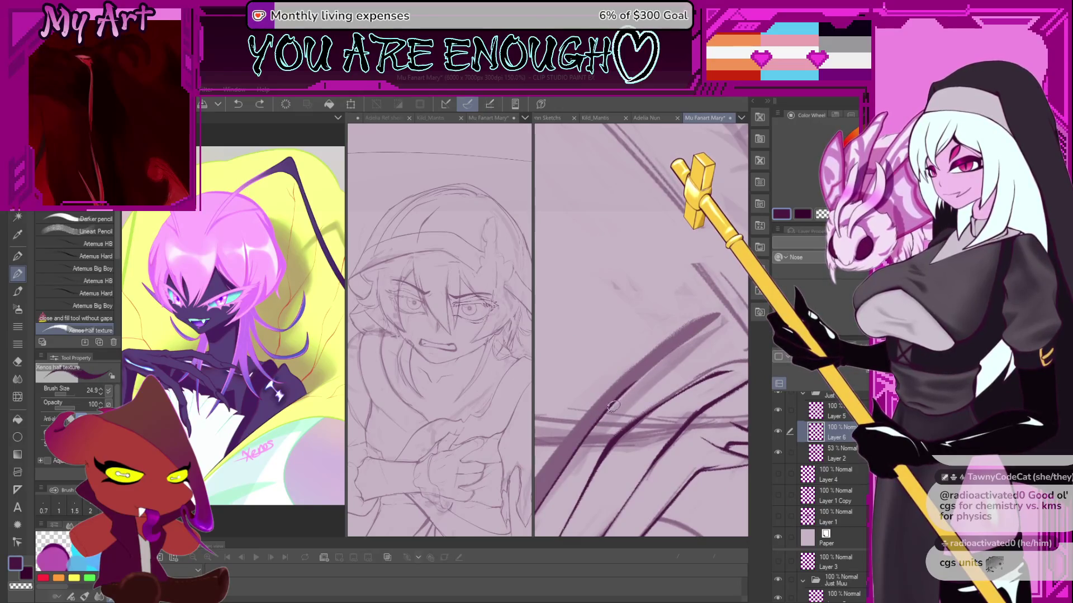
# Retry the long diagonal ink stroke until it sweeps cleanly up-right.
pyautogui.moveTo(609, 414); pyautogui.dragTo(701, 330)
pyautogui.hotkey('ctrl', 'z')
pyautogui.moveTo(623, 394); pyautogui.dragTo(680, 343)
pyautogui.hotkey('ctrl', 'z')
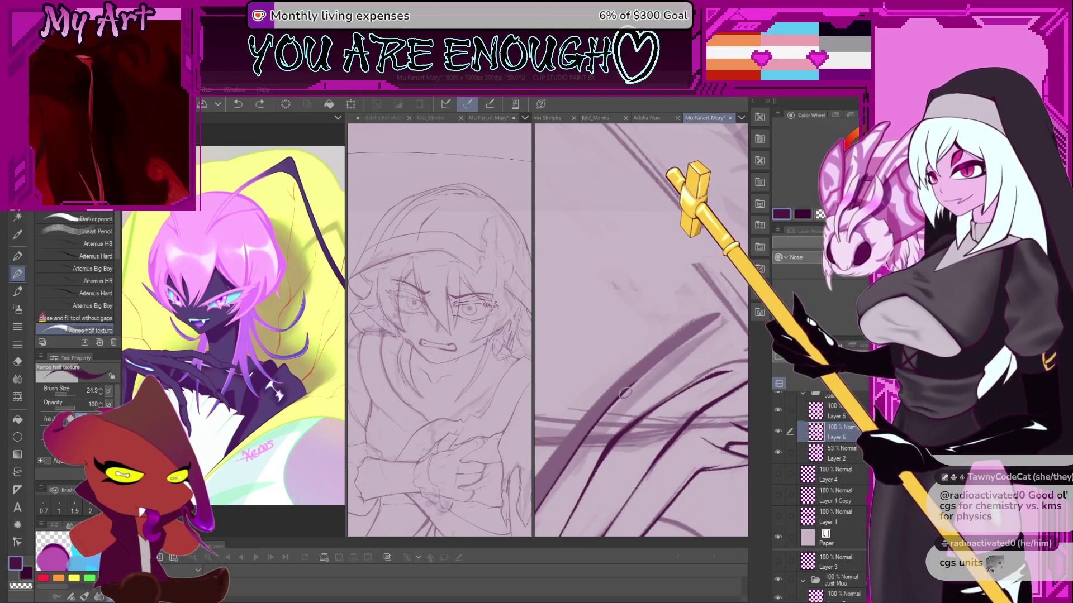
pyautogui.moveTo(628, 385); pyautogui.dragTo(721, 316)
pyautogui.moveTo(621, 380); pyautogui.dragTo(639, 364)
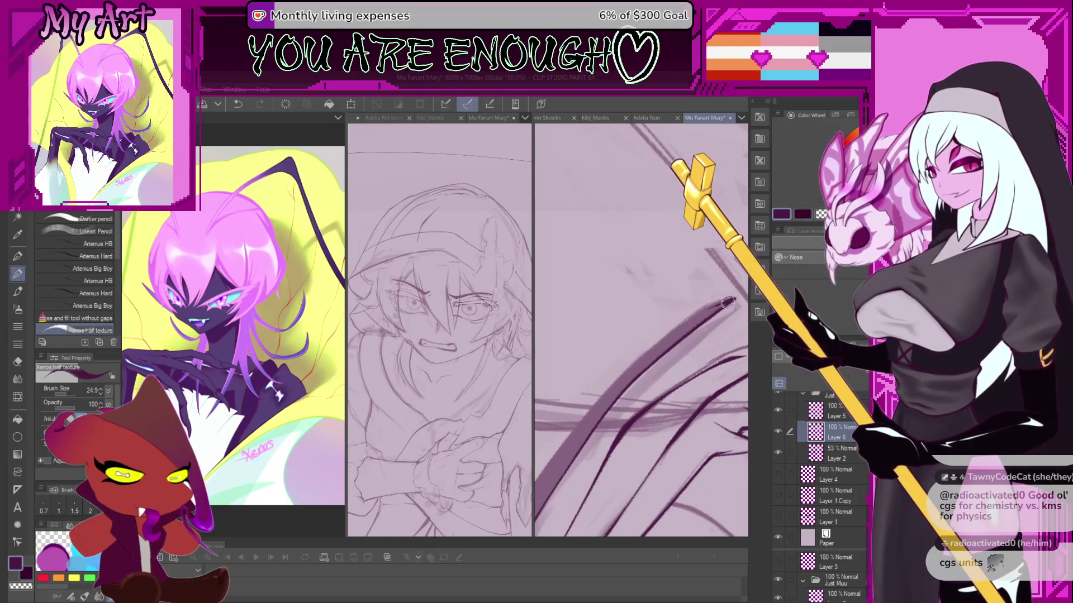
# Ink dark strokes heading down-left and downward, undoing the last one.
pyautogui.moveTo(691, 317)
pyautogui.mouseDown()
pyautogui.moveTo(595, 398)
pyautogui.moveTo(609, 439)
pyautogui.moveTo(601, 315)
pyautogui.mouseUp()
pyautogui.scroll(2, 601, 315)
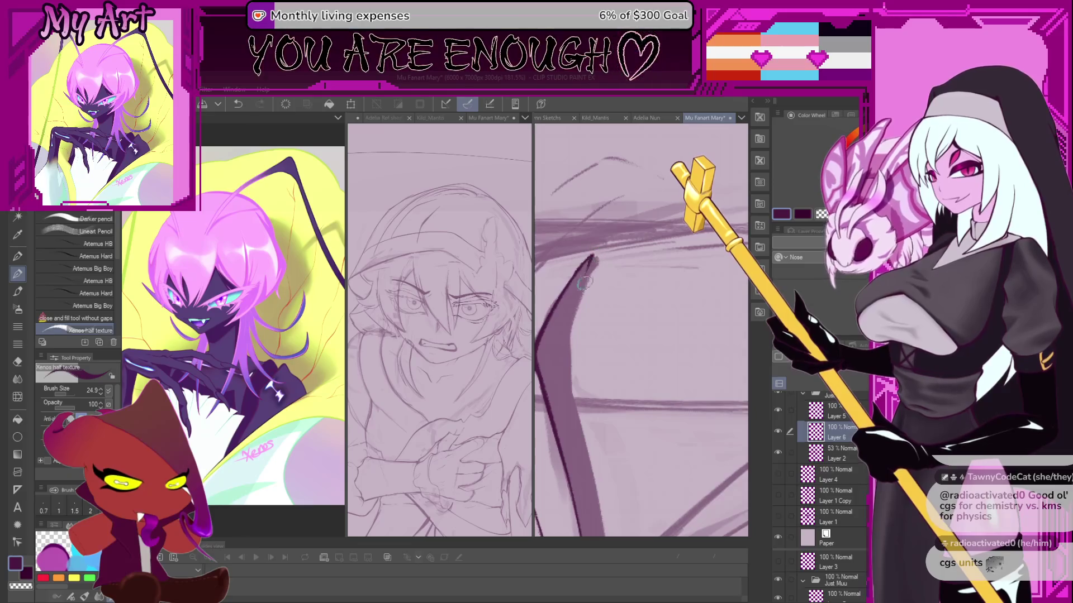
pyautogui.moveTo(595, 256); pyautogui.dragTo(580, 384)
pyautogui.moveTo(578, 279)
pyautogui.mouseDown()
pyautogui.moveTo(571, 360)
pyautogui.moveTo(626, 391)
pyautogui.moveTo(633, 419)
pyautogui.moveTo(610, 404)
pyautogui.moveTo(589, 423)
pyautogui.mouseUp()
pyautogui.hotkey('ctrl', 'z')
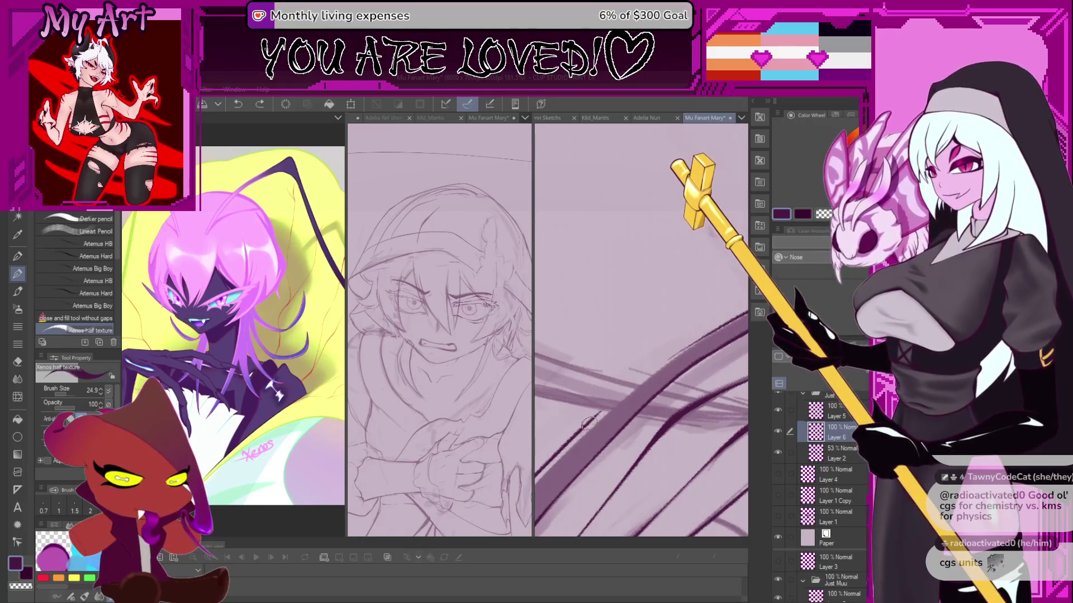
# Undo the recent and faint strokes while reviewing the hand and eye area.
pyautogui.scroll(-3, 635, 385)
pyautogui.moveTo(635, 384); pyautogui.dragTo(650, 347)
pyautogui.scroll(5, 650, 346)
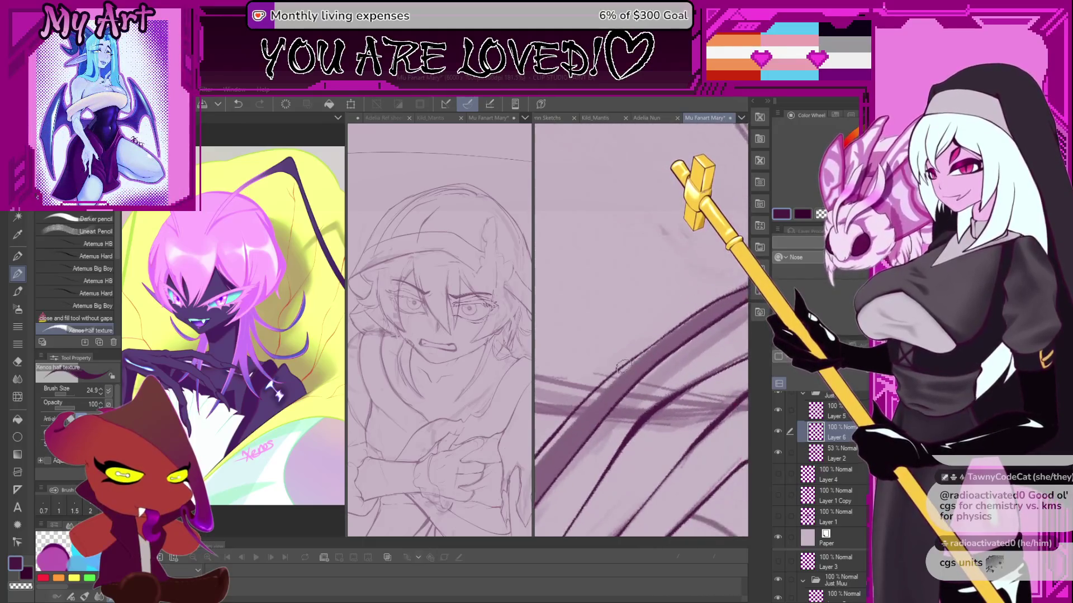
pyautogui.hotkey('ctrl', 'z')
pyautogui.scroll(-5, 733, 295)
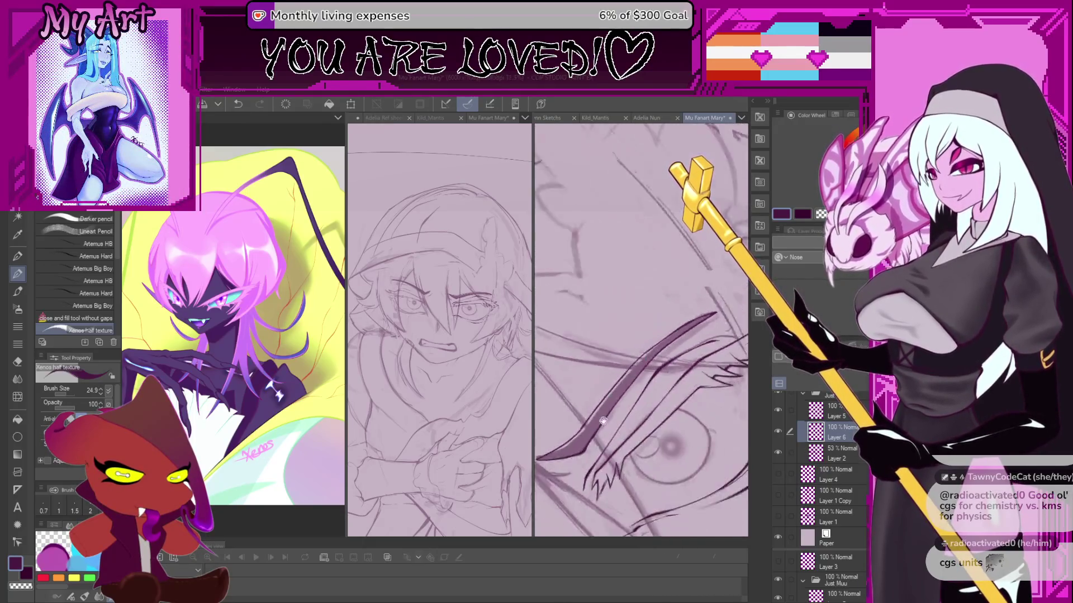
pyautogui.scroll(-3, 686, 339)
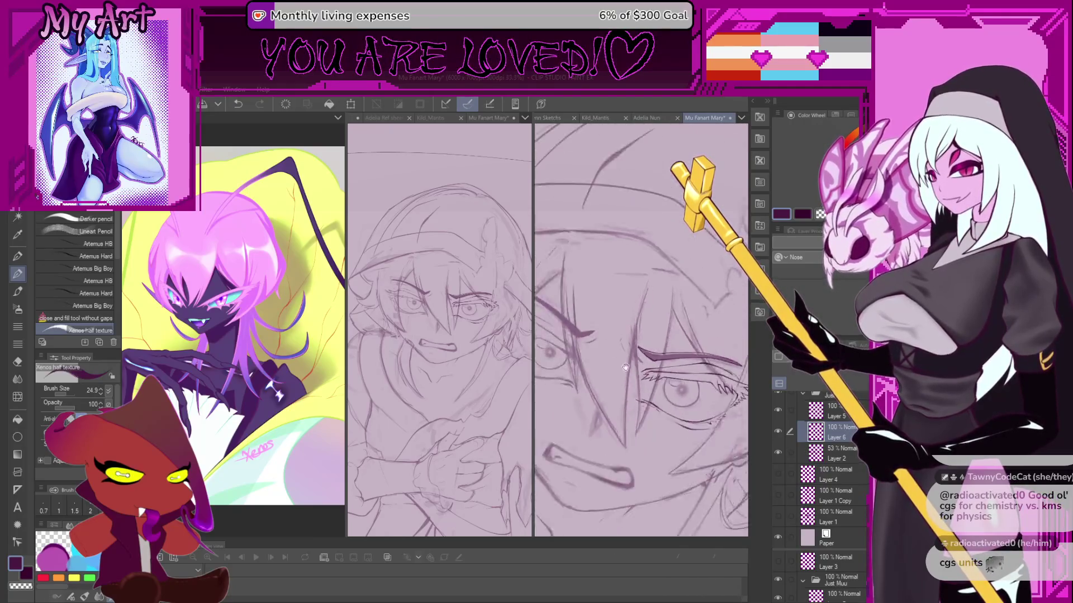
pyautogui.scroll(2, 662, 391)
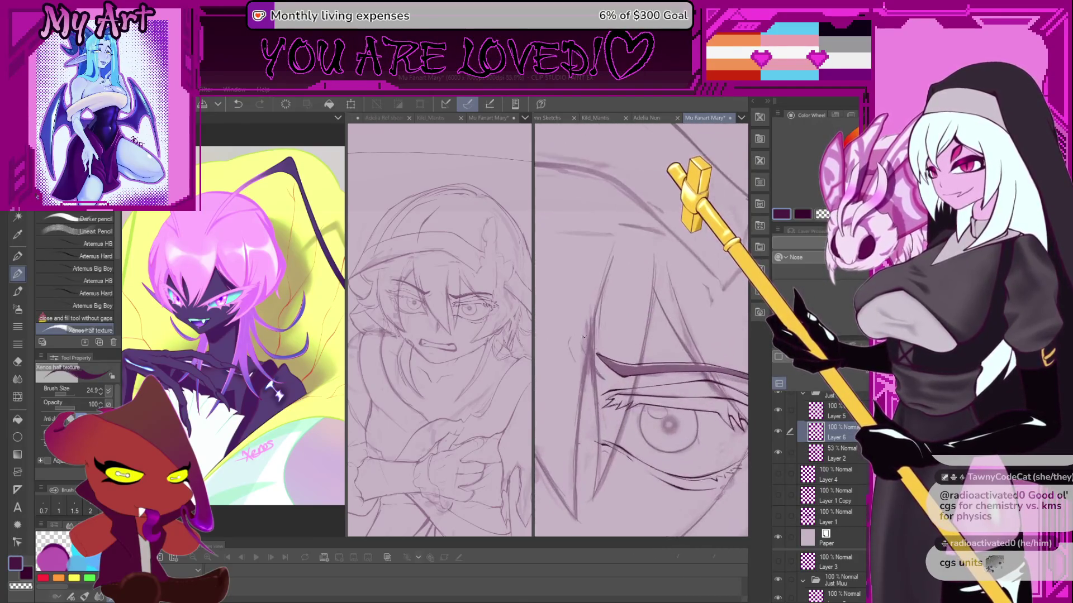
pyautogui.scroll(1, 610, 357)
pyautogui.scroll(5, 617, 339)
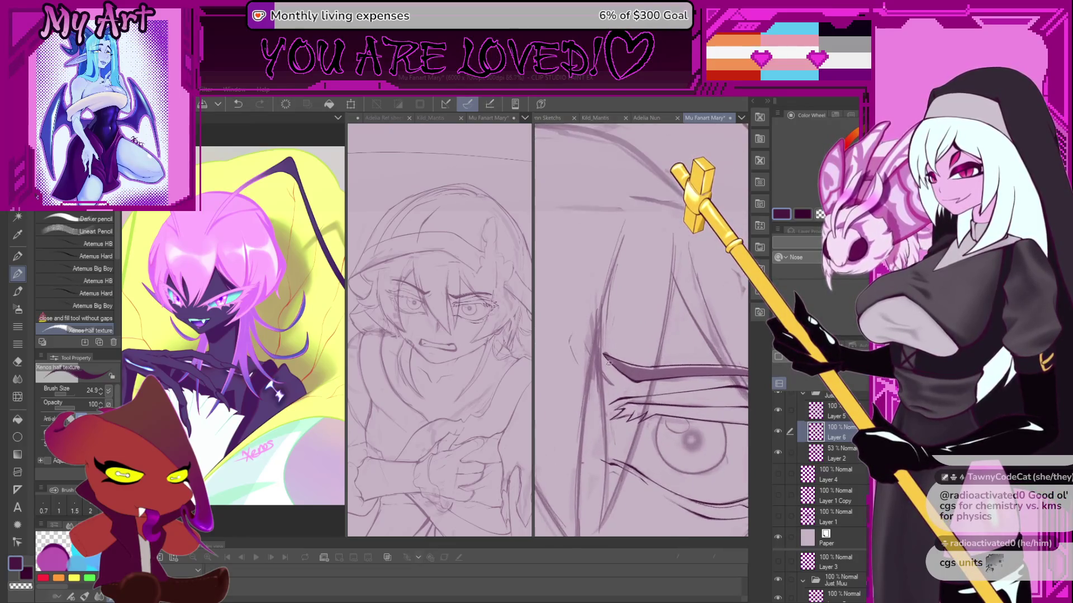
pyautogui.hotkey('ctrl', 'z')
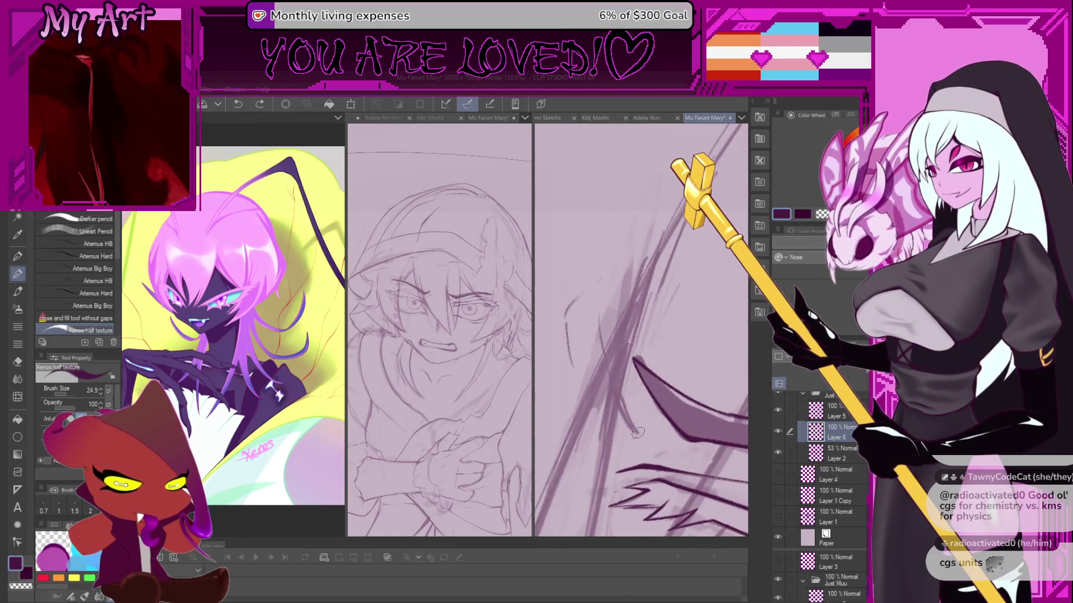
# Rotate the view about 25° clockwise and extend the curved line upward in dark ink.
pyautogui.moveTo(638, 423); pyautogui.dragTo(618, 442)
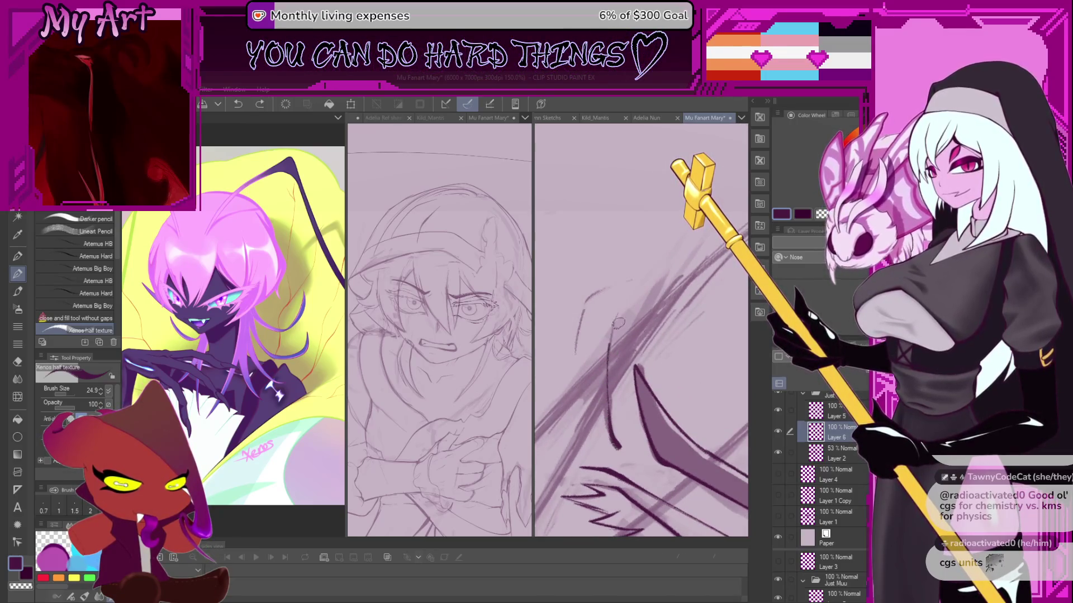
pyautogui.moveTo(612, 342); pyautogui.dragTo(645, 299)
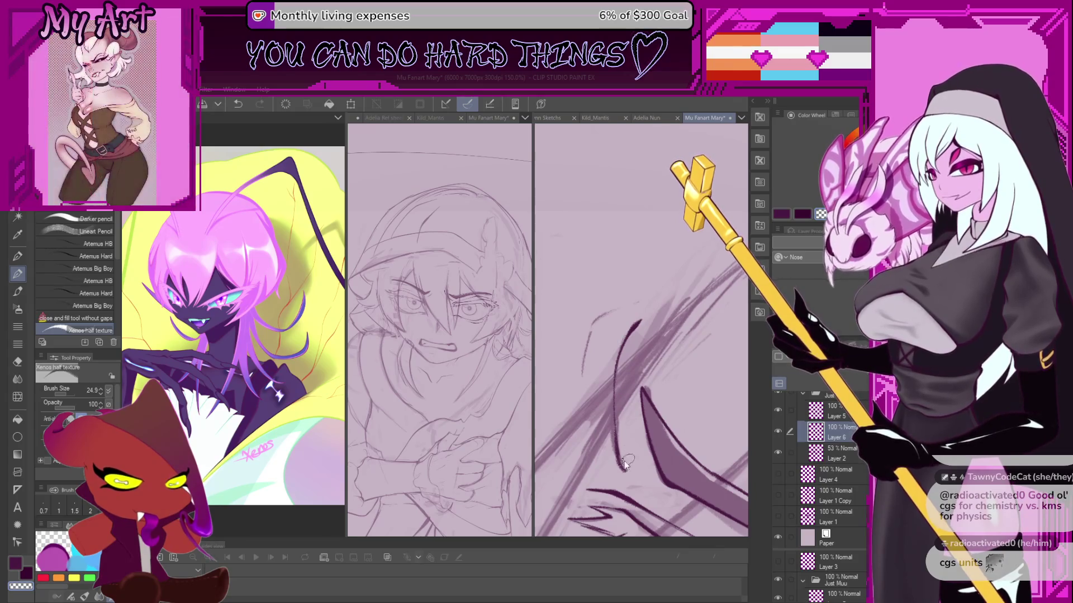
pyautogui.moveTo(625, 450); pyautogui.dragTo(637, 473)
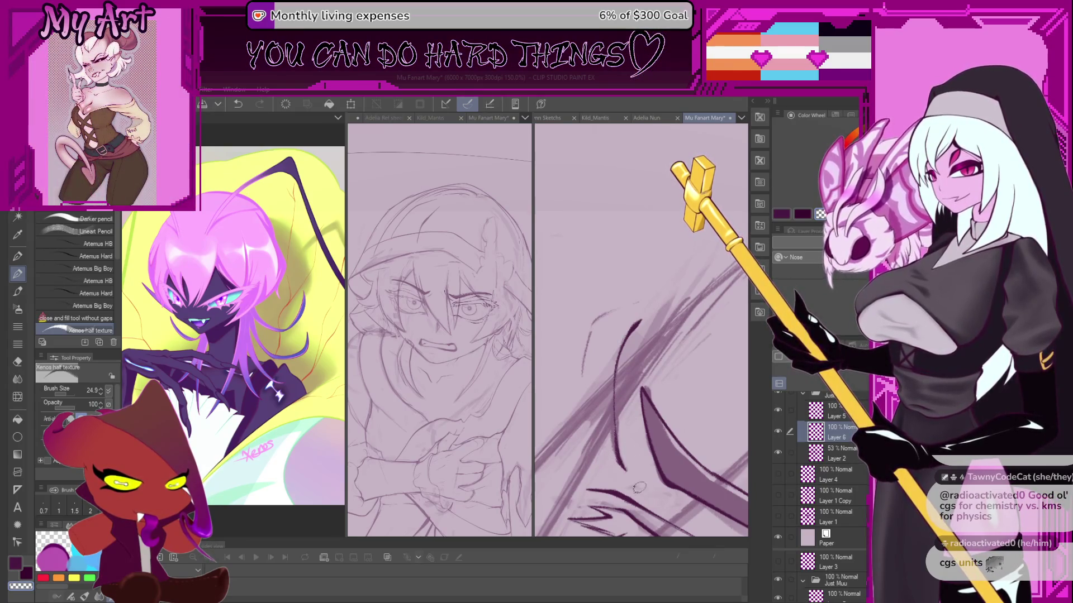
pyautogui.press('c')
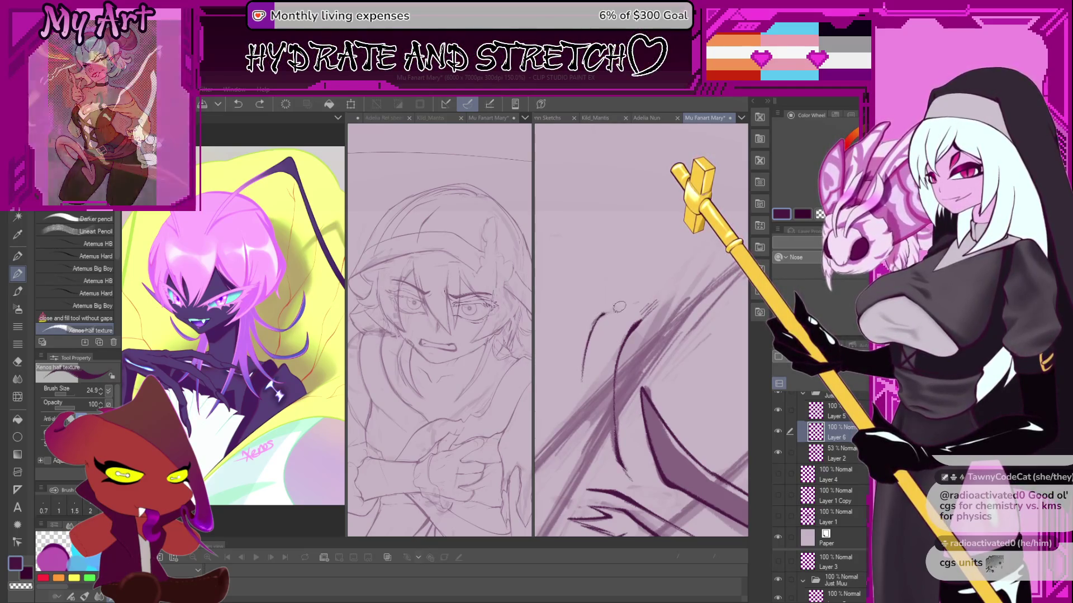
# Reset the view upright over the face and redo the short dark eyebrow stroke.
pyautogui.moveTo(606, 310); pyautogui.dragTo(619, 286)
pyautogui.hotkey('ctrl', '-')
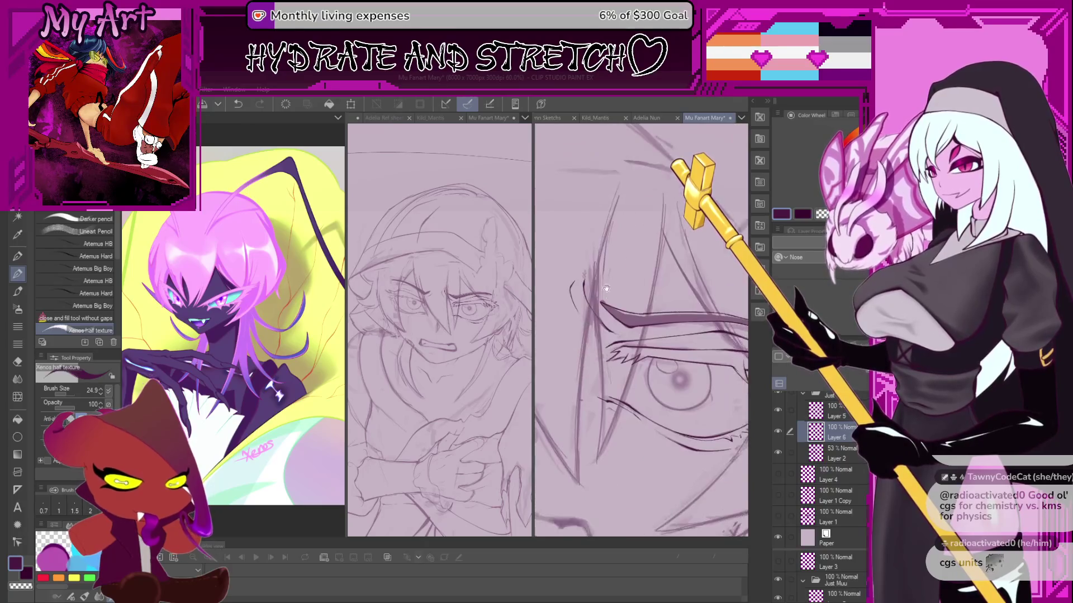
pyautogui.moveTo(652, 298); pyautogui.dragTo(669, 222)
pyautogui.scroll(5, 669, 222)
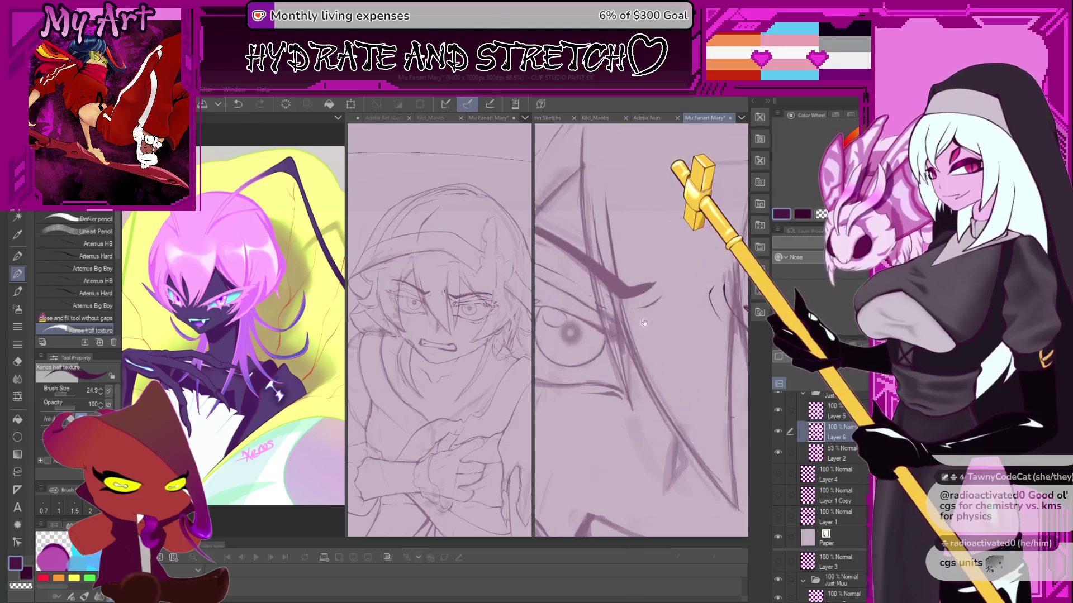
pyautogui.hotkey('ctrl', 'z')
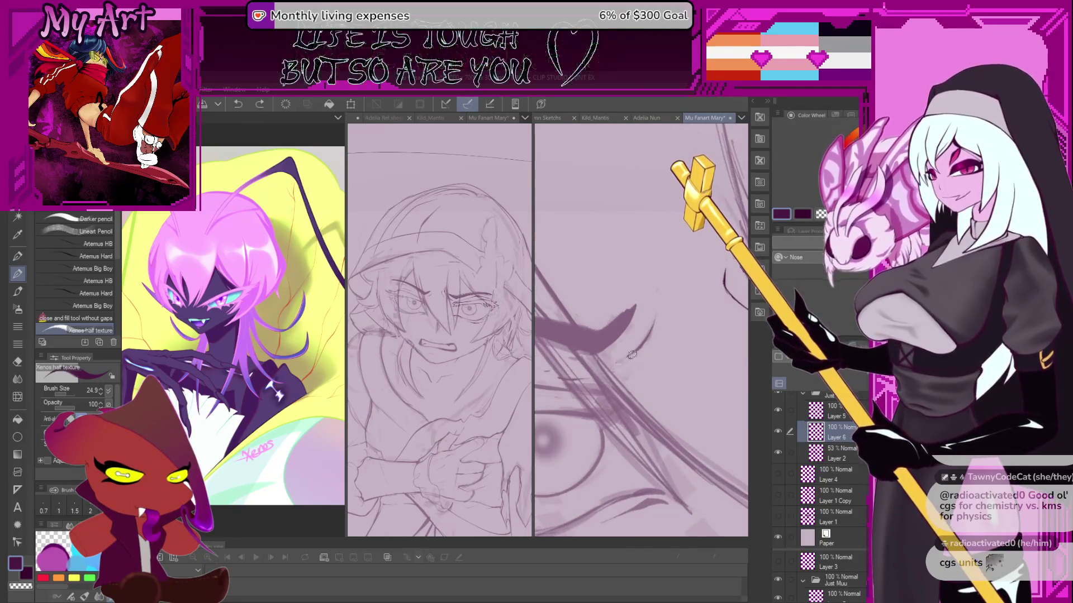
pyautogui.moveTo(621, 362); pyautogui.dragTo(653, 323)
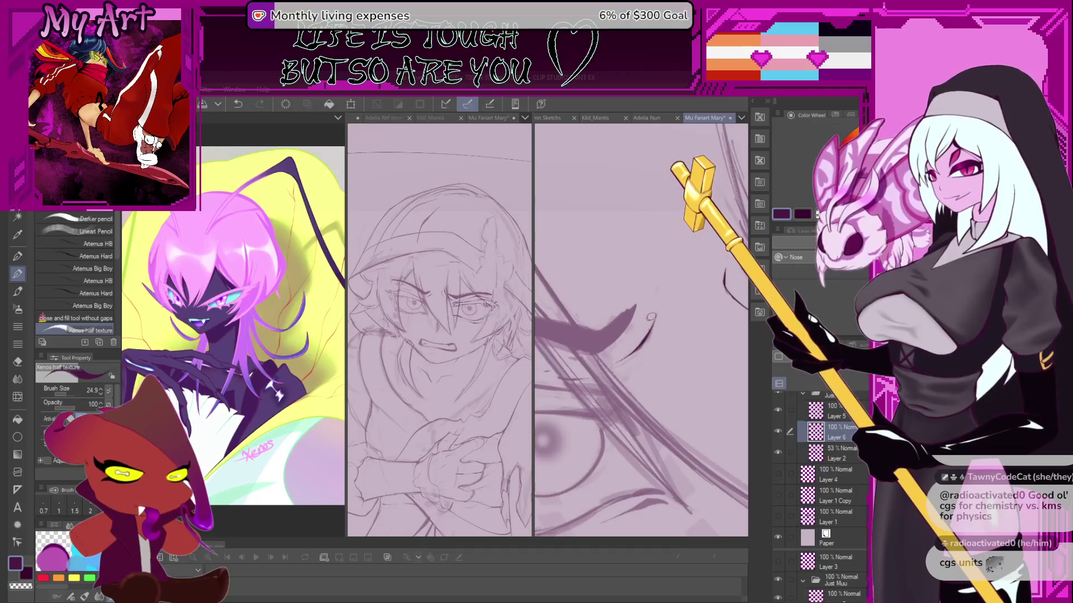
# Undo the dark curved strokes, angle the view diagonally and redraw the dark stroke.
pyautogui.scroll(-5, 626, 335)
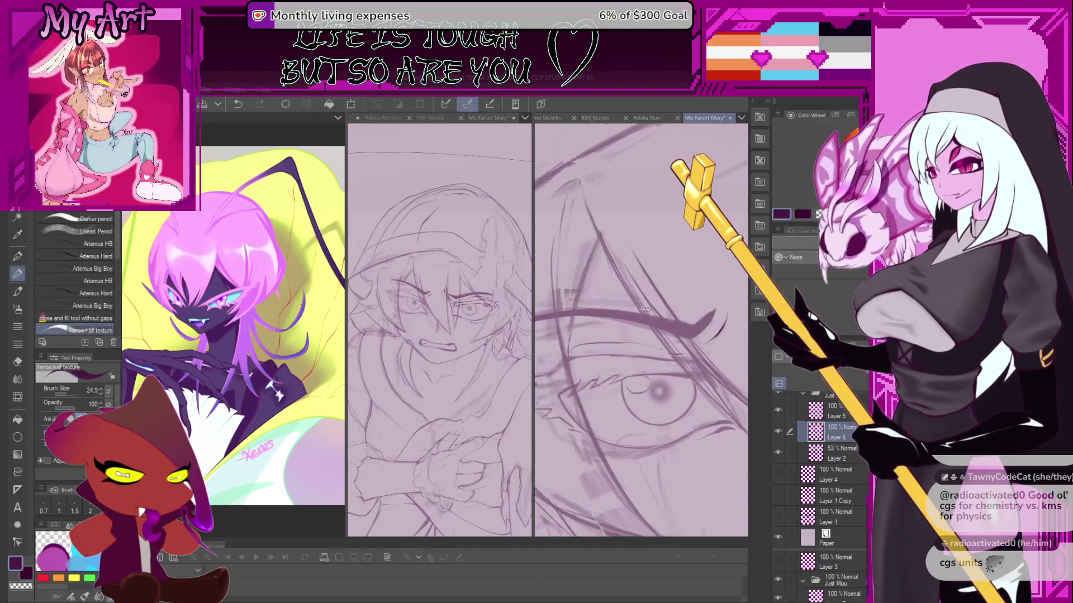
pyautogui.scroll(5, 602, 351)
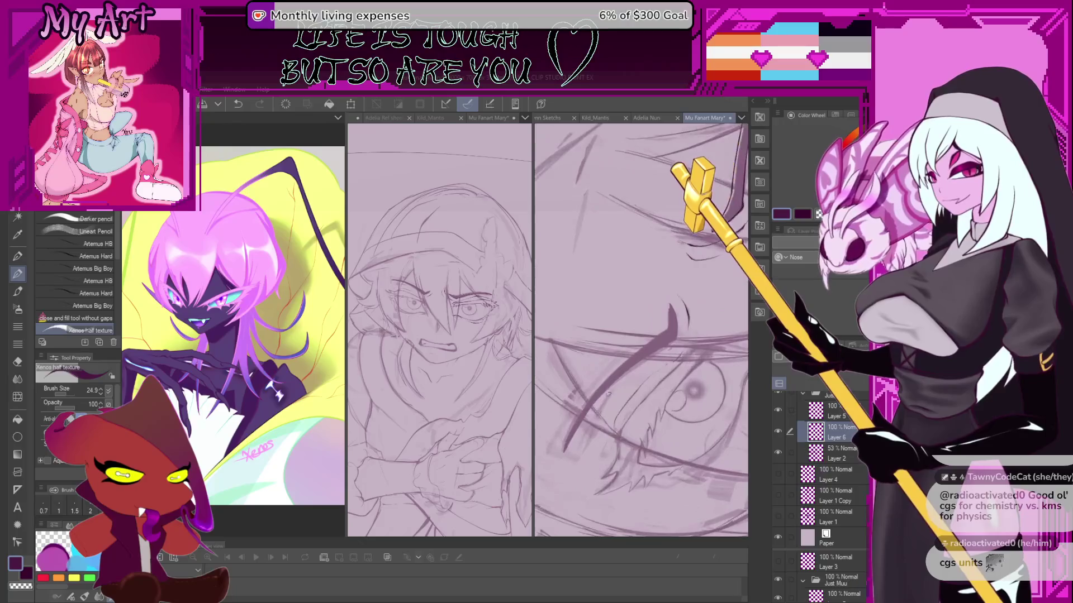
pyautogui.hotkey('ctrl', 'z')
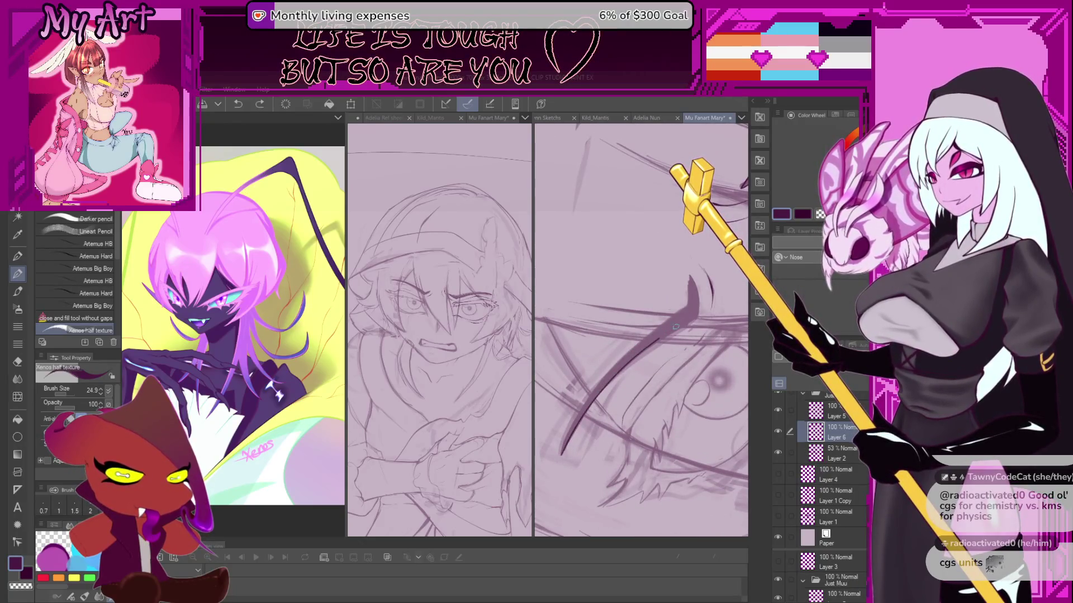
pyautogui.hotkey('ctrl', 'z')
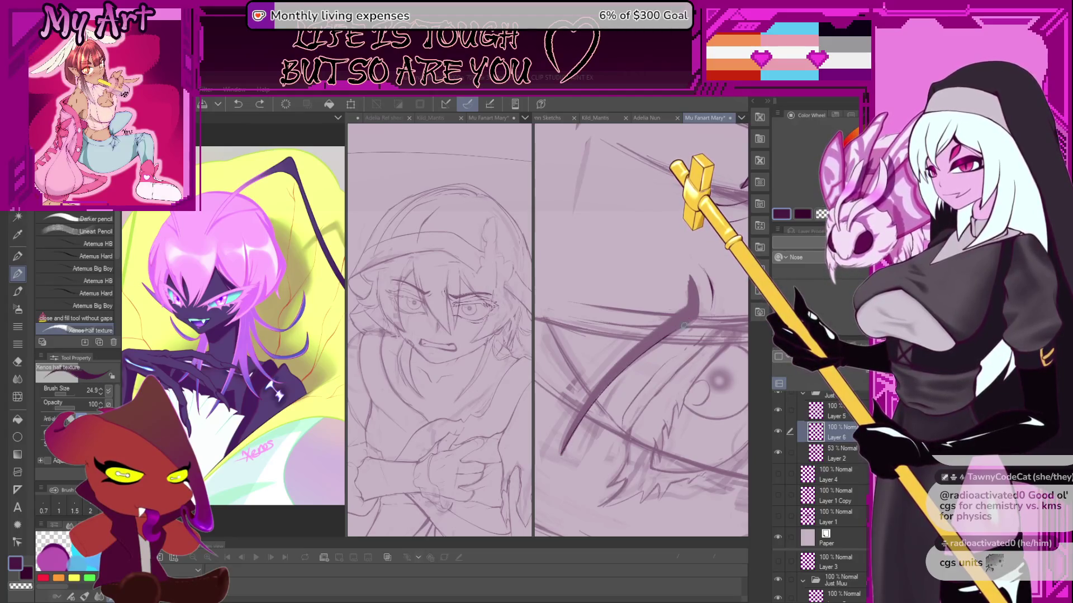
pyautogui.scroll(5, 690, 317)
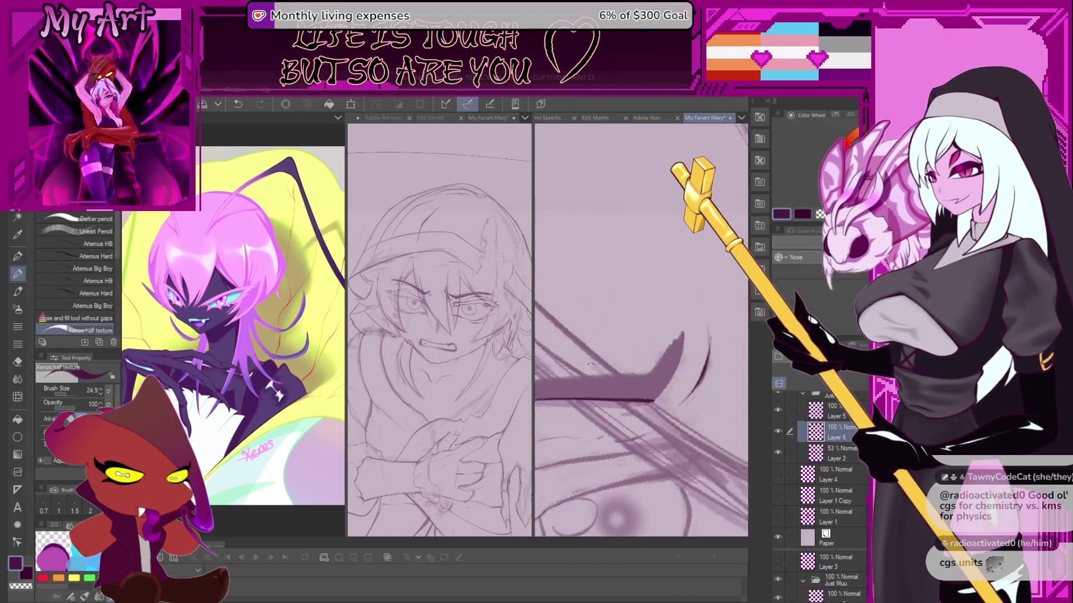
pyautogui.moveTo(671, 347); pyautogui.dragTo(636, 369)
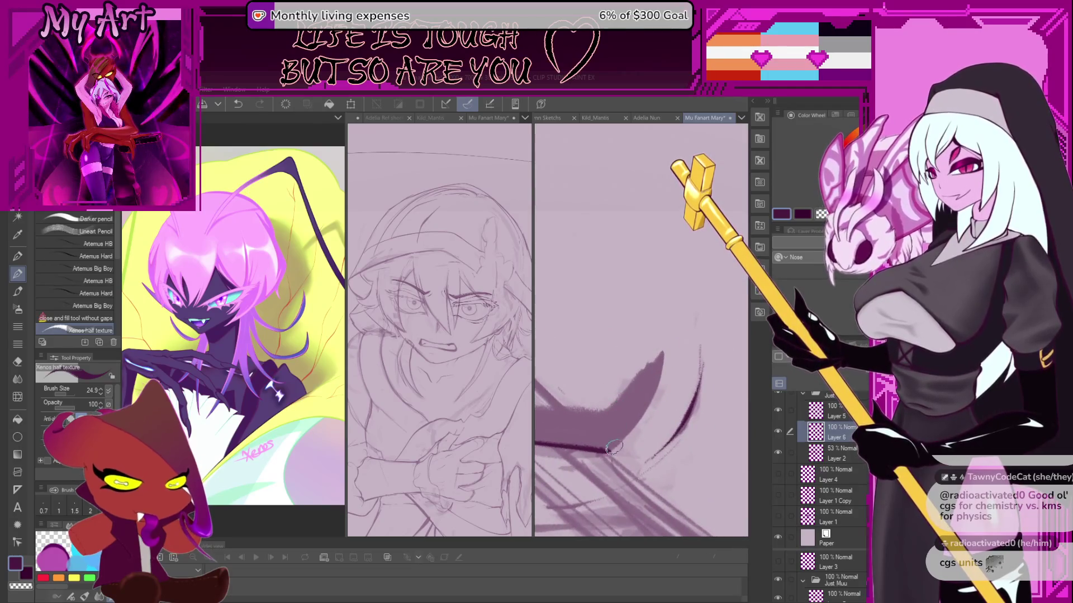
pyautogui.moveTo(587, 450)
pyautogui.mouseDown()
pyautogui.moveTo(626, 464)
pyautogui.moveTo(676, 441)
pyautogui.moveTo(648, 447)
pyautogui.moveTo(683, 414)
pyautogui.mouseUp()
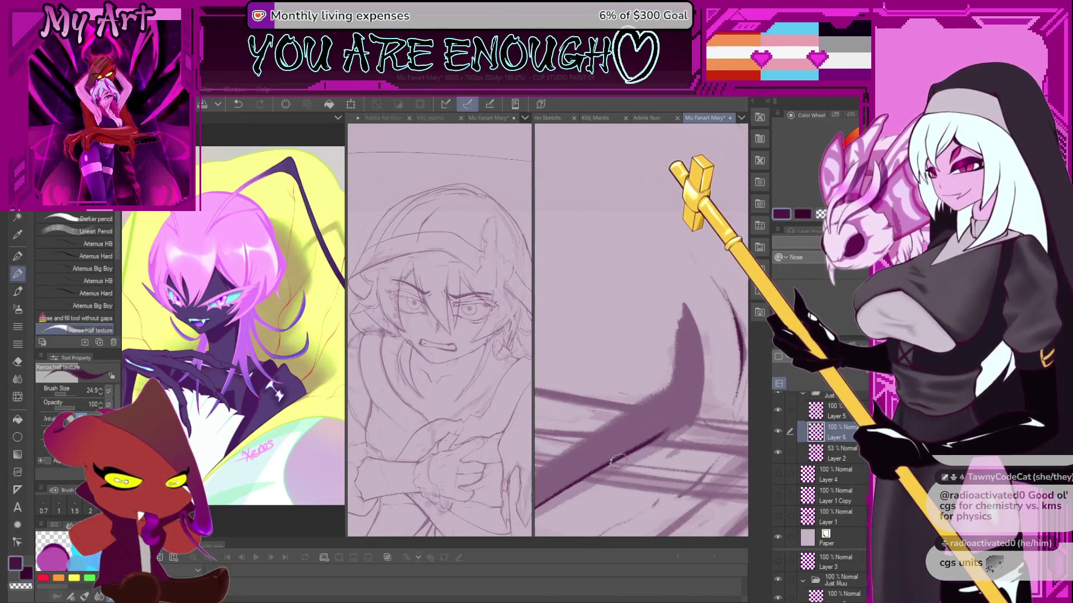
pyautogui.hotkey('ctrl', 'z')
pyautogui.moveTo(690, 412); pyautogui.dragTo(718, 344)
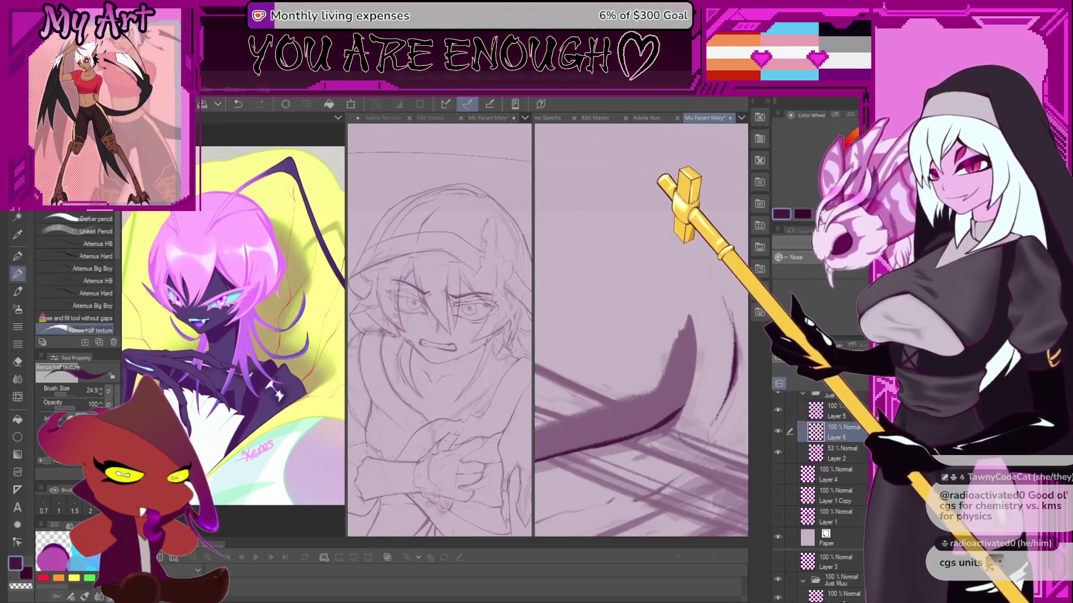
# Eyedrop the dark ink colour and extend the tapered wedge stroke up and right.
pyautogui.hotkey('ctrl', 'z')
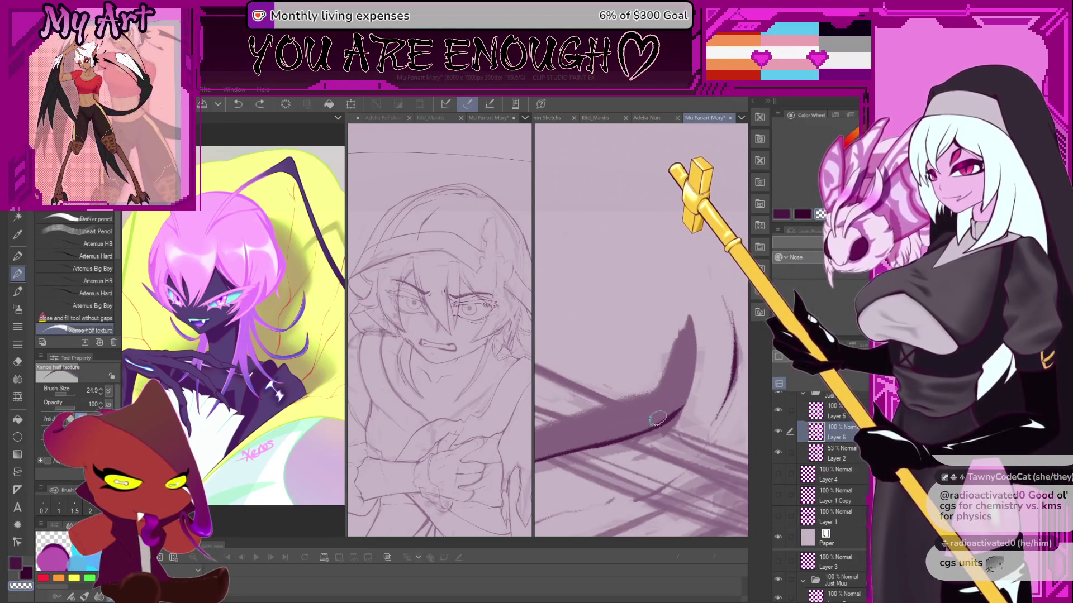
pyautogui.keyDown('alt'); pyautogui.click(640, 430); pyautogui.keyUp('alt')
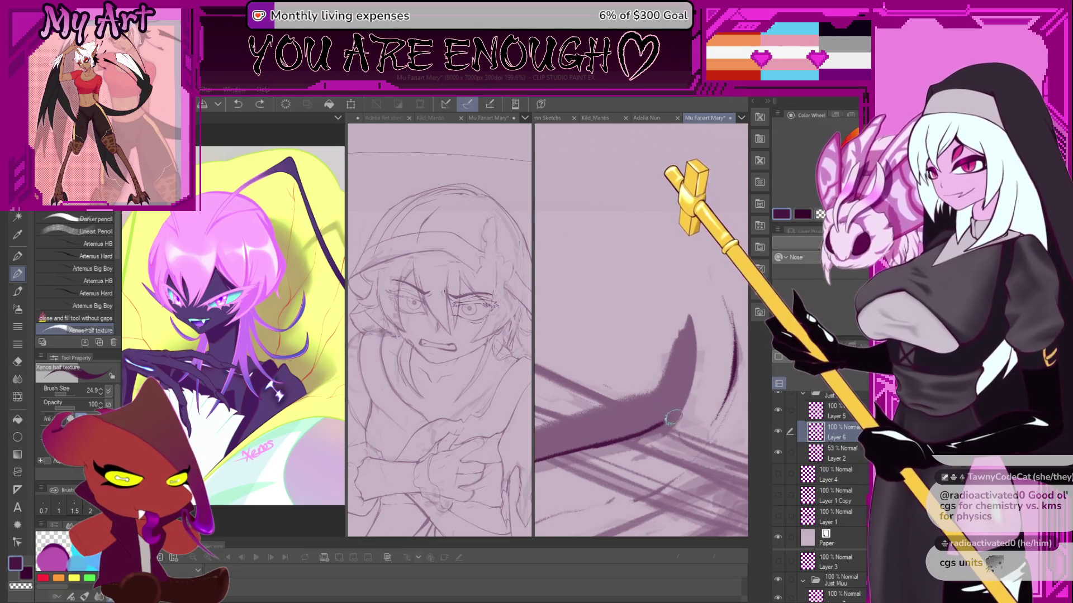
pyautogui.press('^')
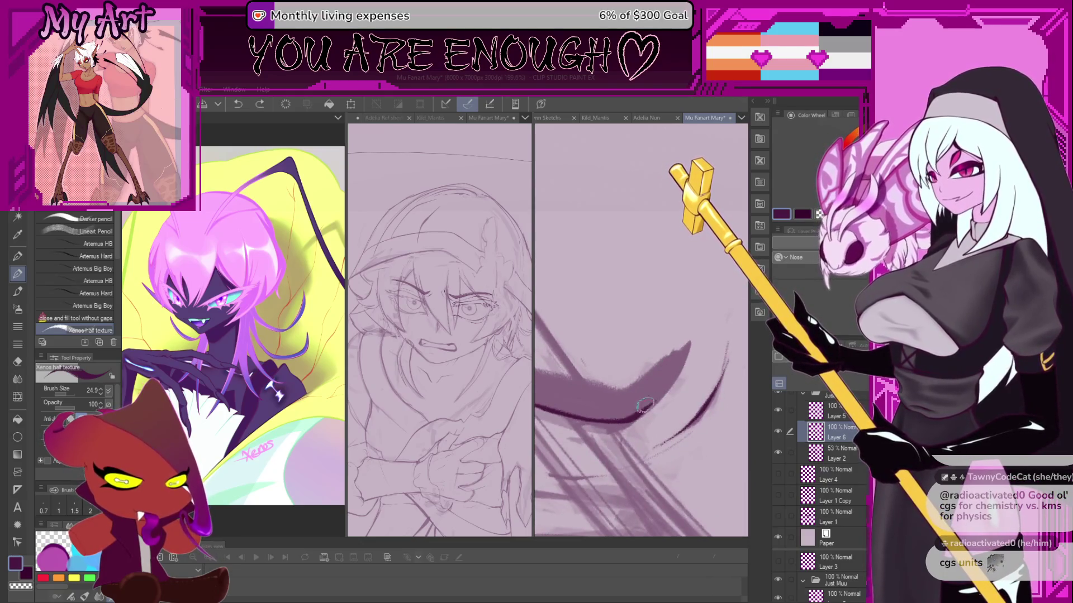
pyautogui.moveTo(644, 406); pyautogui.dragTo(693, 341)
pyautogui.press('-')
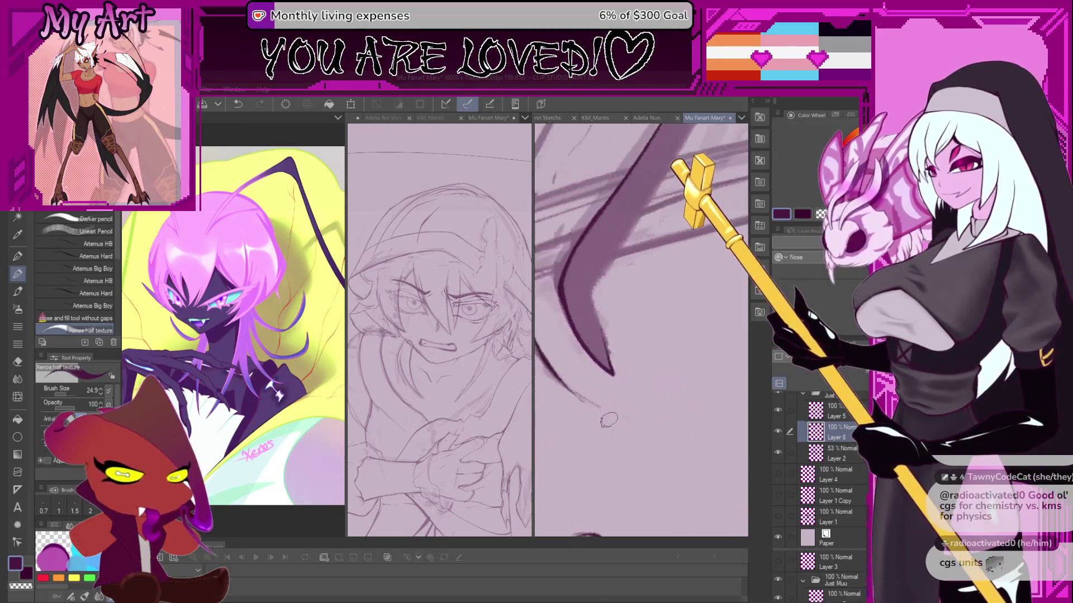
# Discard the wedge extension and redraw the long curved stroke from lower left to upper right.
pyautogui.hotkey('ctrl', 'z')
pyautogui.press('^')
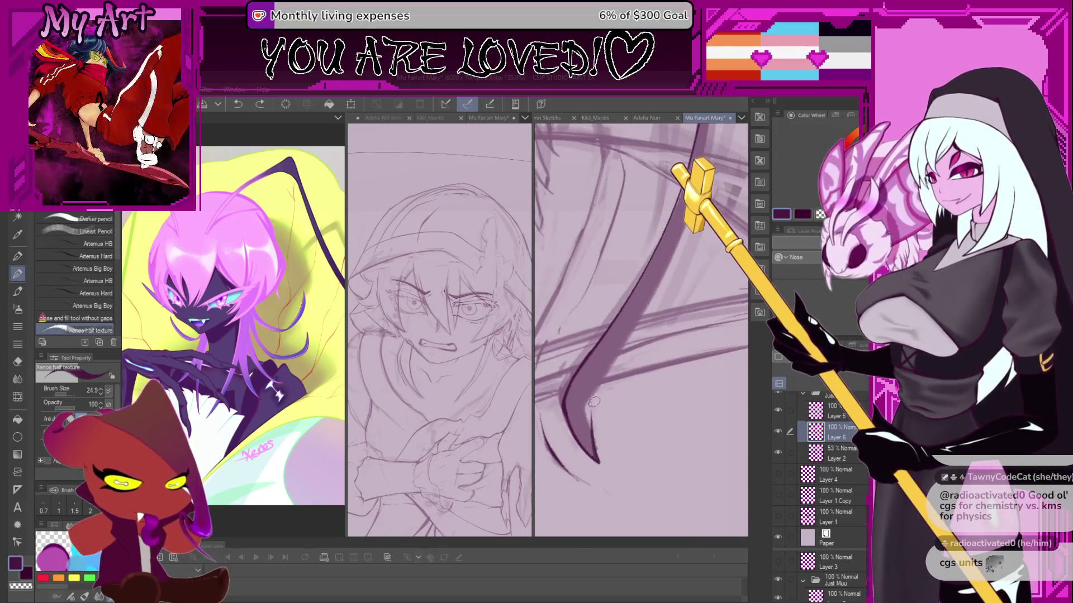
pyautogui.press('-')
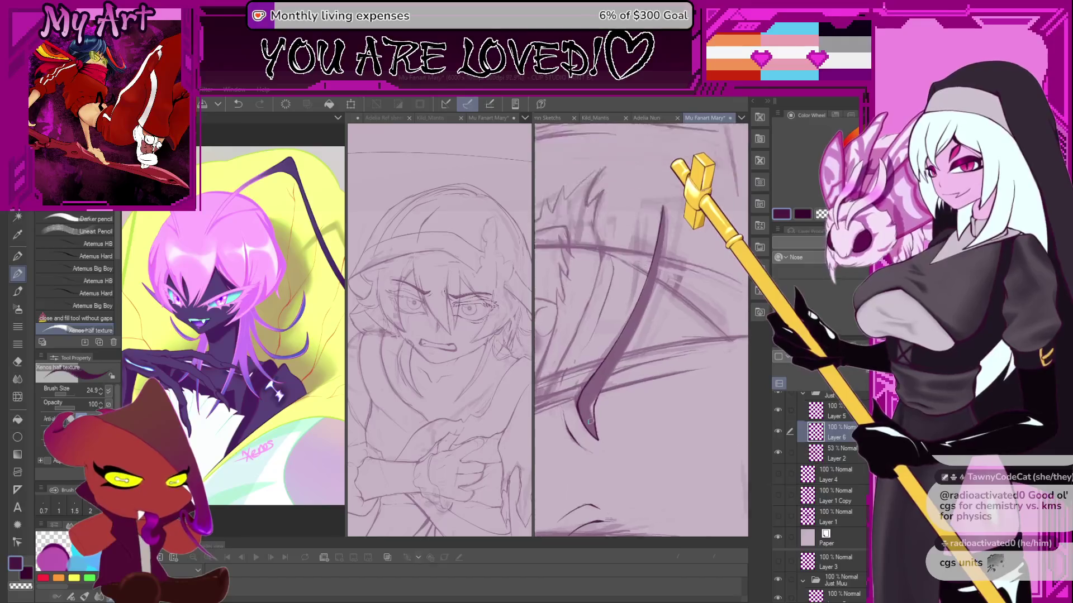
pyautogui.hotkey('ctrl', 'z')
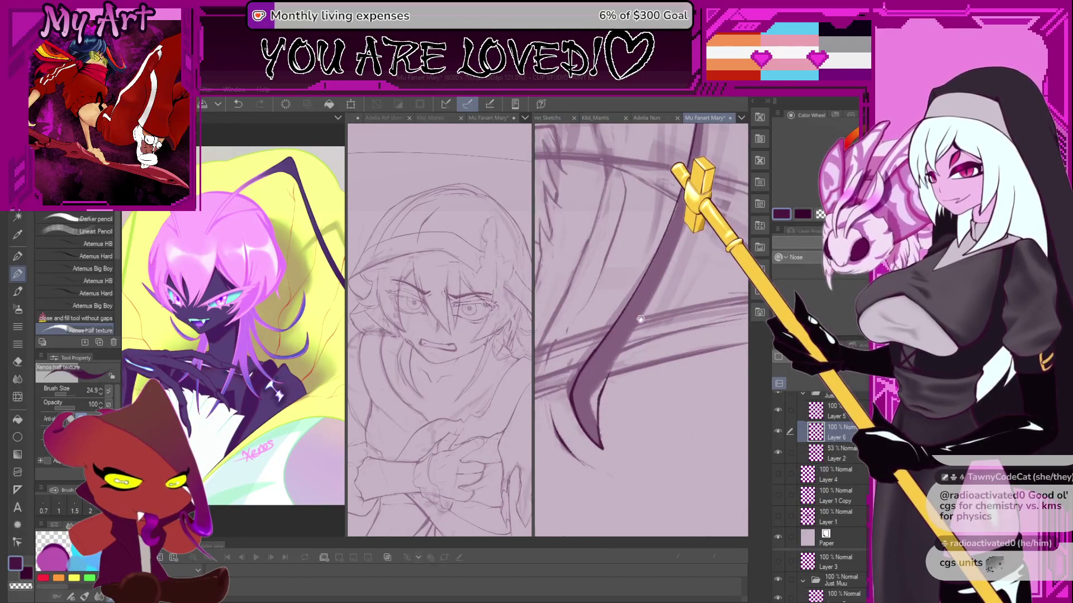
pyautogui.press('^')
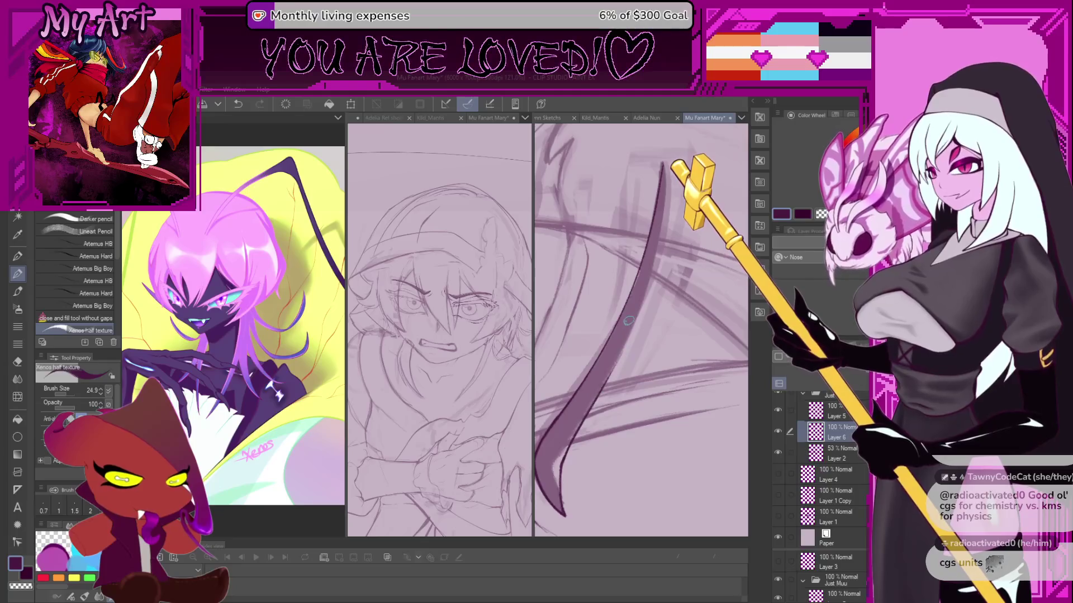
pyautogui.moveTo(629, 320); pyautogui.dragTo(626, 314)
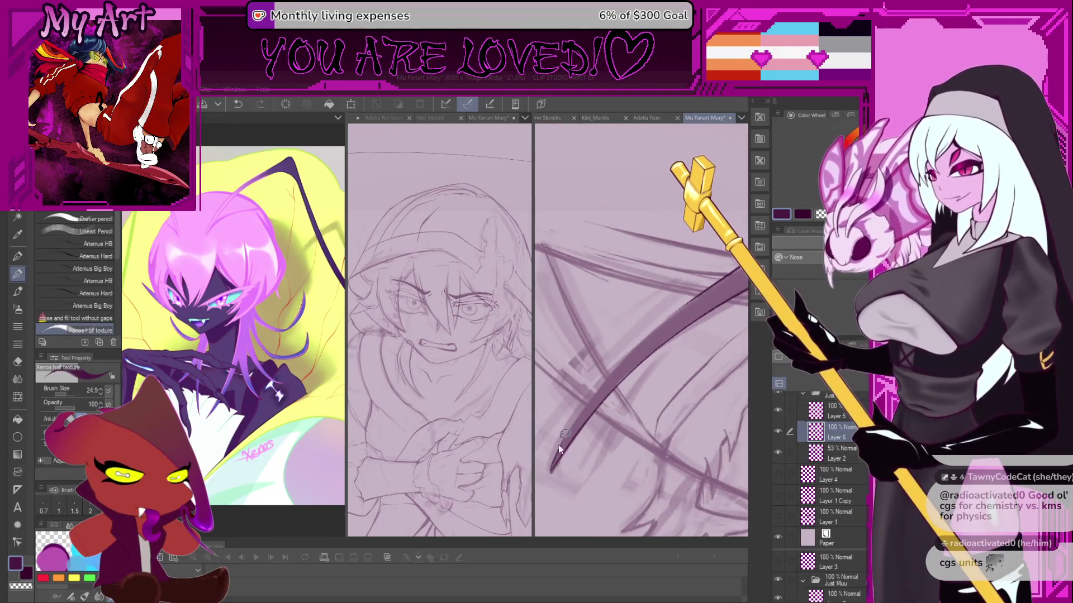
pyautogui.moveTo(556, 460); pyautogui.dragTo(697, 296)
pyautogui.hotkey('ctrl', 'z')
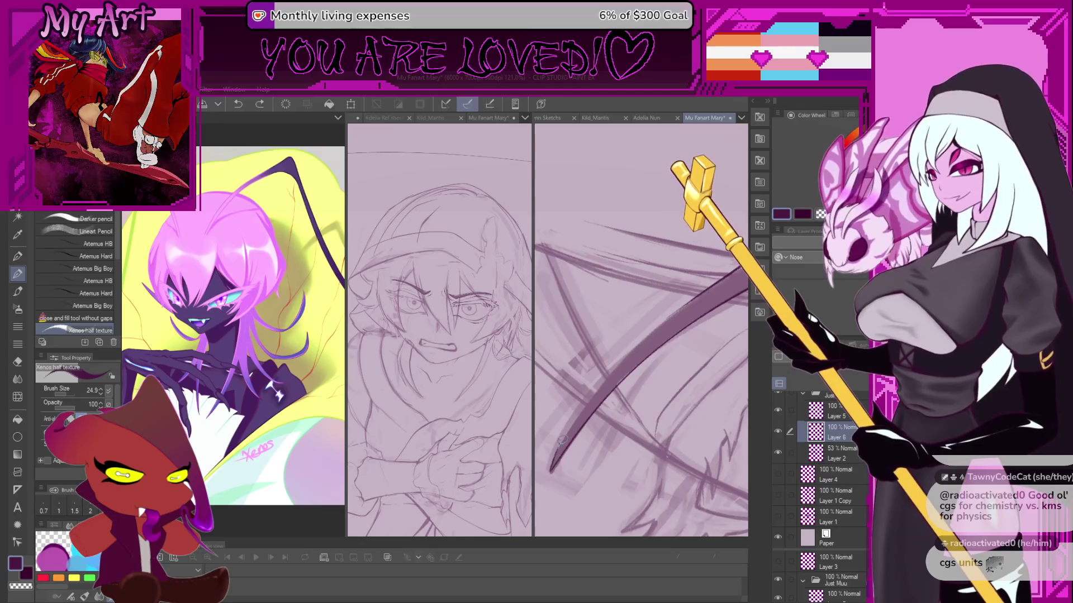
pyautogui.moveTo(553, 463); pyautogui.dragTo(684, 305)
pyautogui.scroll(-3, 665, 302)
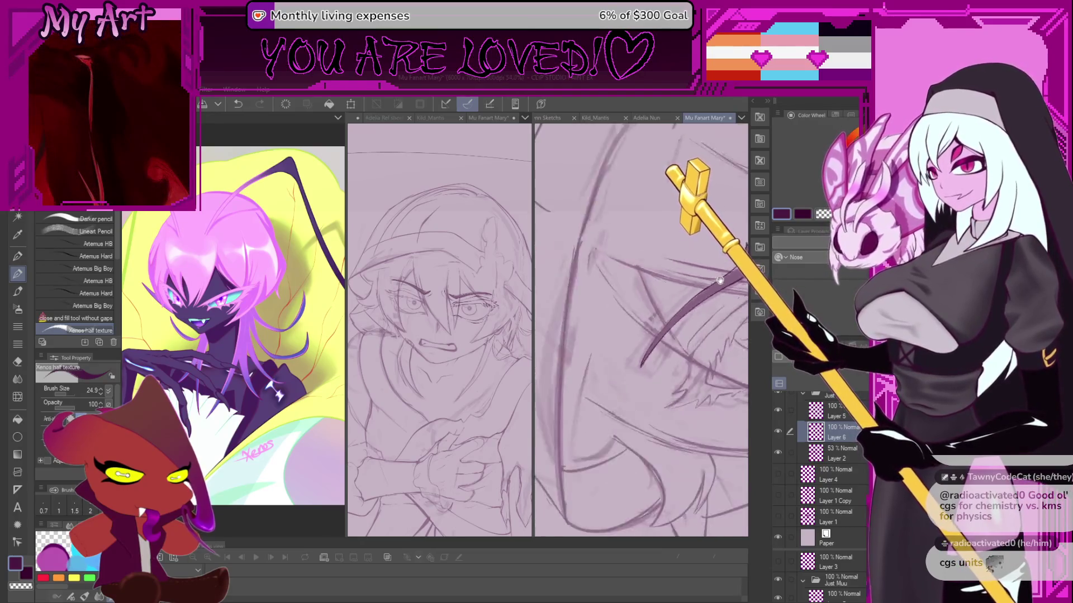
pyautogui.scroll(-4, 641, 330)
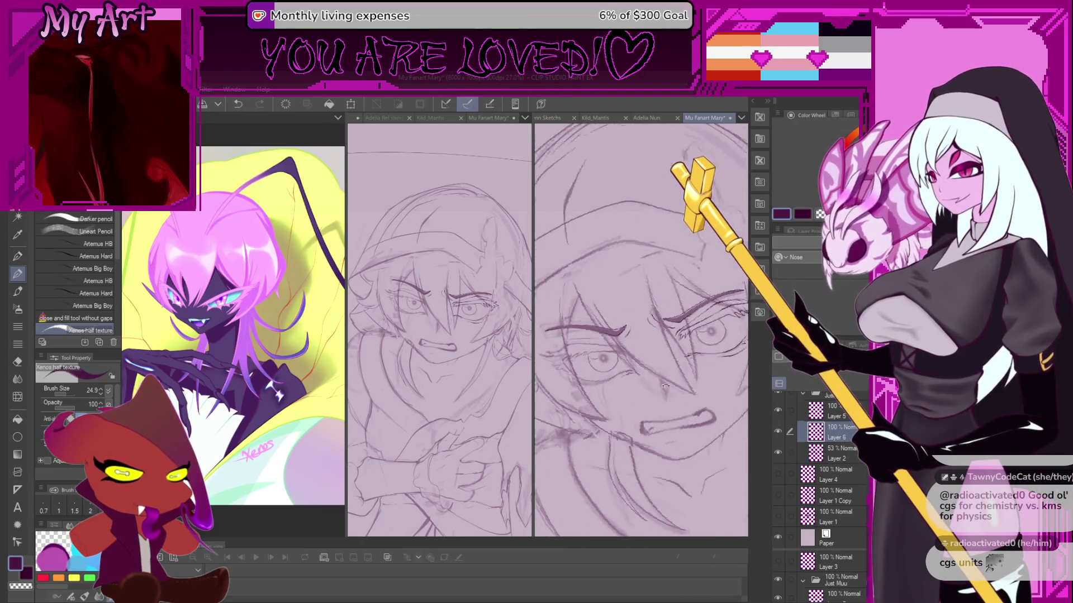
pyautogui.scroll(5, 636, 340)
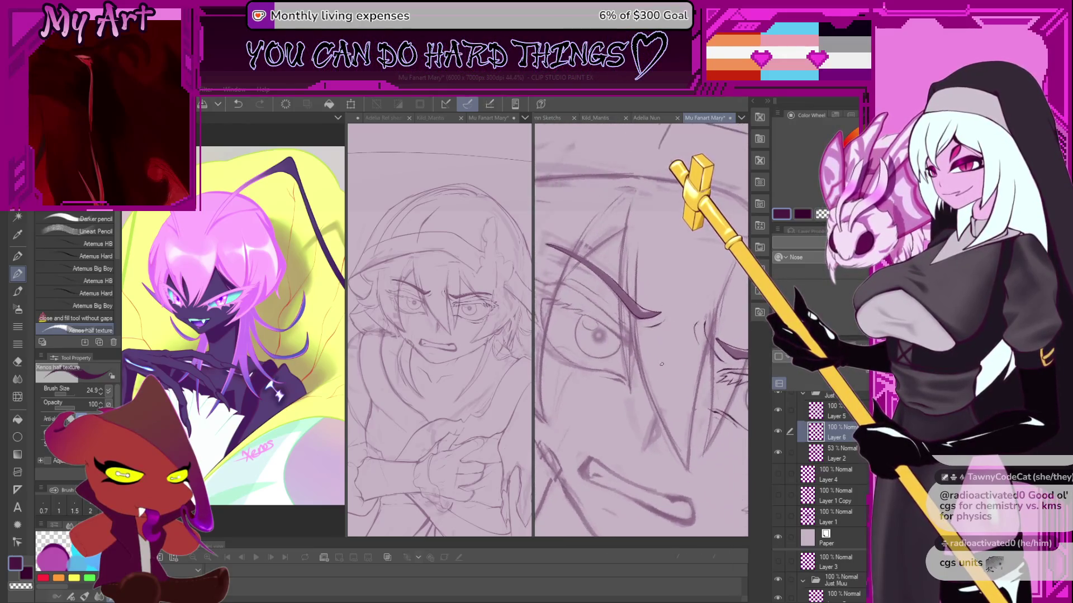
pyautogui.scroll(1, 636, 339)
pyautogui.scroll(3, 607, 364)
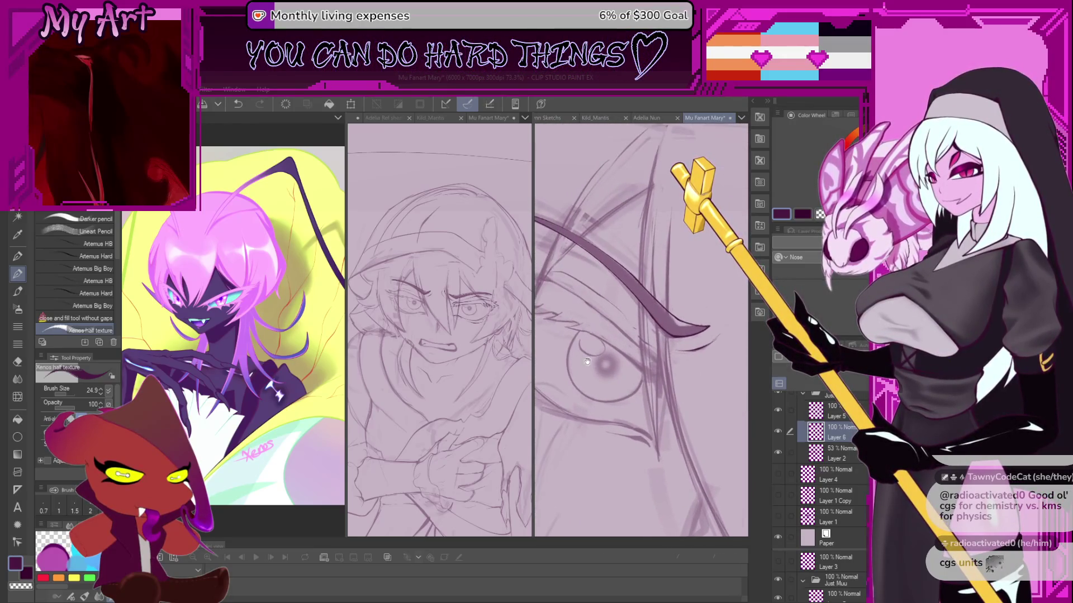
pyautogui.scroll(-1, 631, 357)
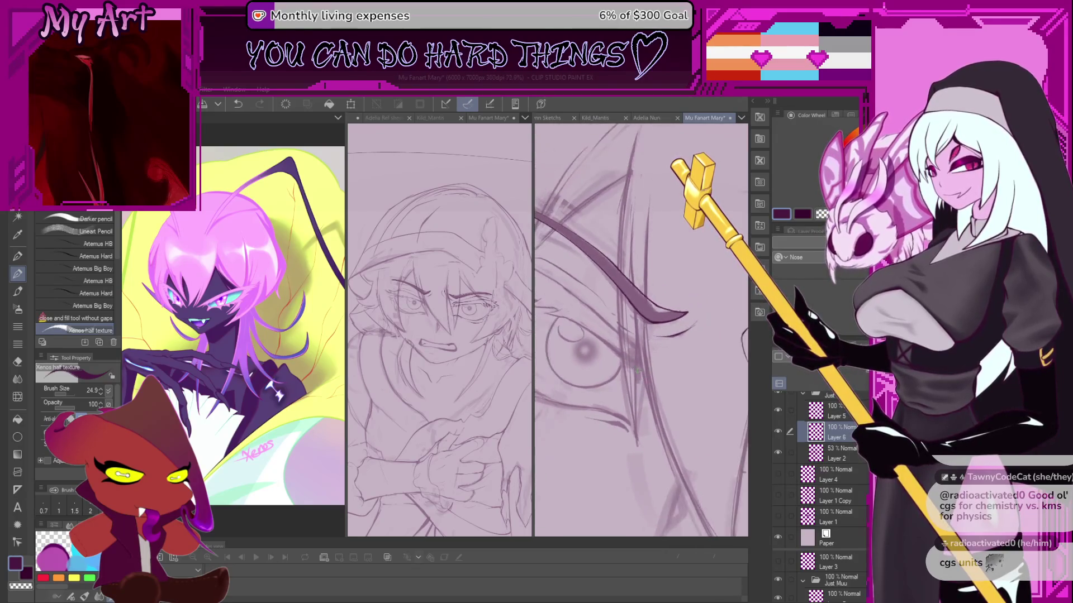
pyautogui.scroll(-3, 644, 365)
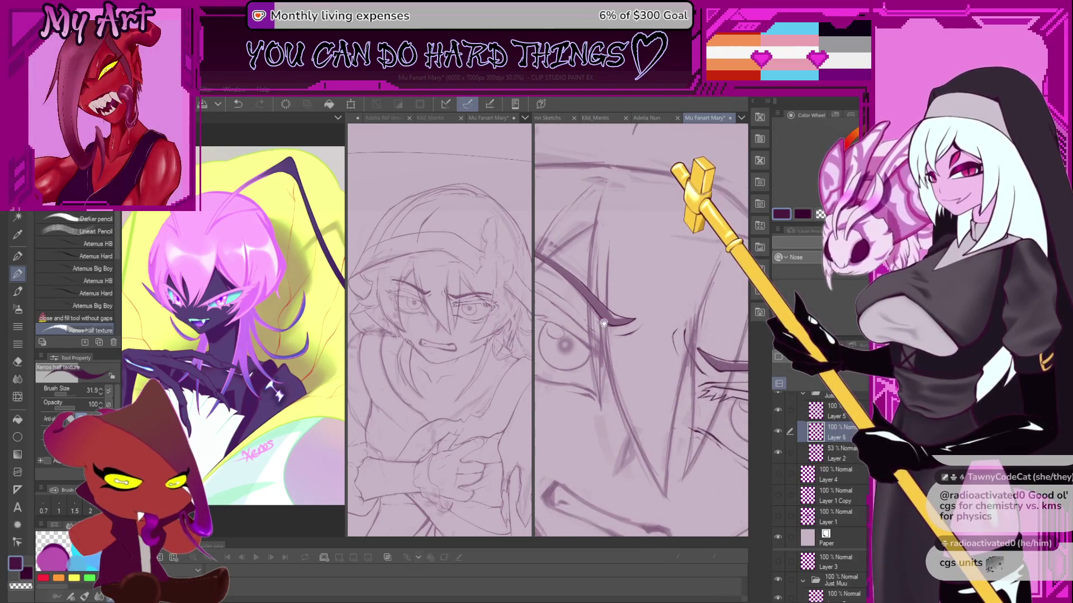
pyautogui.scroll(2, 602, 348)
pyautogui.scroll(3, 617, 358)
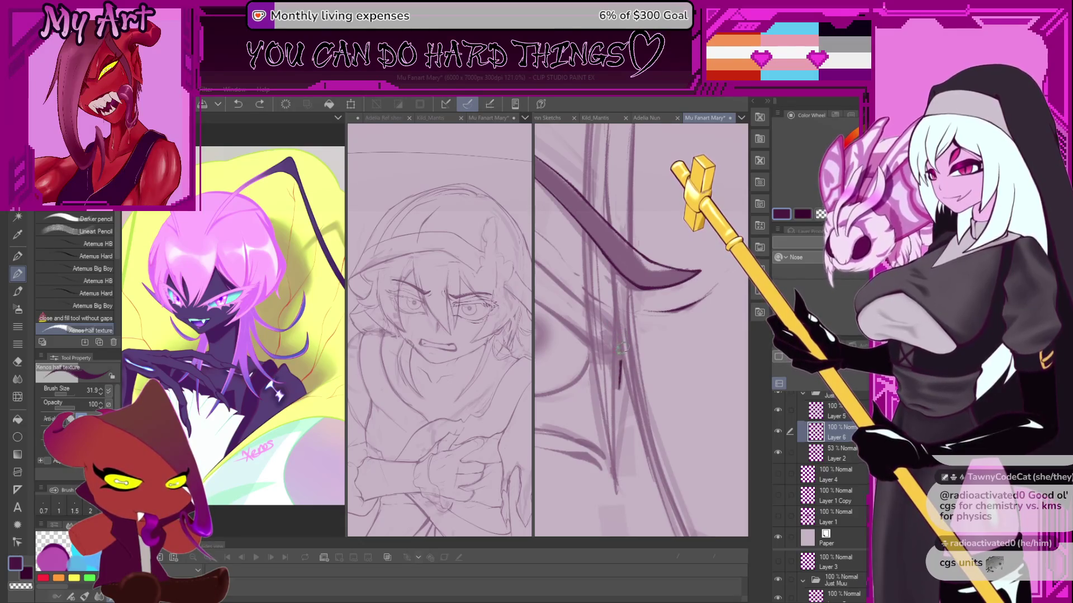
pyautogui.scroll(-3, 597, 321)
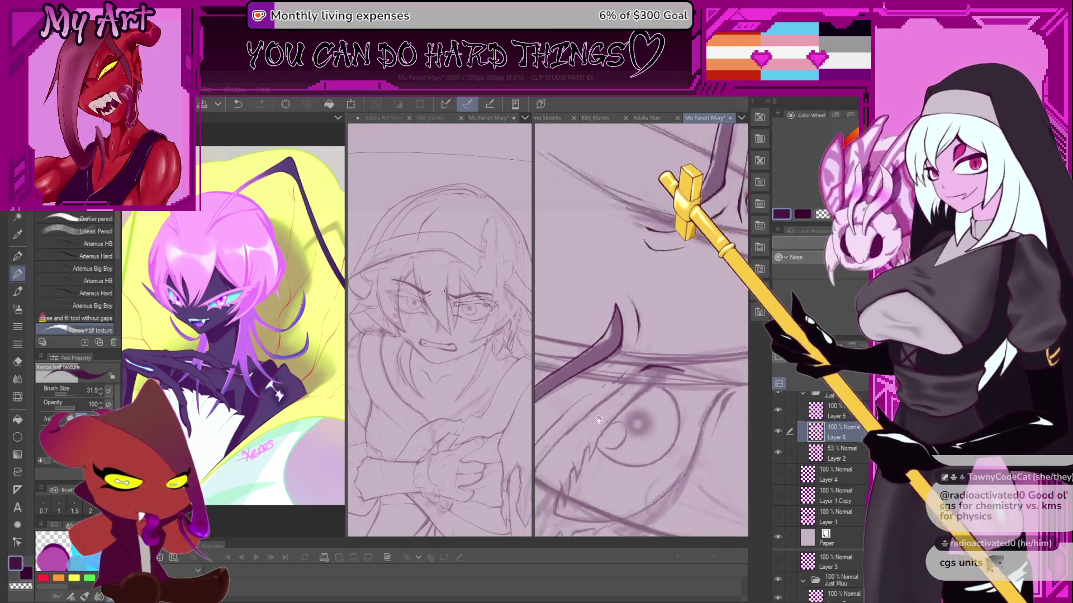
pyautogui.scroll(3, 639, 355)
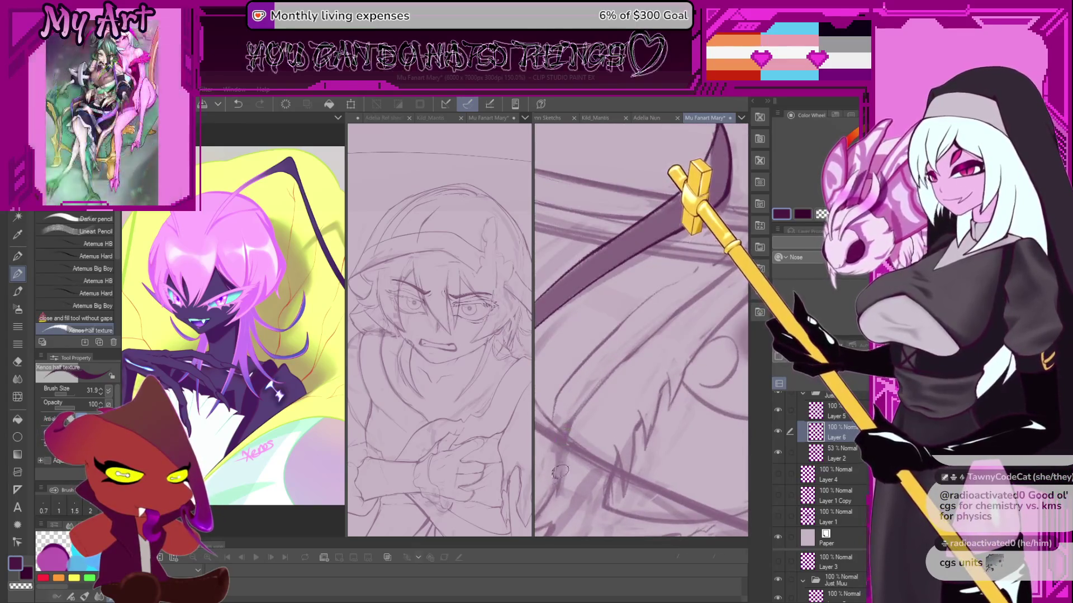
# Add a short dark stroke near the curve and undo the longer strokes along its edge.
pyautogui.scroll(2, 564, 441)
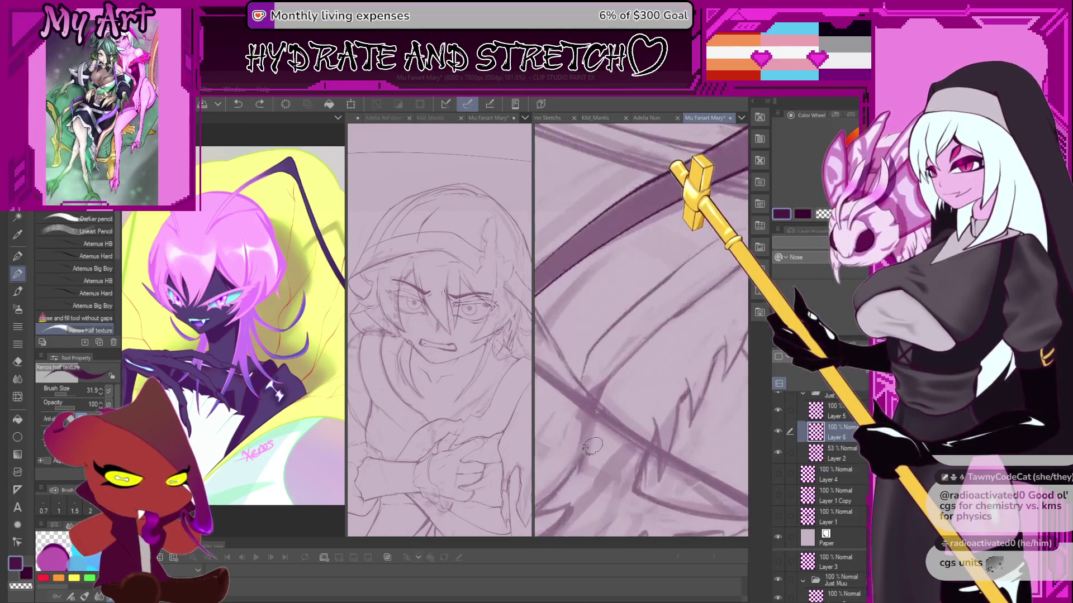
pyautogui.moveTo(577, 475); pyautogui.dragTo(590, 411)
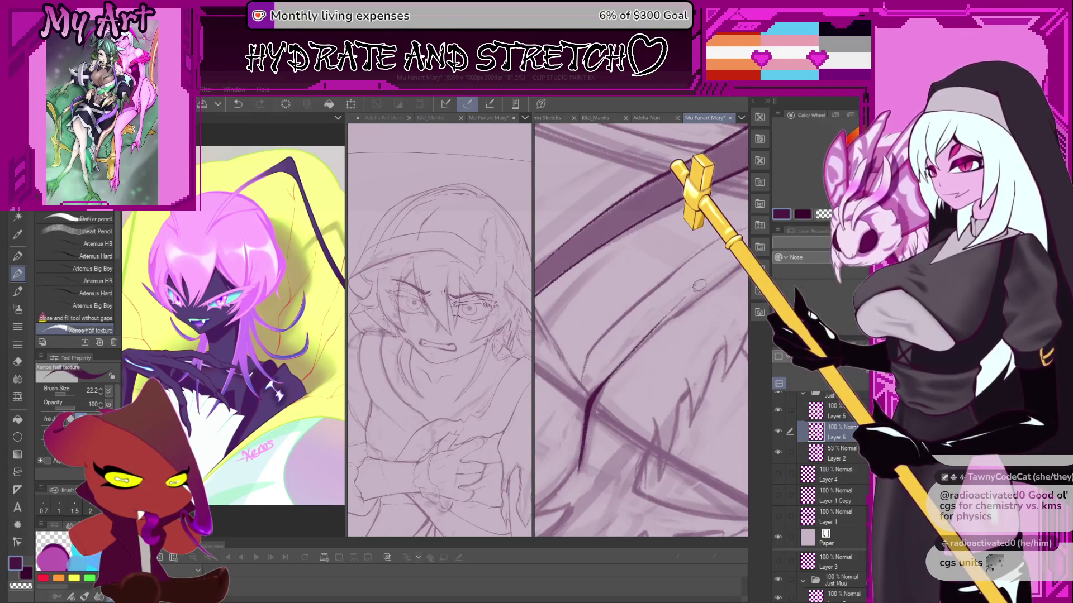
pyautogui.moveTo(698, 287); pyautogui.dragTo(670, 329)
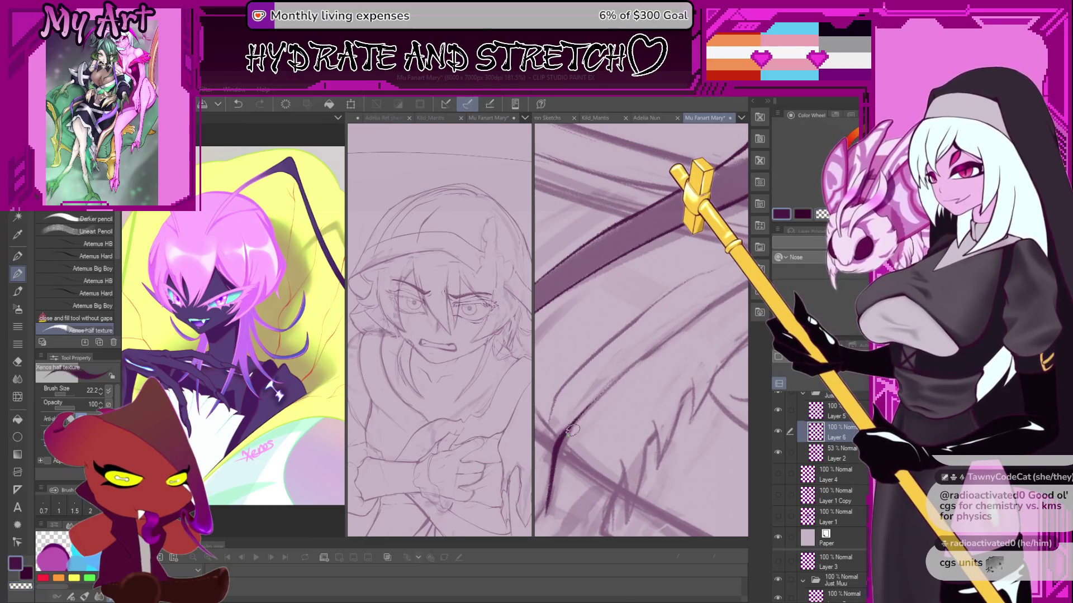
pyautogui.moveTo(571, 430)
pyautogui.mouseDown()
pyautogui.moveTo(704, 313)
pyautogui.moveTo(617, 379)
pyautogui.mouseUp()
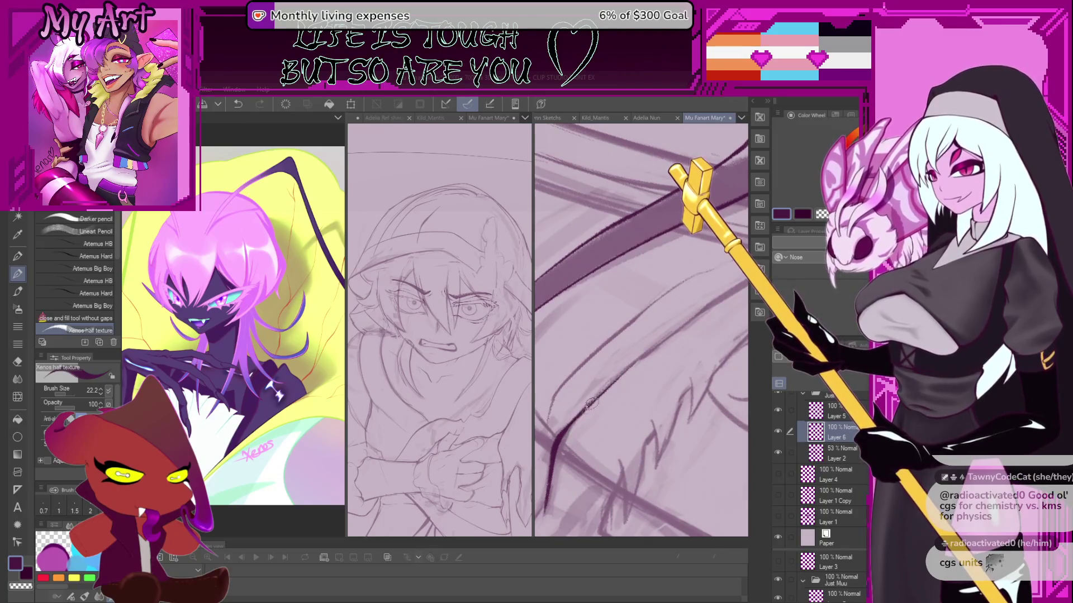
pyautogui.hotkey('ctrl', 'z')
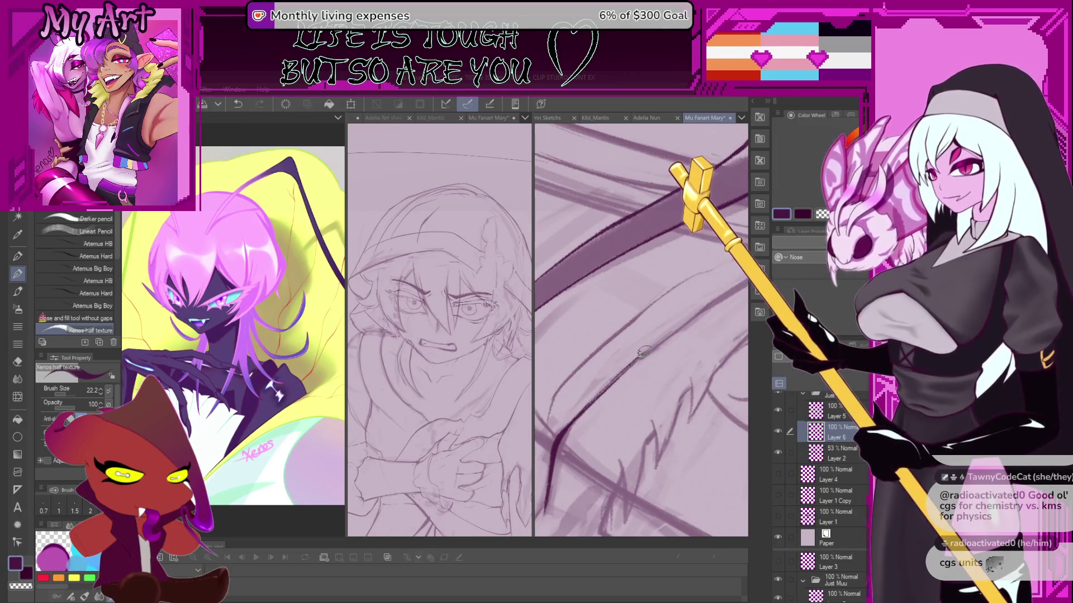
pyautogui.moveTo(694, 312); pyautogui.dragTo(590, 397)
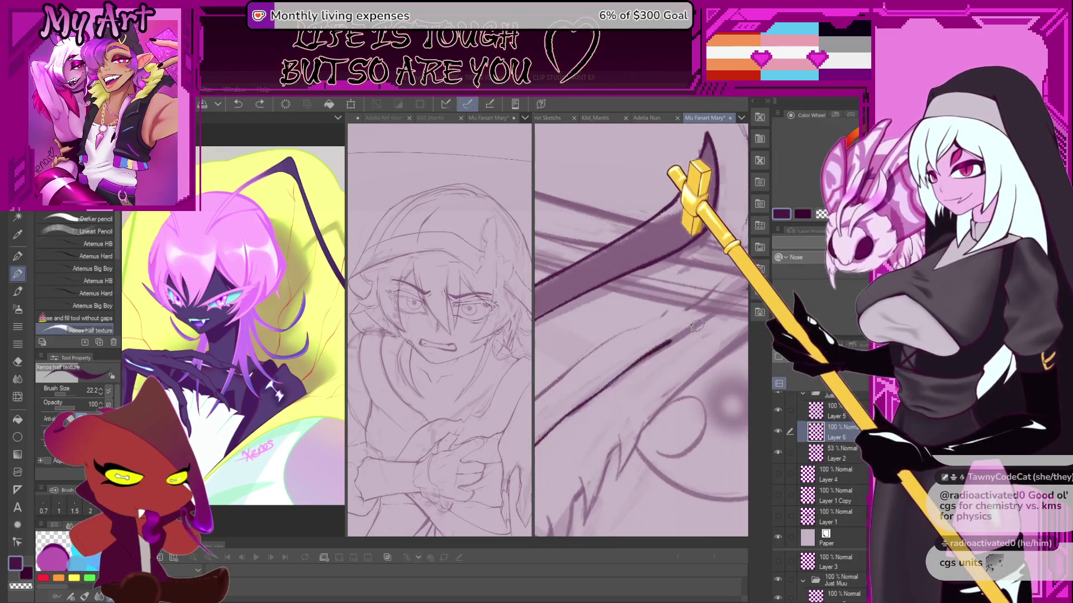
pyautogui.moveTo(690, 324)
pyautogui.mouseDown()
pyautogui.moveTo(615, 373)
pyautogui.moveTo(643, 353)
pyautogui.mouseUp()
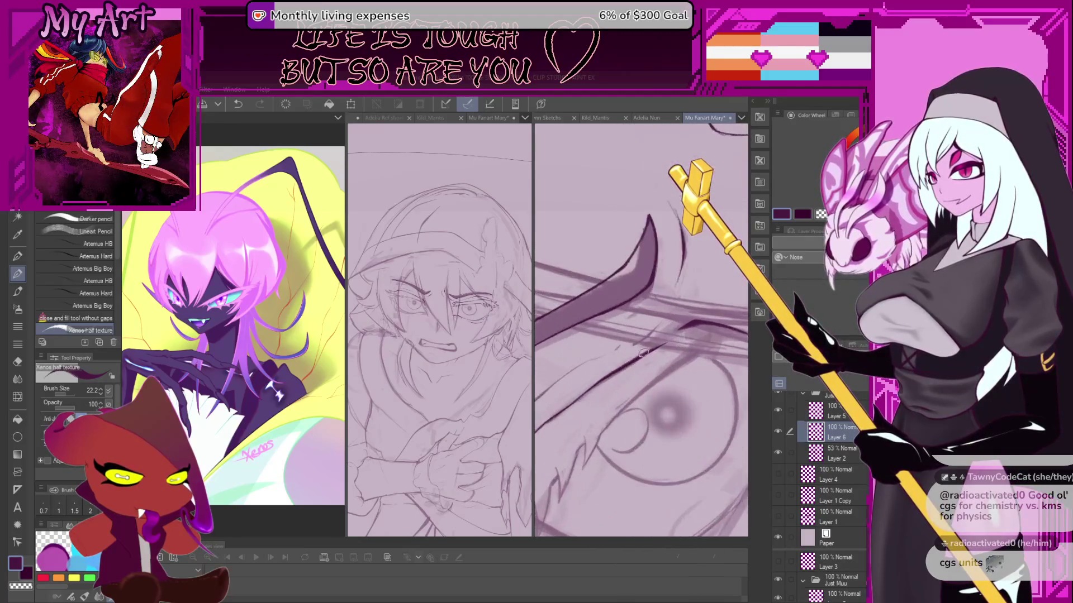
pyautogui.hotkey('ctrl', 'z')
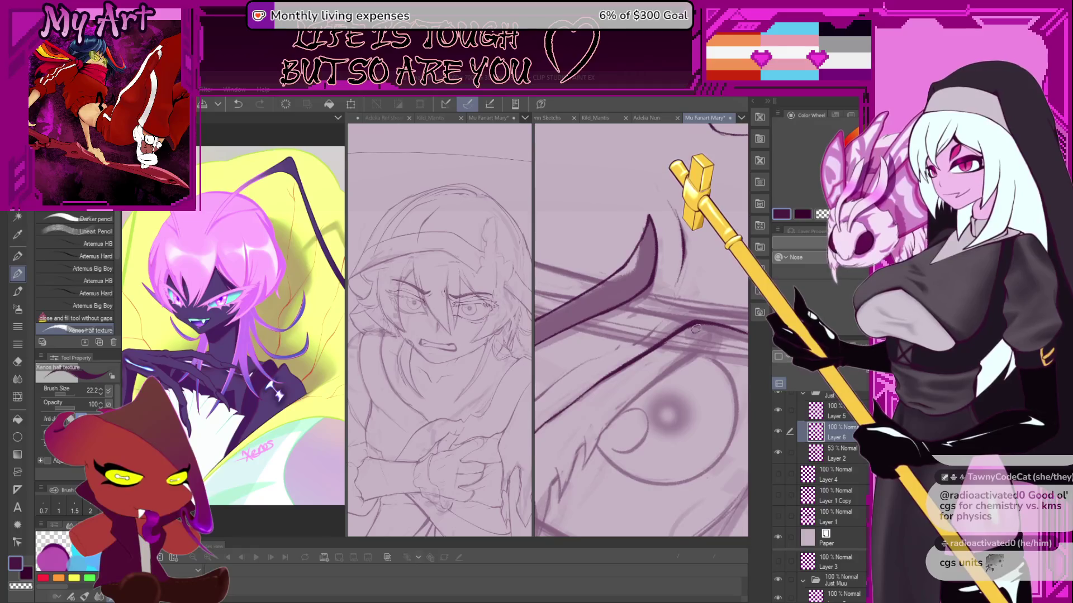
pyautogui.moveTo(696, 325)
pyautogui.mouseDown()
pyautogui.moveTo(638, 353)
pyautogui.moveTo(616, 449)
pyautogui.mouseUp()
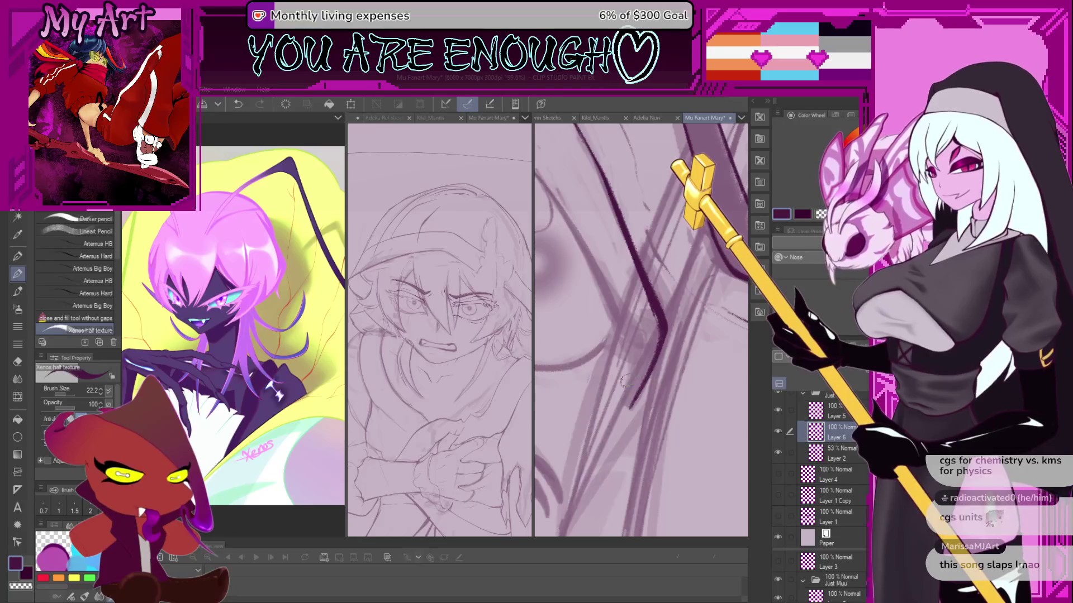
# Undo the dark stroke's lower tail, restore it, and extend the hair stroke further down.
pyautogui.hotkey('ctrl', 'z')
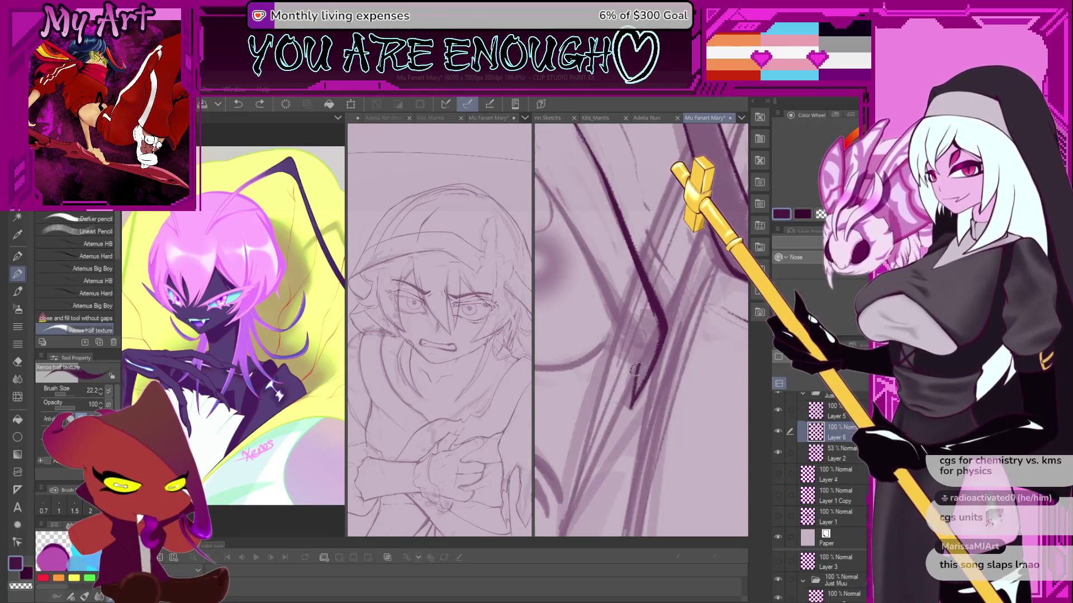
pyautogui.hotkey('ctrl', 'z')
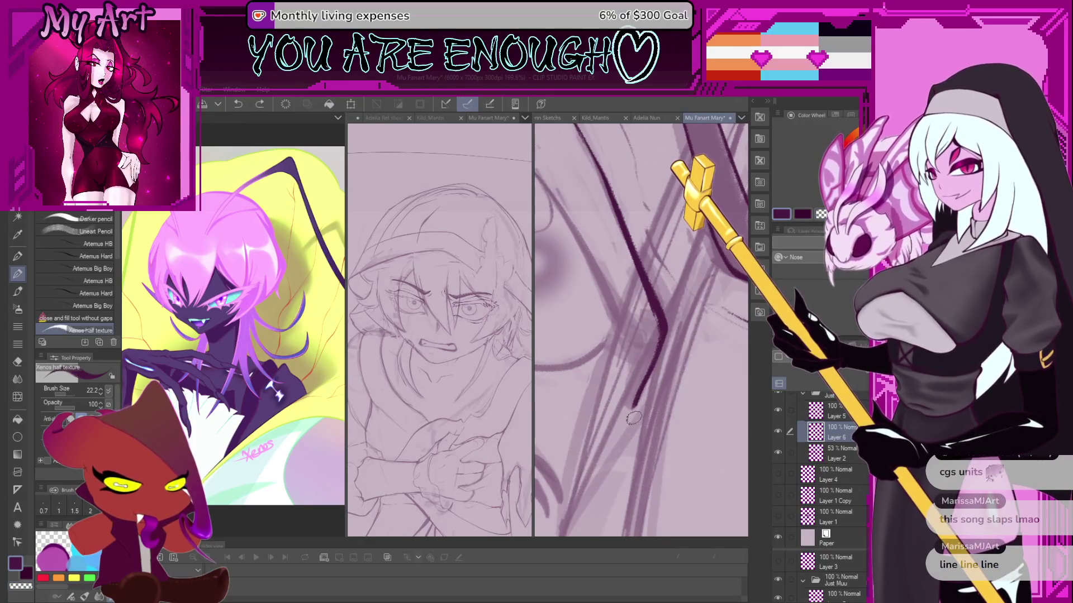
pyautogui.hotkey('ctrl', 'z')
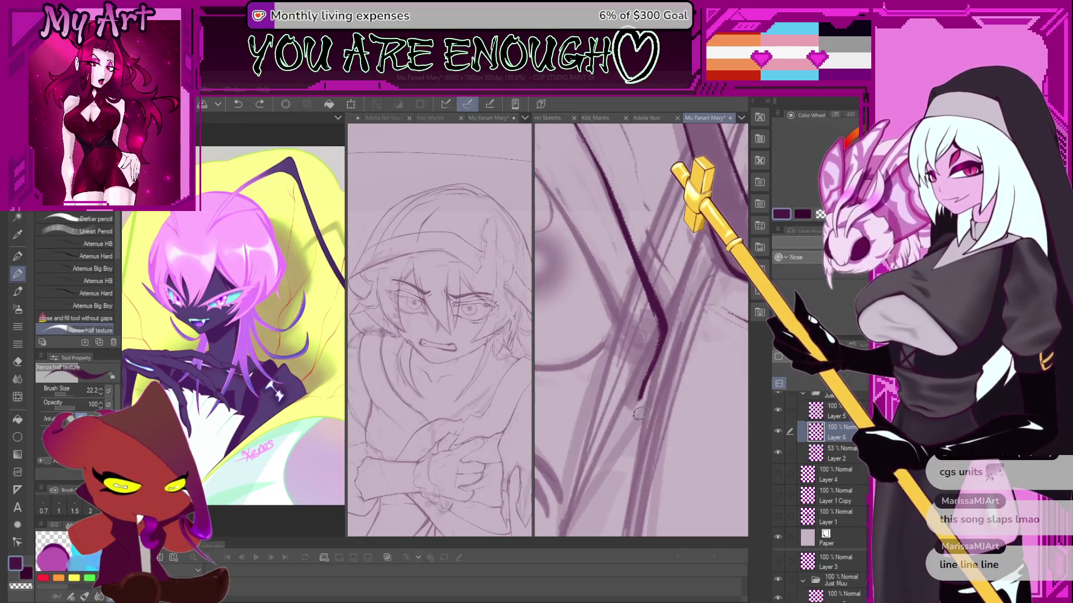
pyautogui.hotkey('ctrl', 'z')
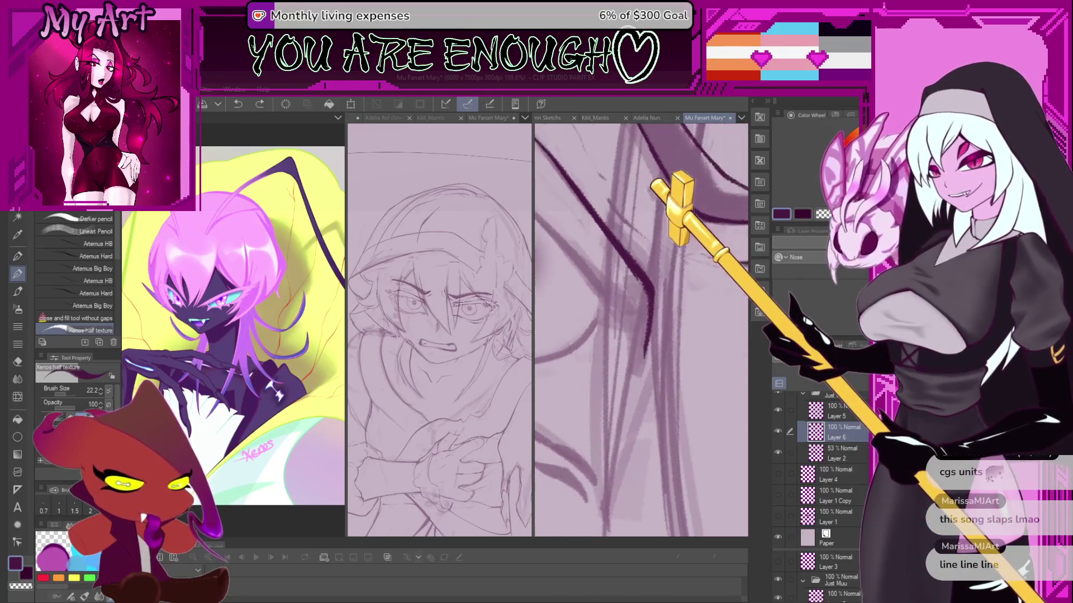
pyautogui.hotkey('ctrl', 'y')
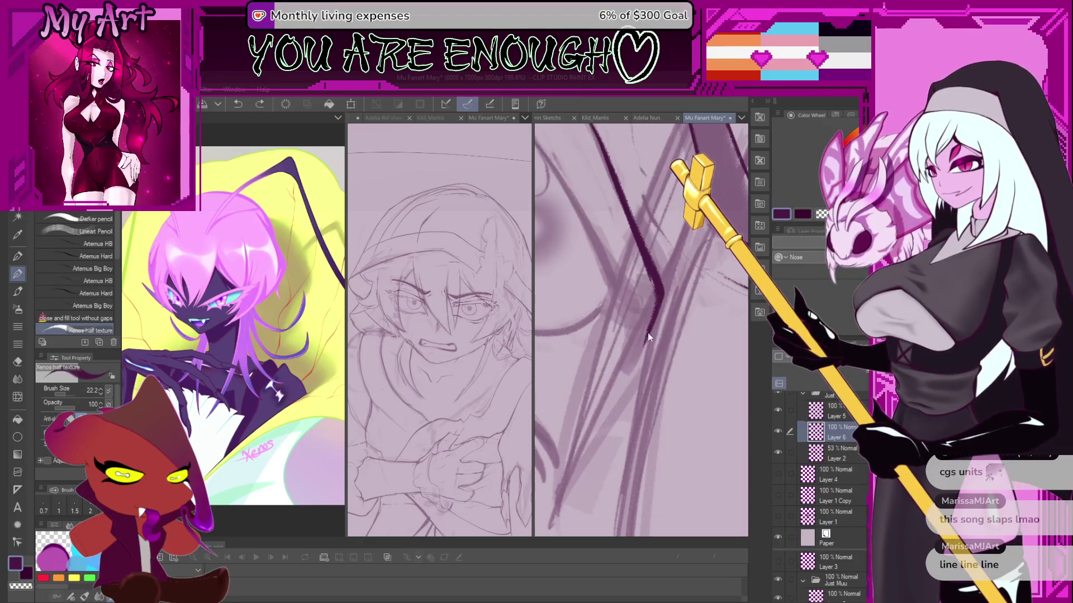
pyautogui.moveTo(648, 335); pyautogui.dragTo(634, 373)
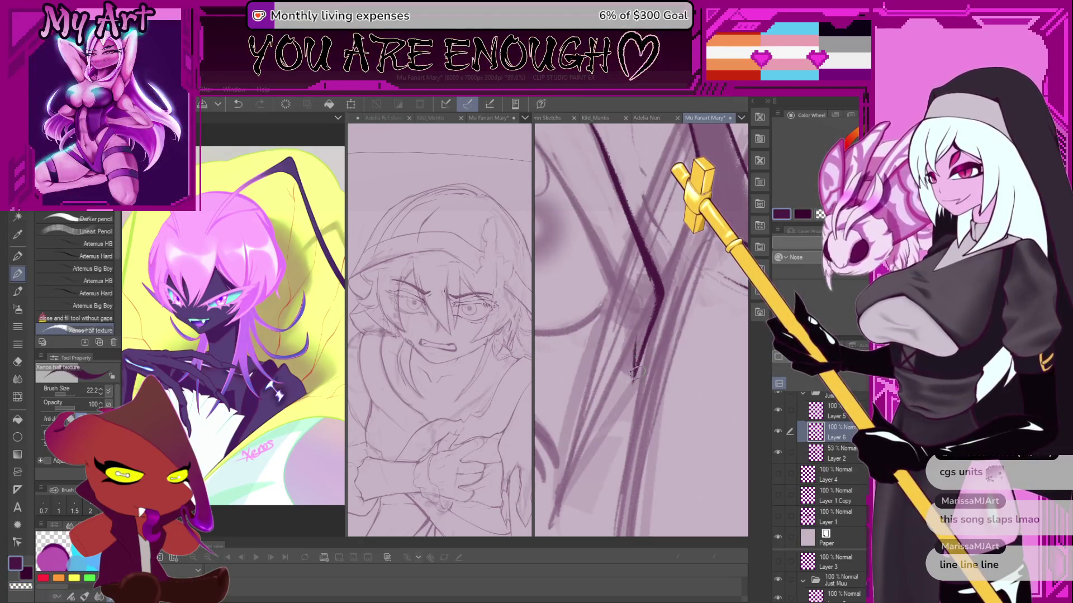
# Shift the view down the hair strands and retry a line along one strand.
pyautogui.moveTo(639, 329); pyautogui.dragTo(630, 364)
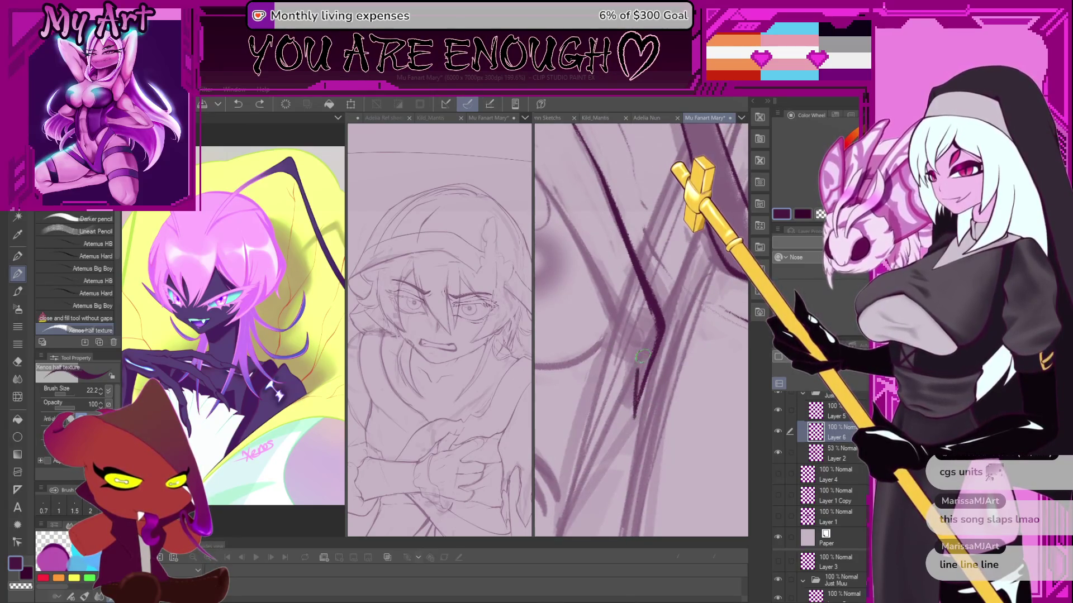
pyautogui.scroll(-5, 637, 396)
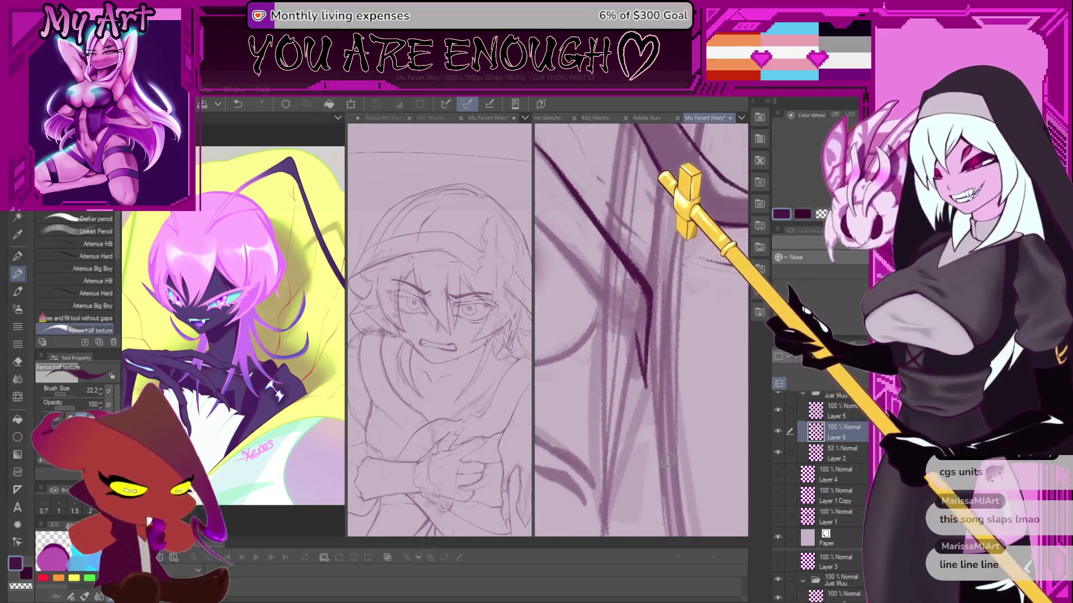
pyautogui.scroll(3, 641, 402)
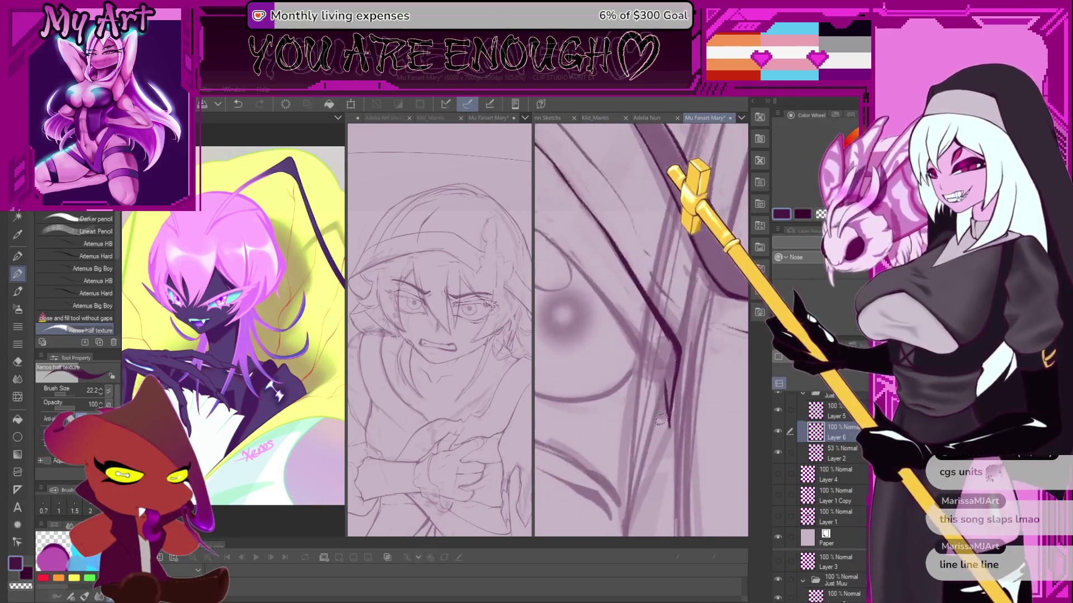
pyautogui.scroll(1, 638, 392)
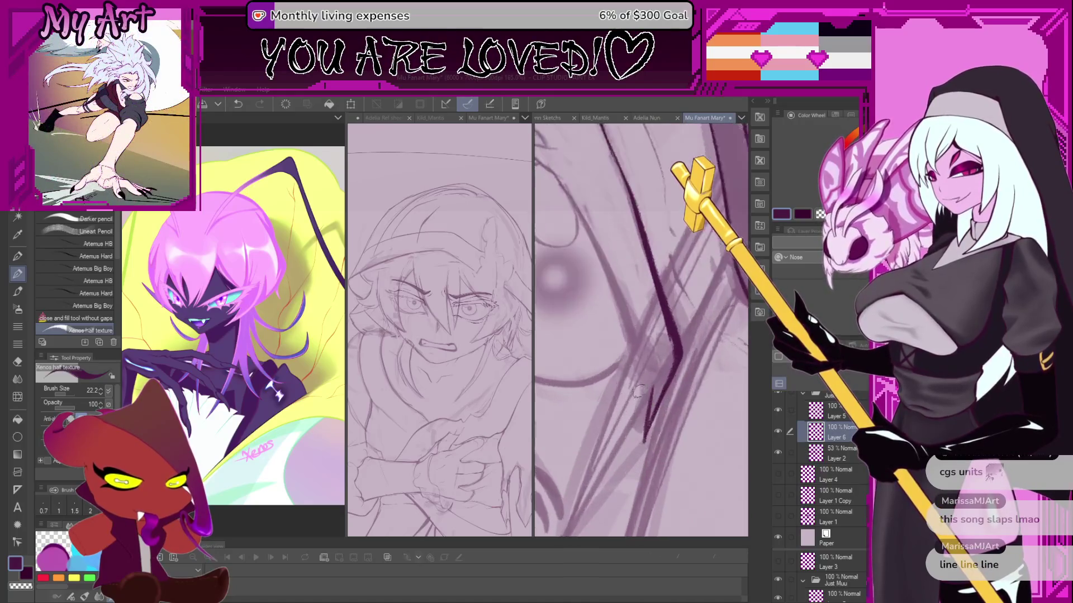
pyautogui.moveTo(665, 378); pyautogui.dragTo(637, 429)
pyautogui.hotkey('ctrl', 'z')
pyautogui.moveTo(658, 374); pyautogui.dragTo(636, 430)
pyautogui.hotkey('ctrl', 'z')
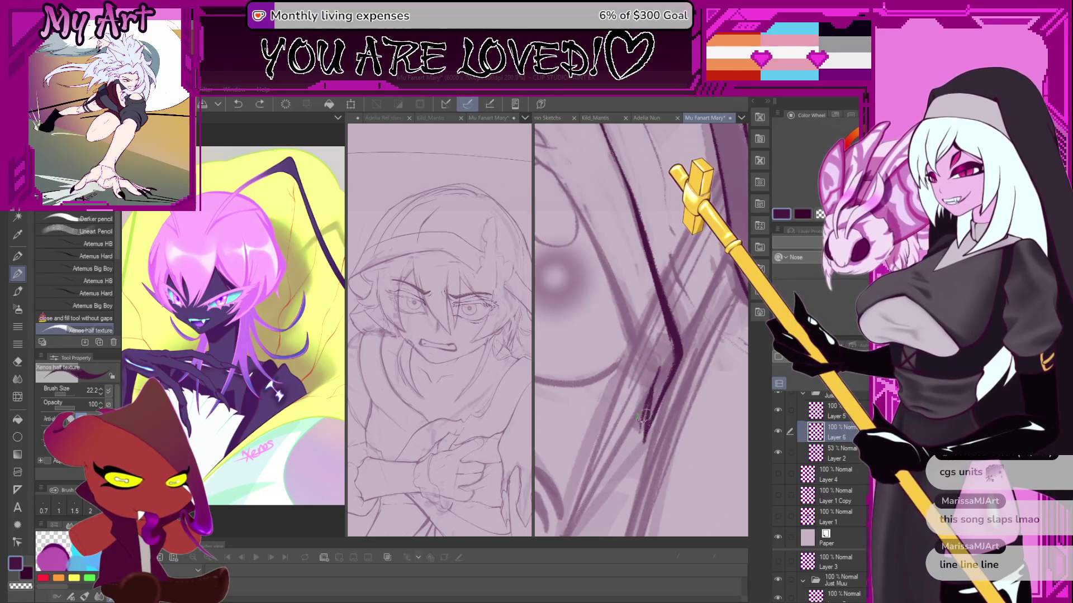
# Rotate the canvas until the hair runs vertically, then test-erase the stroke's middle and restore it.
pyautogui.press('-')
pyautogui.press('-')
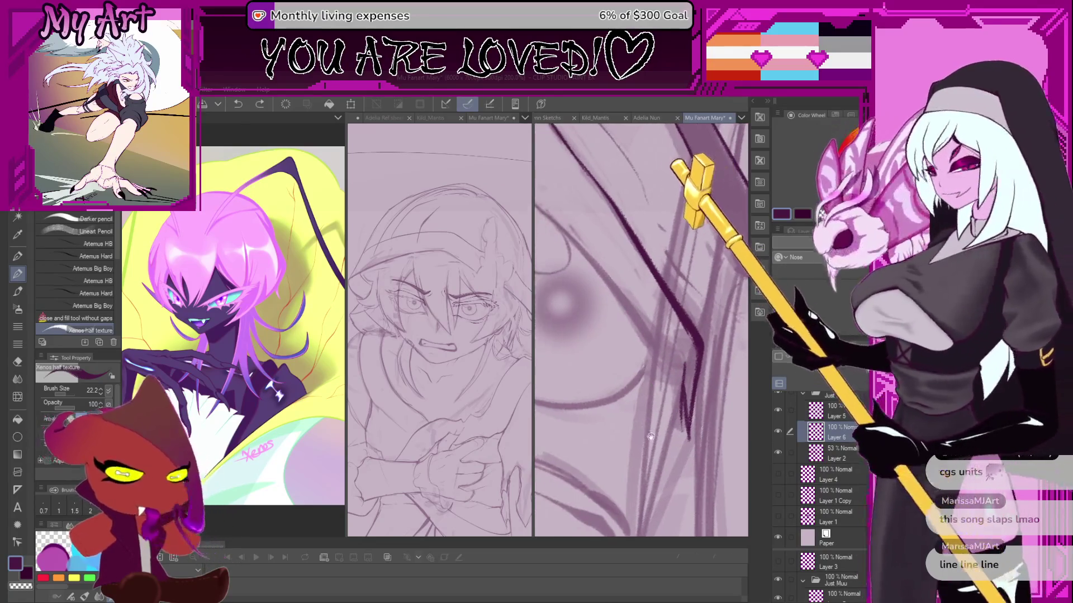
pyautogui.press('-')
pyautogui.press('-')
pyautogui.press('-')
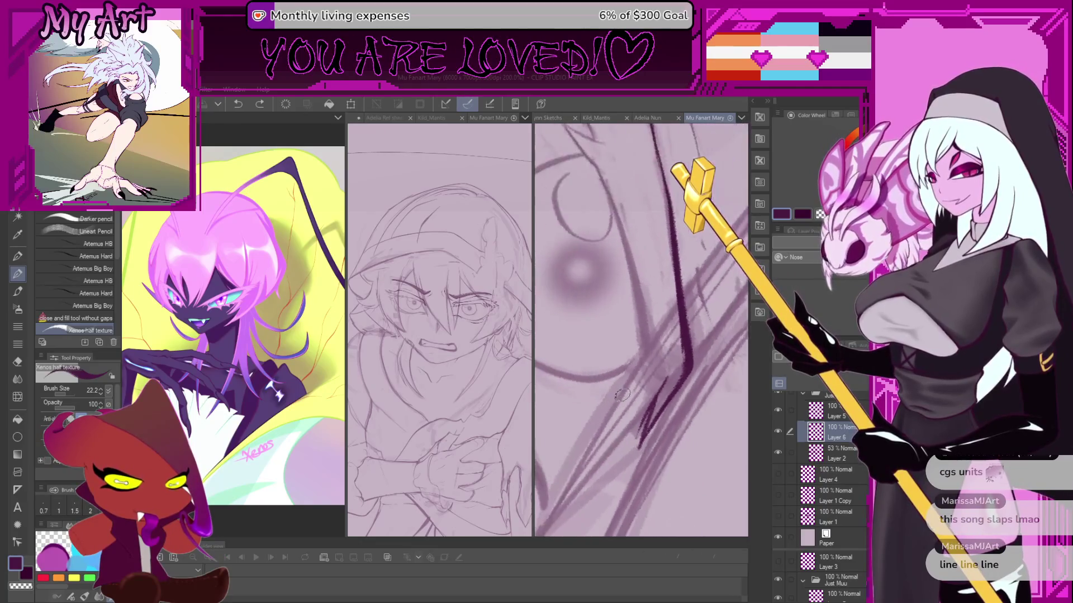
pyautogui.press('-')
pyautogui.press('-')
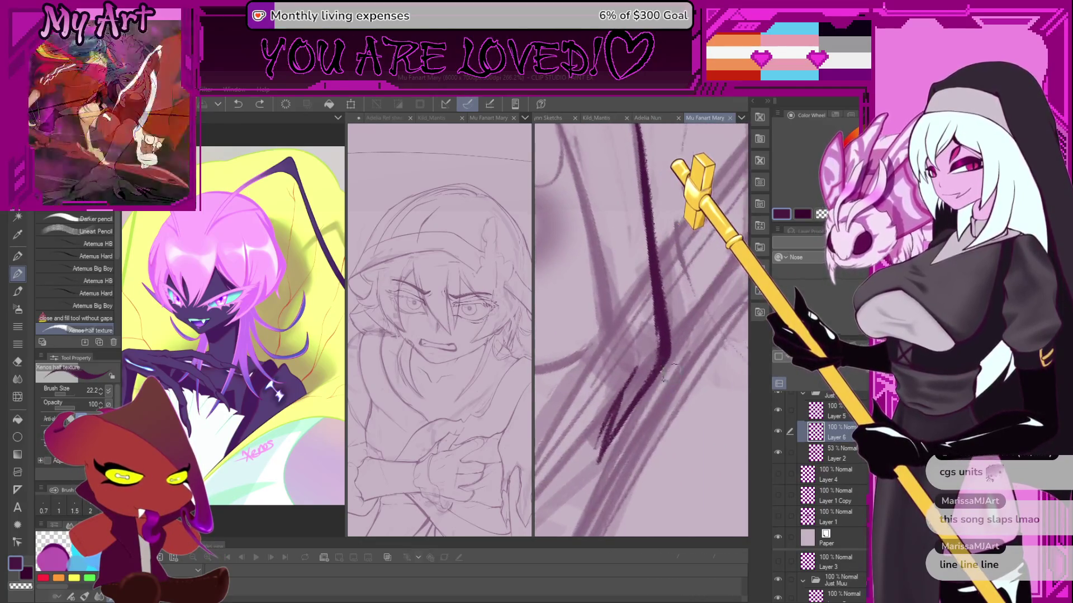
pyautogui.press('c')
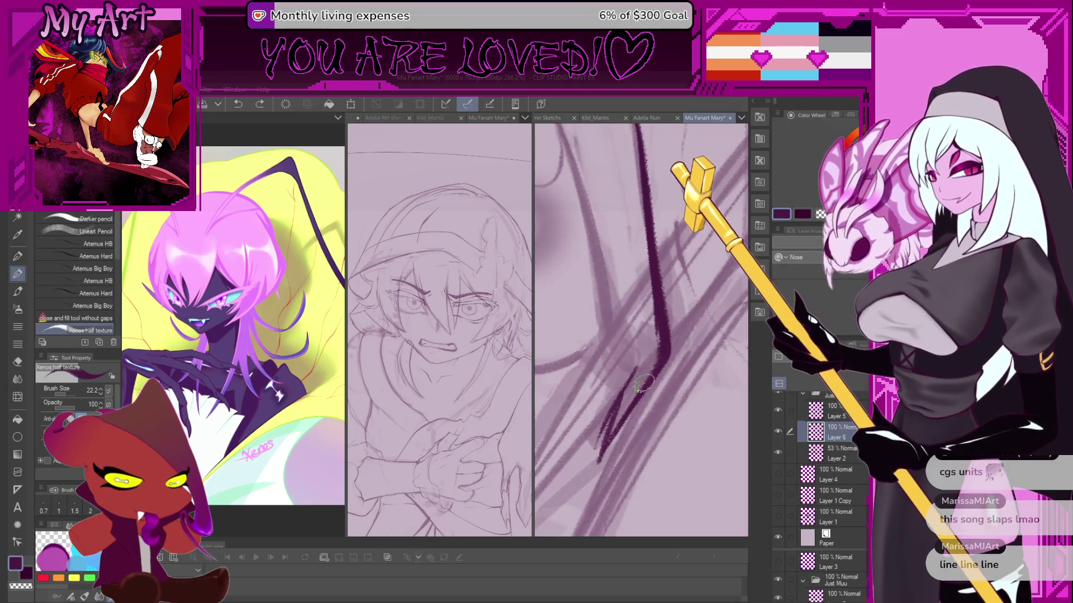
pyautogui.moveTo(659, 364); pyautogui.dragTo(648, 376)
pyautogui.hotkey('ctrl', 'z')
pyautogui.hotkey('ctrl', 'y')
pyautogui.press('c')
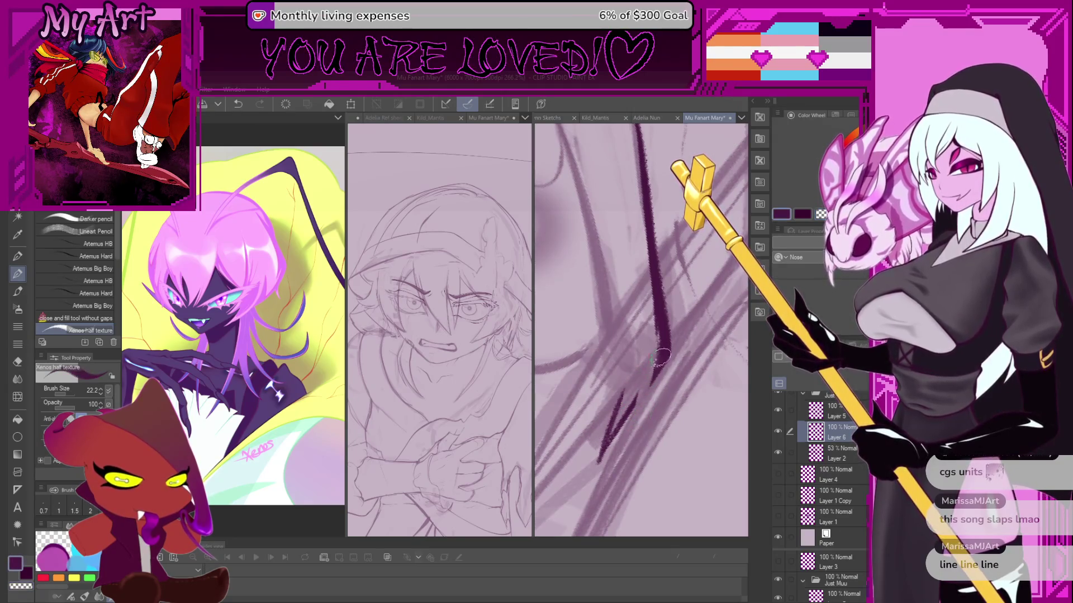
pyautogui.hotkey('ctrl', 'z')
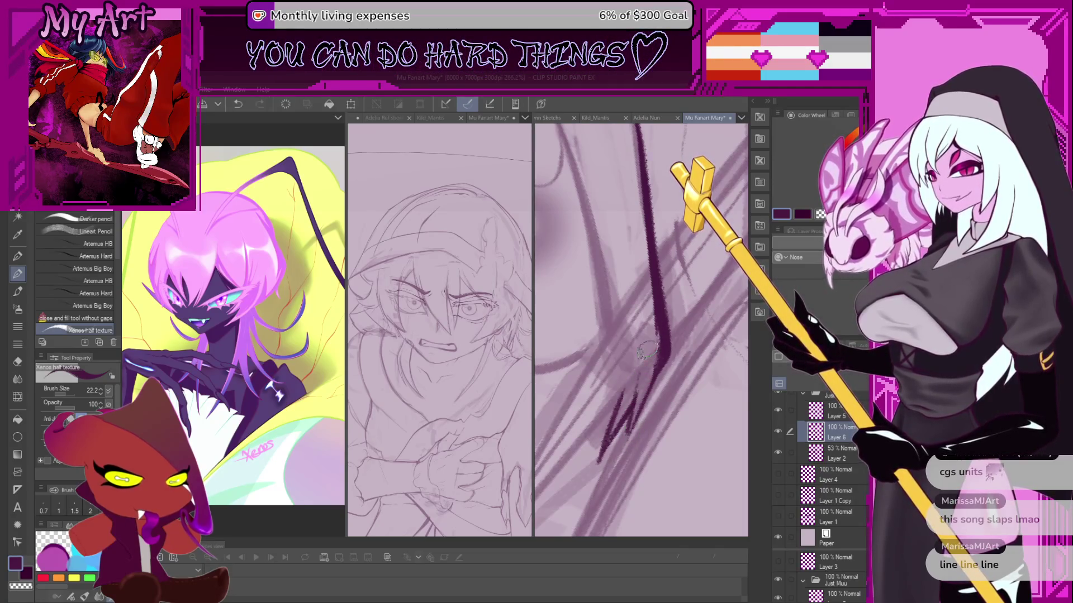
# Rotate and zoom in around the eye and remove the last small stroke.
pyautogui.scroll(-4, 633, 408)
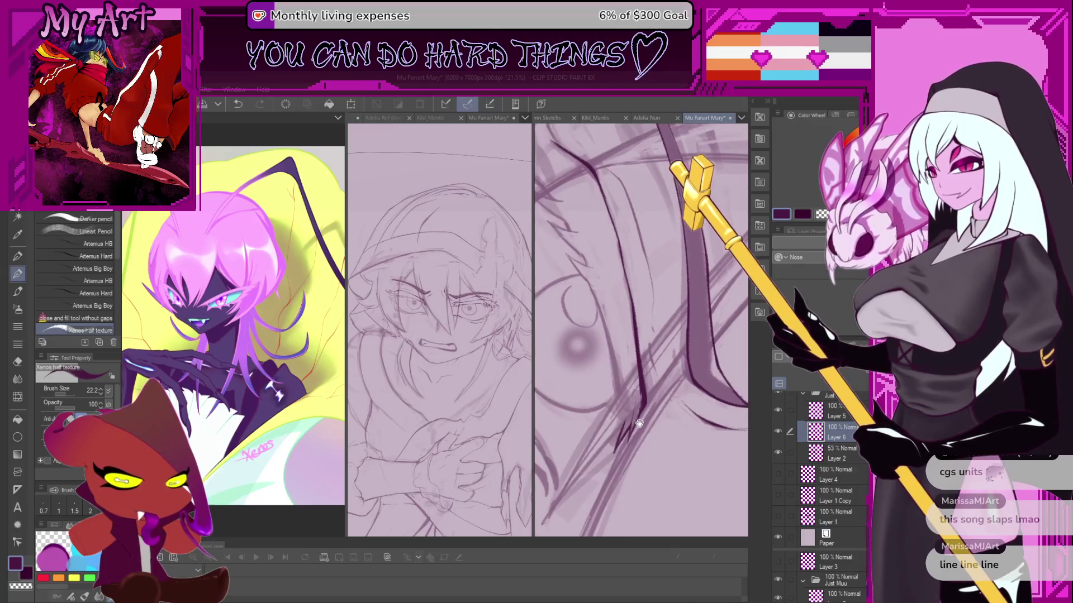
pyautogui.moveTo(632, 399); pyautogui.dragTo(552, 373)
pyautogui.scroll(4, 552, 373)
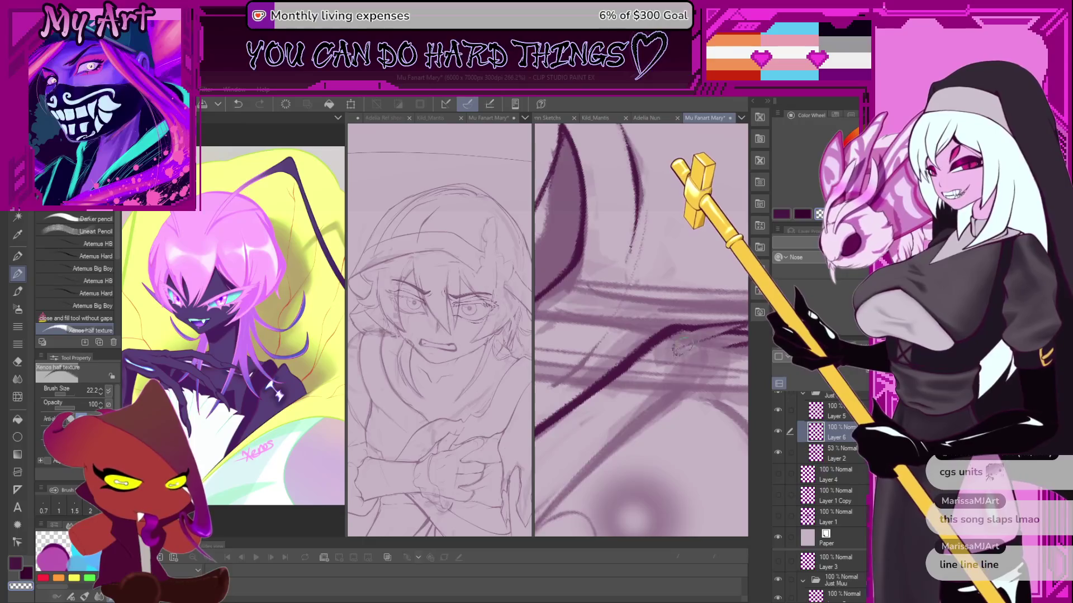
pyautogui.scroll(-2, 683, 338)
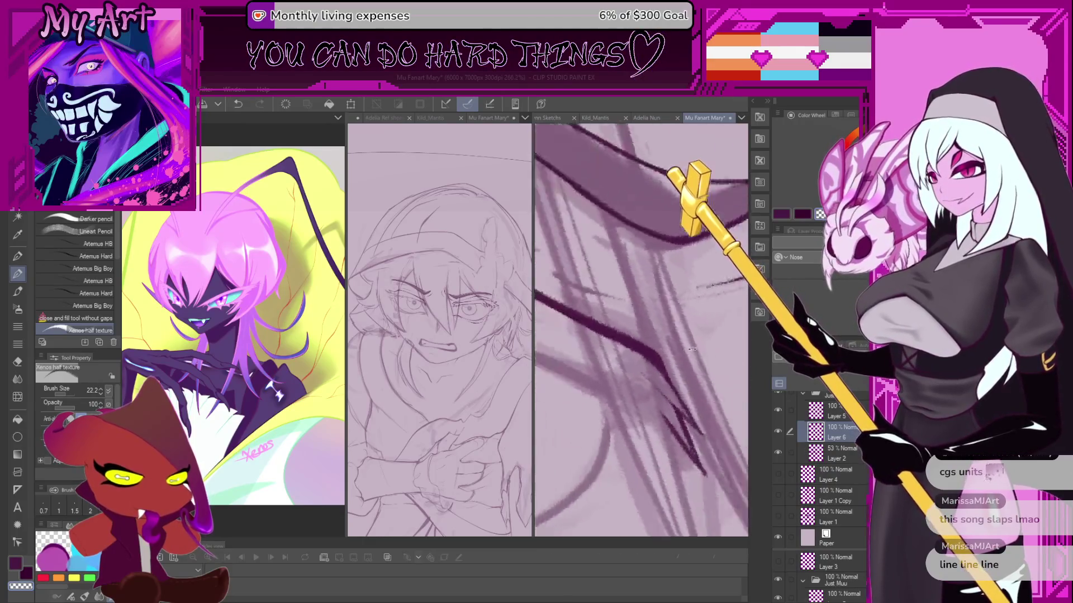
pyautogui.scroll(4, 616, 402)
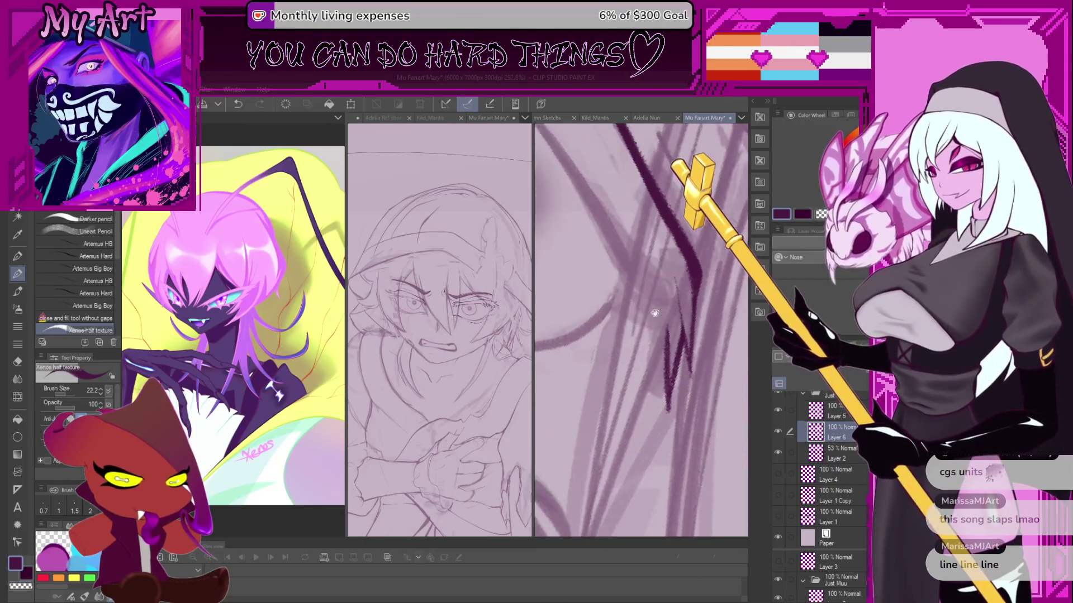
pyautogui.hotkey('ctrl', 'z')
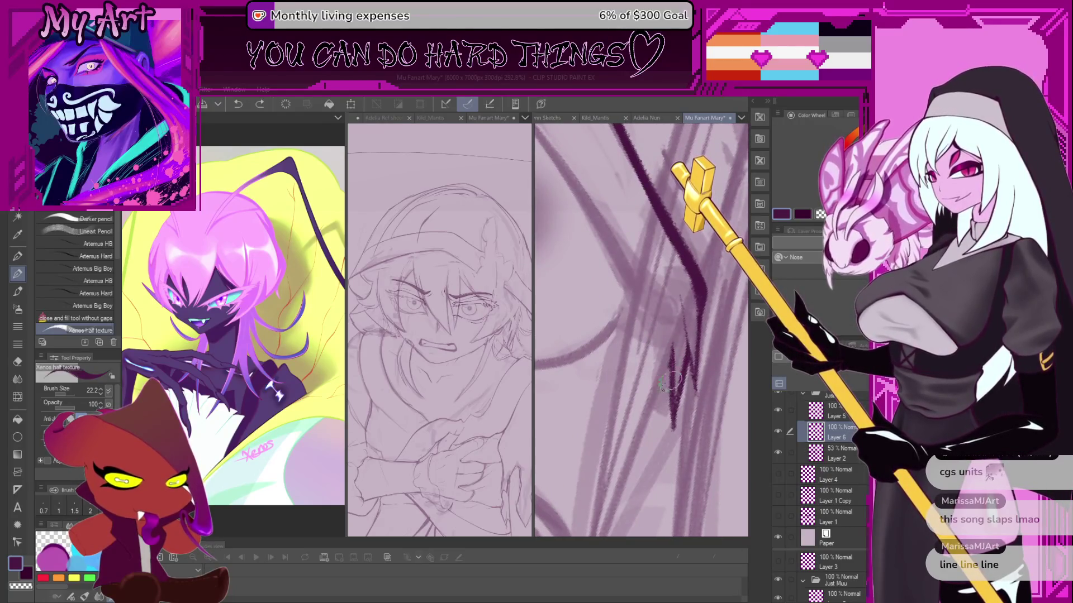
# Ink jagged spiky strokes at the hair tips and switch to a darker ink colour.
pyautogui.moveTo(668, 383); pyautogui.dragTo(607, 455)
pyautogui.moveTo(621, 416); pyautogui.dragTo(606, 459)
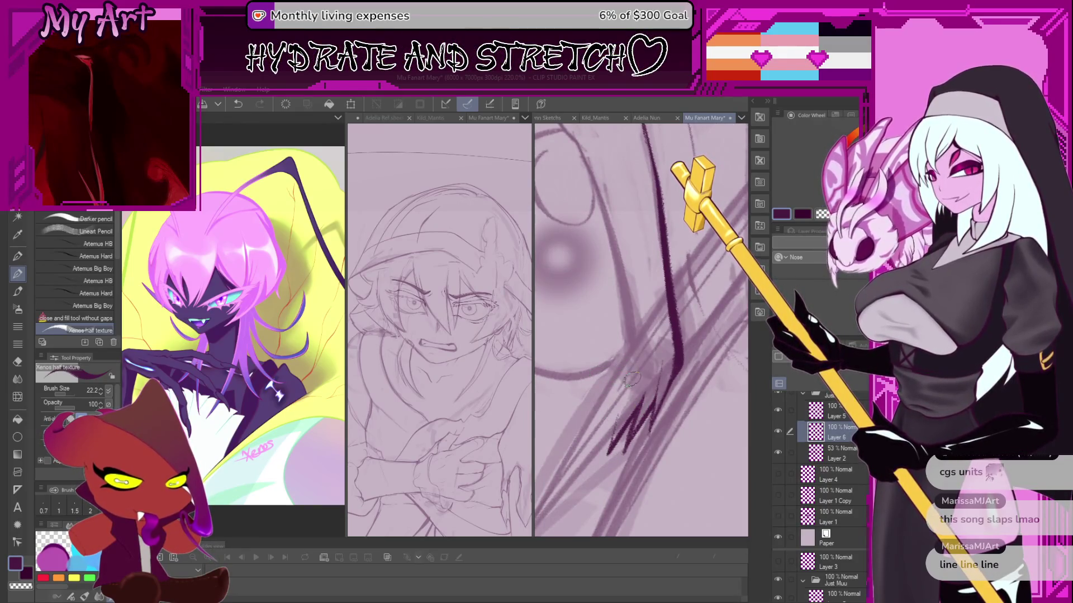
pyautogui.moveTo(632, 380); pyautogui.dragTo(612, 422)
pyautogui.hotkey('ctrl', 'z')
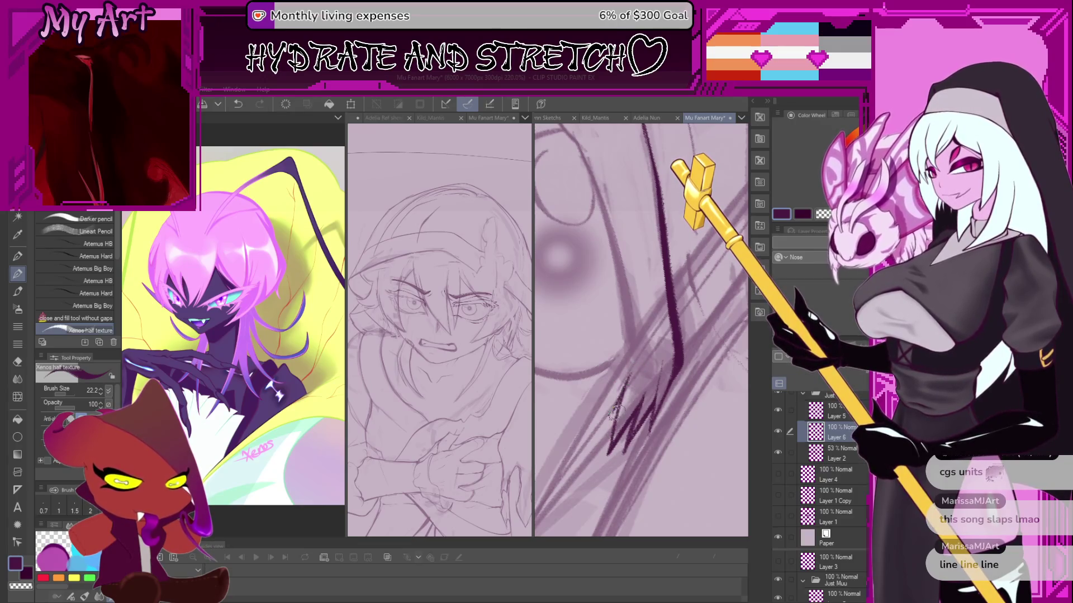
pyautogui.moveTo(623, 384)
pyautogui.mouseDown()
pyautogui.moveTo(594, 414)
pyautogui.moveTo(609, 452)
pyautogui.moveTo(596, 439)
pyautogui.mouseUp()
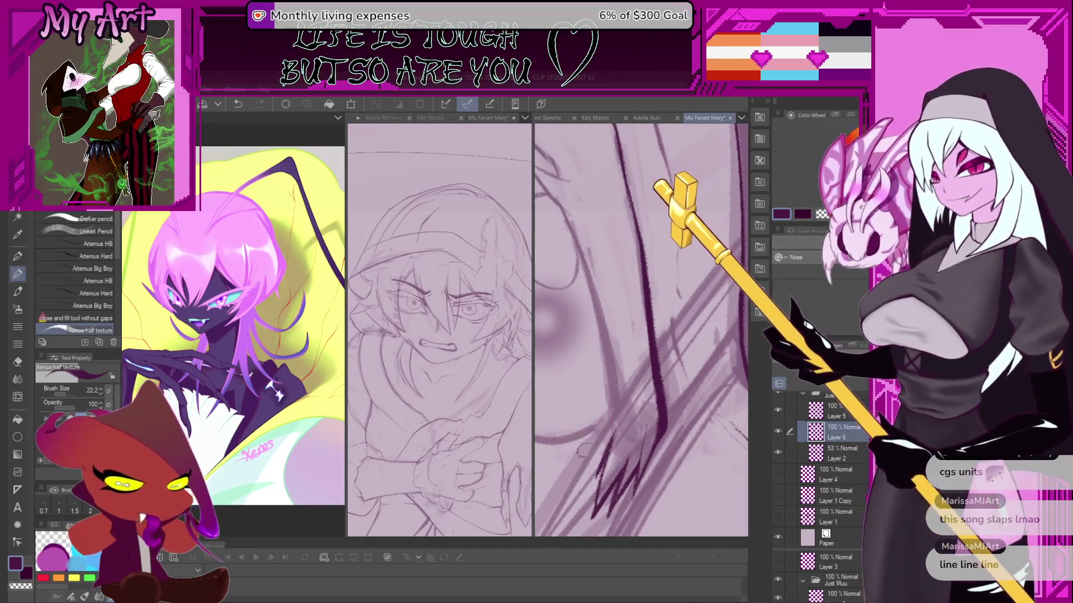
pyautogui.keyDown('alt'); pyautogui.click(594, 486); pyautogui.keyUp('alt')
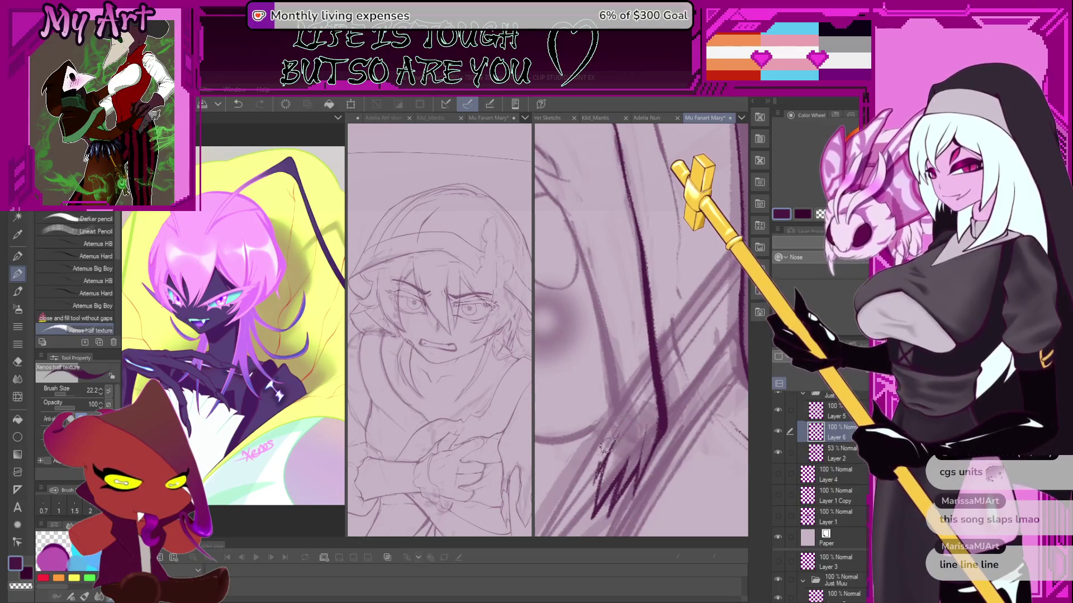
pyautogui.moveTo(624, 361)
pyautogui.mouseDown()
pyautogui.moveTo(614, 346)
pyautogui.moveTo(594, 411)
pyautogui.moveTo(619, 383)
pyautogui.moveTo(650, 381)
pyautogui.moveTo(587, 451)
pyautogui.mouseUp()
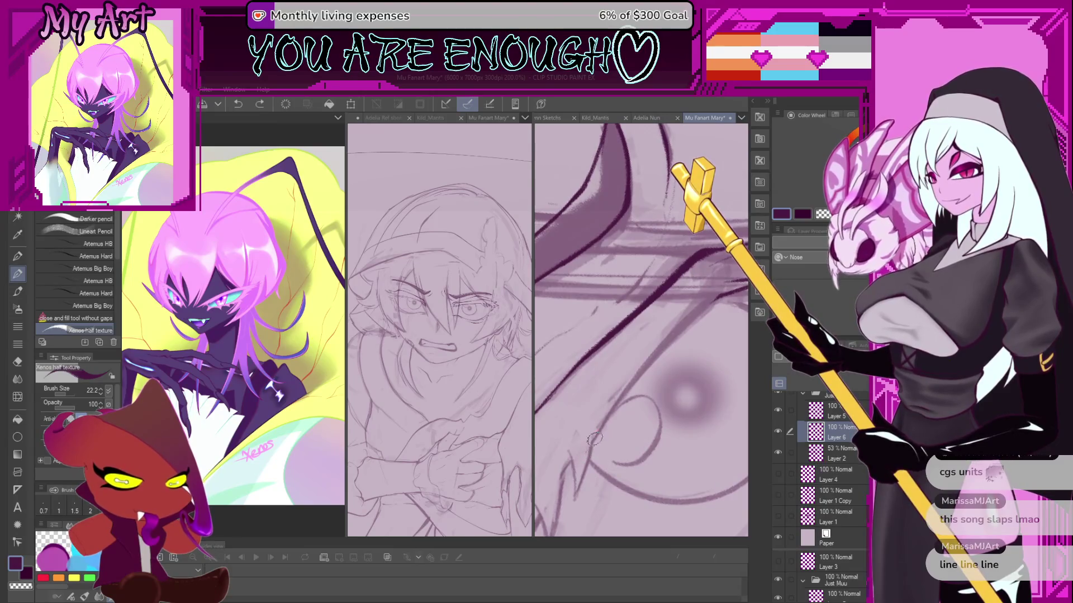
# Angle and zoom the eye close-up, then try a short jagged stroke below the eye.
pyautogui.moveTo(659, 342); pyautogui.dragTo(590, 410)
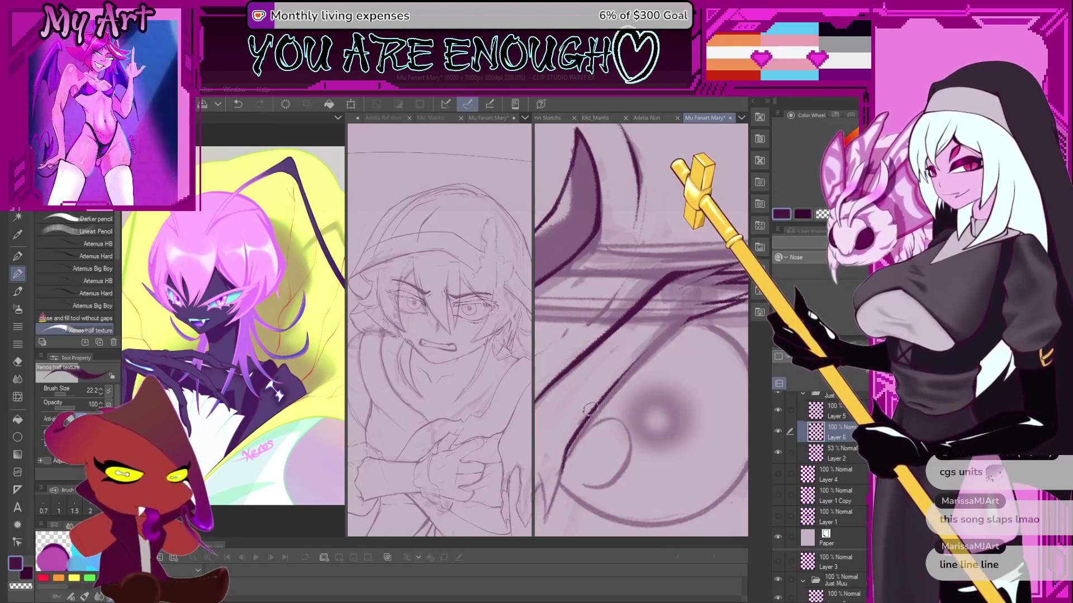
pyautogui.moveTo(580, 474); pyautogui.dragTo(575, 477)
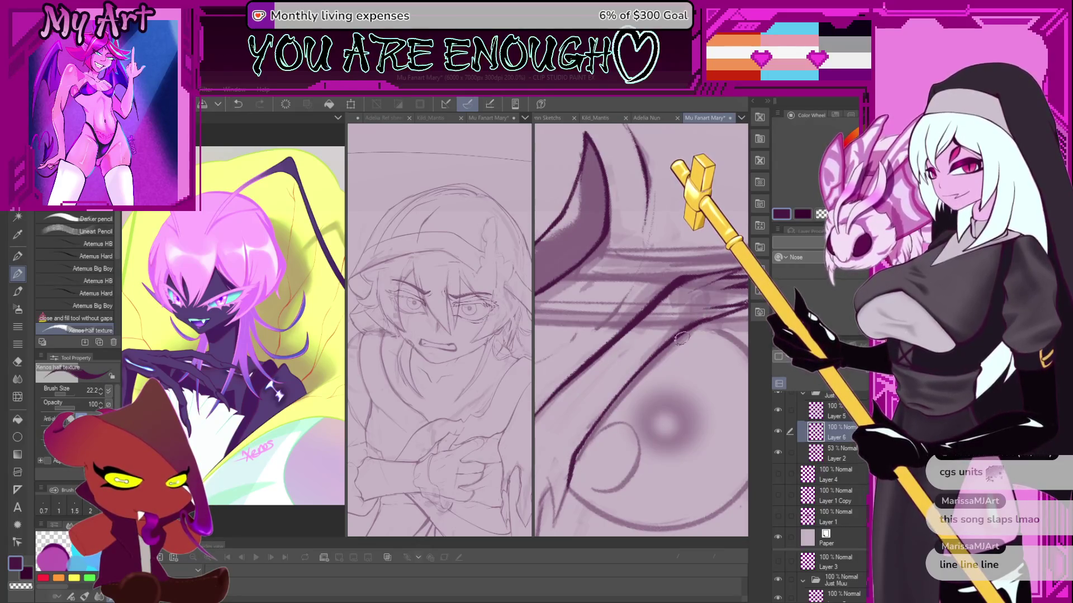
pyautogui.moveTo(681, 338); pyautogui.dragTo(621, 407)
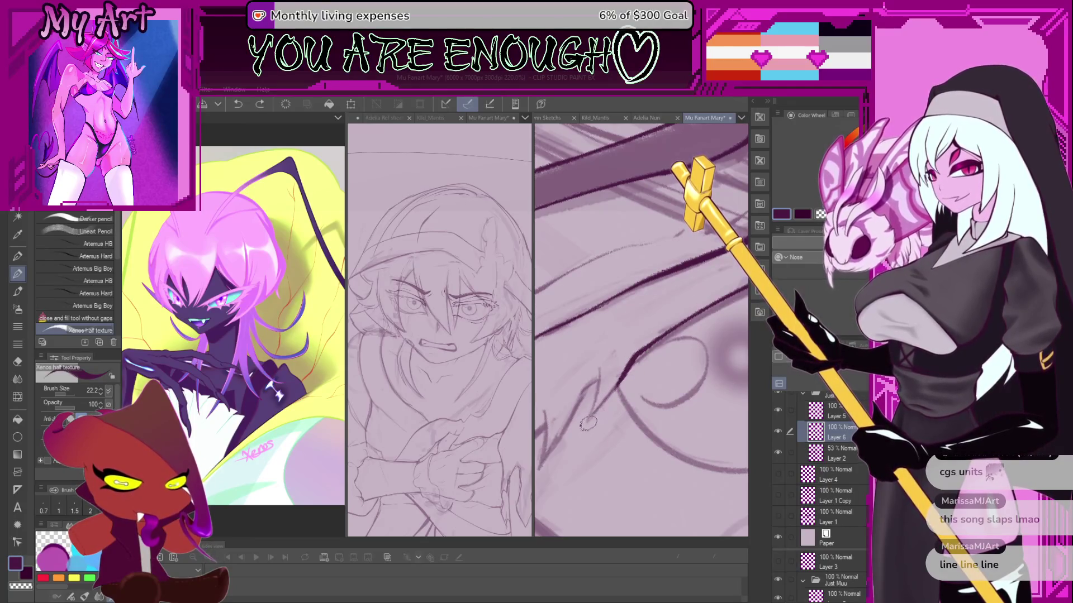
pyautogui.moveTo(587, 424); pyautogui.dragTo(630, 364)
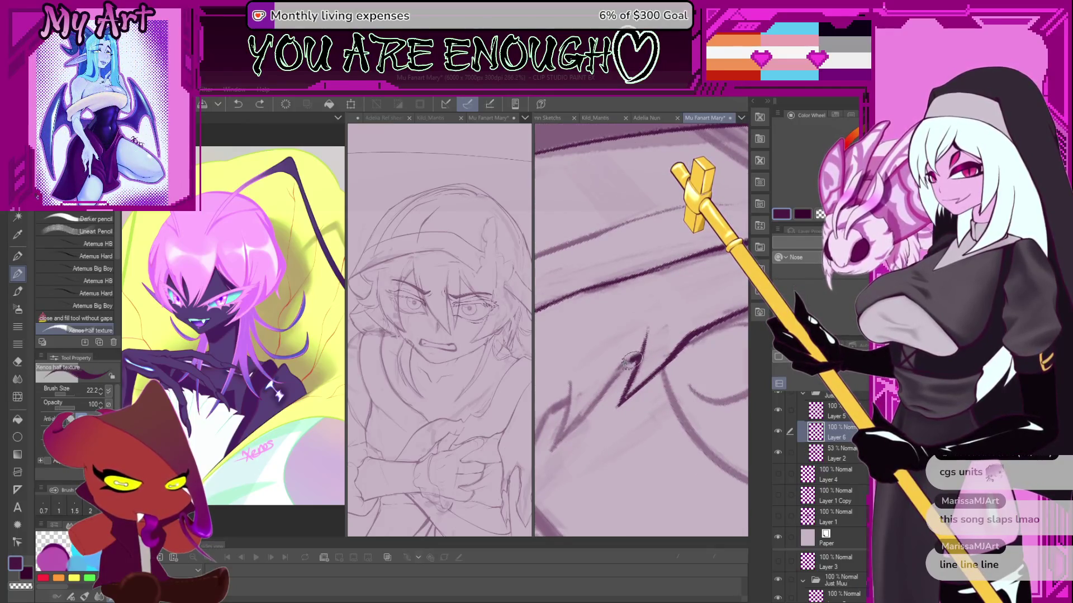
pyautogui.moveTo(552, 455)
pyautogui.mouseDown()
pyautogui.moveTo(575, 358)
pyautogui.moveTo(638, 355)
pyautogui.mouseUp()
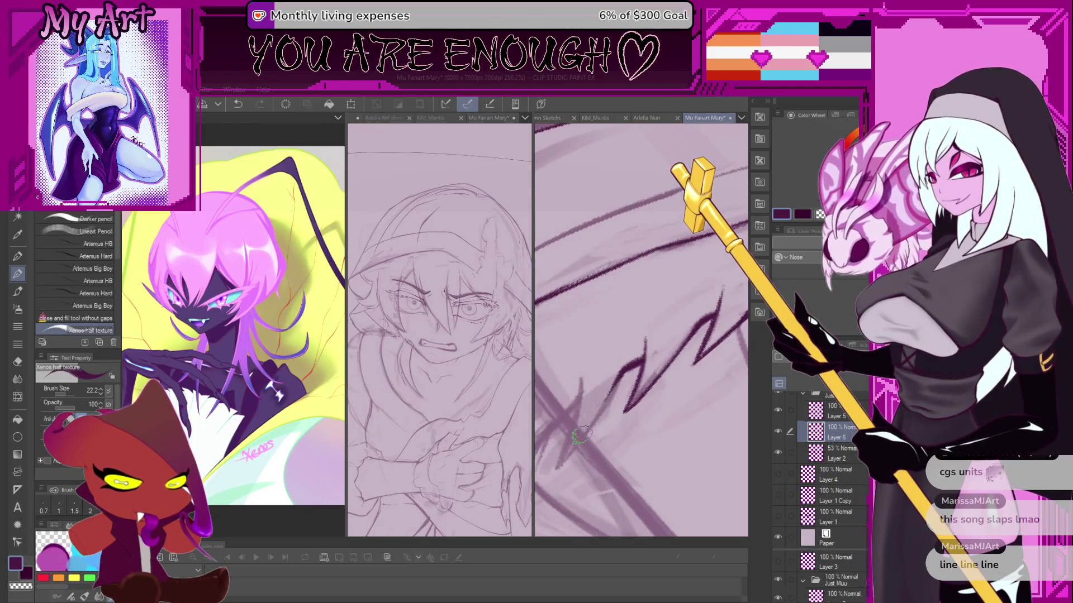
pyautogui.moveTo(615, 391); pyautogui.dragTo(617, 401)
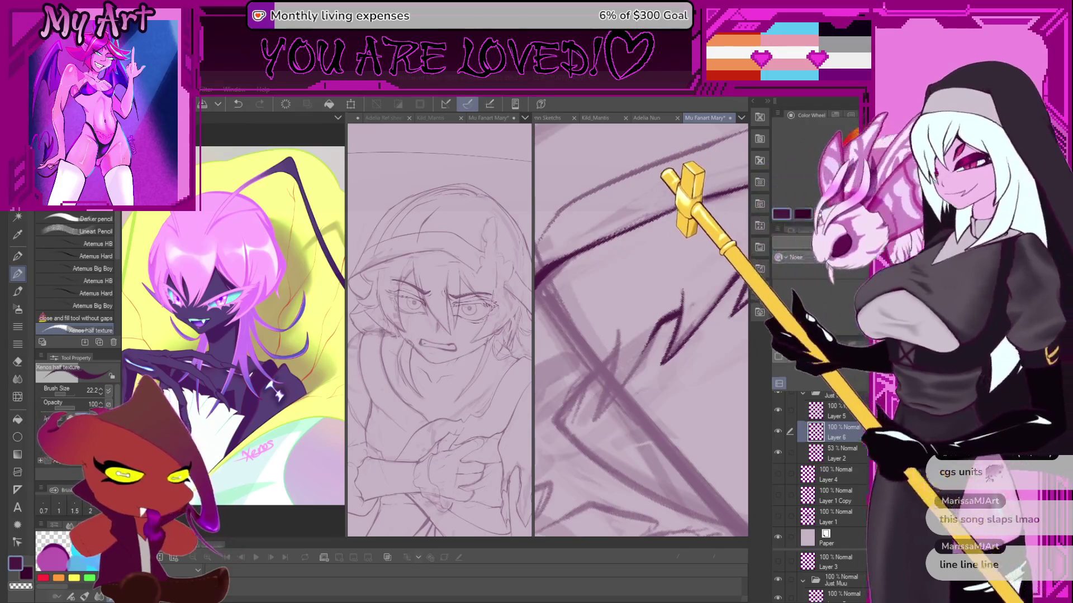
pyautogui.hotkey('ctrl', 'z')
# Ink a long dark line down-left with a zigzag stroke from its lower end.
pyautogui.scroll(2, 613, 397)
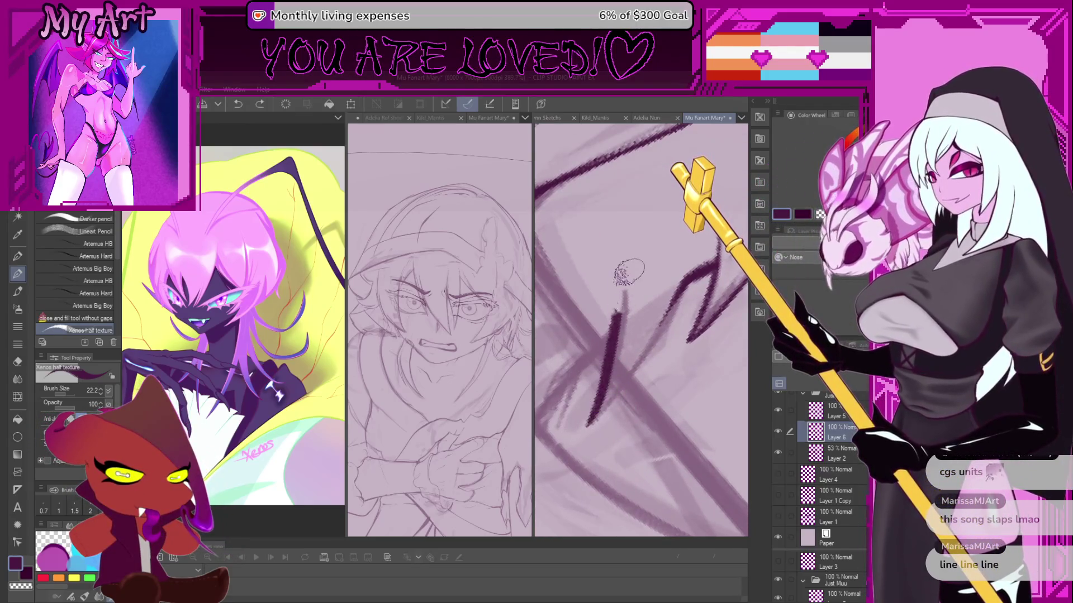
pyautogui.moveTo(622, 310); pyautogui.dragTo(603, 358)
pyautogui.hotkey('ctrl', 'z')
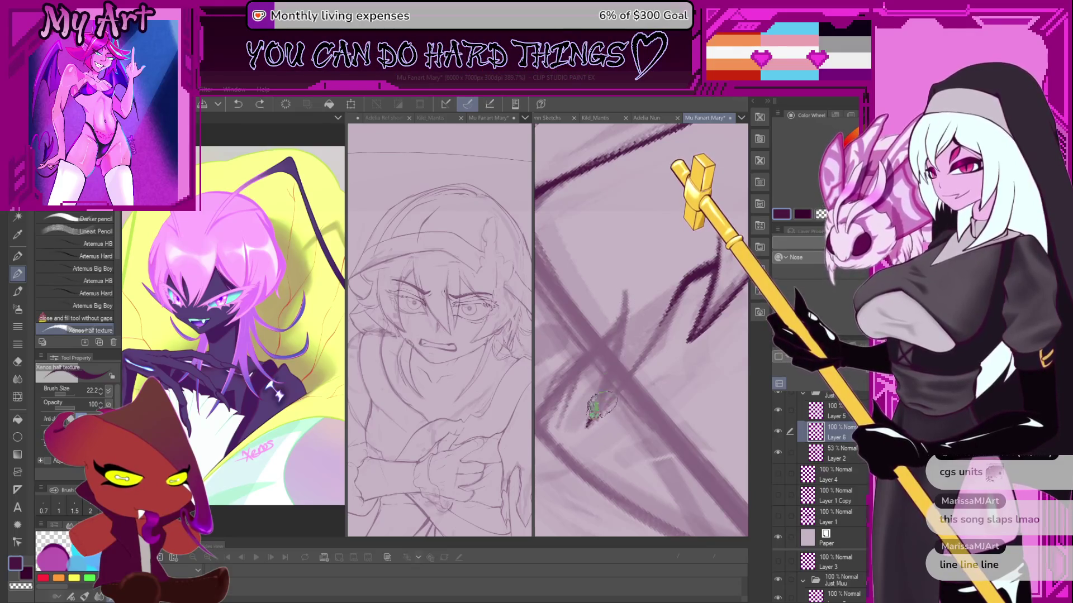
pyautogui.moveTo(586, 416); pyautogui.dragTo(626, 271)
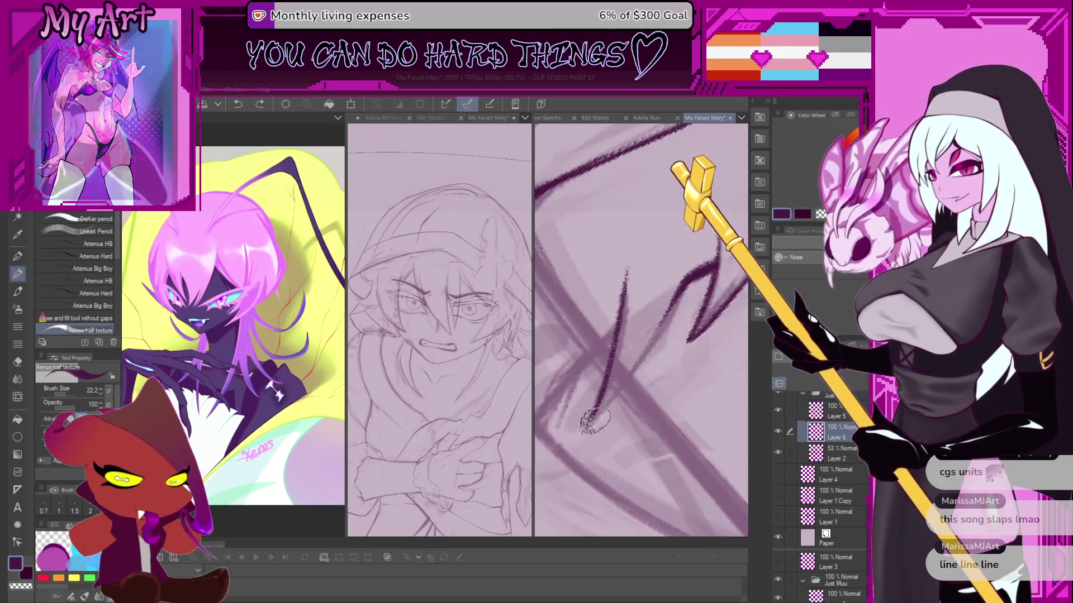
pyautogui.moveTo(595, 423); pyautogui.dragTo(693, 274)
pyautogui.scroll(-1, 621, 378)
pyautogui.scroll(-2, 622, 378)
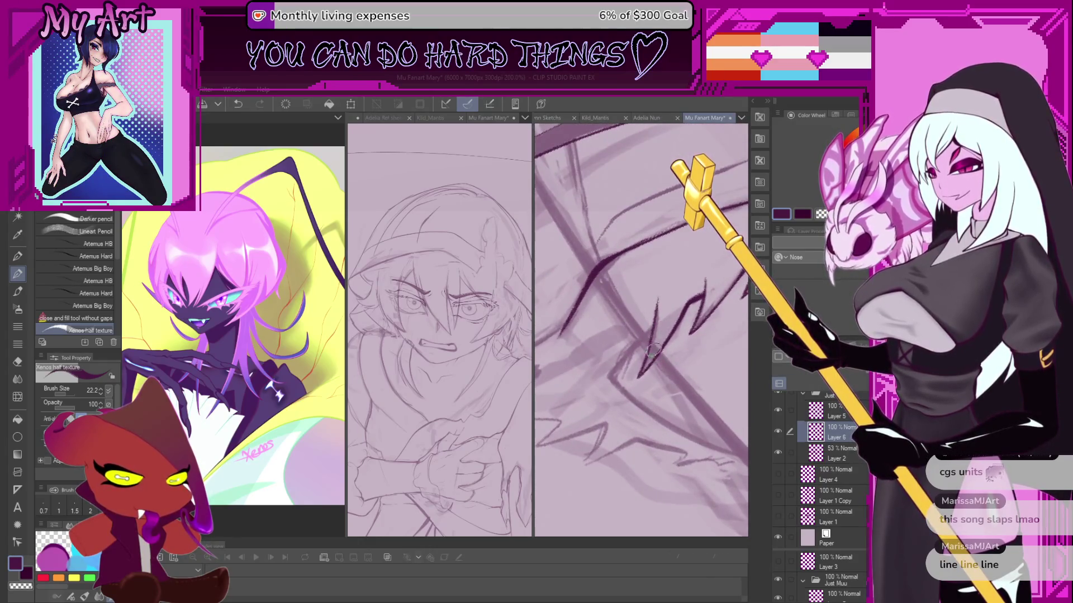
pyautogui.scroll(2, 648, 355)
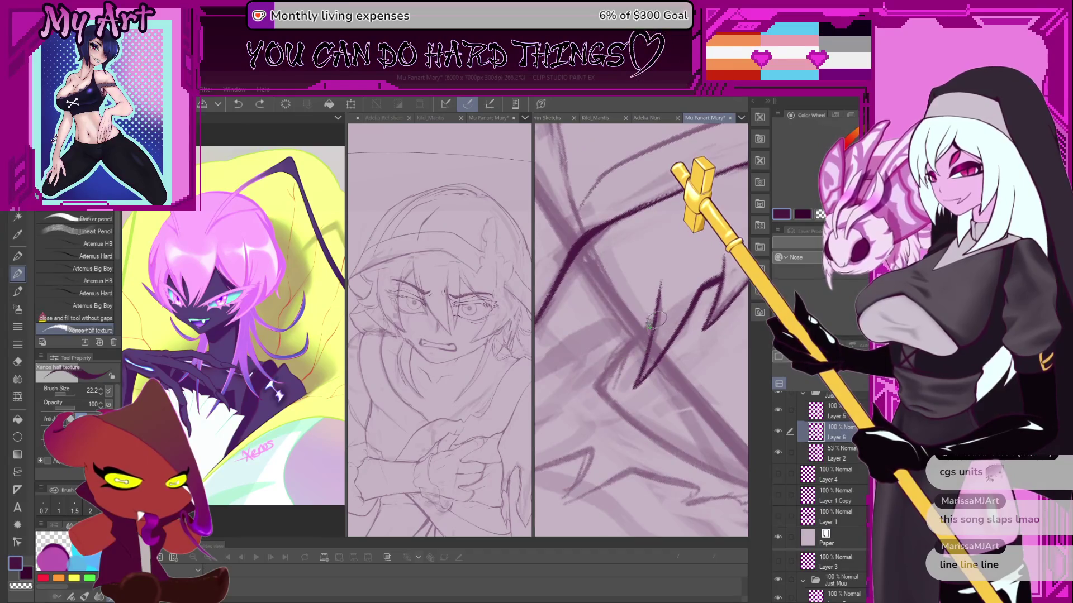
pyautogui.moveTo(655, 325); pyautogui.dragTo(595, 382)
# Shrink the brush to 18.7 and try dark zigzag lash strokes.
pyautogui.scroll(3, 616, 358)
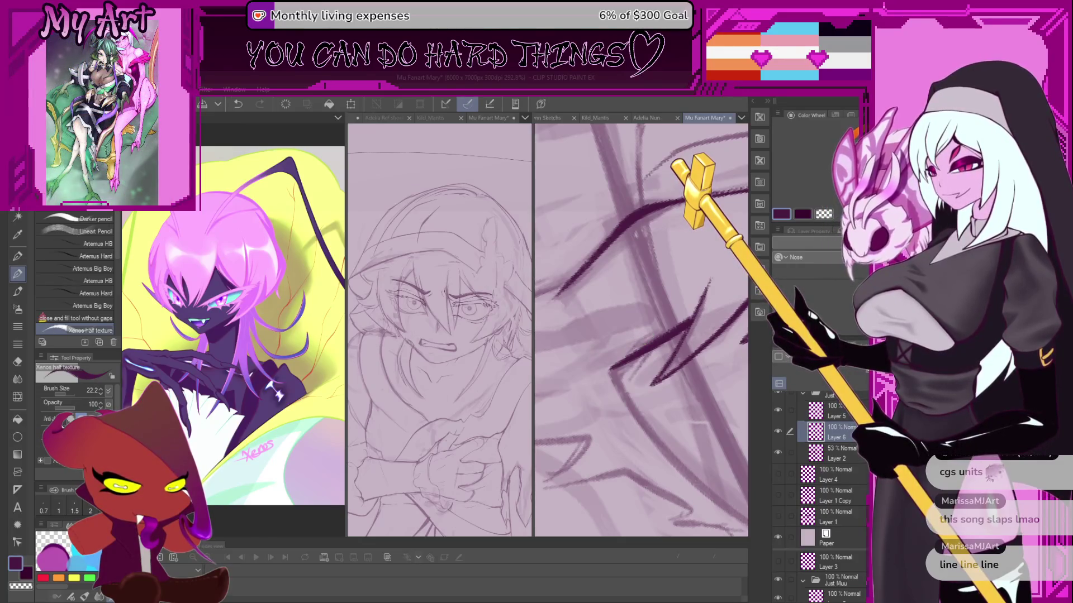
pyautogui.scroll(2, 570, 365)
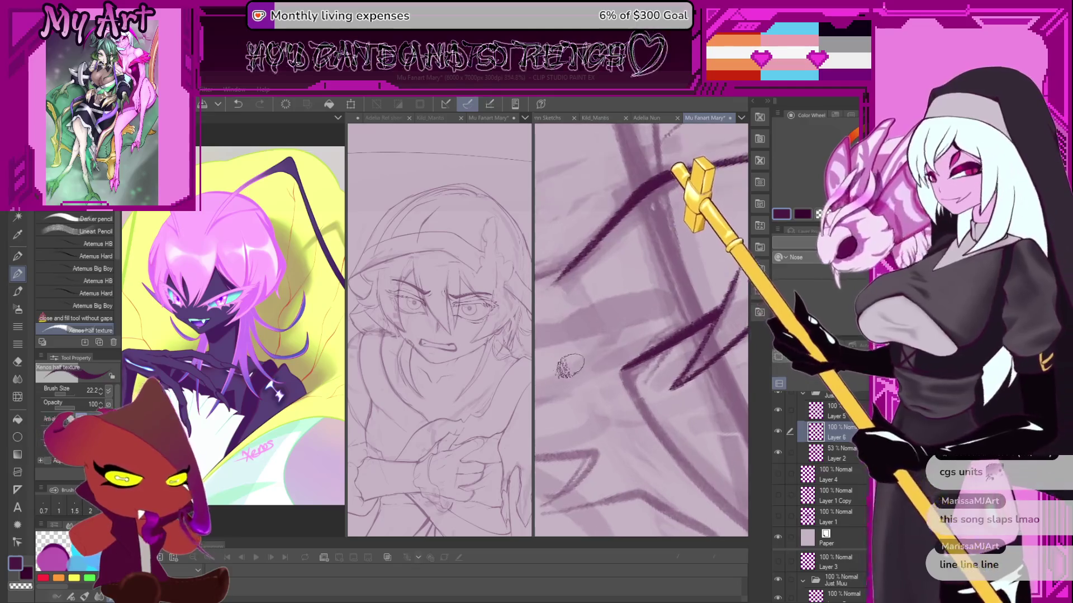
pyautogui.hotkey('ctrl', 'z')
pyautogui.hotkey('ctrl', 'z')
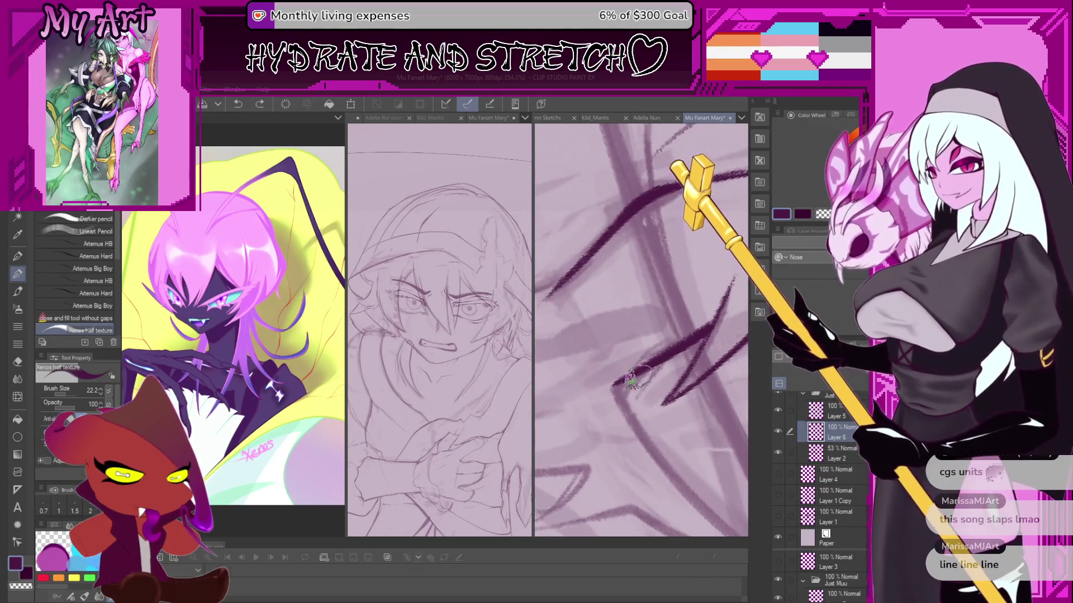
pyautogui.press('[')
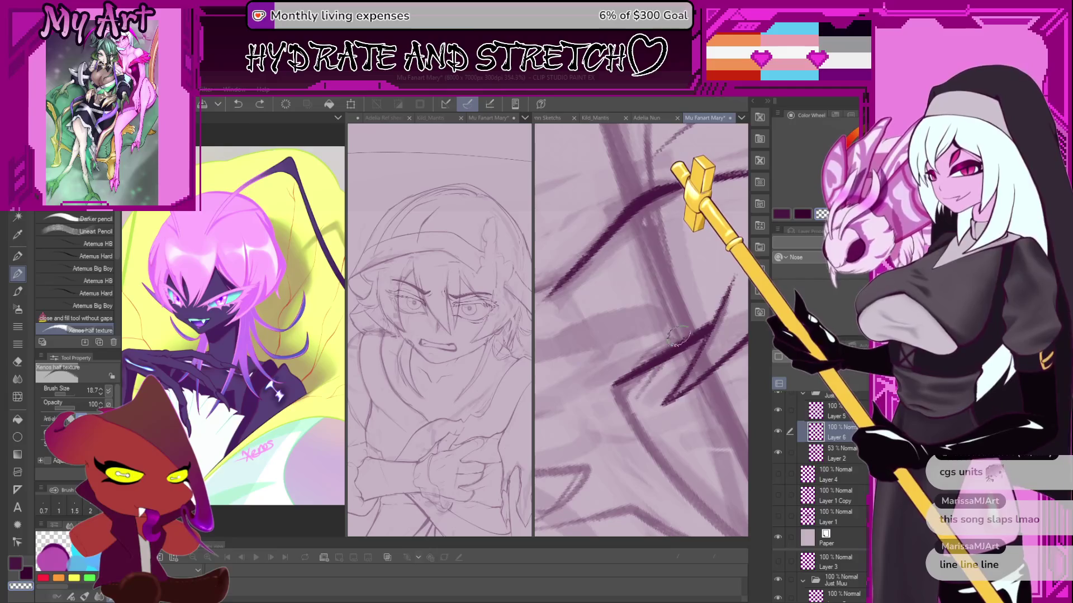
pyautogui.moveTo(628, 400); pyautogui.dragTo(696, 331)
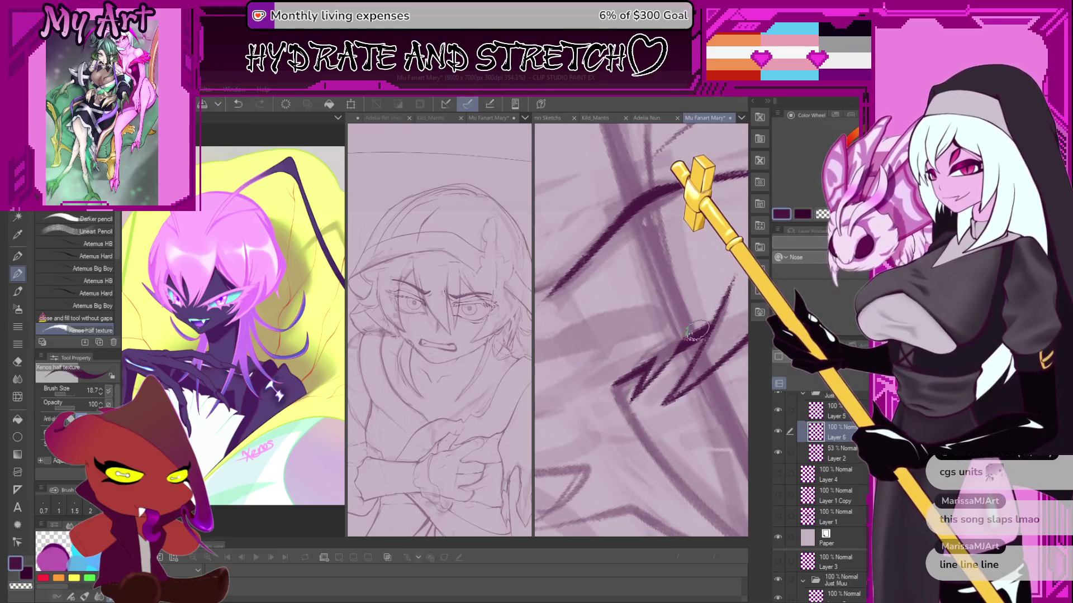
pyautogui.scroll(-5, 665, 366)
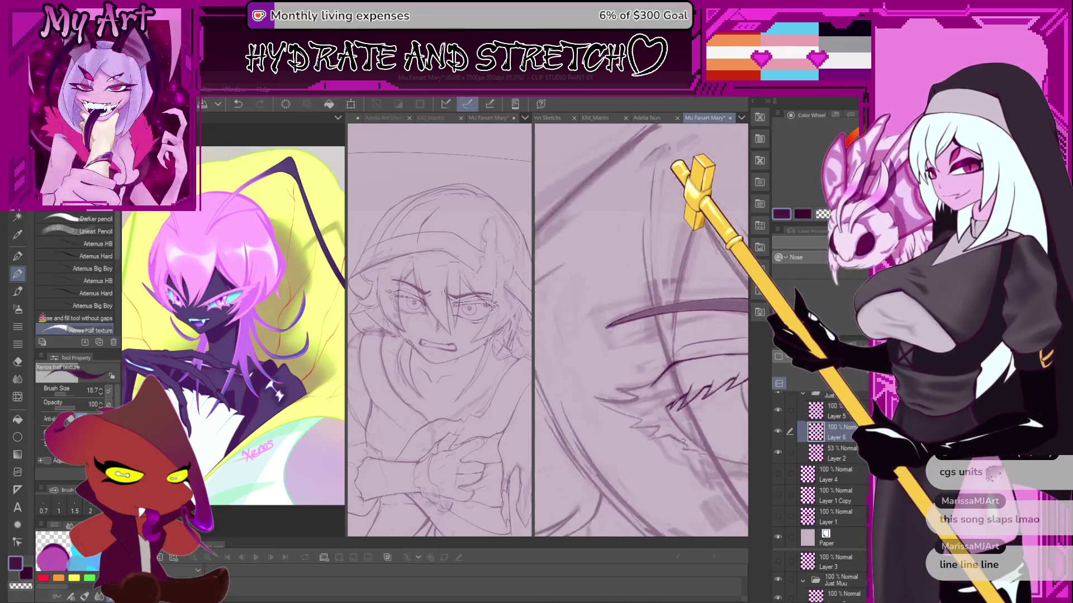
pyautogui.hotkey('ctrl', 'z')
pyautogui.scroll(5, 649, 413)
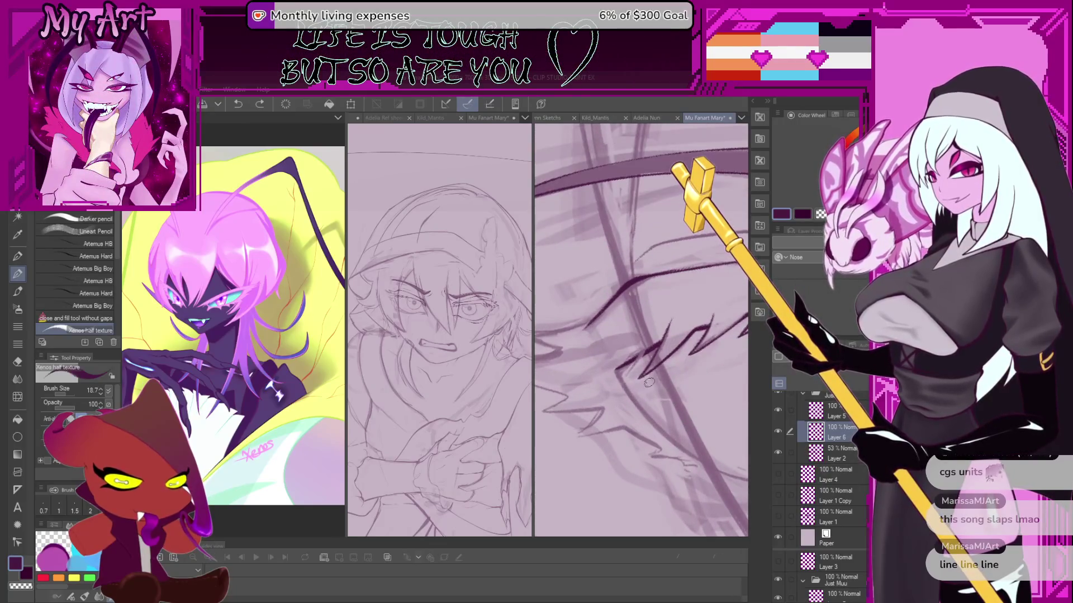
pyautogui.scroll(-5, 650, 382)
pyautogui.scroll(5, 614, 362)
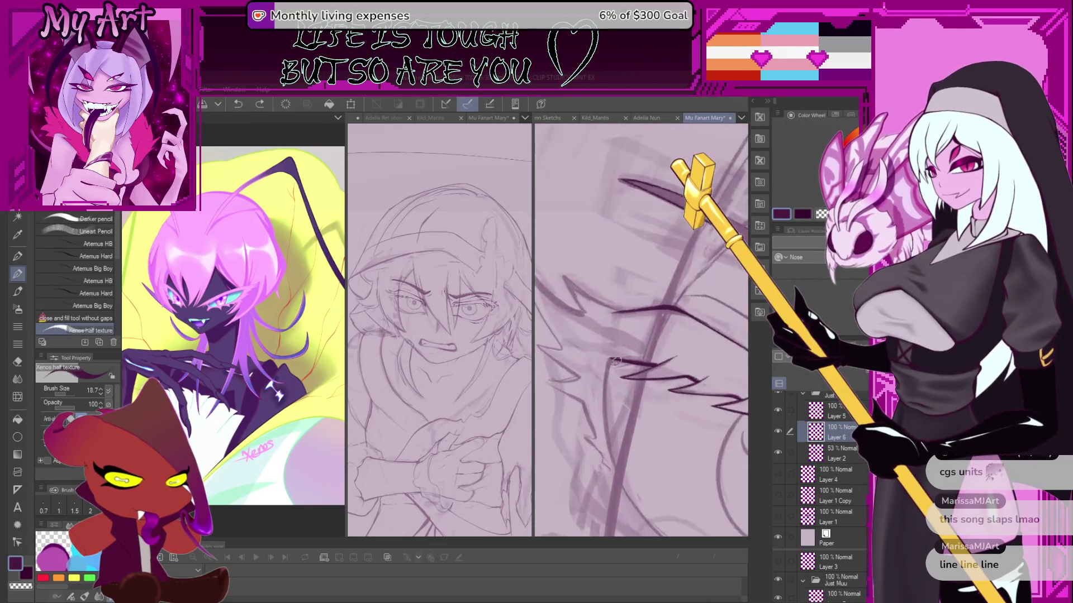
pyautogui.hotkey('ctrl', 'z')
# Rotate and pan to show the whole eye and retry the curved stroke across it.
pyautogui.moveTo(609, 385); pyautogui.dragTo(609, 358)
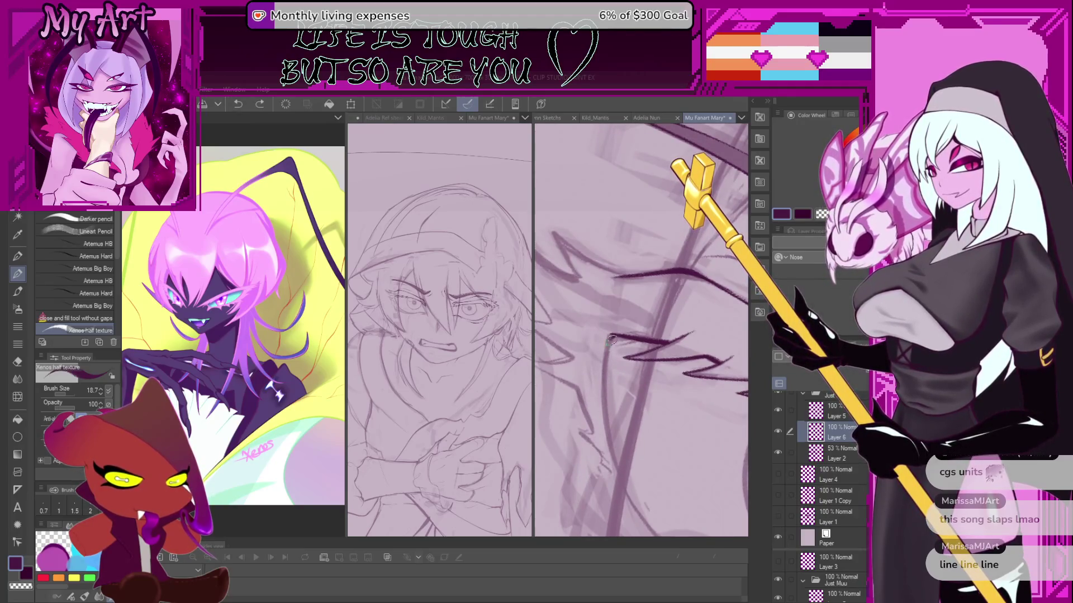
pyautogui.moveTo(615, 429); pyautogui.dragTo(614, 319)
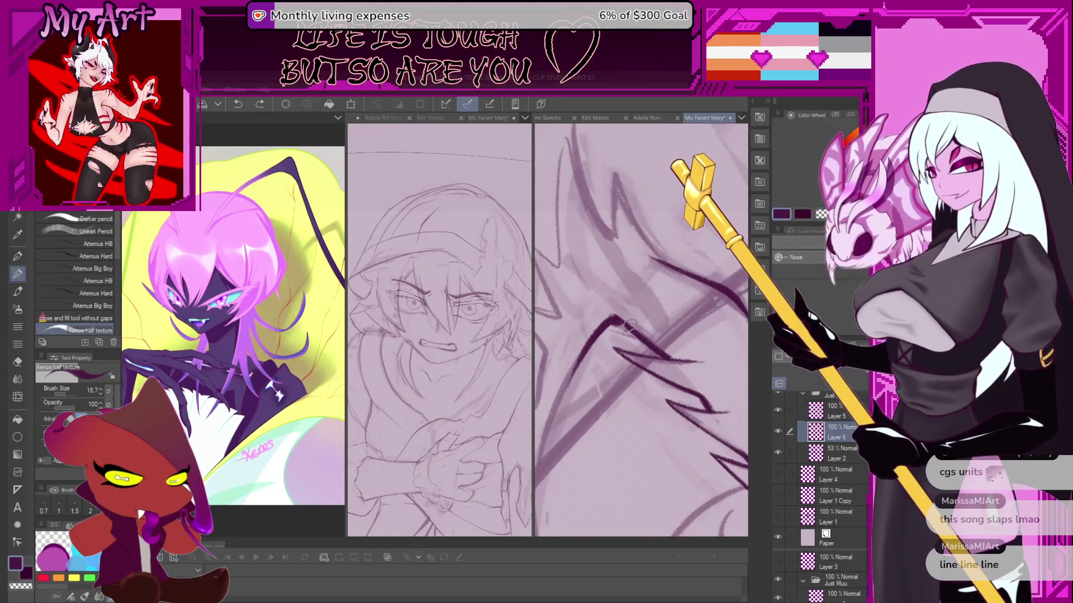
pyautogui.moveTo(608, 319); pyautogui.dragTo(563, 431)
pyautogui.hotkey('ctrl', 'z')
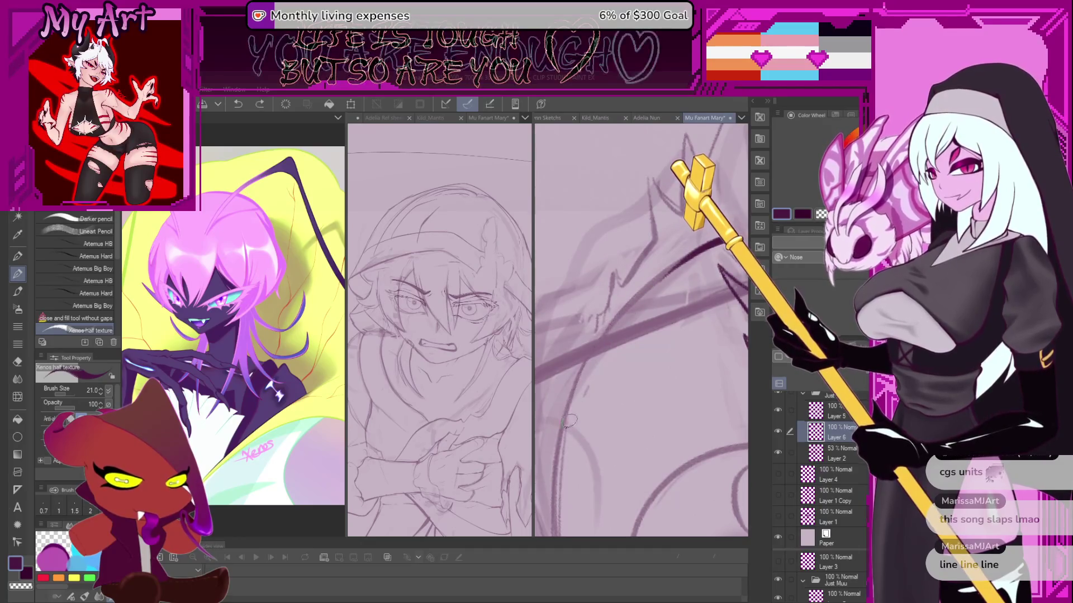
pyautogui.moveTo(587, 382)
pyautogui.mouseDown()
pyautogui.moveTo(579, 423)
pyautogui.moveTo(591, 387)
pyautogui.moveTo(690, 277)
pyautogui.mouseUp()
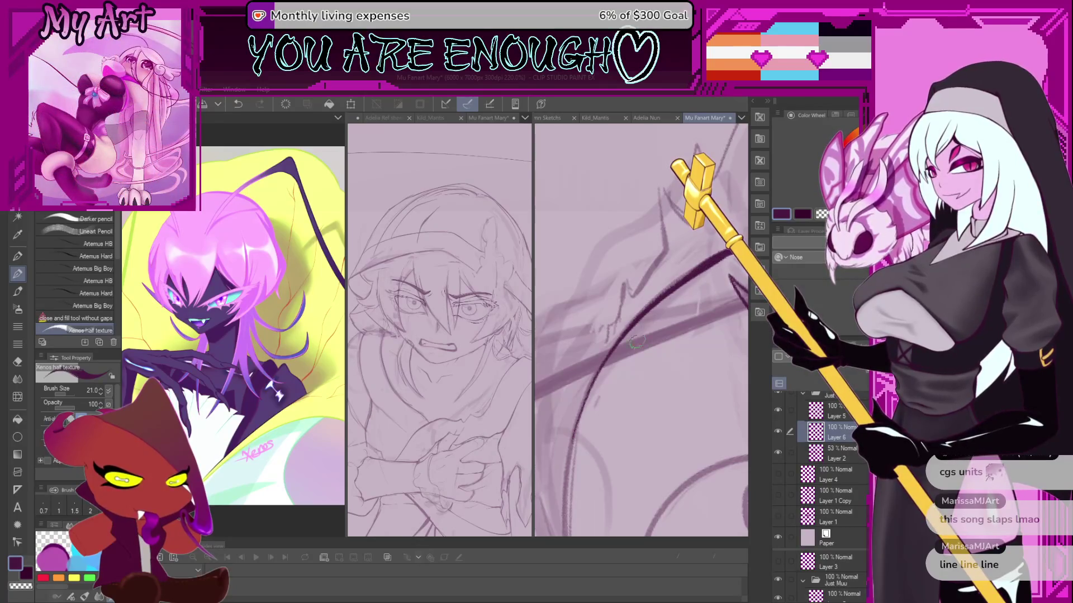
pyautogui.hotkey('ctrl', 'z')
pyautogui.moveTo(610, 350); pyautogui.dragTo(693, 274)
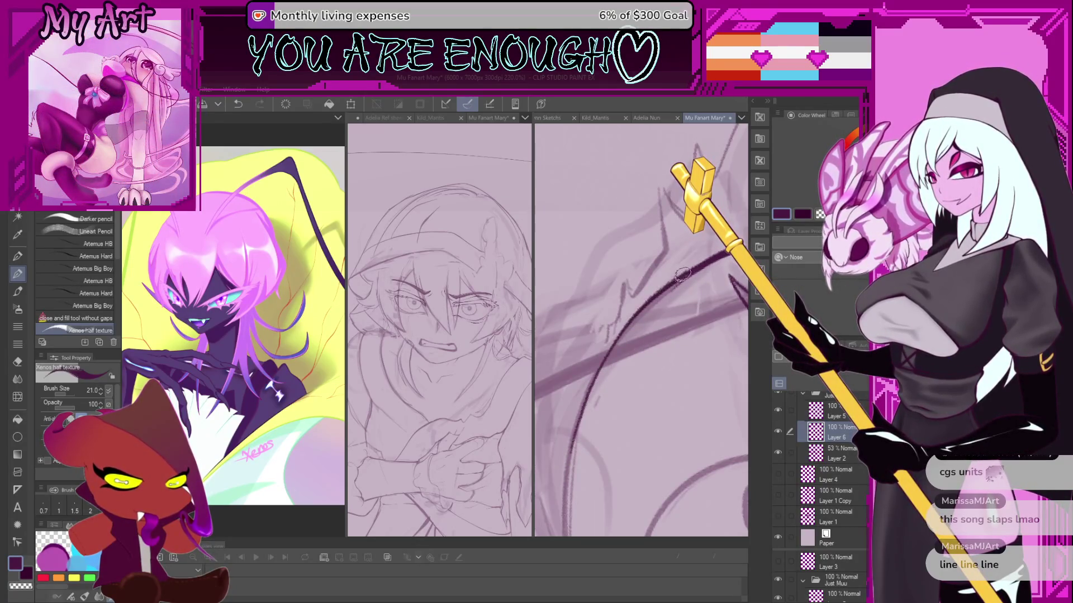
pyautogui.hotkey('ctrl', 'z')
# Ink a dark curve up and right across the eye, rotating the view about 15°.
pyautogui.moveTo(570, 467)
pyautogui.mouseDown()
pyautogui.moveTo(600, 373)
pyautogui.moveTo(723, 256)
pyautogui.mouseUp()
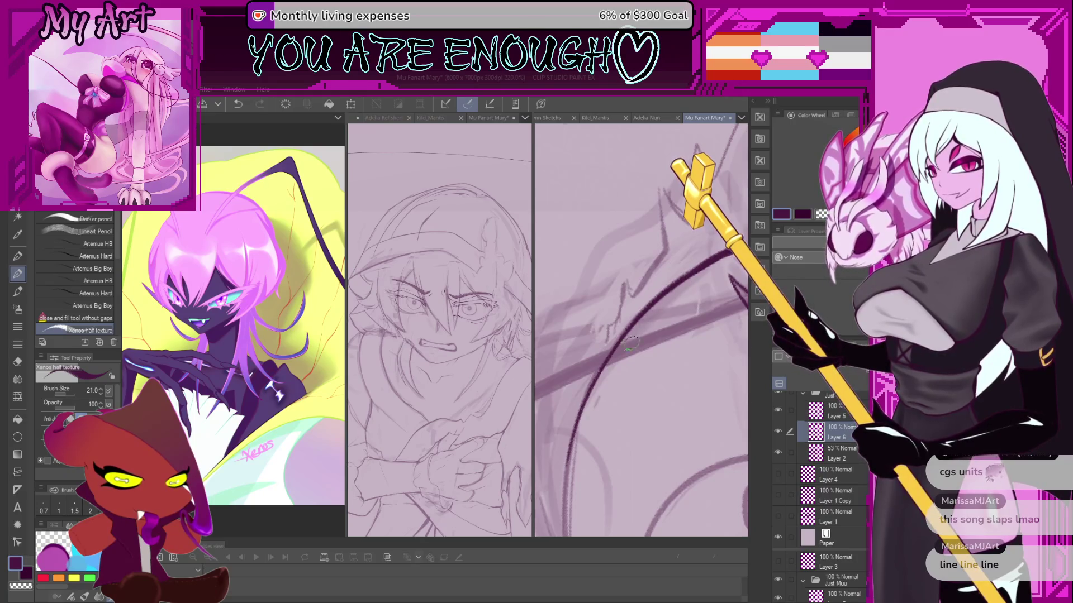
pyautogui.scroll(-4, 630, 345)
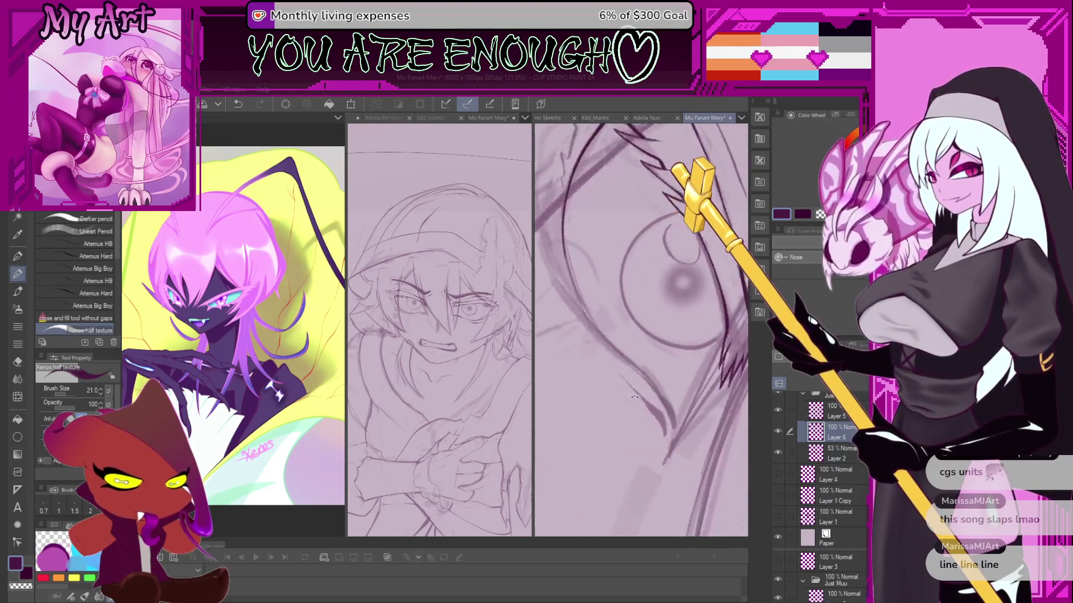
pyautogui.scroll(3, 634, 397)
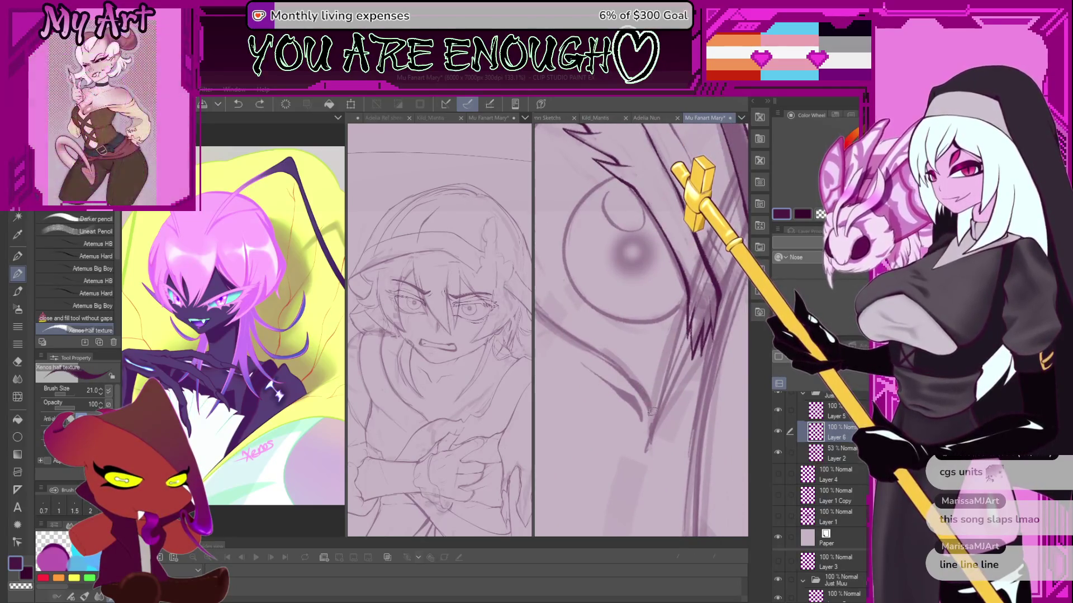
pyautogui.scroll(3, 641, 383)
pyautogui.press('-')
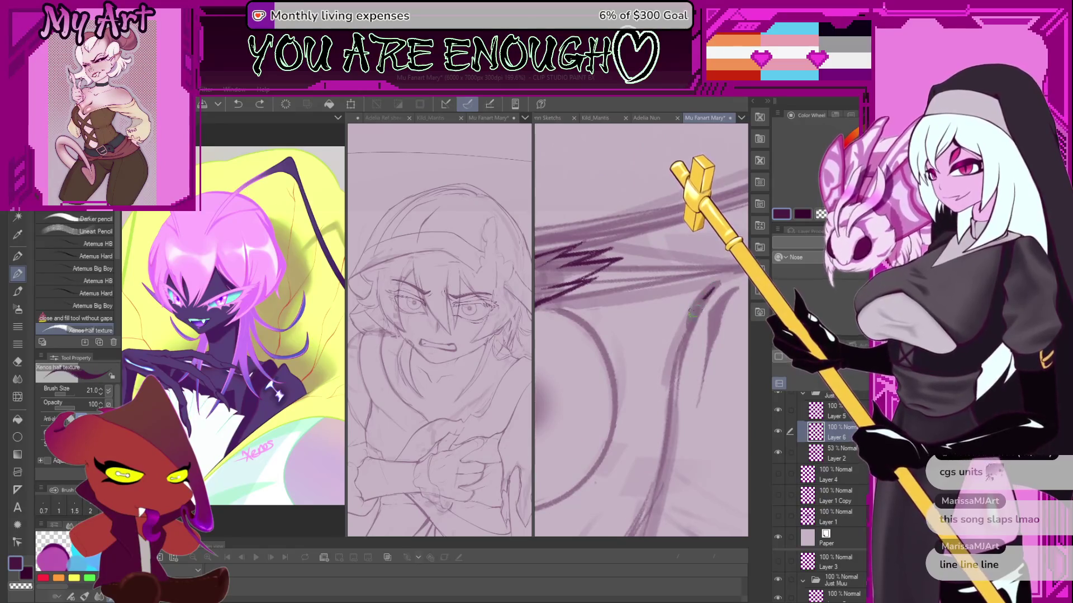
pyautogui.scroll(-3, 717, 288)
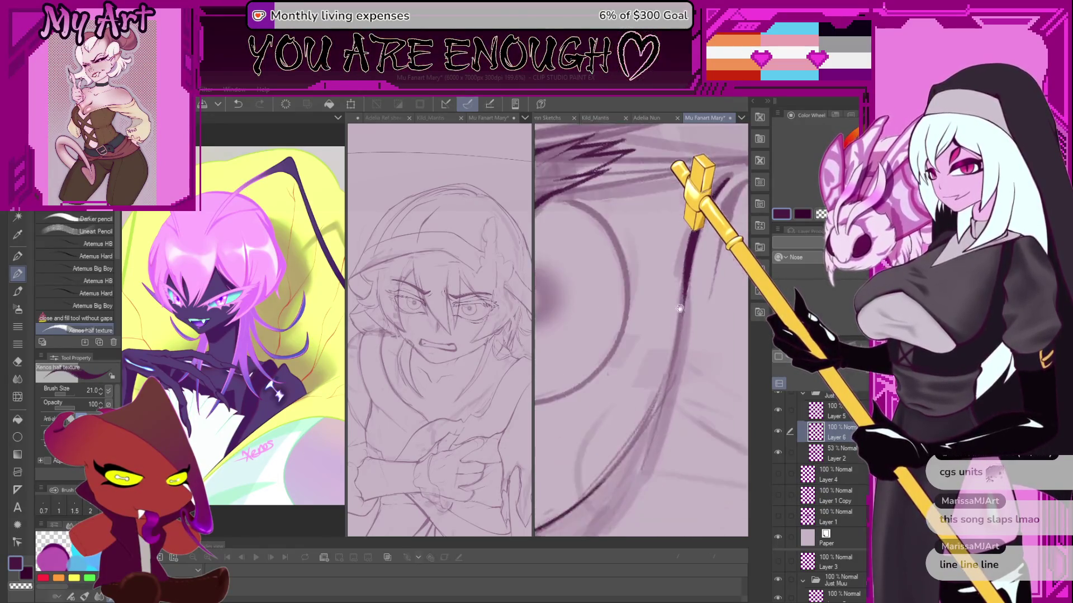
pyautogui.moveTo(727, 259)
pyautogui.mouseDown()
pyautogui.moveTo(685, 333)
pyautogui.moveTo(622, 325)
pyautogui.moveTo(558, 395)
pyautogui.mouseUp()
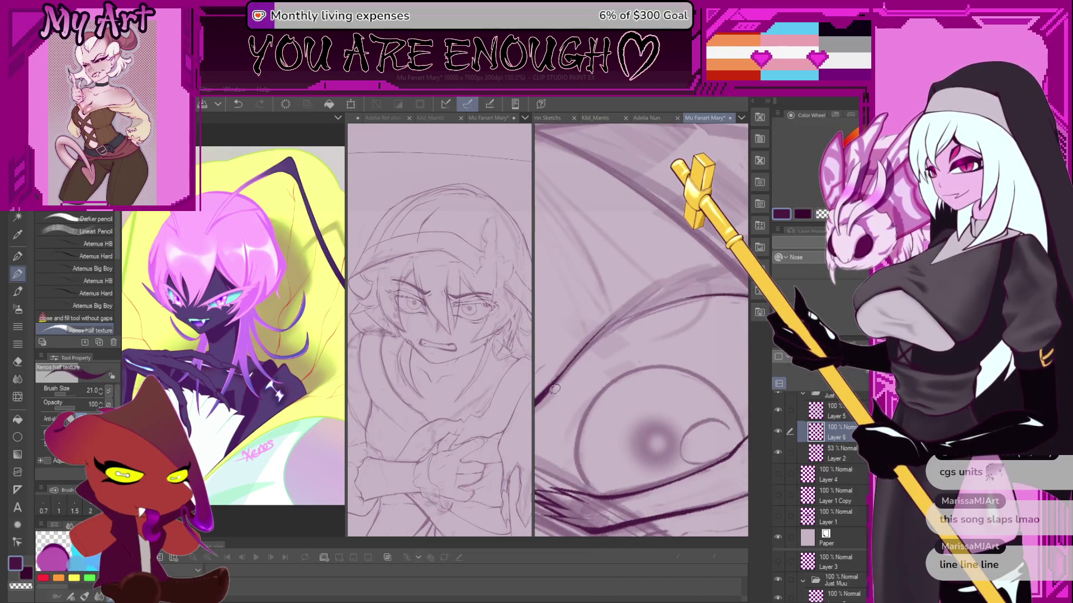
# Ink a dark line along the upper eyelid, redoing several attempts.
pyautogui.moveTo(550, 391)
pyautogui.mouseDown()
pyautogui.moveTo(626, 321)
pyautogui.moveTo(676, 303)
pyautogui.mouseUp()
pyautogui.hotkey('ctrl', 'z')
pyautogui.moveTo(556, 383); pyautogui.dragTo(642, 309)
pyautogui.hotkey('ctrl', 'z')
pyautogui.moveTo(557, 378); pyautogui.dragTo(684, 303)
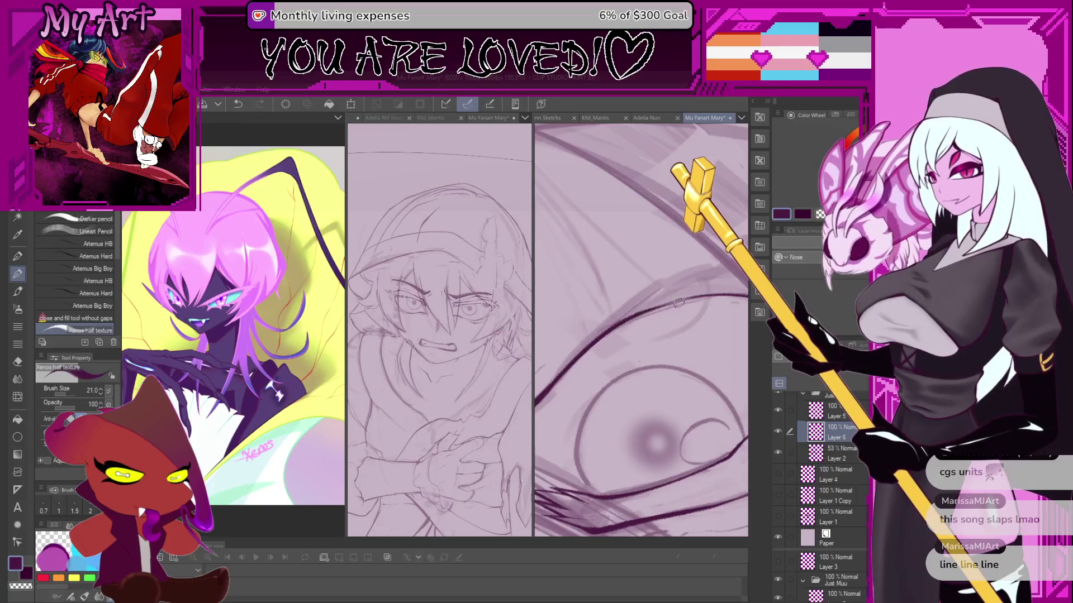
pyautogui.moveTo(642, 335)
pyautogui.mouseDown()
pyautogui.moveTo(600, 386)
pyautogui.moveTo(615, 336)
pyautogui.moveTo(676, 290)
pyautogui.mouseUp()
pyautogui.hotkey('ctrl', 'z')
# Retry the eyelid stroke from the lower left and tilt the canvas for a better angle.
pyautogui.hotkey('ctrl', 'z')
pyautogui.moveTo(577, 408); pyautogui.dragTo(640, 307)
pyautogui.hotkey('ctrl', 'z')
pyautogui.moveTo(575, 421)
pyautogui.mouseDown()
pyautogui.moveTo(605, 349)
pyautogui.moveTo(732, 260)
pyautogui.mouseUp()
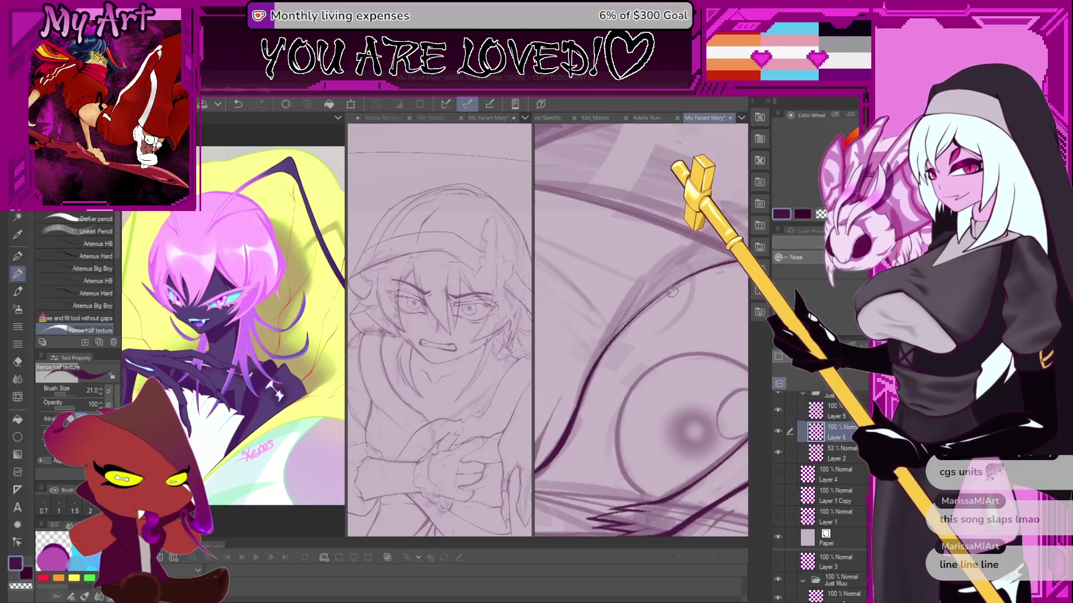
pyautogui.hotkey('ctrl', 'z')
pyautogui.moveTo(574, 422); pyautogui.dragTo(579, 406)
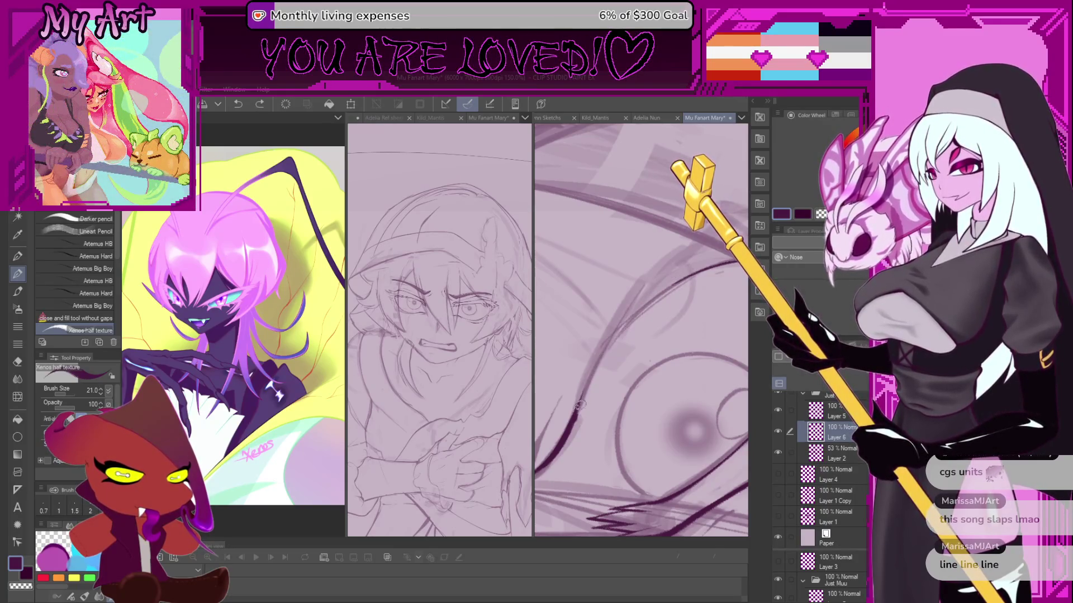
pyautogui.scroll(-4, 686, 283)
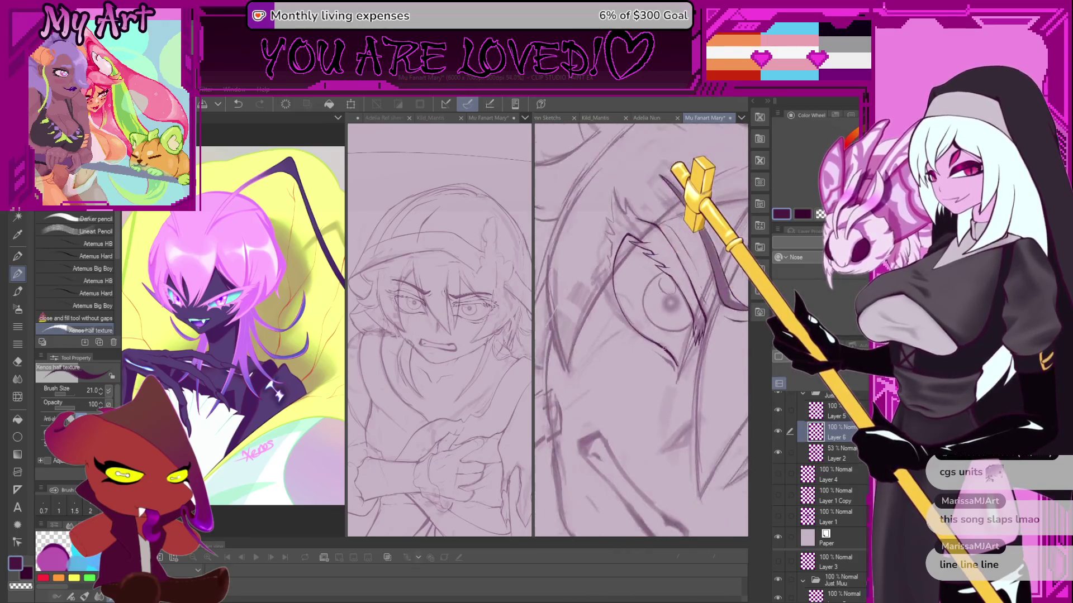
pyautogui.scroll(-4, 642, 332)
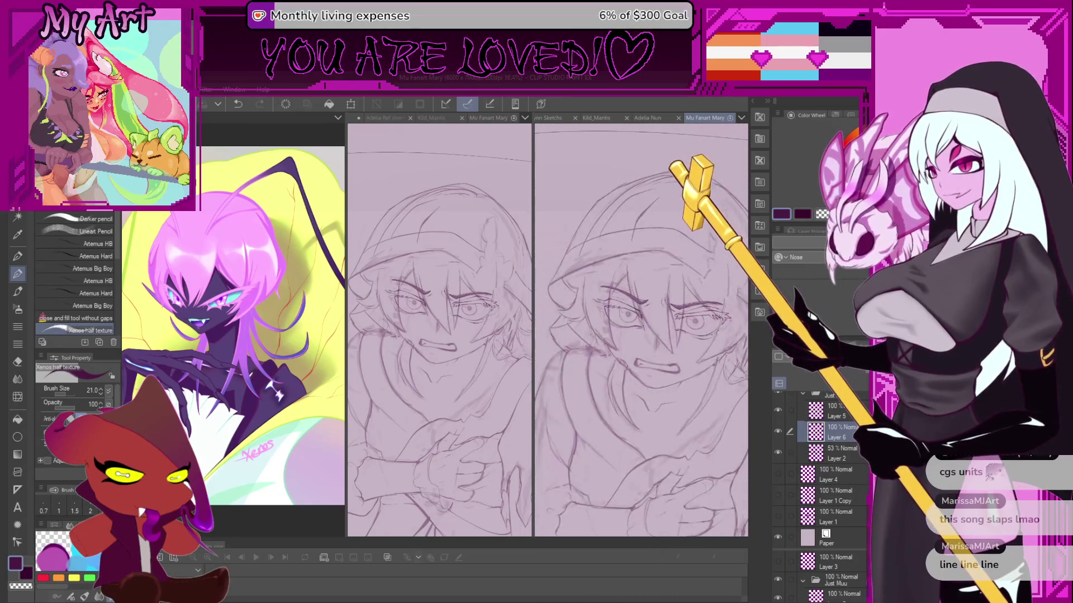
pyautogui.press('-')
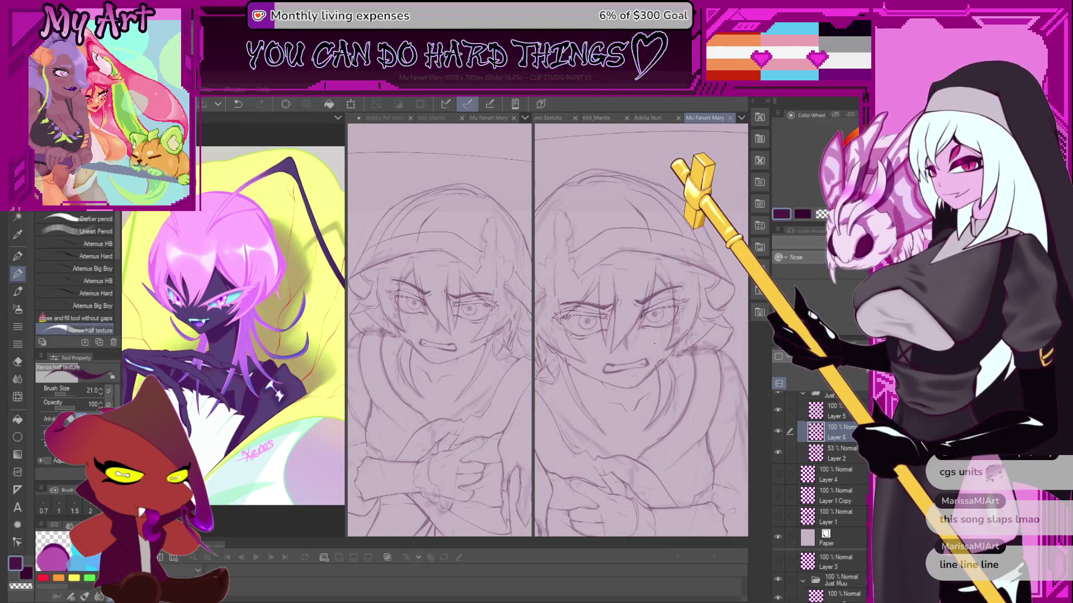
# Zoom into the eye area and eyedrop the dark ink colour from an existing stroke.
pyautogui.scroll(3, 653, 344)
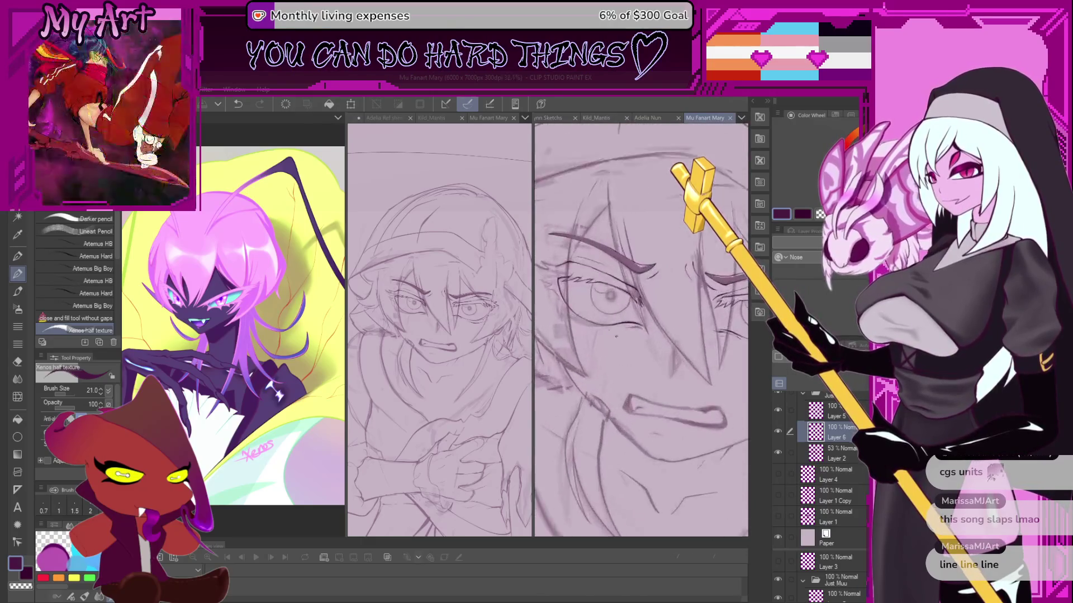
pyautogui.scroll(4, 665, 364)
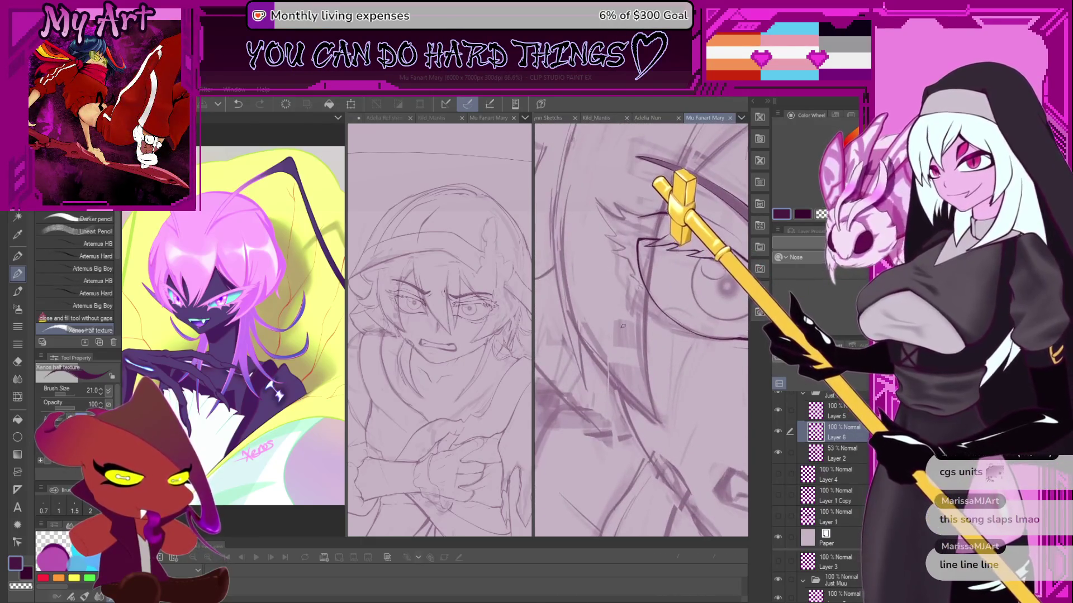
pyautogui.moveTo(648, 331); pyautogui.dragTo(628, 407)
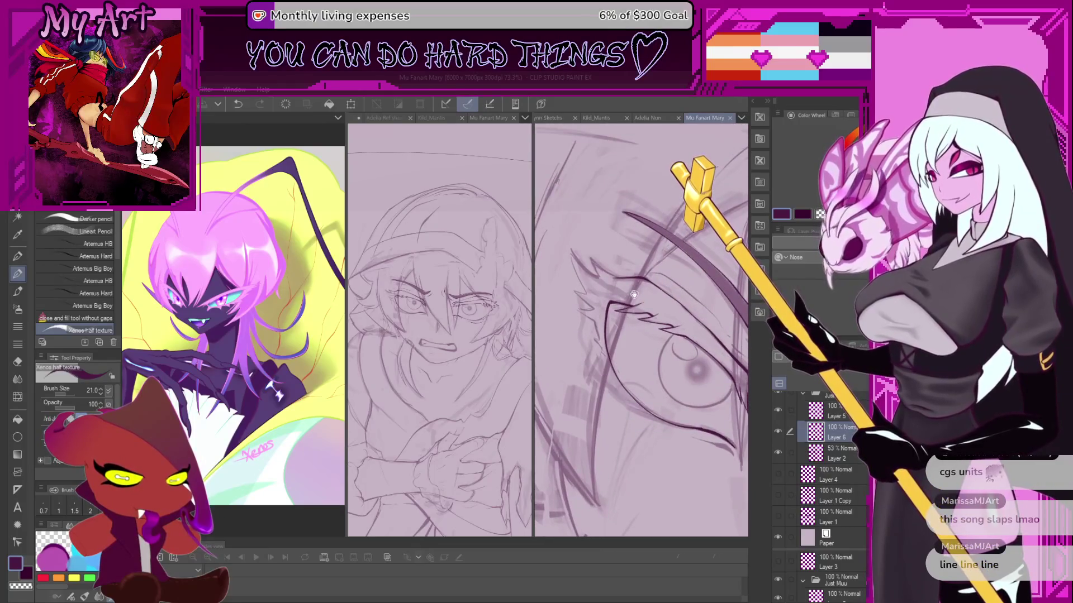
pyautogui.scroll(5, 632, 313)
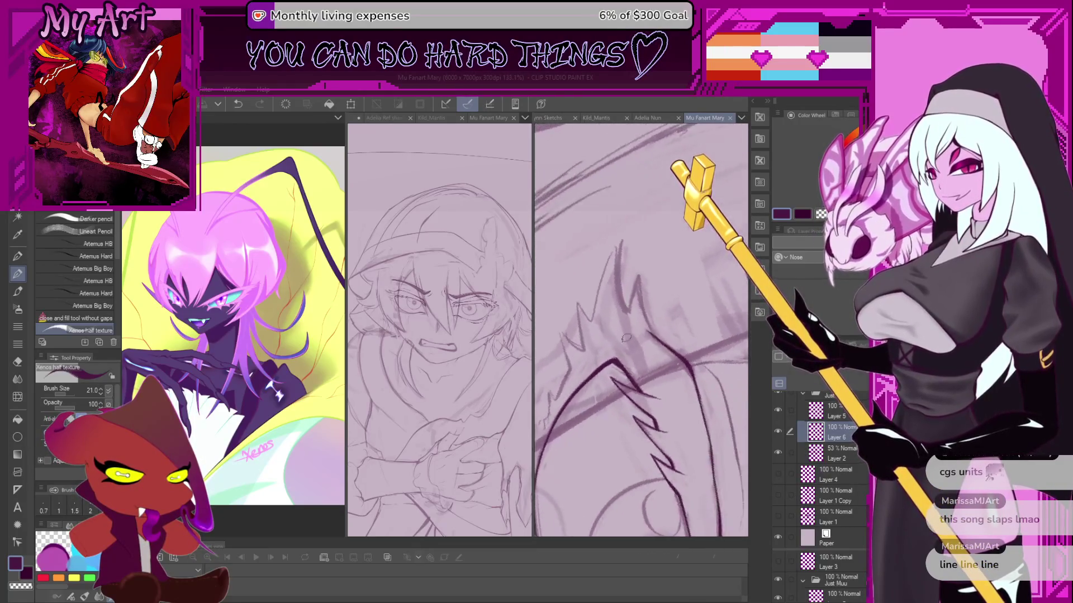
pyautogui.scroll(5, 627, 338)
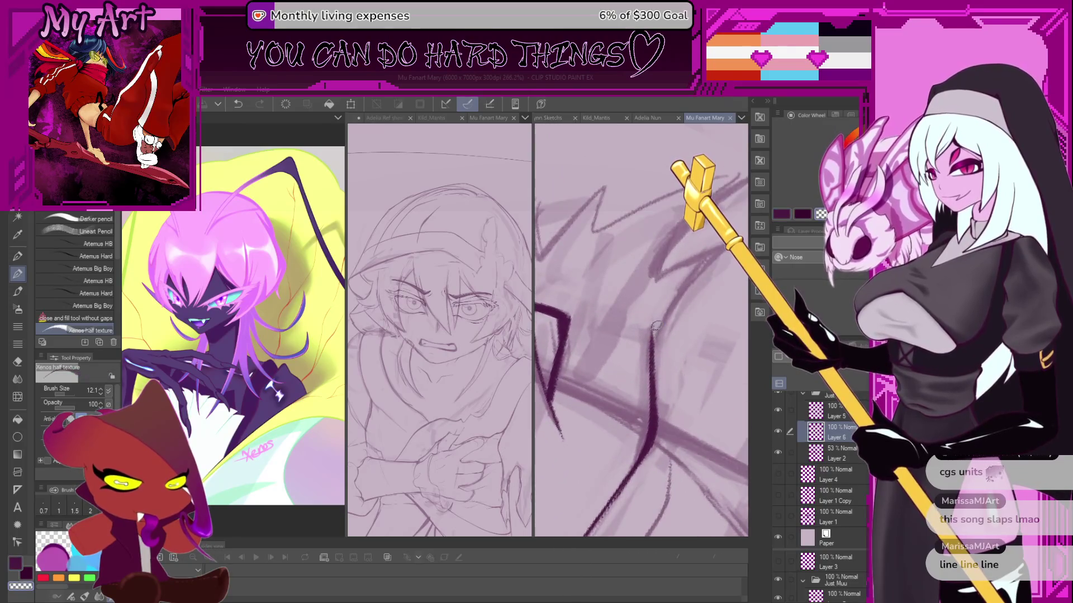
pyautogui.keyDown('alt'); pyautogui.click(658, 342); pyautogui.keyUp('alt')
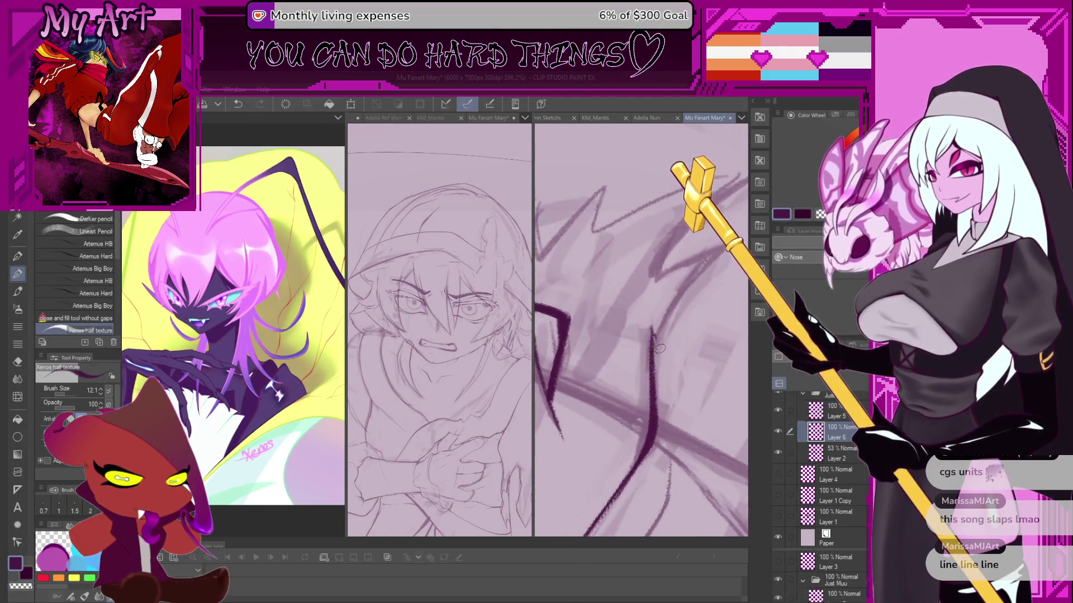
# Draw a jagged V-shaped hair spike above the eye.
pyautogui.moveTo(660, 336)
pyautogui.mouseDown()
pyautogui.moveTo(654, 391)
pyautogui.moveTo(651, 379)
pyautogui.mouseUp()
pyautogui.hotkey('ctrl', 'z')
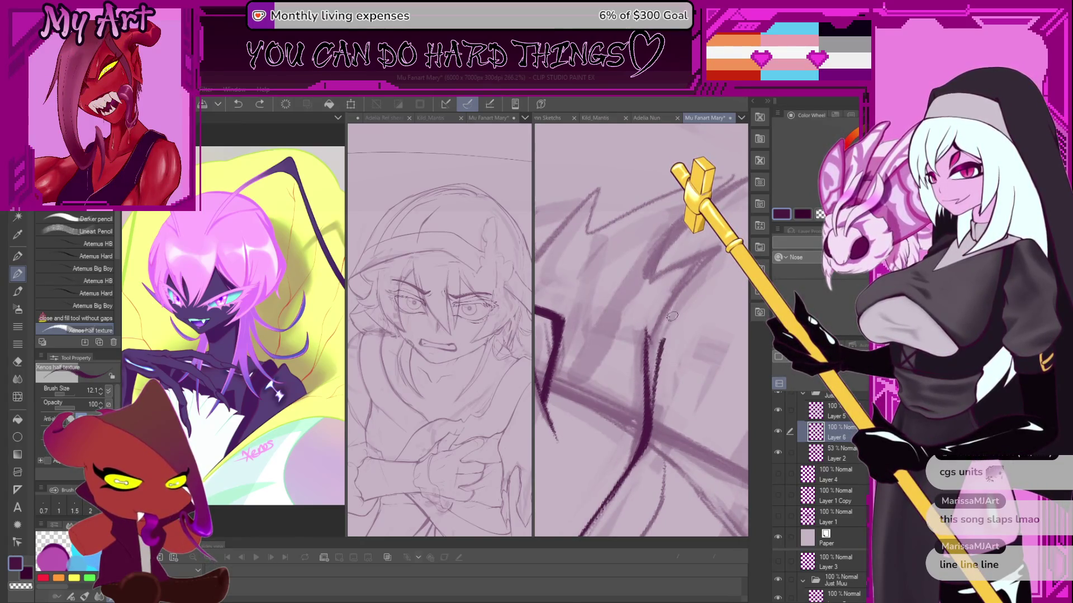
pyautogui.hotkey('ctrl', 'z')
pyautogui.moveTo(652, 401); pyautogui.dragTo(660, 348)
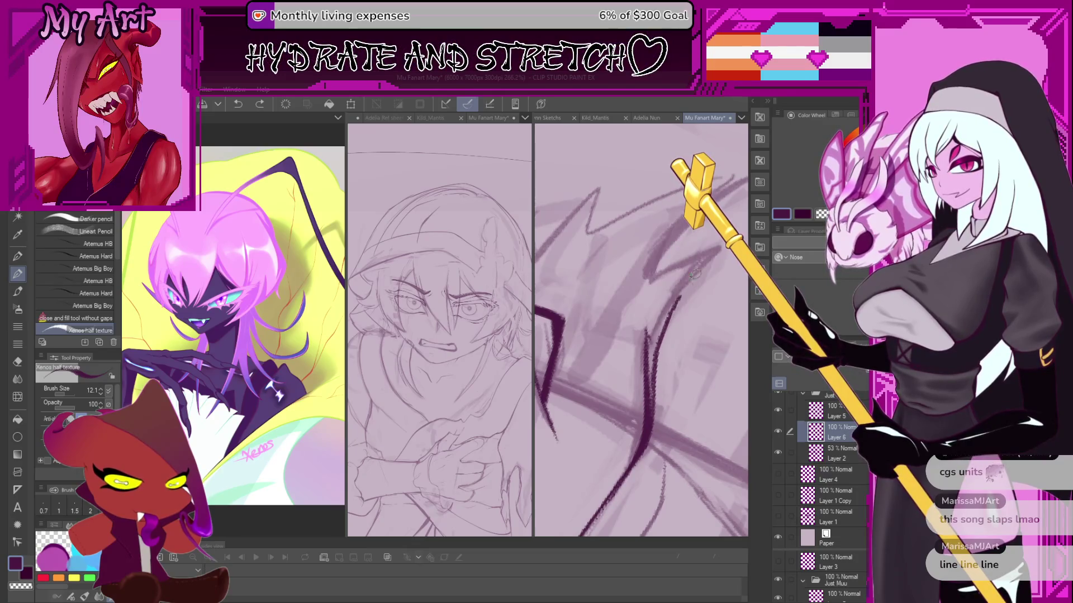
pyautogui.moveTo(702, 251)
pyautogui.mouseDown()
pyautogui.moveTo(671, 290)
pyautogui.moveTo(661, 330)
pyautogui.moveTo(596, 400)
pyautogui.moveTo(607, 423)
pyautogui.mouseUp()
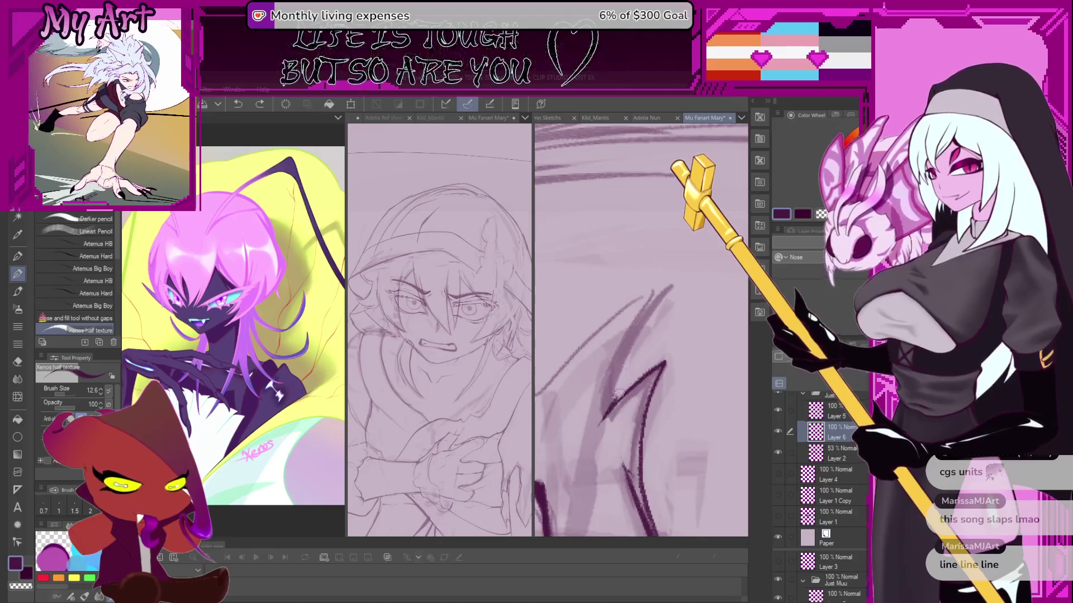
pyautogui.hotkey('ctrl', 'z')
pyautogui.moveTo(626, 371)
pyautogui.mouseDown()
pyautogui.moveTo(607, 416)
pyautogui.moveTo(674, 285)
pyautogui.moveTo(626, 322)
pyautogui.moveTo(690, 296)
pyautogui.mouseUp()
pyautogui.hotkey('ctrl', 'z')
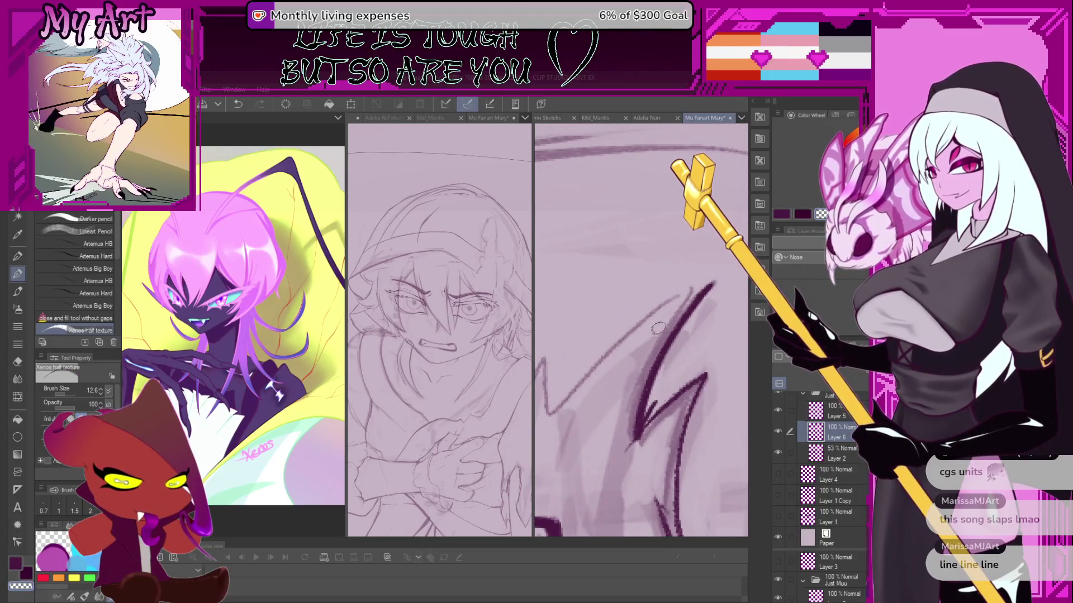
# Refine the spike's base and draw a long diagonal hair line up to the spike.
pyautogui.press(']')
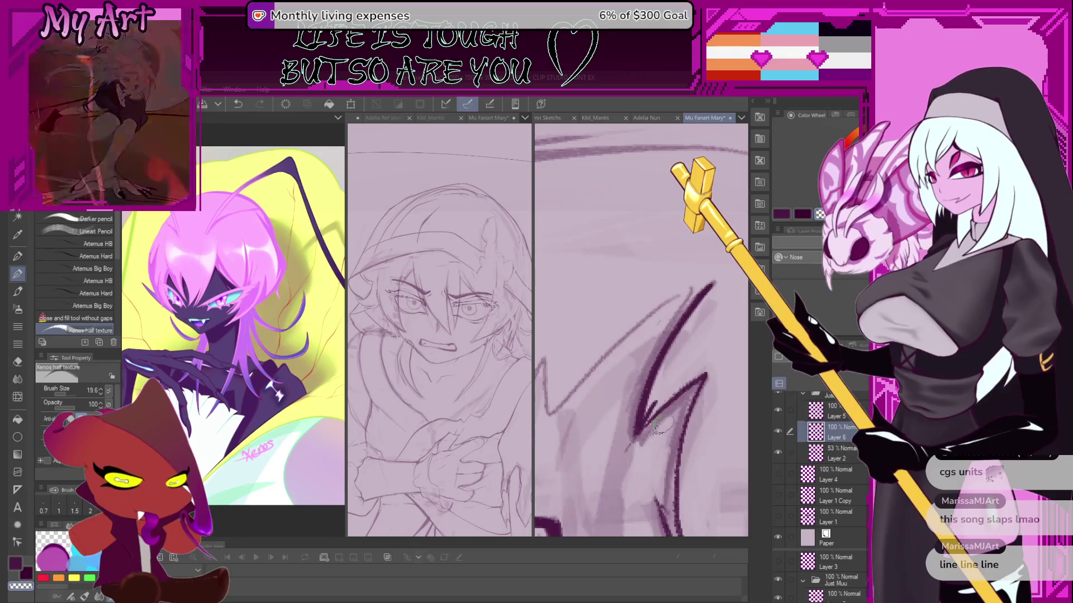
pyautogui.press('[')
pyautogui.press('[')
pyautogui.hotkey('ctrl', 'z')
pyautogui.moveTo(657, 414)
pyautogui.mouseDown()
pyautogui.moveTo(644, 426)
pyautogui.moveTo(657, 402)
pyautogui.mouseUp()
pyautogui.hotkey('ctrl', 'z')
pyautogui.press('c')
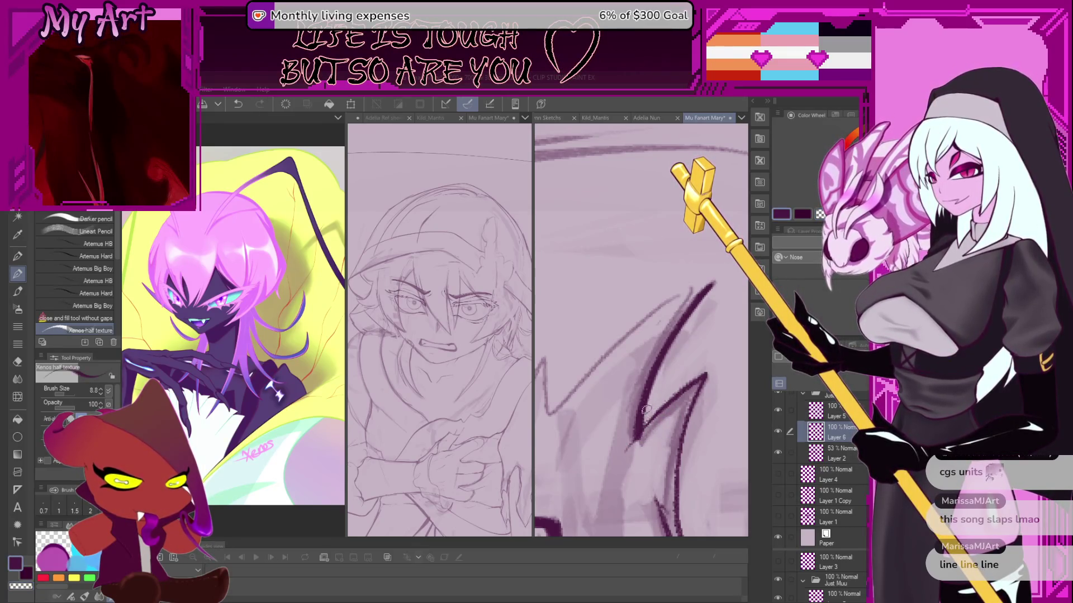
pyautogui.press(']')
pyautogui.press(']')
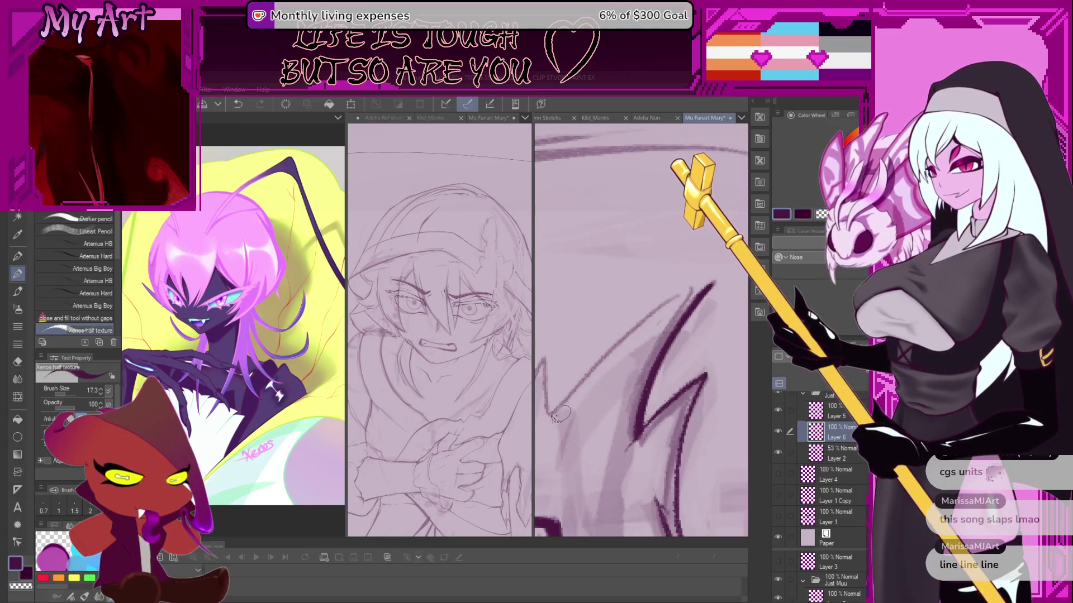
pyautogui.hotkey('ctrl', 'z')
pyautogui.moveTo(553, 413); pyautogui.dragTo(692, 287)
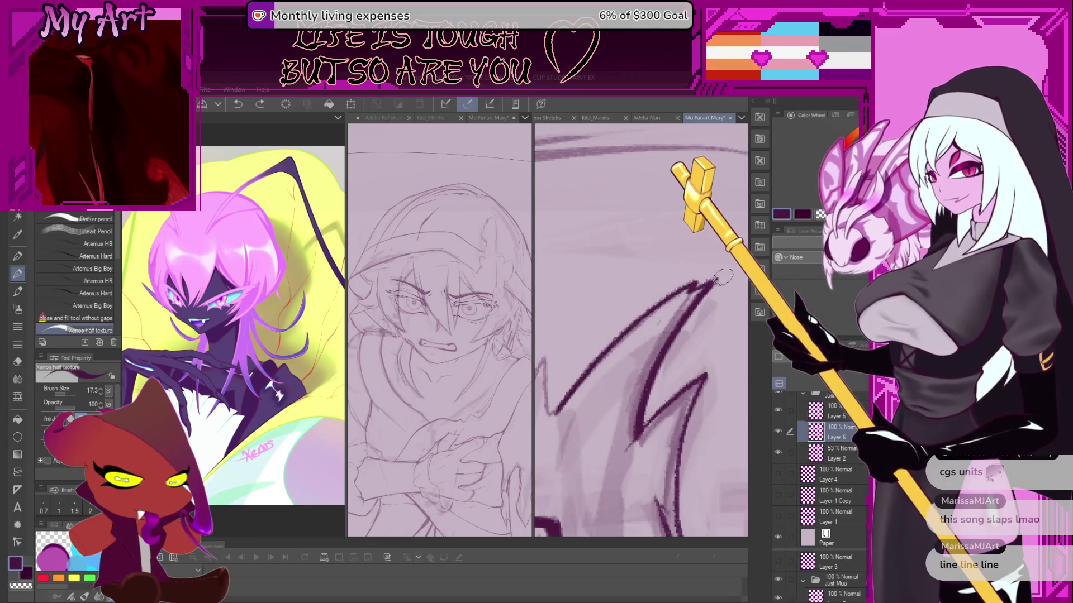
# Add short hair strokes around the V spike, undoing the rough ones.
pyautogui.hscroll(-2, 610, 422)
pyautogui.moveTo(611, 420); pyautogui.dragTo(620, 380)
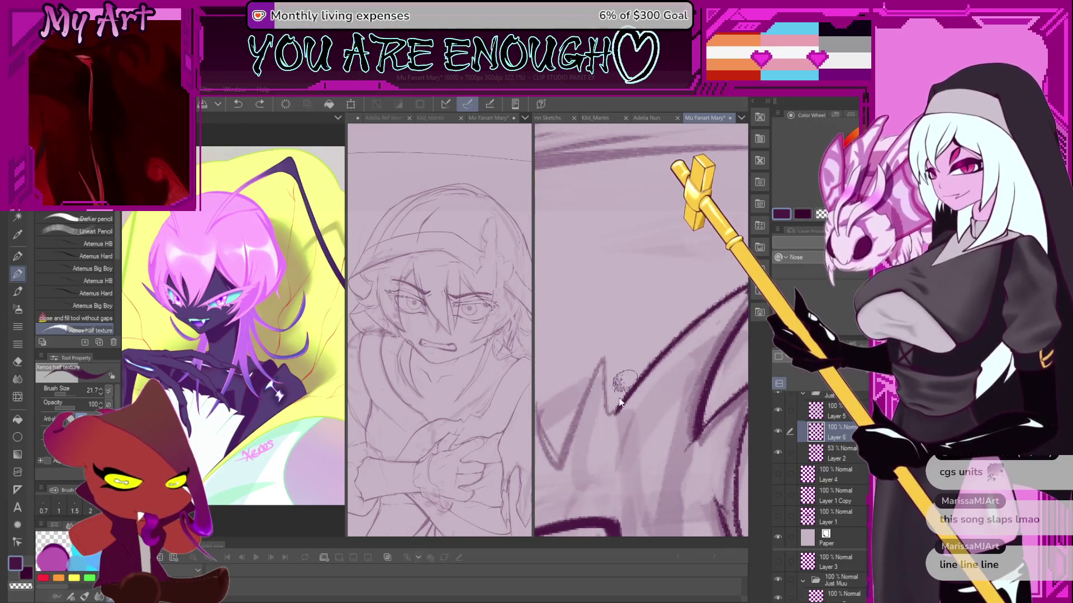
pyautogui.hotkey('ctrl', 'z')
pyautogui.moveTo(606, 421)
pyautogui.mouseDown()
pyautogui.moveTo(607, 360)
pyautogui.moveTo(573, 439)
pyautogui.mouseUp()
pyautogui.moveTo(608, 359); pyautogui.dragTo(646, 306)
pyautogui.hotkey('ctrl', 'z')
pyautogui.moveTo(601, 419)
pyautogui.mouseDown()
pyautogui.moveTo(642, 313)
pyautogui.moveTo(595, 410)
pyautogui.mouseUp()
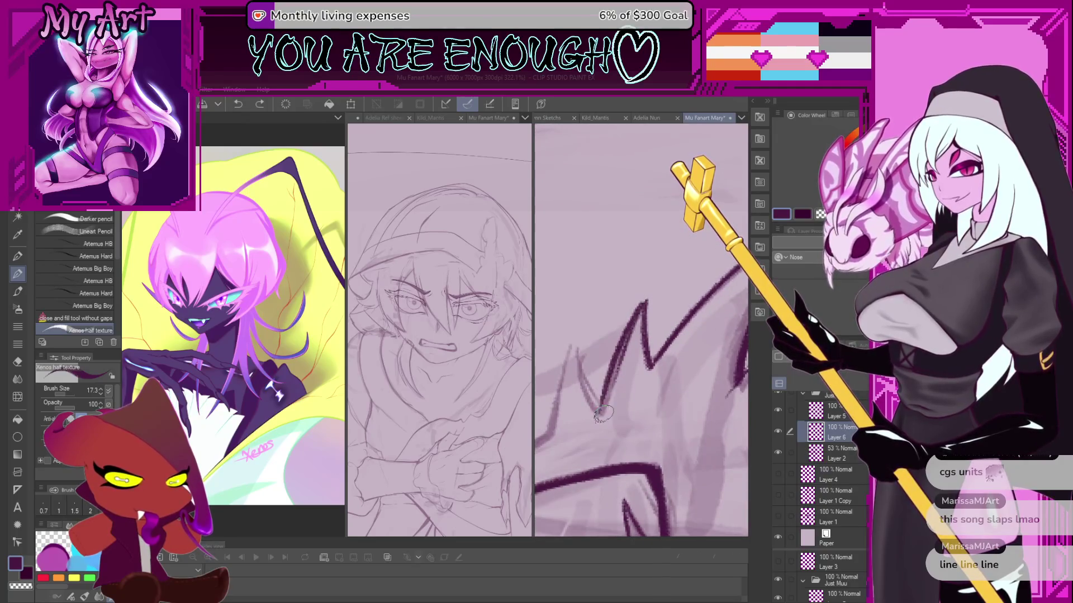
pyautogui.hotkey('ctrl', 'z')
pyautogui.moveTo(620, 370)
pyautogui.mouseDown()
pyautogui.moveTo(598, 407)
pyautogui.moveTo(619, 393)
pyautogui.mouseUp()
pyautogui.hotkey('ctrl', 'z')
# Ink a line from lower left to the V peak and a thick line down its left arm.
pyautogui.moveTo(607, 430); pyautogui.dragTo(662, 329)
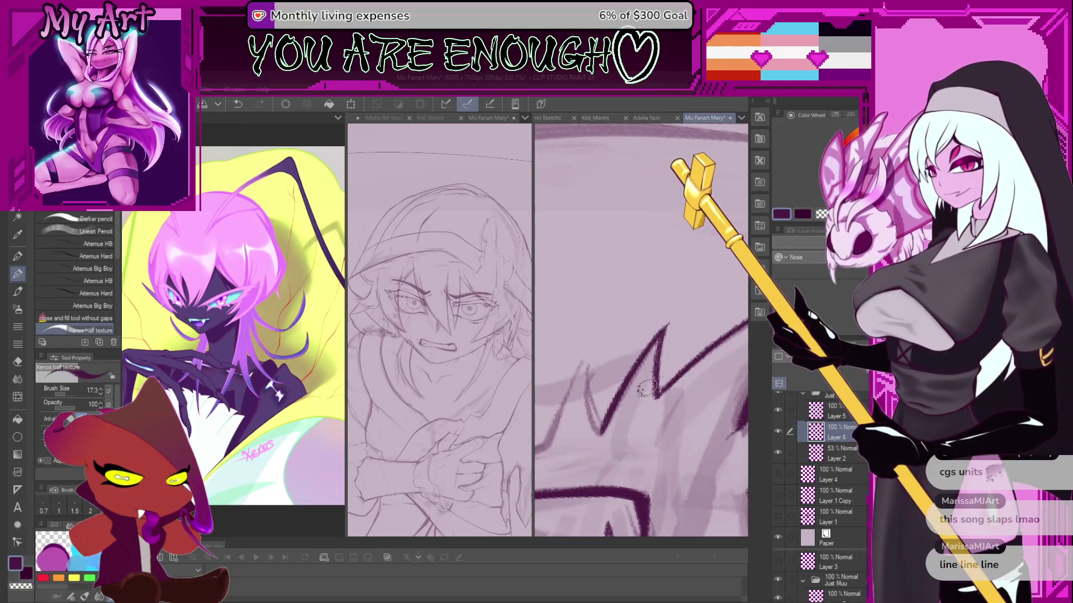
pyautogui.moveTo(620, 431)
pyautogui.mouseDown()
pyautogui.moveTo(603, 348)
pyautogui.moveTo(595, 455)
pyautogui.moveTo(622, 356)
pyautogui.moveTo(609, 394)
pyautogui.mouseUp()
pyautogui.hotkey('ctrl', 'z')
pyautogui.scroll(-4, 620, 363)
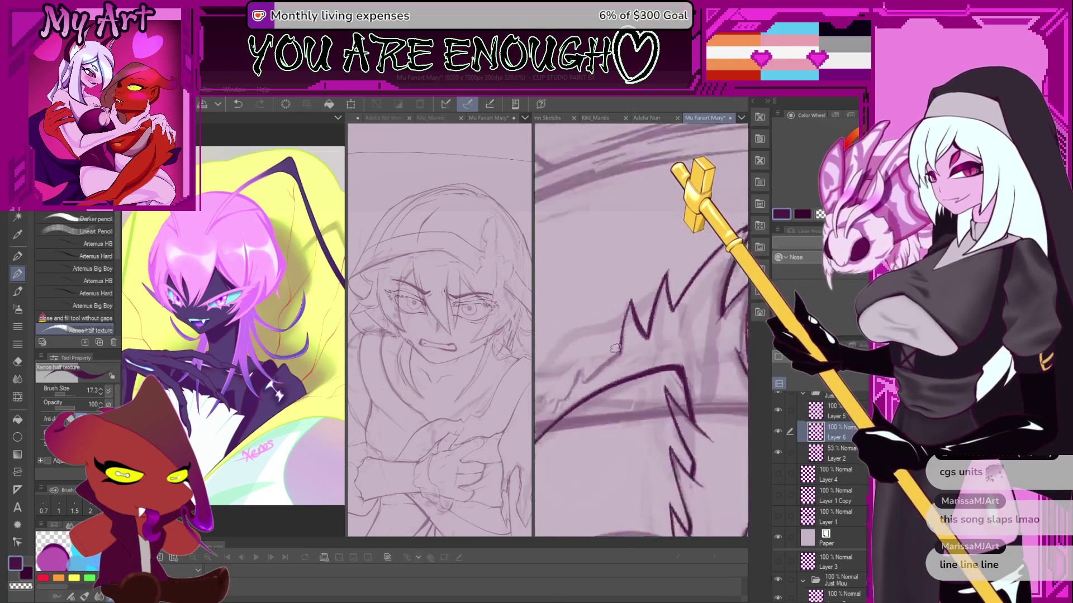
pyautogui.scroll(4, 632, 321)
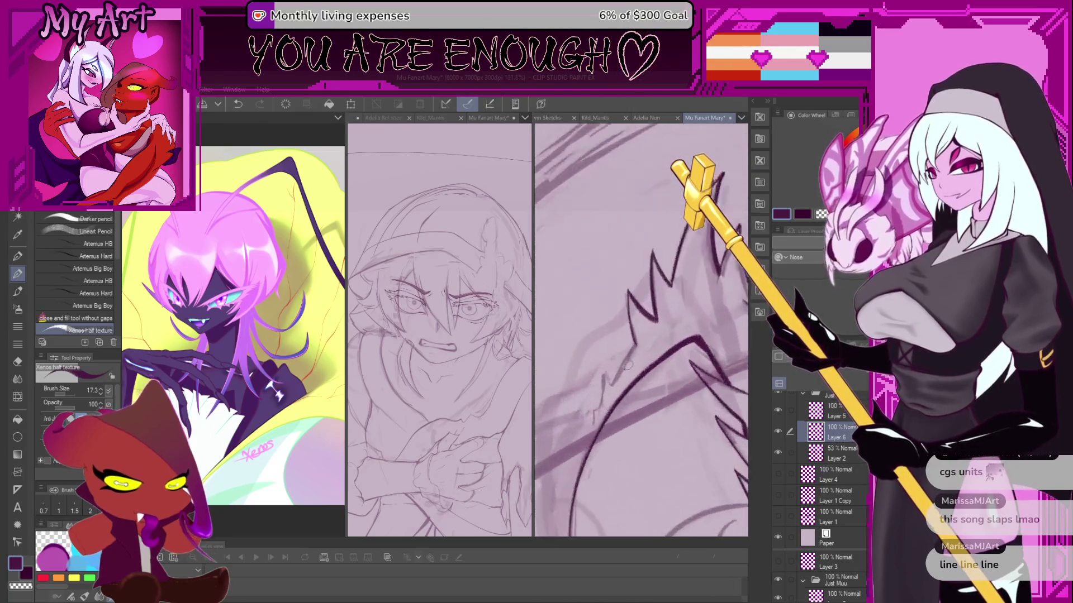
pyautogui.hotkey('ctrl', 'z')
pyautogui.moveTo(603, 388); pyautogui.dragTo(660, 321)
pyautogui.moveTo(640, 361)
pyautogui.mouseDown()
pyautogui.moveTo(606, 434)
pyautogui.moveTo(608, 372)
pyautogui.mouseUp()
# Zoom in on the inked eye and wipe away its faint sketch strokes using transparent colour.
pyautogui.scroll(-3, 607, 373)
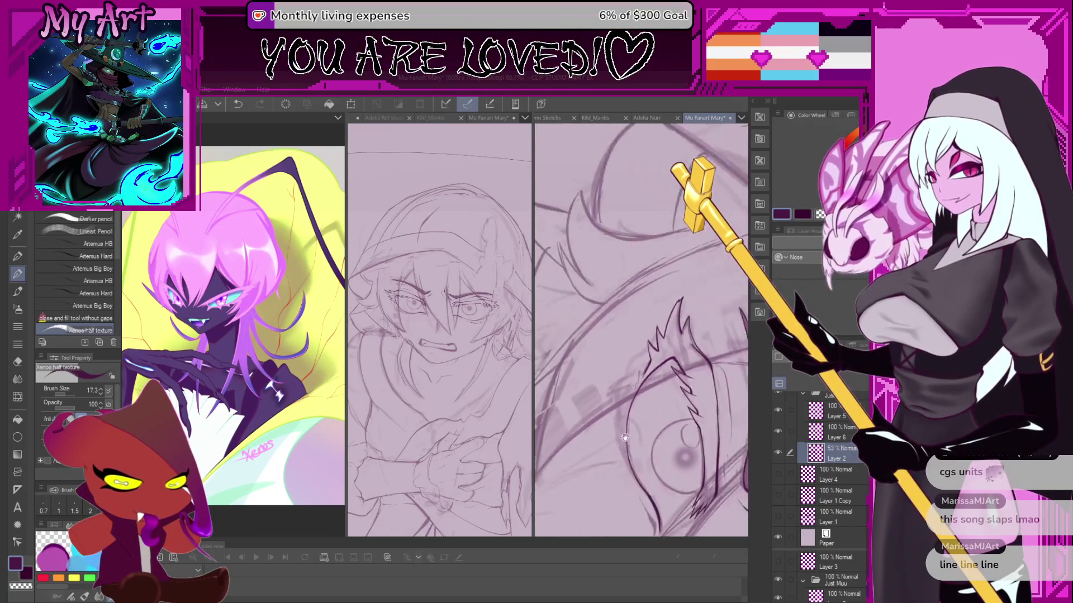
pyautogui.scroll(3, 617, 367)
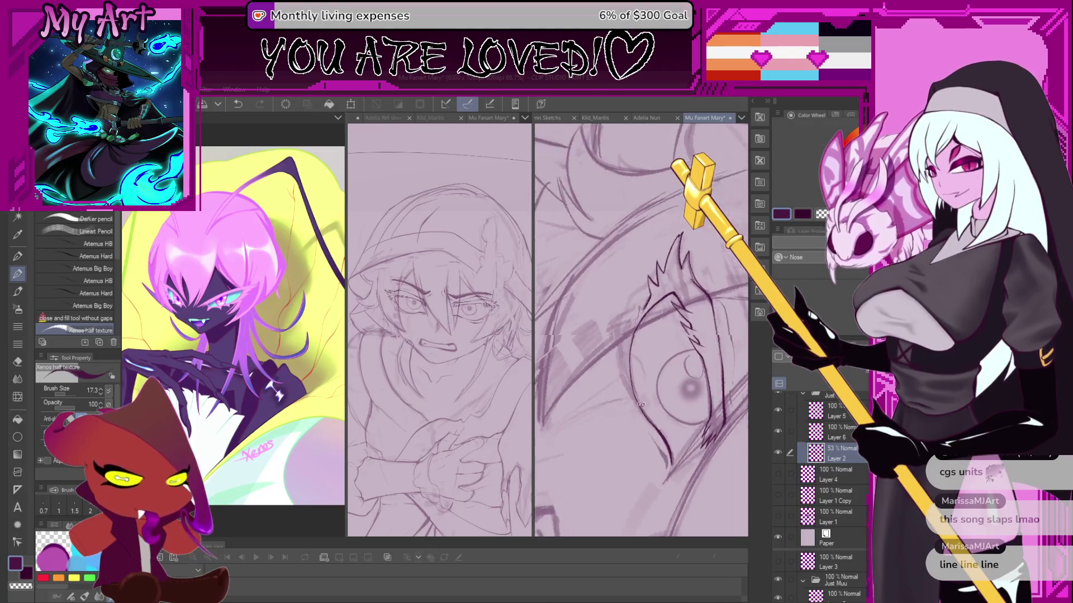
pyautogui.scroll(2, 633, 408)
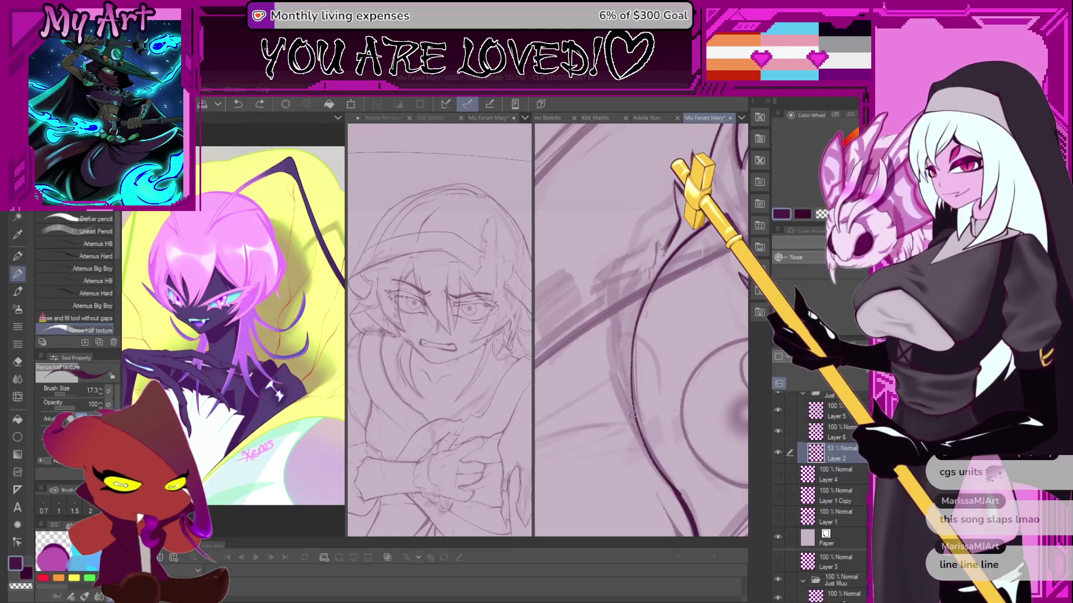
pyautogui.moveTo(647, 277); pyautogui.dragTo(628, 380)
pyautogui.scroll(1, 629, 379)
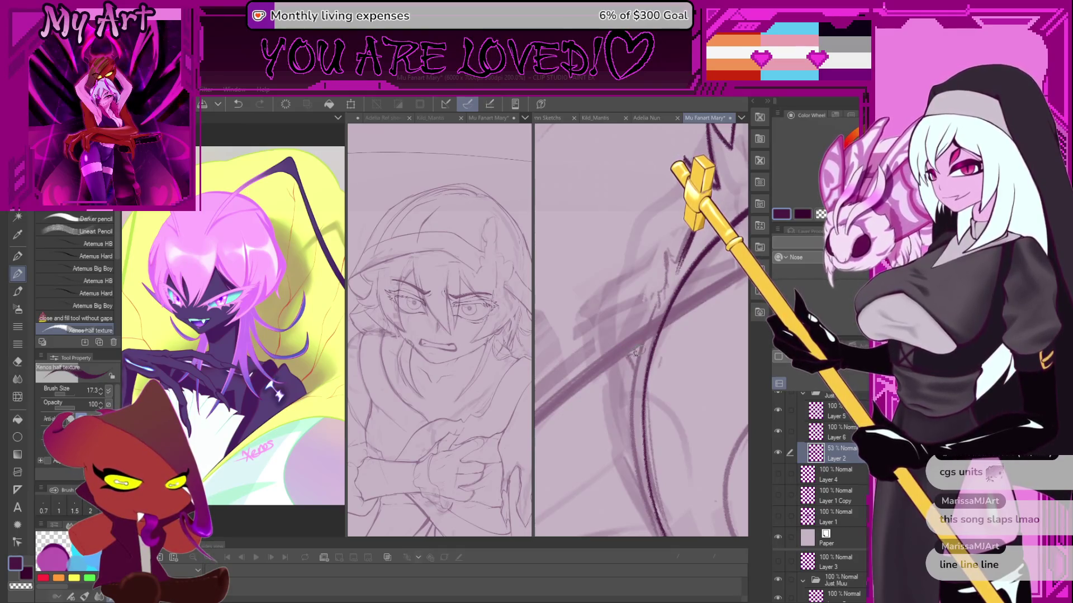
pyautogui.click(633, 333)
pyautogui.press('c')
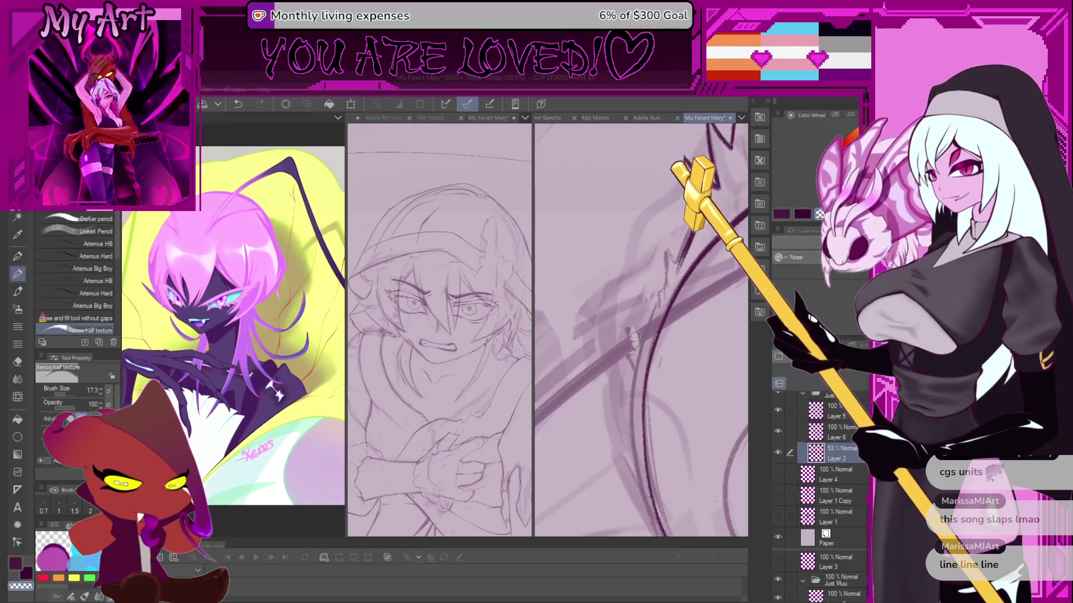
pyautogui.moveTo(656, 308)
pyautogui.mouseDown()
pyautogui.moveTo(647, 358)
pyautogui.moveTo(629, 352)
pyautogui.mouseUp()
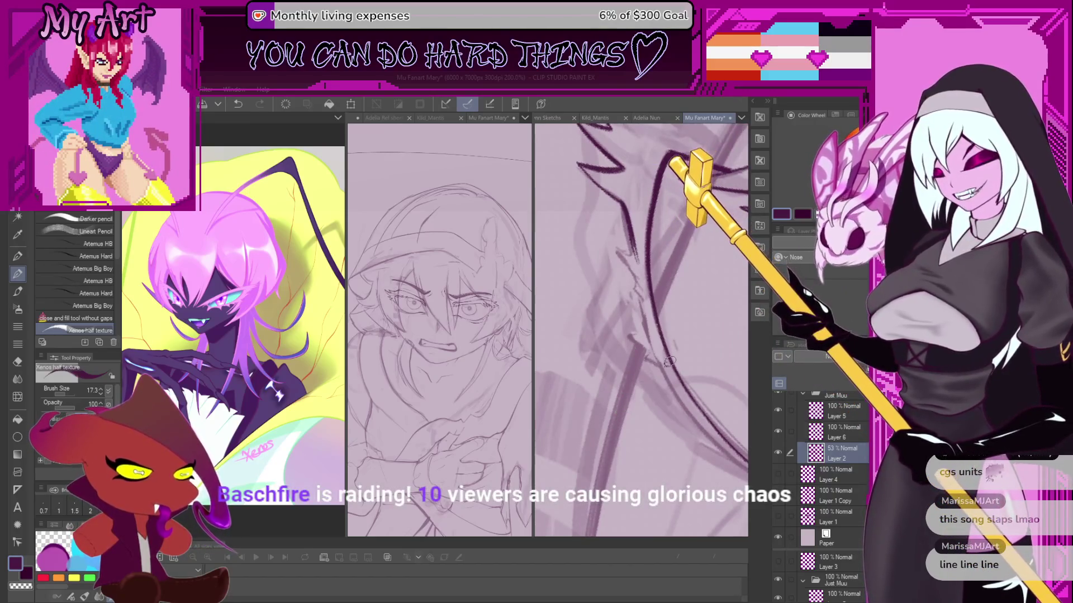
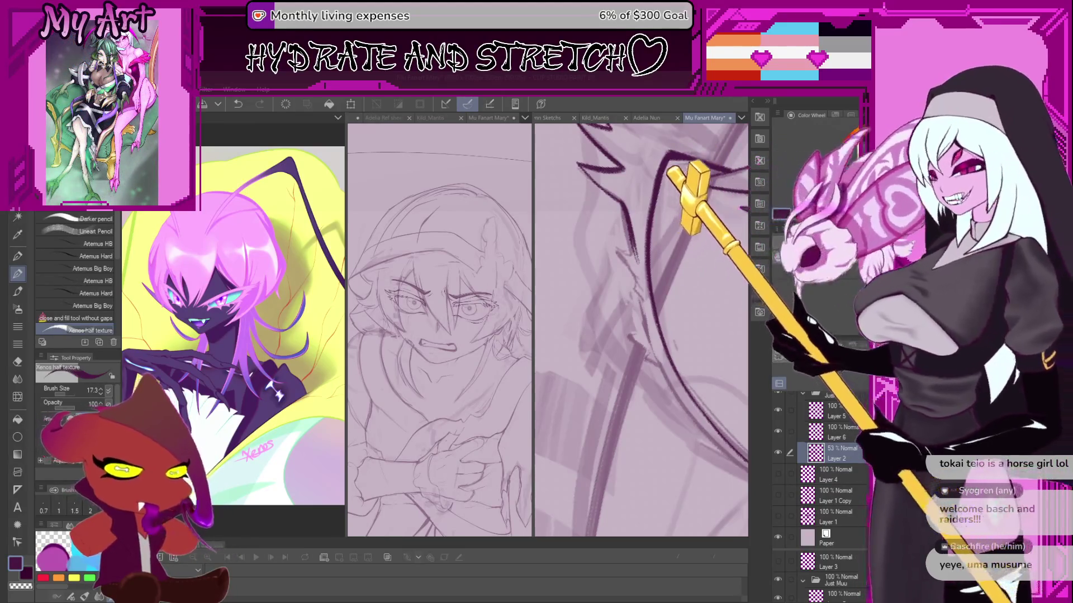
# Pan and zoom the canvas to a close-up of the character's inked eye and hair strands.
pyautogui.moveTo(649, 347); pyautogui.dragTo(591, 349)
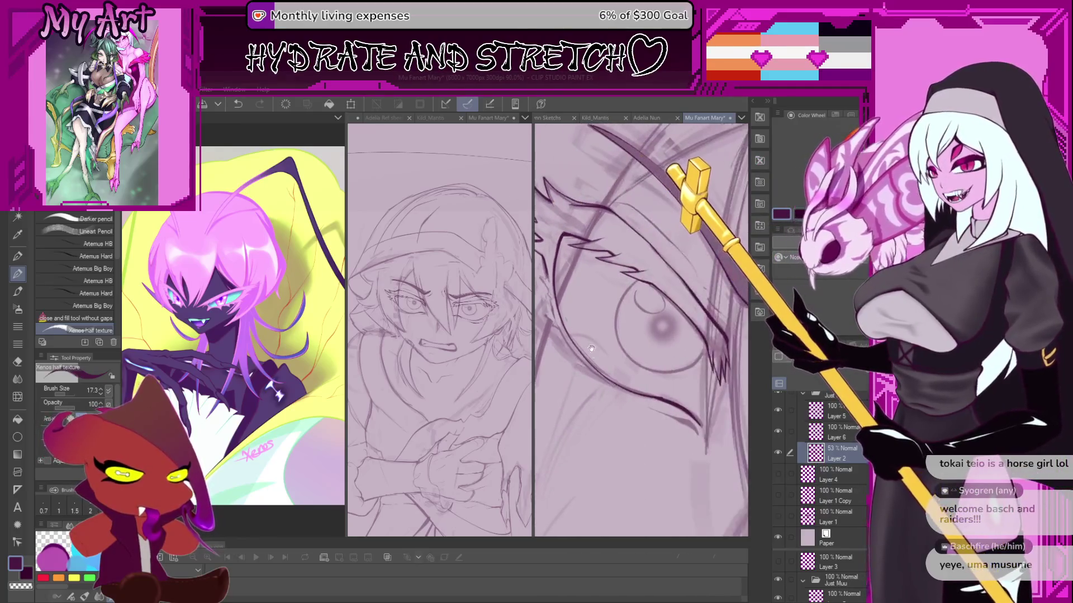
pyautogui.moveTo(643, 321); pyautogui.dragTo(665, 335)
pyautogui.scroll(3, 631, 347)
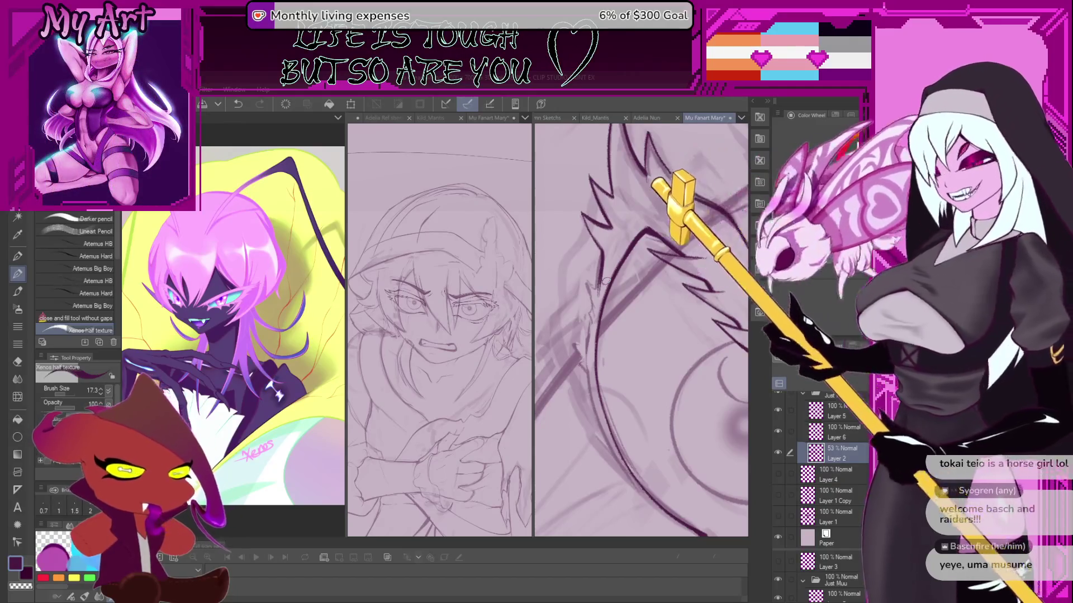
pyautogui.moveTo(606, 281)
pyautogui.mouseDown()
pyautogui.moveTo(603, 297)
pyautogui.moveTo(617, 304)
pyautogui.mouseUp()
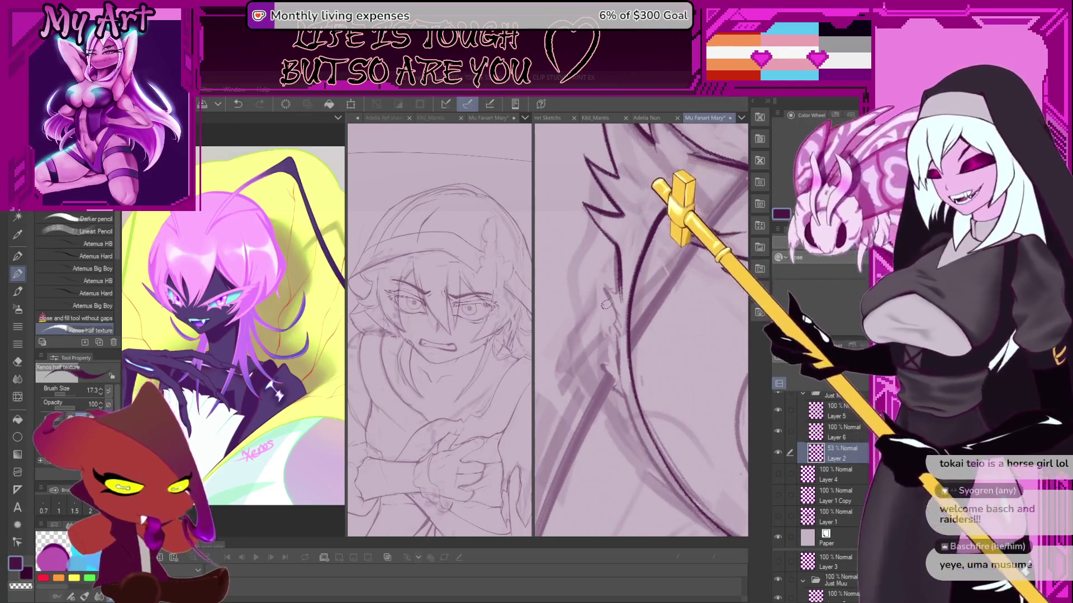
pyautogui.moveTo(606, 305)
pyautogui.mouseDown()
pyautogui.moveTo(627, 296)
pyautogui.moveTo(614, 282)
pyautogui.mouseUp()
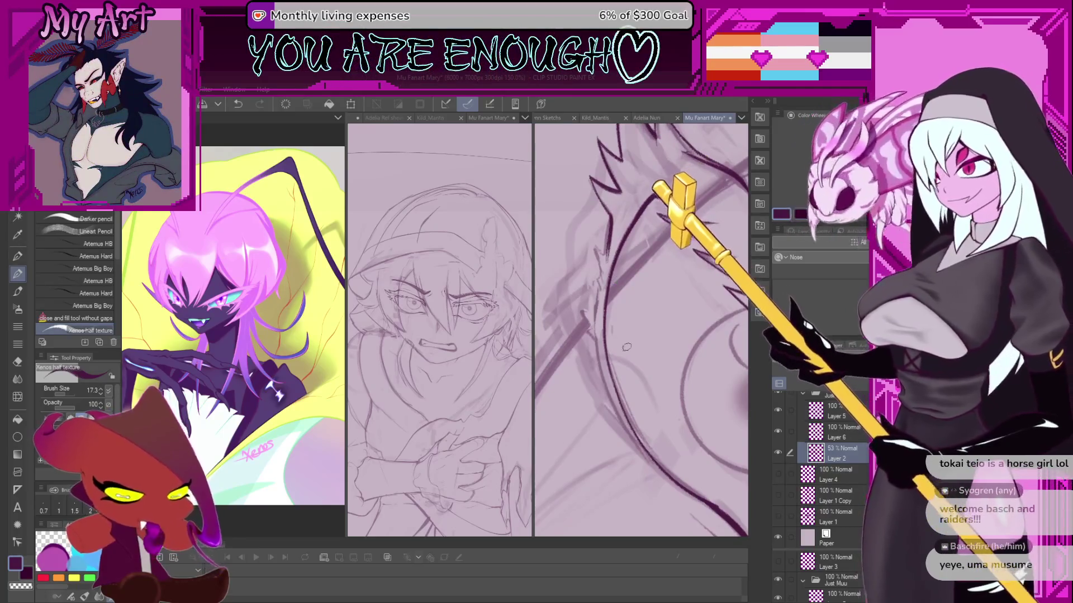
pyautogui.moveTo(593, 330); pyautogui.dragTo(600, 272)
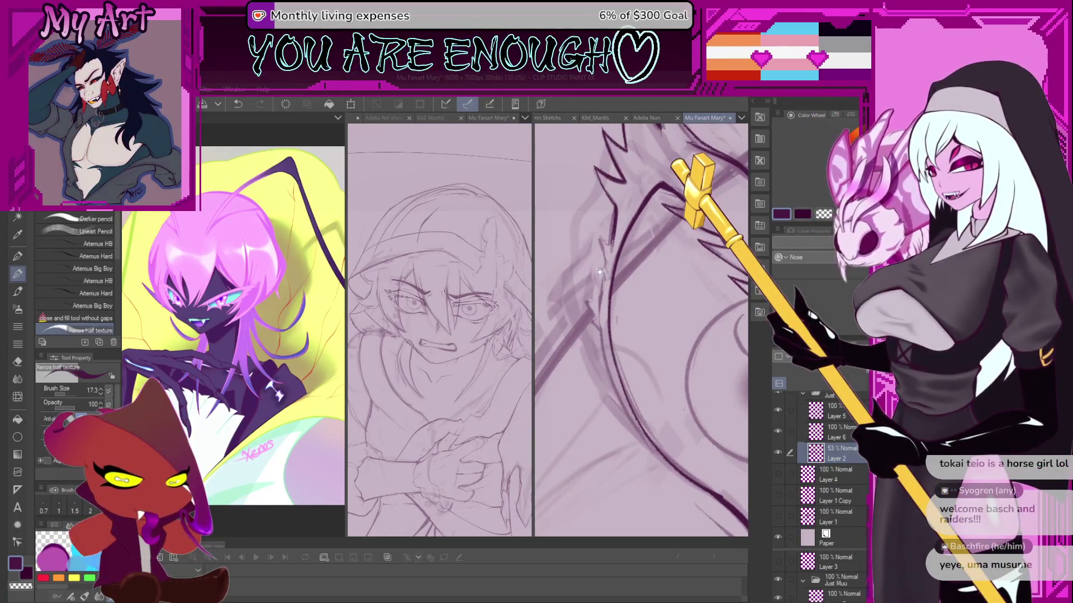
pyautogui.scroll(-4, 608, 314)
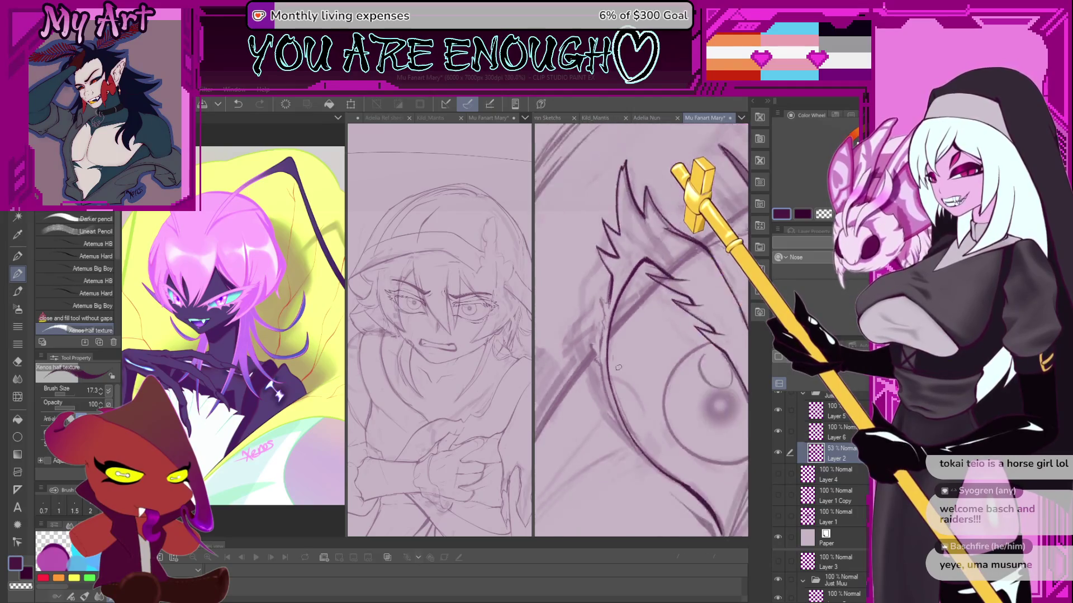
pyautogui.scroll(2, 583, 274)
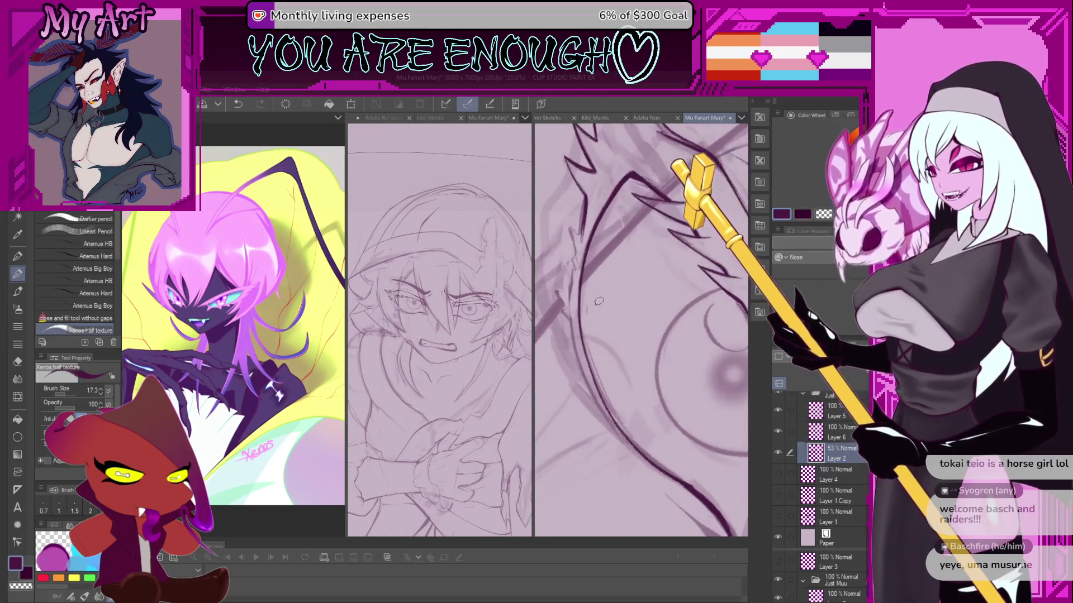
pyautogui.scroll(-5, 607, 316)
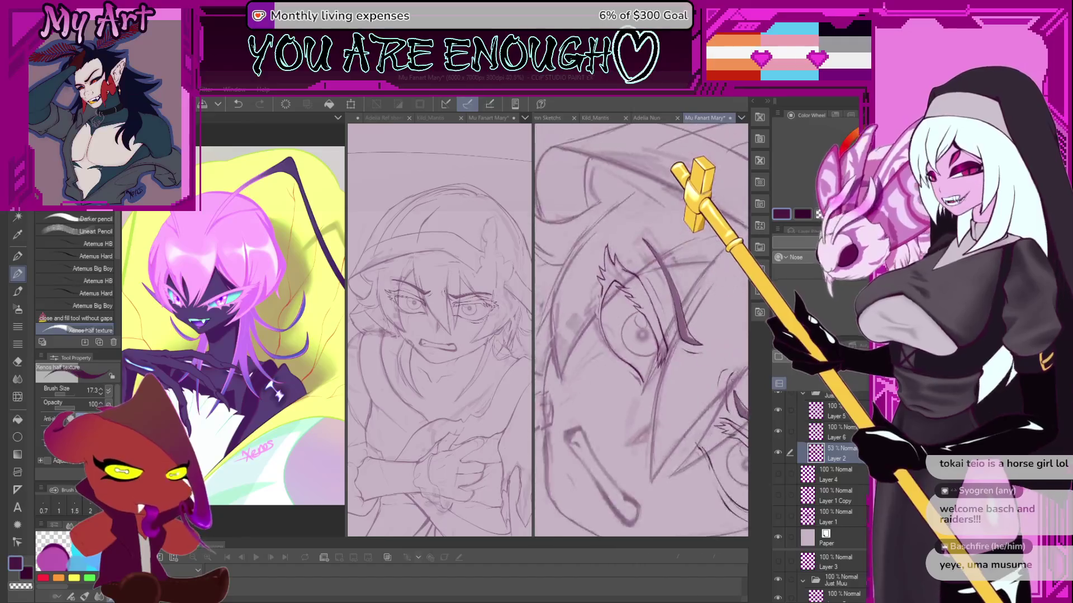
# Hide and reshow the pink sketch layer to check the inks, then select Layer 6.
pyautogui.click(778, 452)
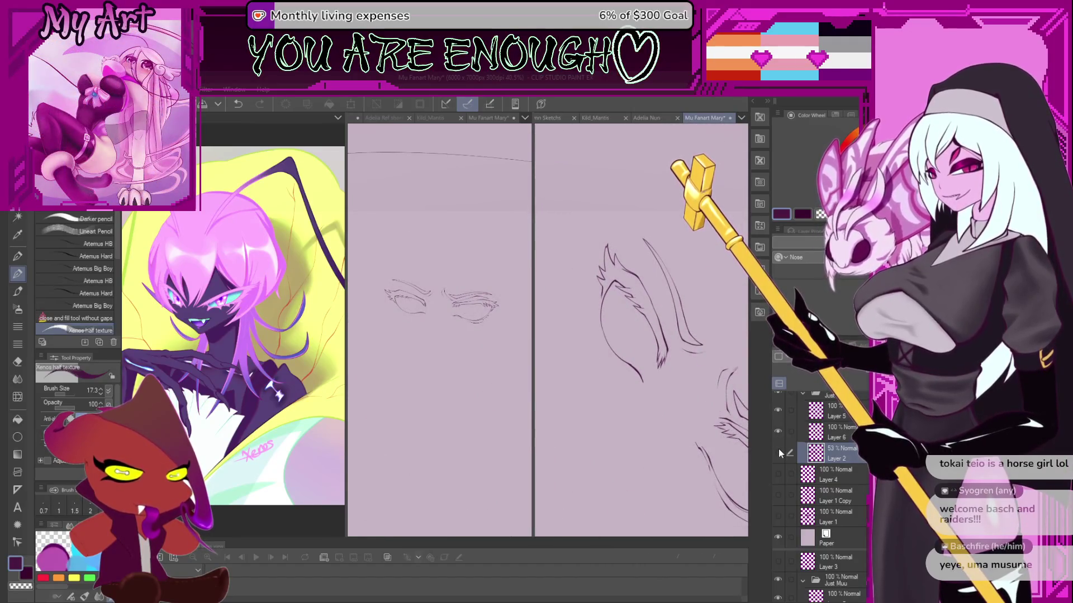
pyautogui.click(779, 451)
pyautogui.scroll(10, 574, 297)
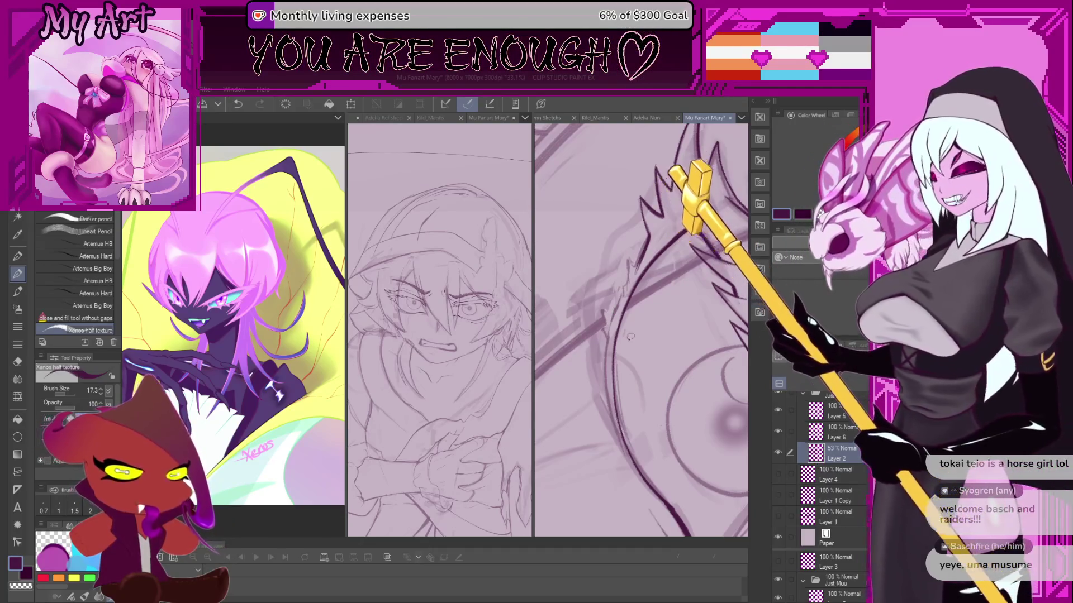
pyautogui.moveTo(630, 335); pyautogui.dragTo(584, 284)
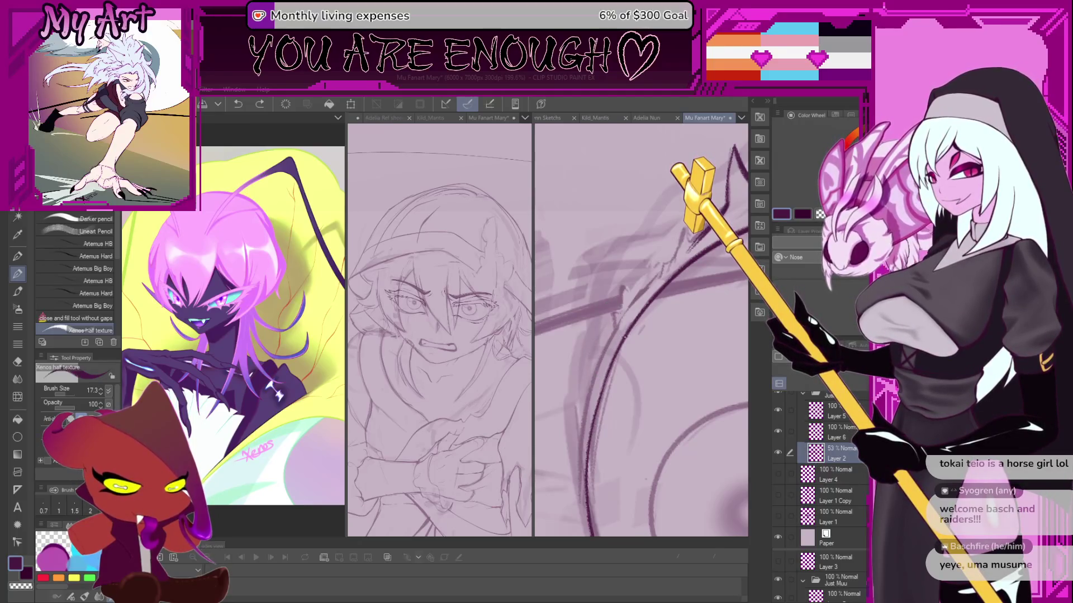
pyautogui.hotkey('alt', ']')
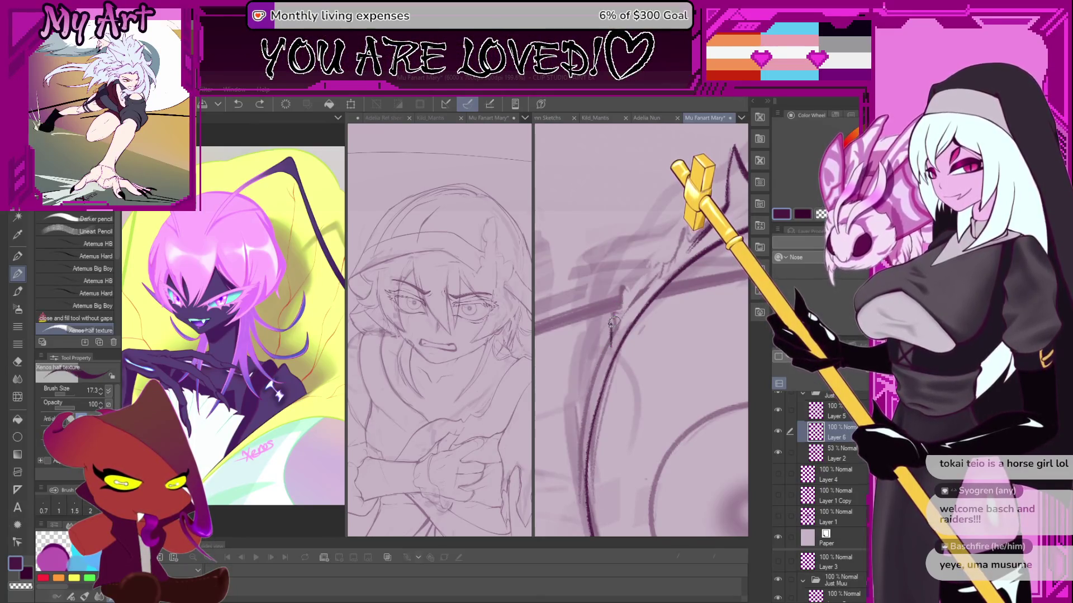
# Ink a first stroke along the curved line beside the eye, adjusting rotation and brush size.
pyautogui.moveTo(614, 332); pyautogui.dragTo(623, 313)
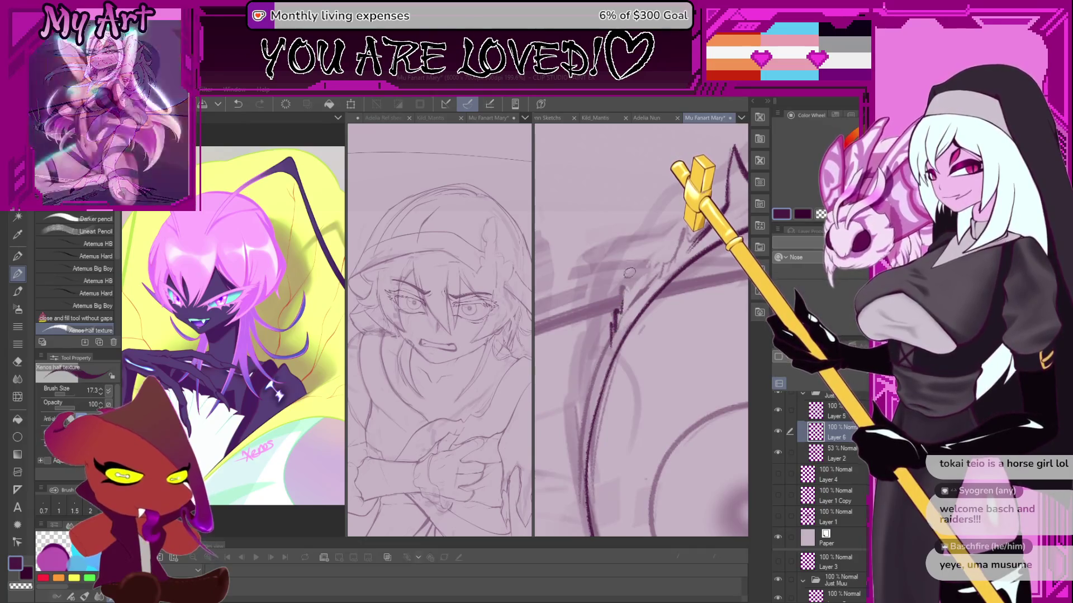
pyautogui.scroll(1, 623, 313)
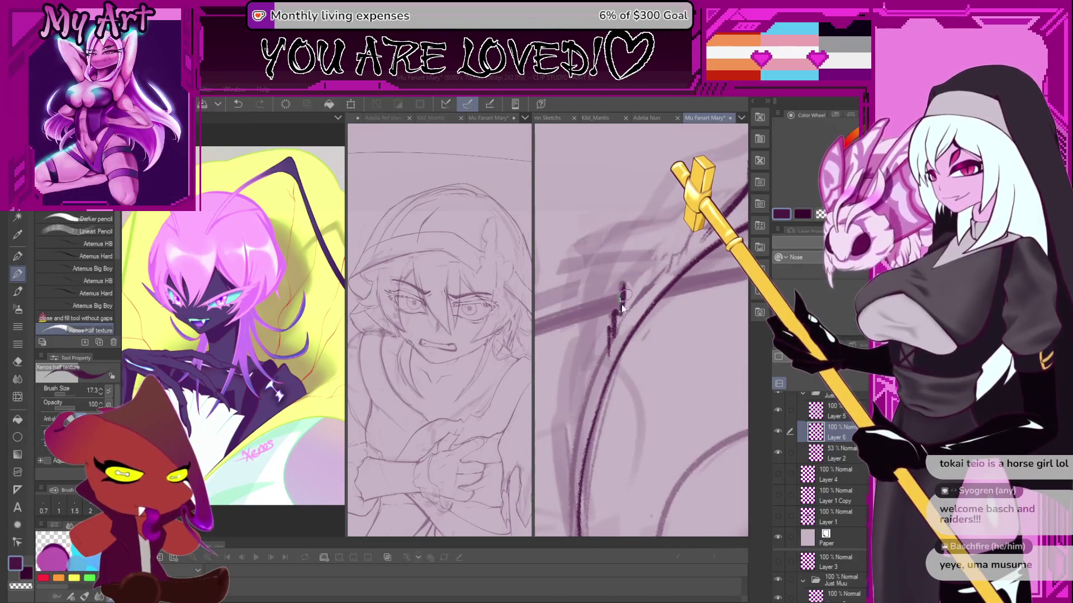
pyautogui.press('-')
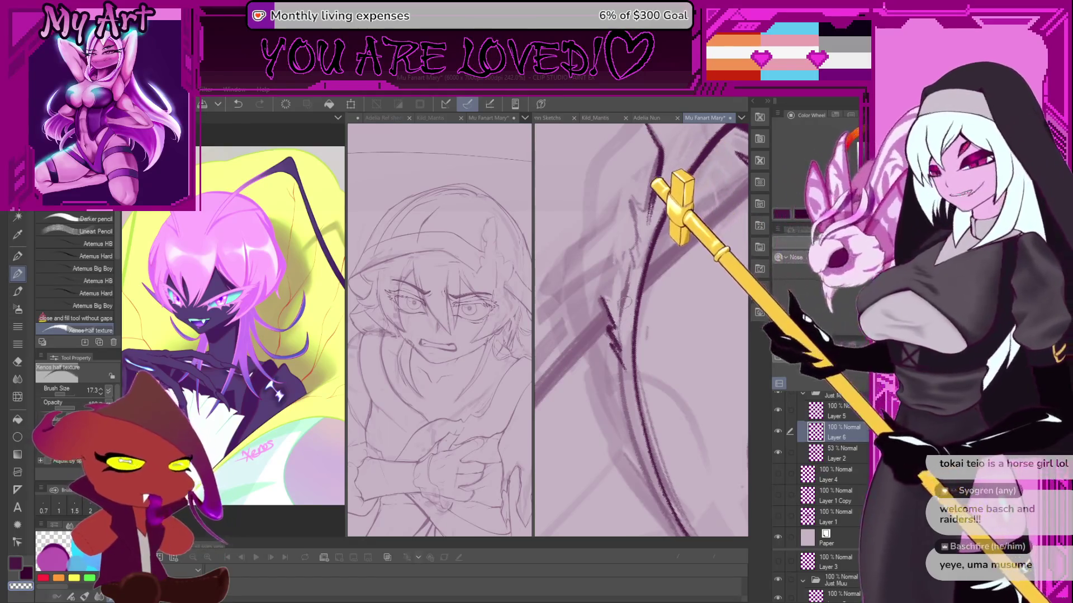
pyautogui.scroll(-2, 622, 317)
pyautogui.scroll(2, 619, 290)
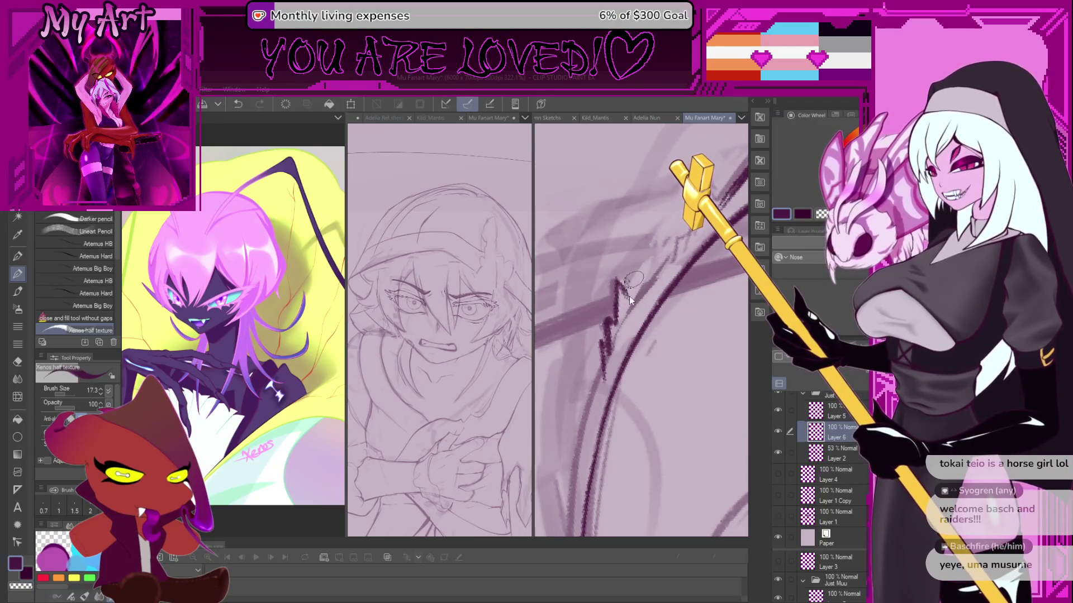
pyautogui.press('[')
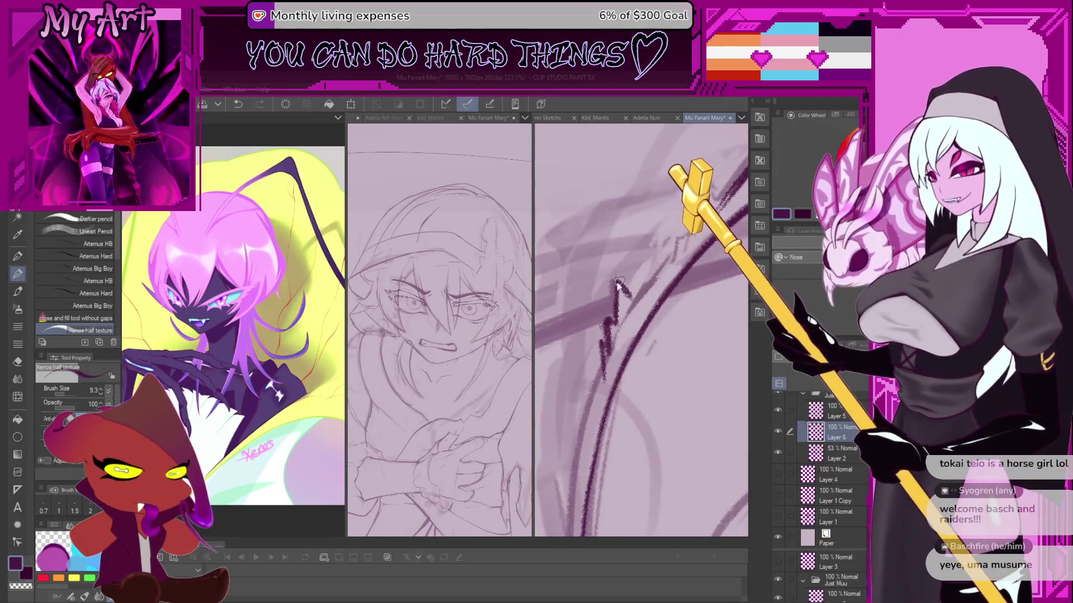
pyautogui.press(']')
# Extend the zigzag inked edge along the curve and recentre the sketched face.
pyautogui.moveTo(632, 300); pyautogui.dragTo(618, 319)
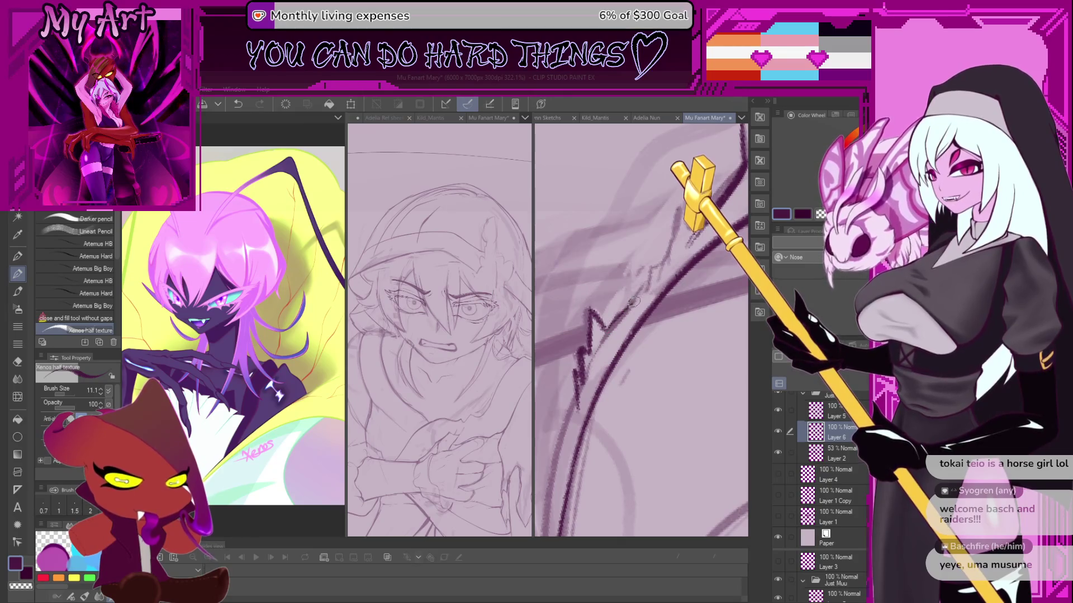
pyautogui.scroll(-2, 624, 301)
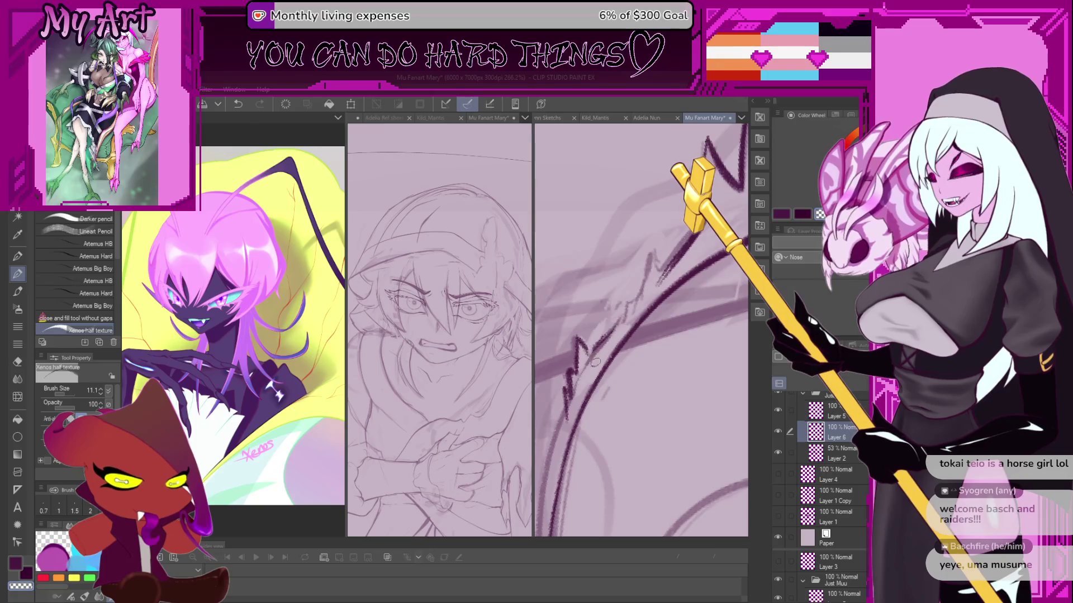
pyautogui.scroll(-4, 586, 349)
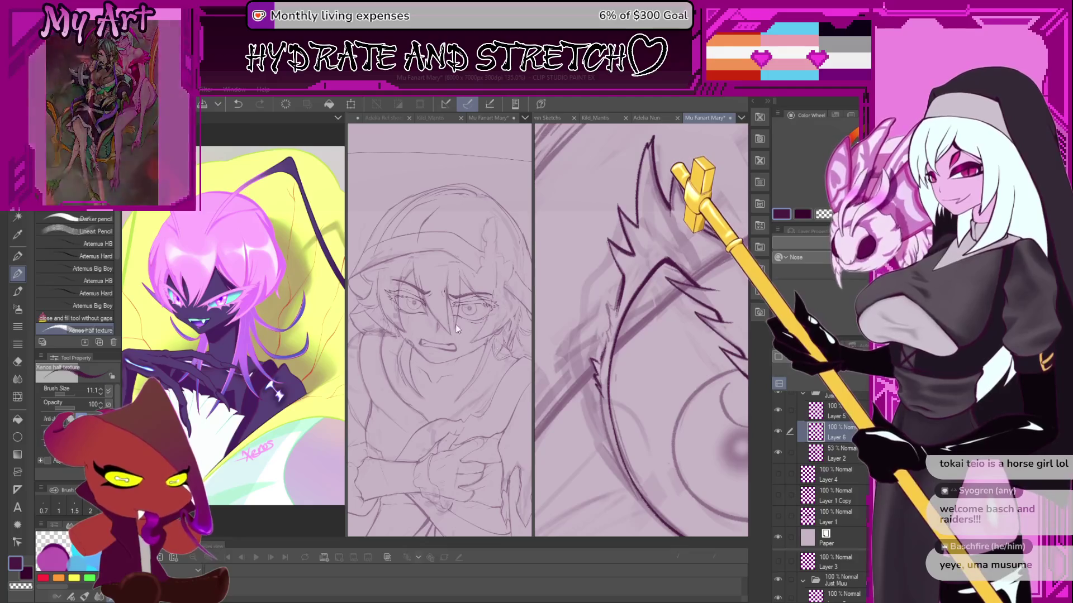
pyautogui.scroll(4, 445, 323)
pyautogui.moveTo(446, 323); pyautogui.dragTo(447, 341)
pyautogui.scroll(-1, 448, 341)
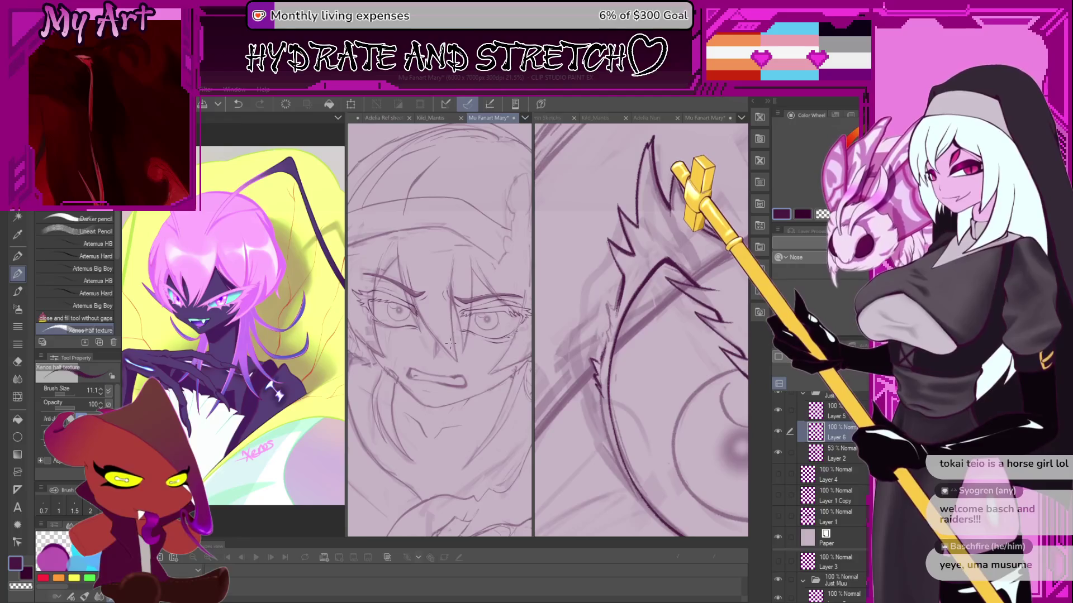
# Rotate the canvas back, enlarge the brush, and undo the stray marks on the edge.
pyautogui.moveTo(566, 345); pyautogui.dragTo(596, 351)
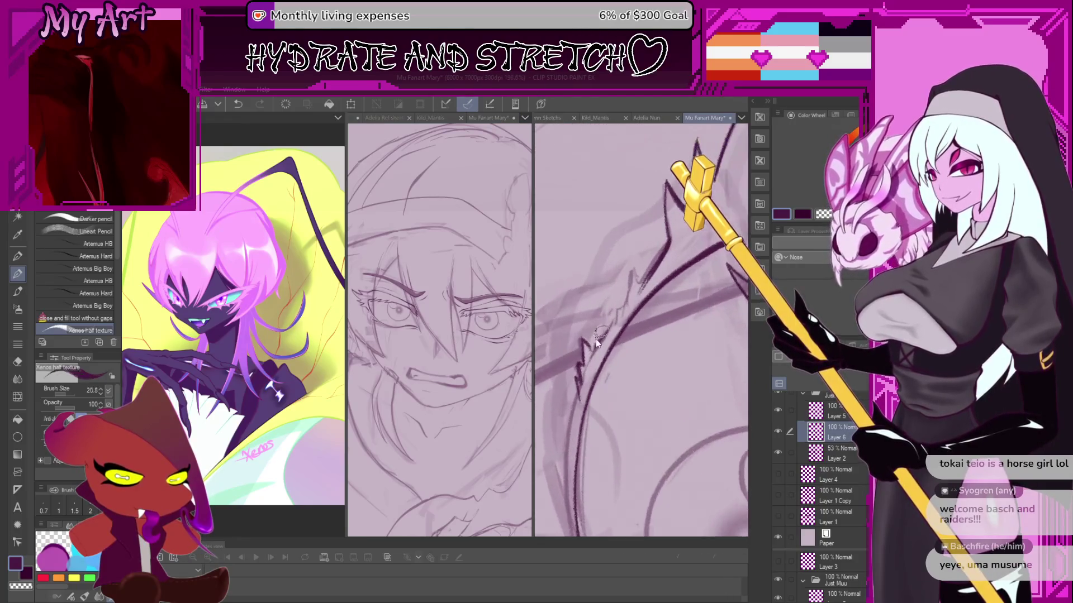
pyautogui.press(']')
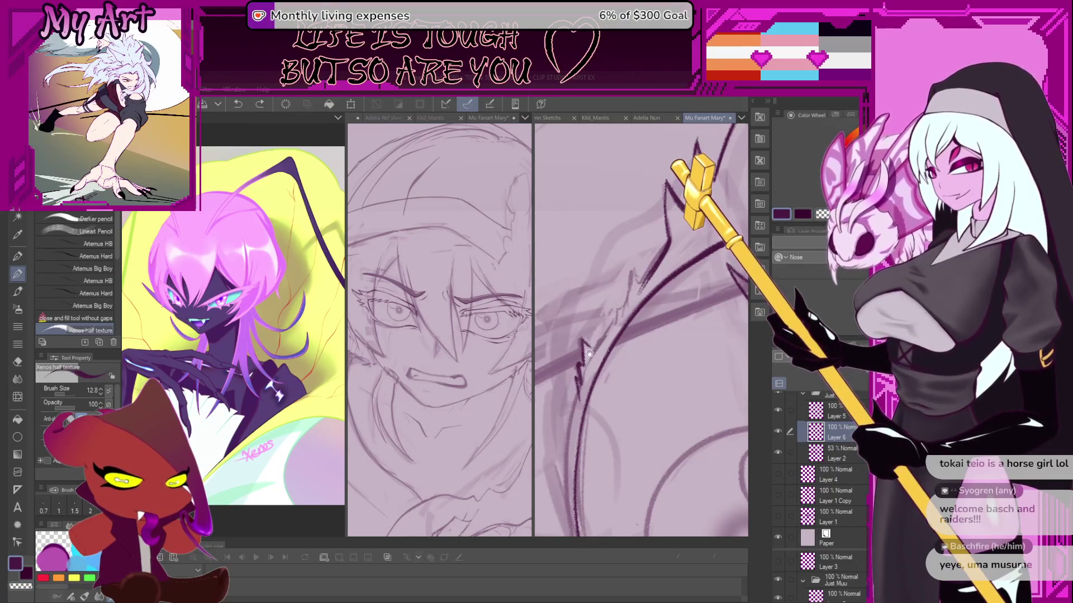
pyautogui.moveTo(589, 353); pyautogui.dragTo(591, 336)
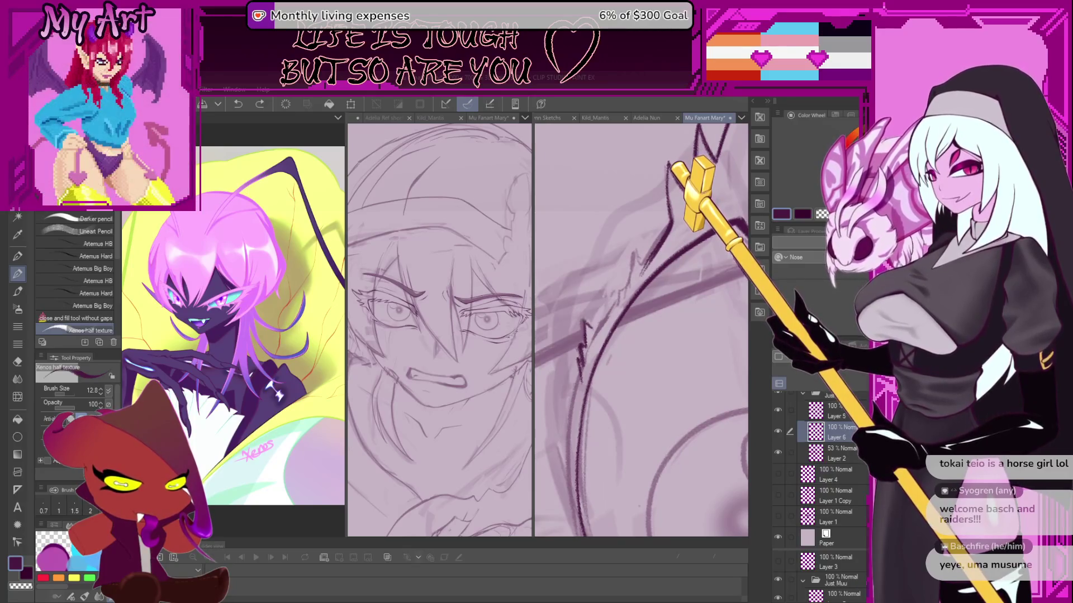
pyautogui.hotkey('ctrl', 'z')
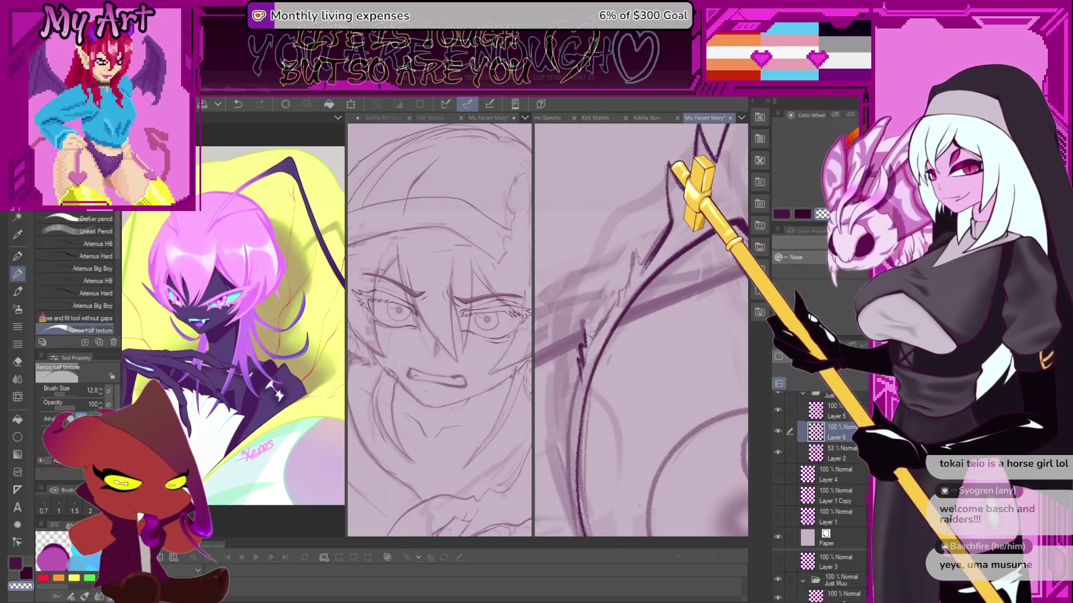
pyautogui.moveTo(587, 342); pyautogui.dragTo(596, 331)
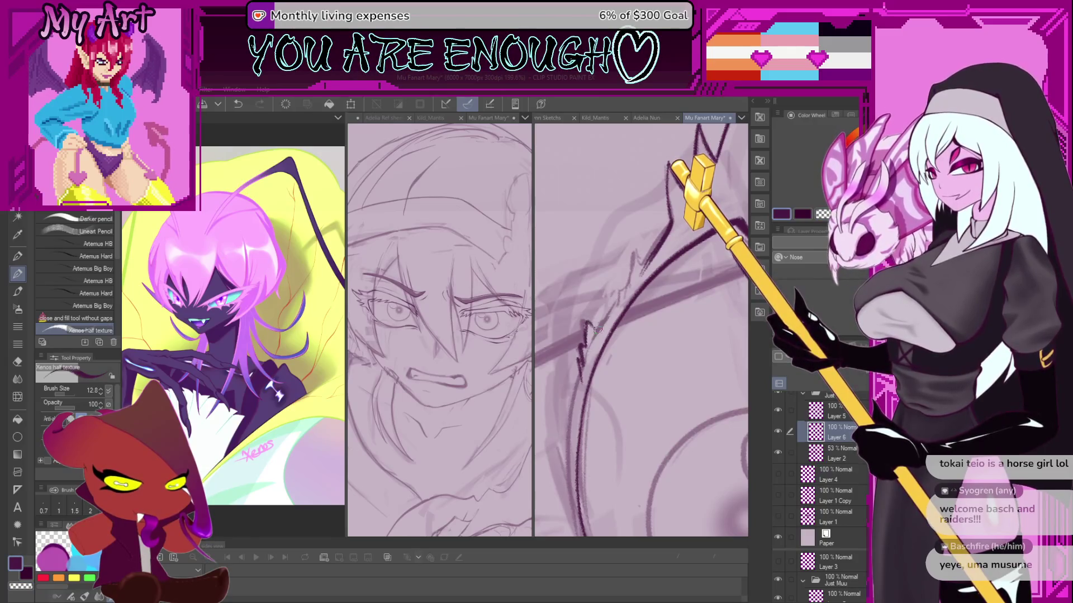
pyautogui.hotkey('ctrl', 'z')
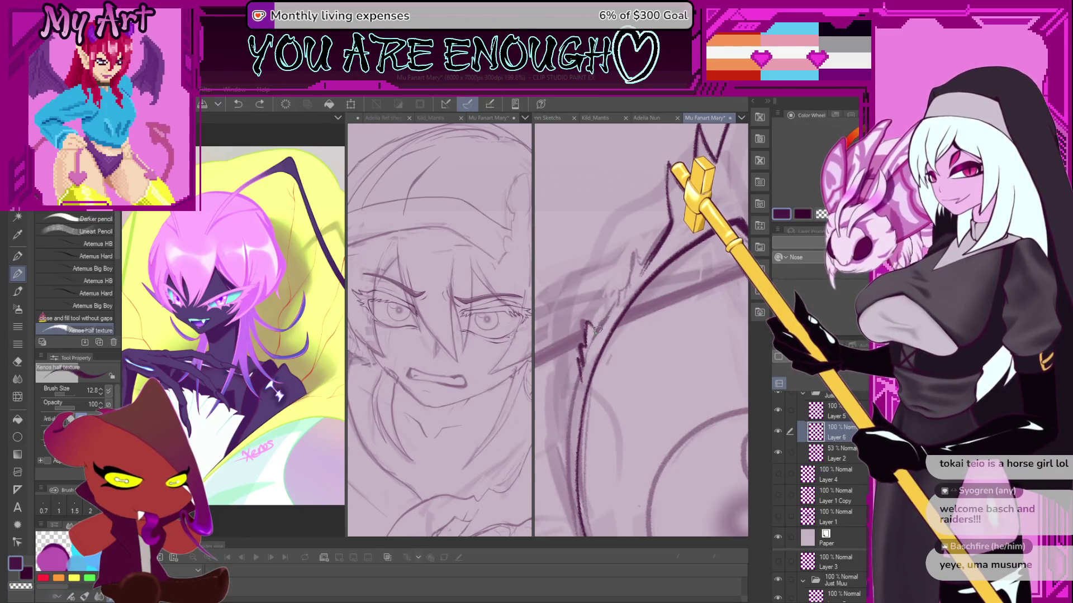
pyautogui.hotkey('ctrl', 'z')
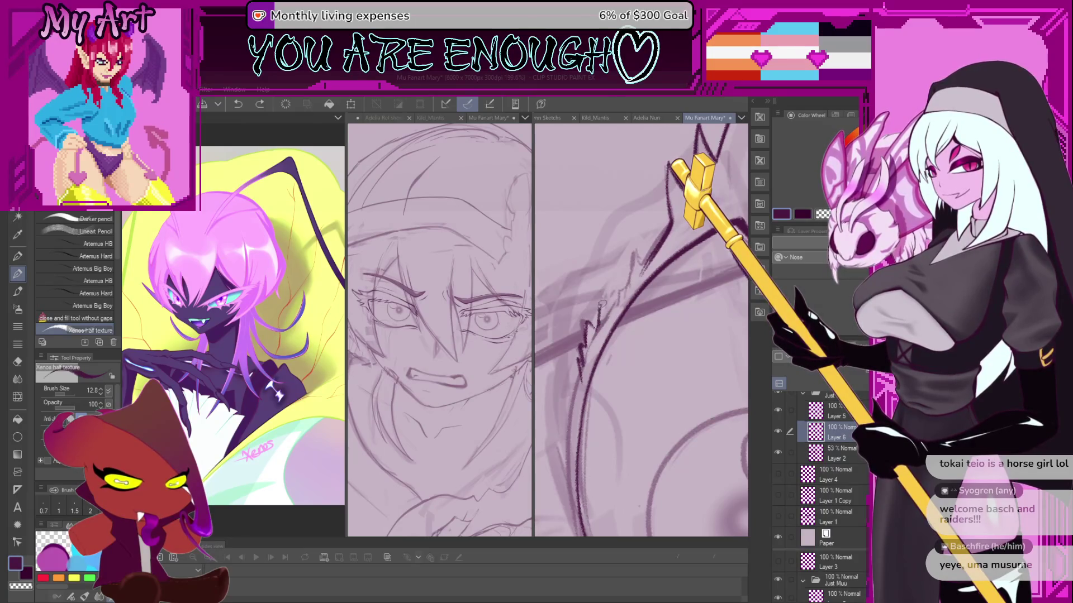
# Extend the zigzag edge up and to the right, undoing the last stroke.
pyautogui.moveTo(606, 304)
pyautogui.mouseDown()
pyautogui.moveTo(621, 295)
pyautogui.moveTo(611, 307)
pyautogui.mouseUp()
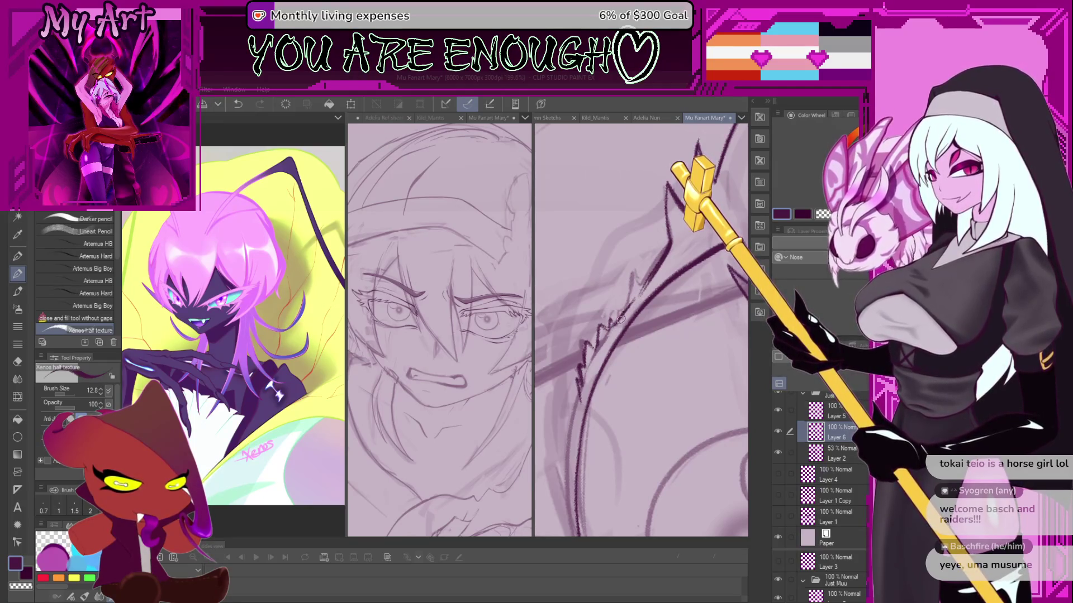
pyautogui.moveTo(636, 300); pyautogui.dragTo(624, 322)
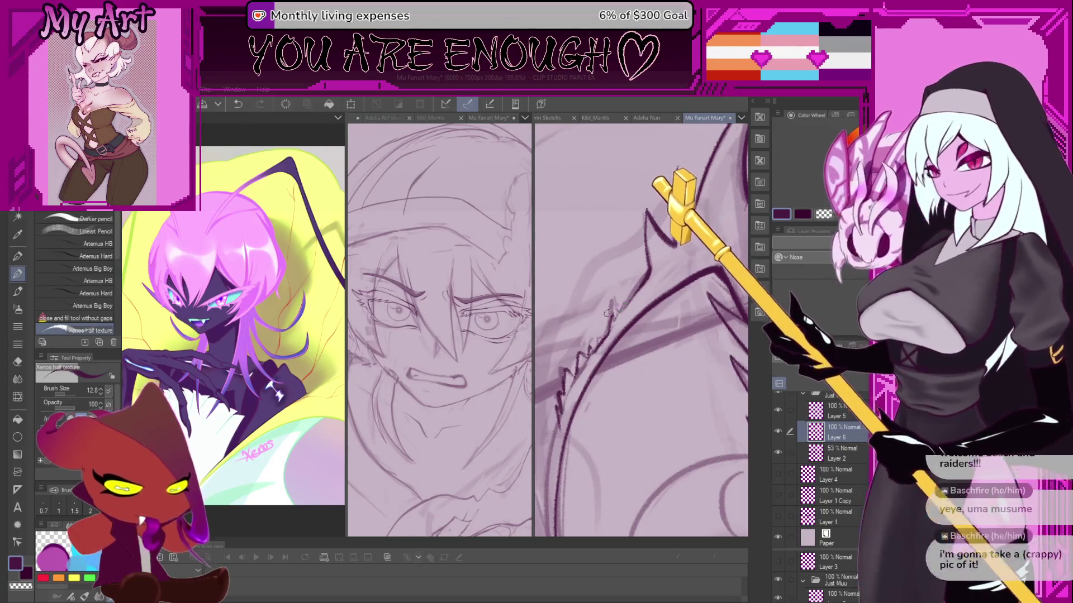
pyautogui.moveTo(622, 306); pyautogui.dragTo(613, 315)
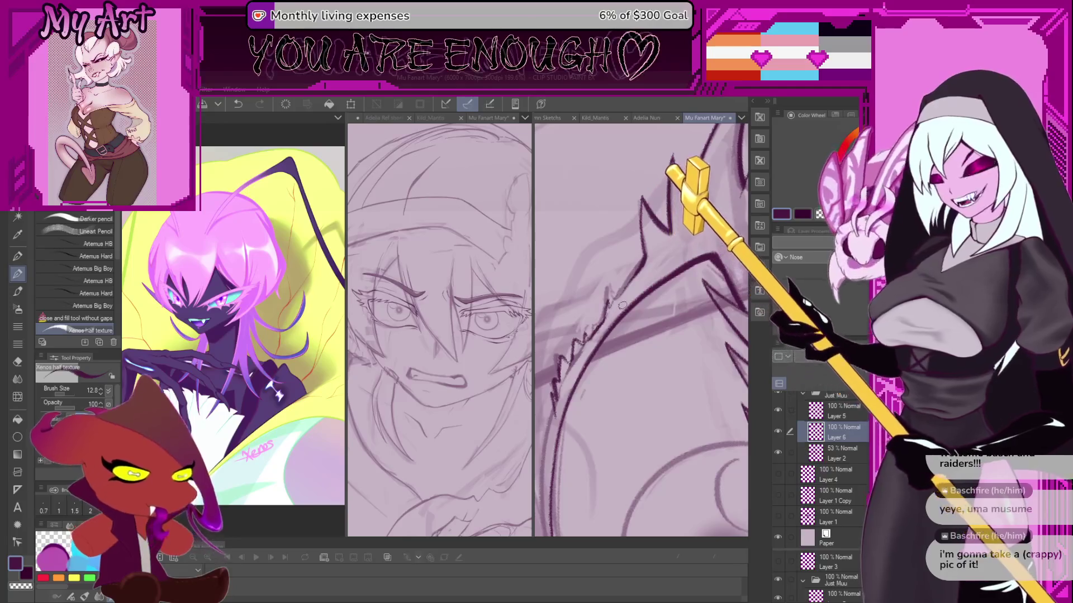
pyautogui.scroll(3, 617, 316)
pyautogui.hotkey('ctrl', 'z')
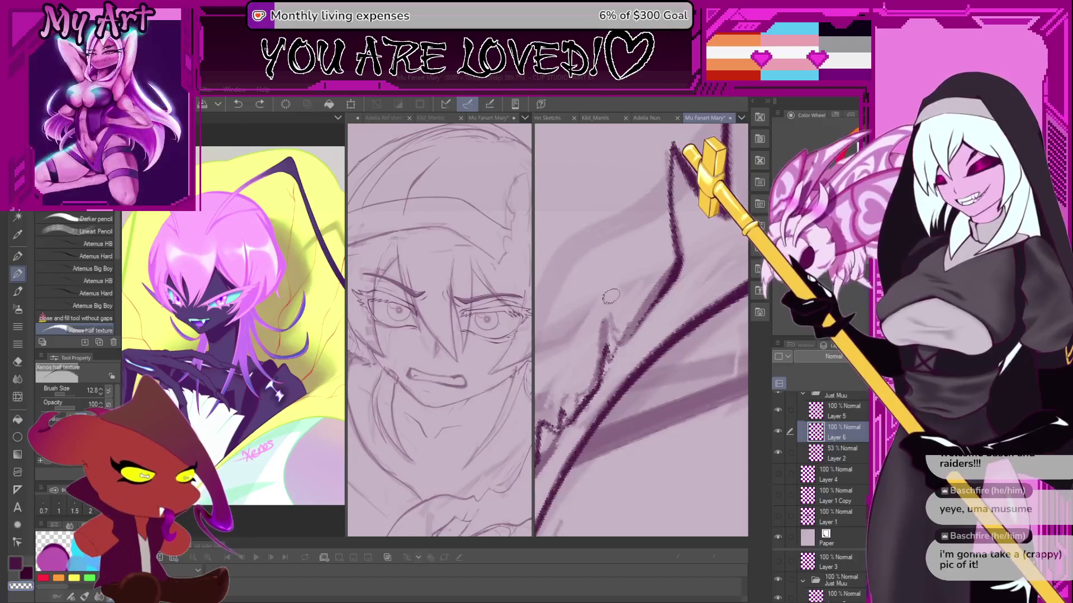
# Ink the dark zigzag hair edge with short spikes, redrawing failed attempts and the tip.
pyautogui.hotkey('ctrl', 'z')
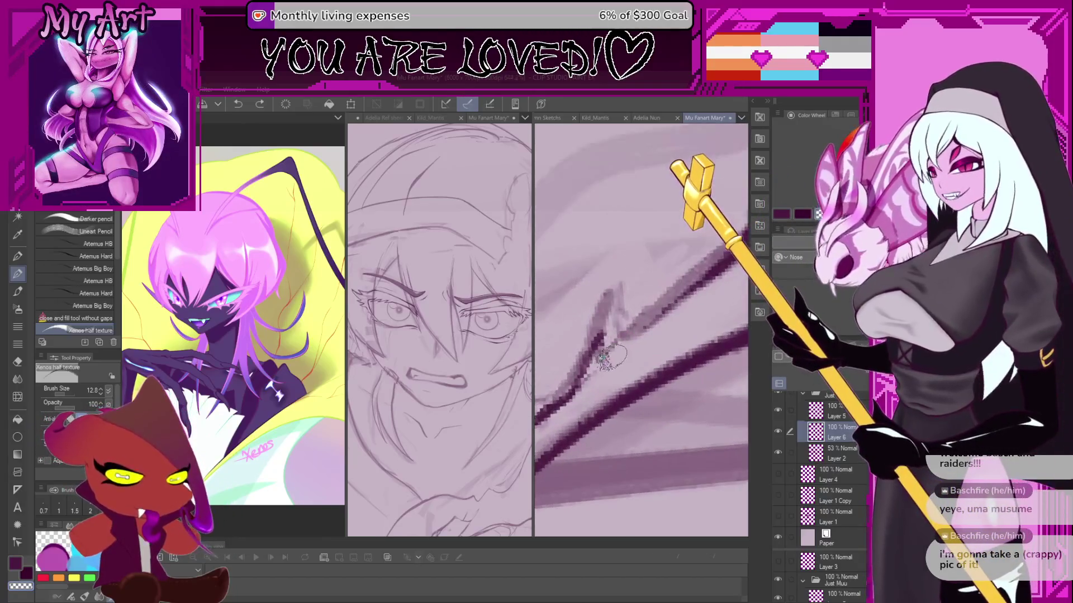
pyautogui.hotkey('ctrl', 'z')
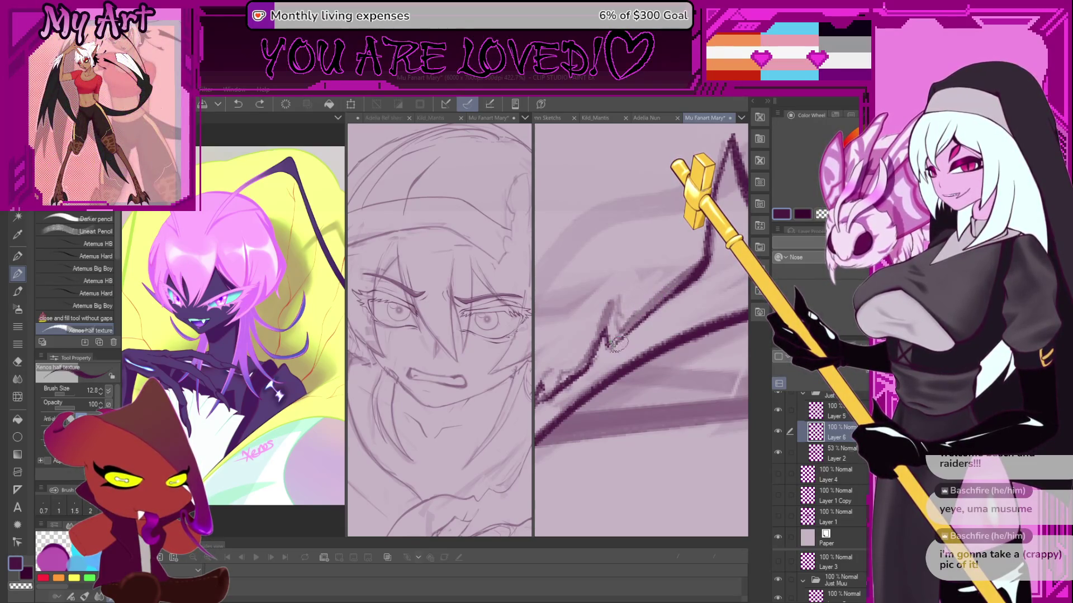
pyautogui.moveTo(636, 304); pyautogui.dragTo(629, 329)
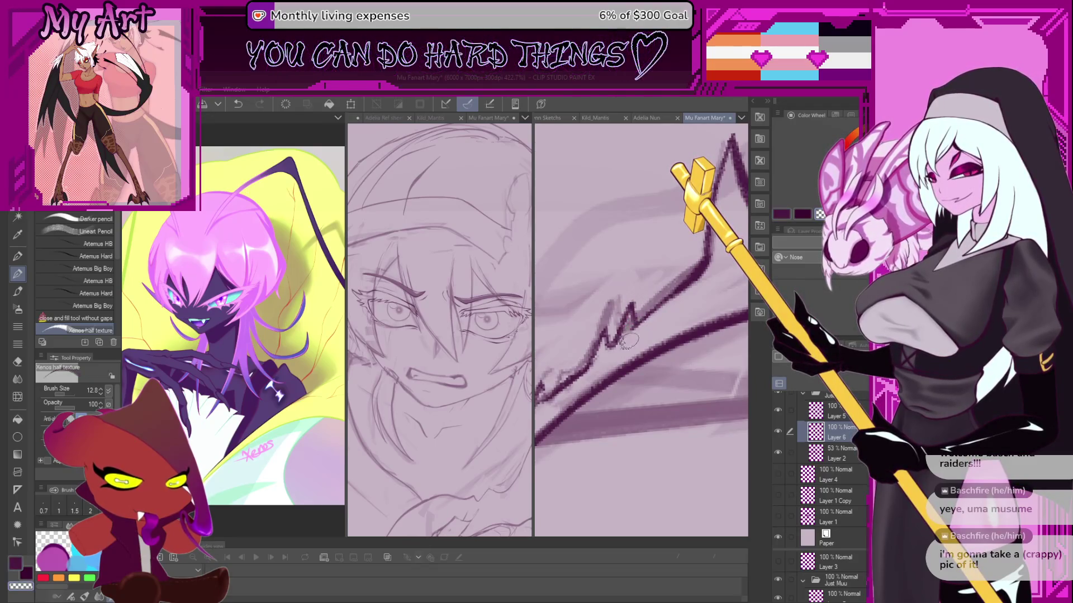
pyautogui.scroll(-2, 633, 329)
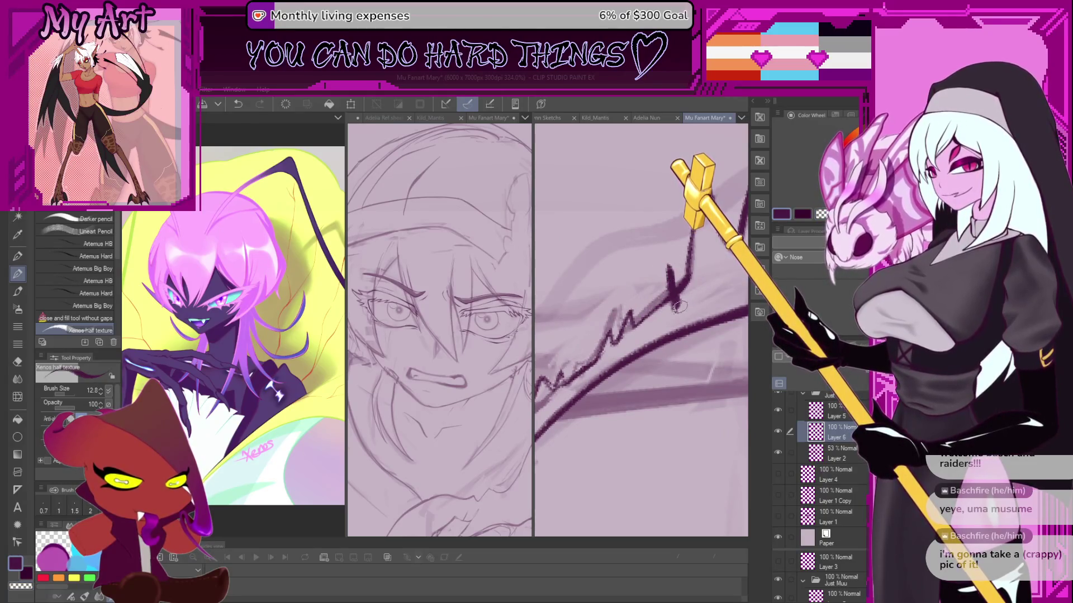
pyautogui.moveTo(677, 304); pyautogui.dragTo(680, 283)
pyautogui.hotkey('ctrl', 'z')
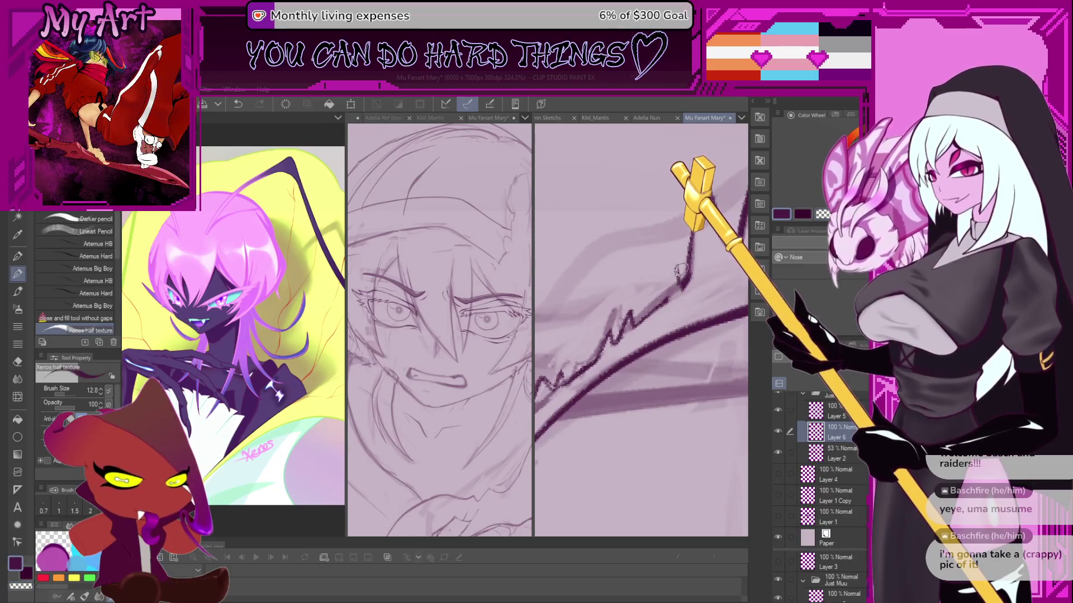
pyautogui.moveTo(678, 302); pyautogui.dragTo(686, 280)
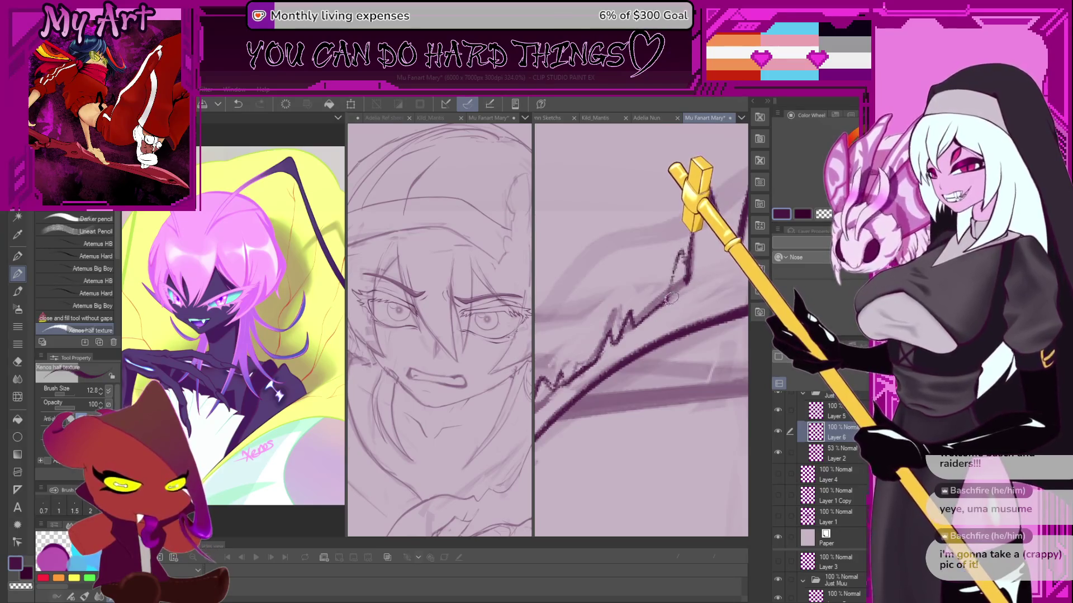
pyautogui.moveTo(686, 280); pyautogui.dragTo(667, 298)
pyautogui.hotkey('ctrl', 'z')
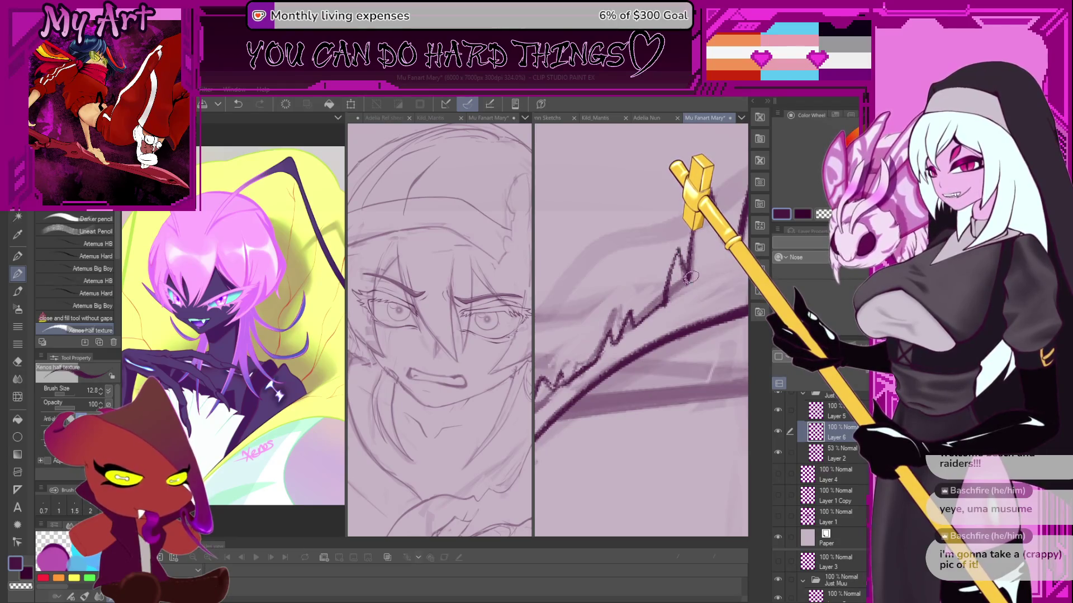
pyautogui.moveTo(681, 246); pyautogui.dragTo(675, 271)
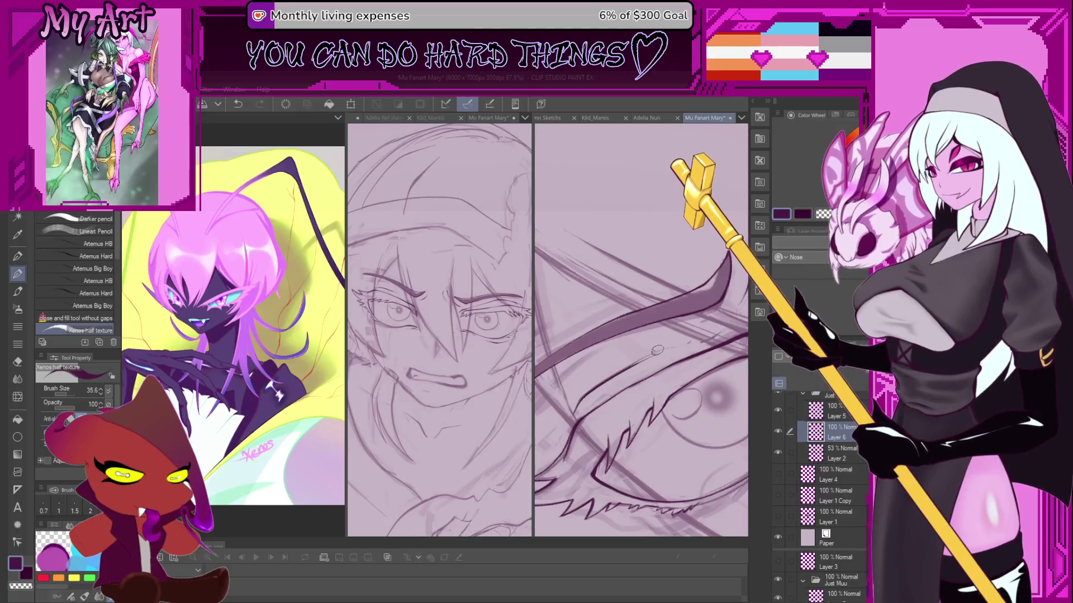
# Attempt a long hair strand sweeping up-right, undoing each misdrawn try.
pyautogui.scroll(2, 583, 414)
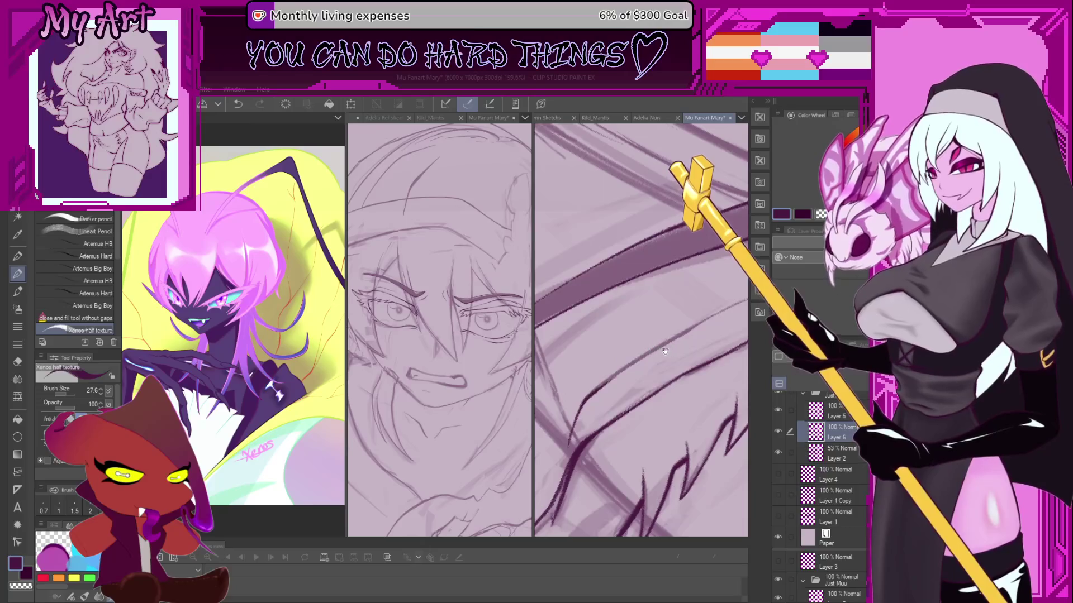
pyautogui.scroll(-3, 586, 399)
pyautogui.moveTo(562, 416); pyautogui.dragTo(628, 373)
pyautogui.hotkey('ctrl', 'z')
pyautogui.scroll(1, 560, 416)
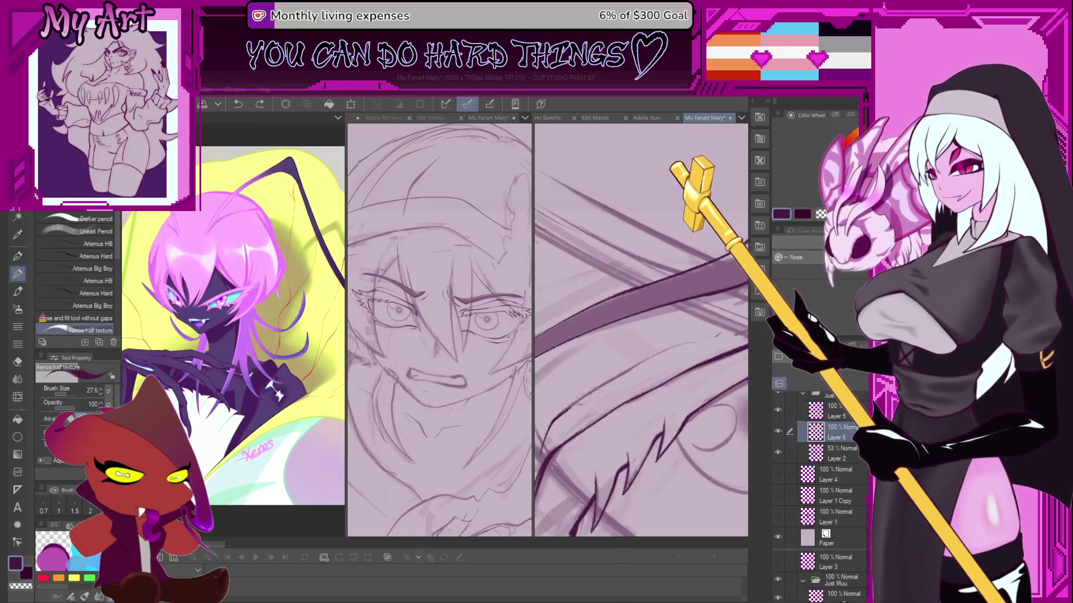
pyautogui.moveTo(570, 410); pyautogui.dragTo(686, 336)
pyautogui.hotkey('ctrl', 'z')
pyautogui.moveTo(558, 416); pyautogui.dragTo(690, 338)
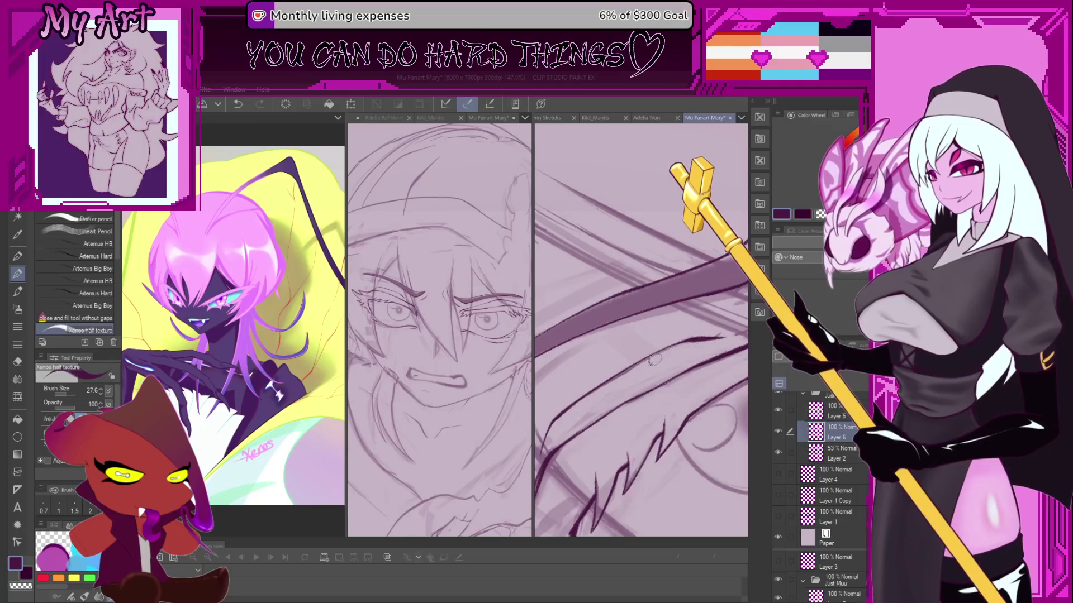
pyautogui.hotkey('ctrl', 'z')
# Tilt the canvas and ink a long curved hair strand up-right, discarding a short stray stroke.
pyautogui.moveTo(635, 366); pyautogui.dragTo(588, 391)
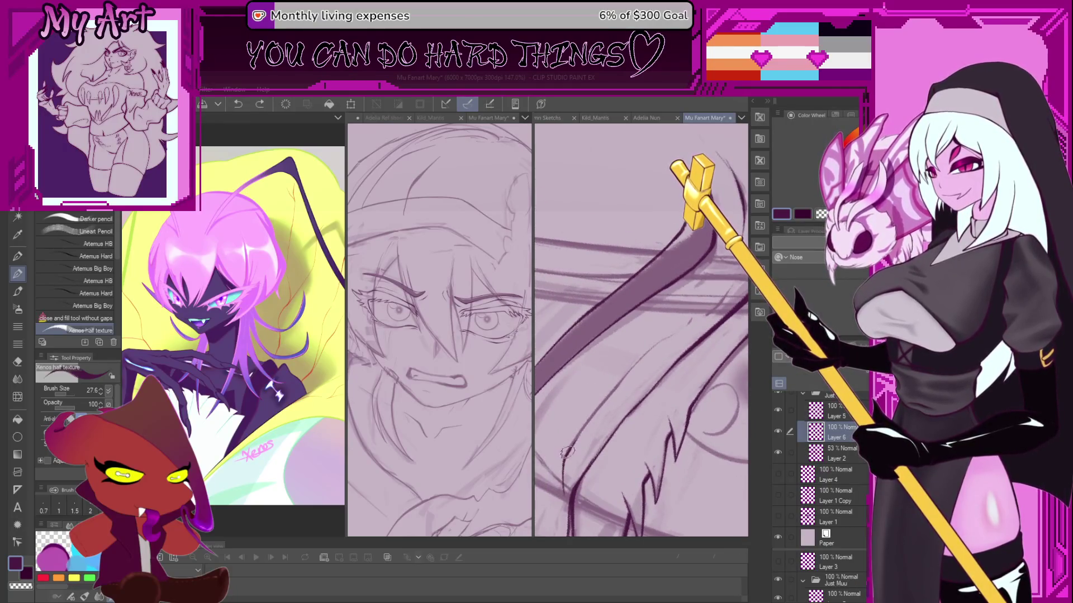
pyautogui.moveTo(577, 435); pyautogui.dragTo(642, 362)
pyautogui.hotkey('ctrl', 'z')
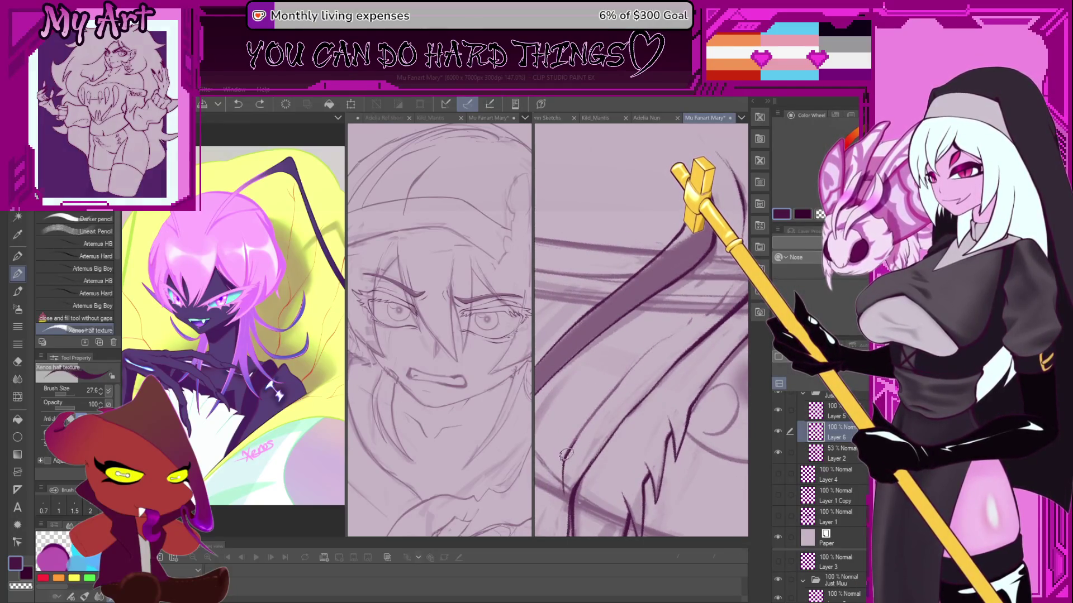
pyautogui.moveTo(565, 456); pyautogui.dragTo(680, 330)
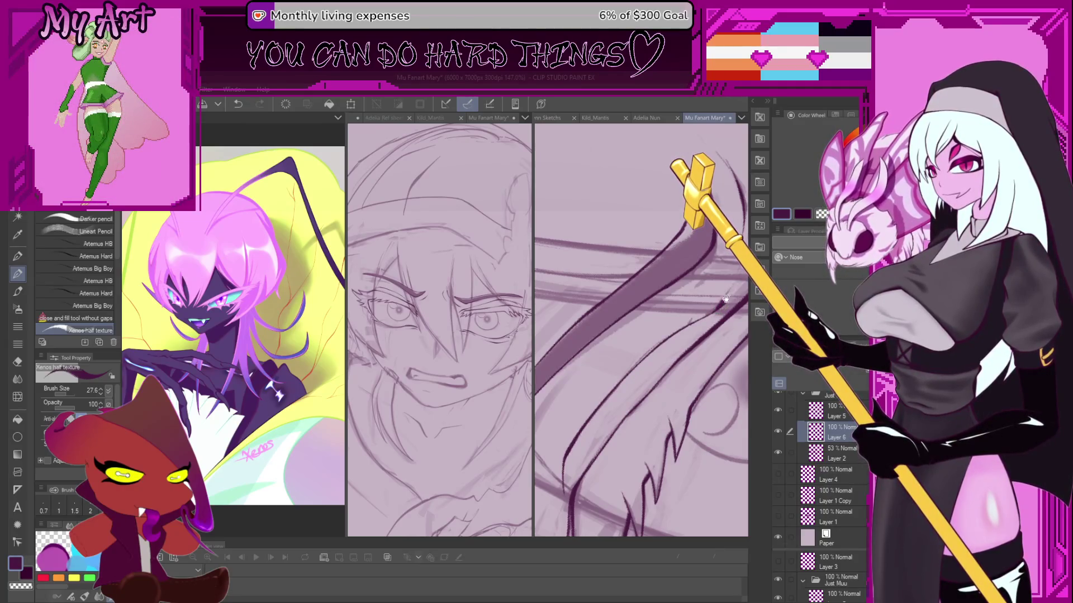
pyautogui.moveTo(725, 299); pyautogui.dragTo(653, 363)
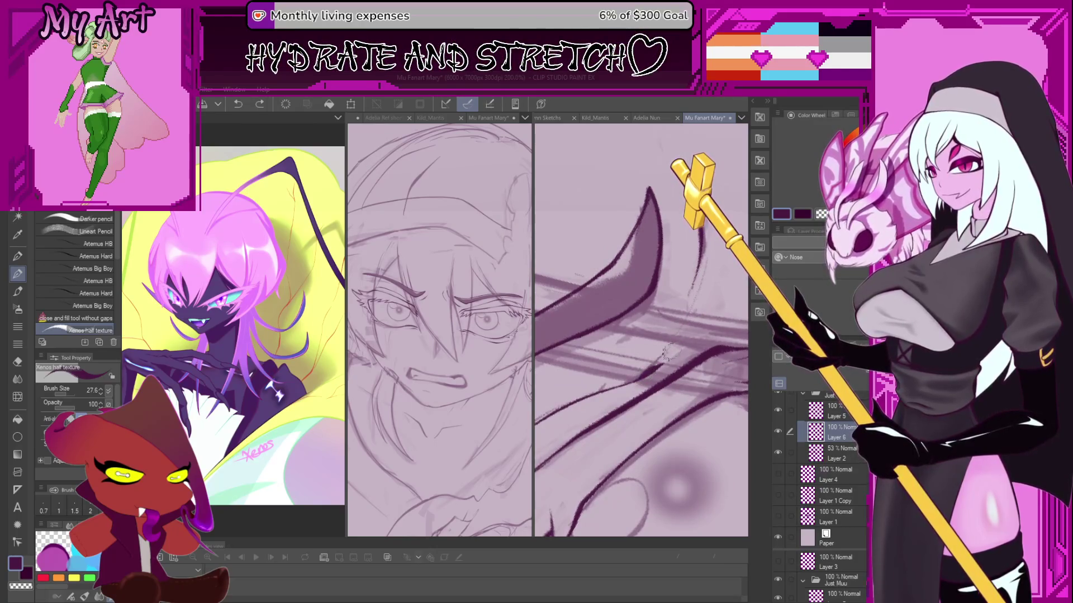
pyautogui.moveTo(691, 299); pyautogui.dragTo(695, 321)
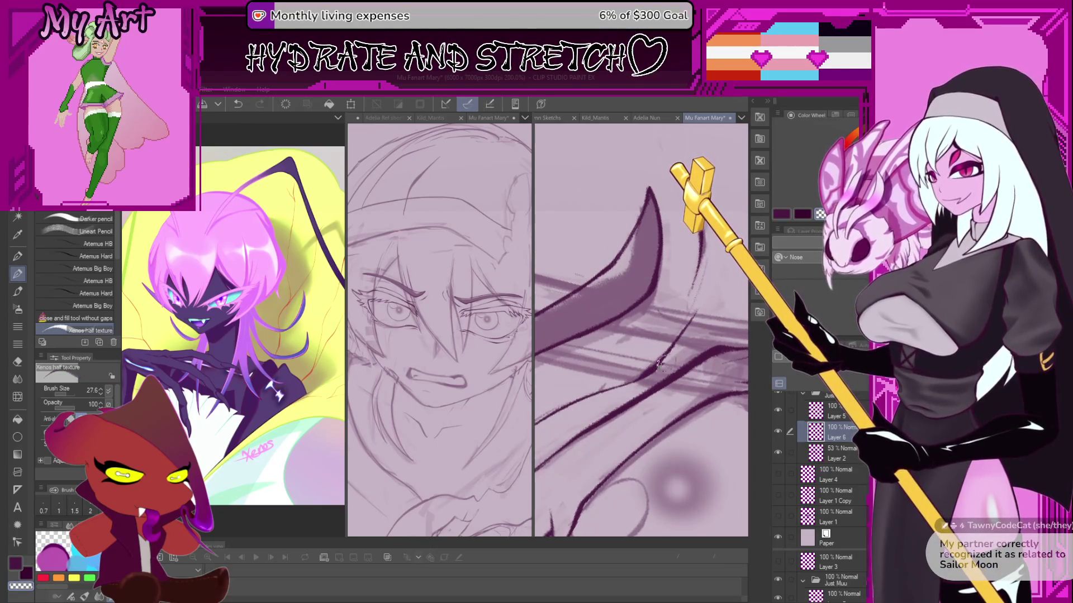
pyautogui.hotkey('ctrl', 'z')
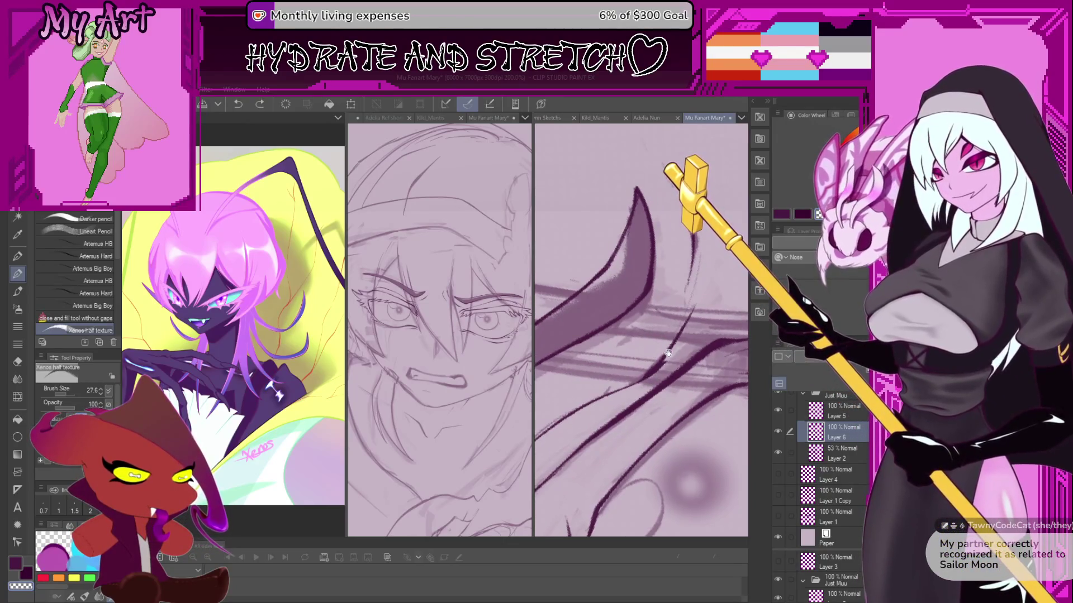
# Shrink the pen to about 15 and add thin hair strokes, rotating the canvas until the eye is level.
pyautogui.press('[')
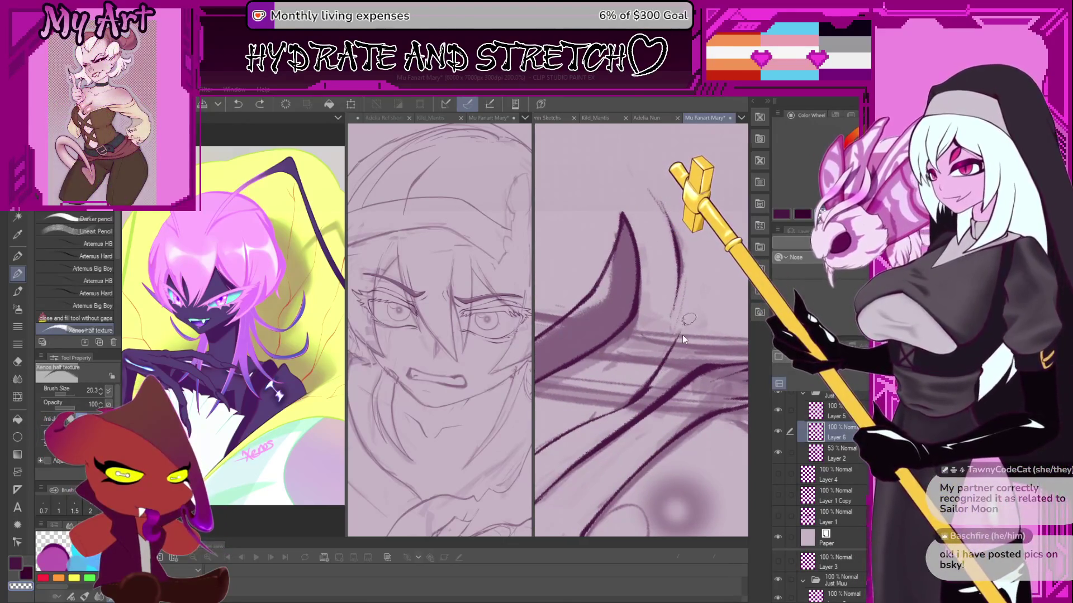
pyautogui.press('[')
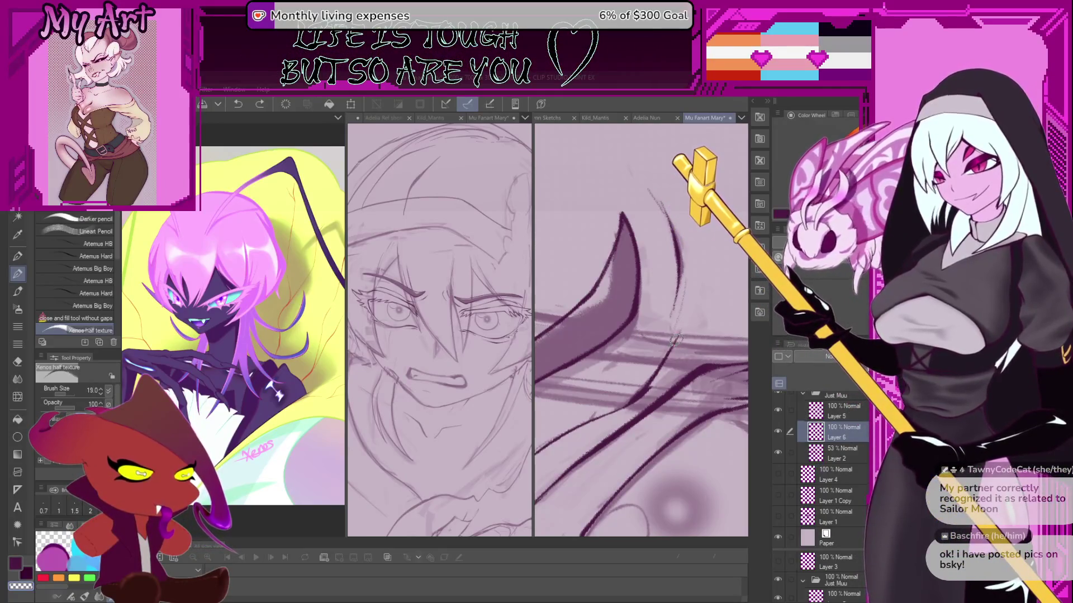
pyautogui.moveTo(687, 331); pyautogui.dragTo(685, 336)
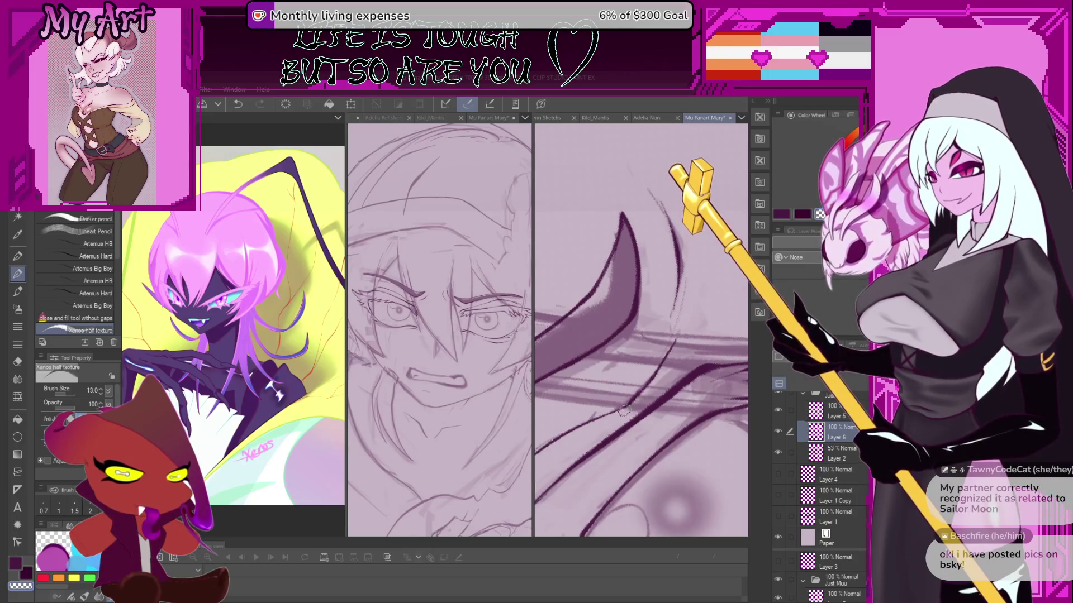
pyautogui.press('-')
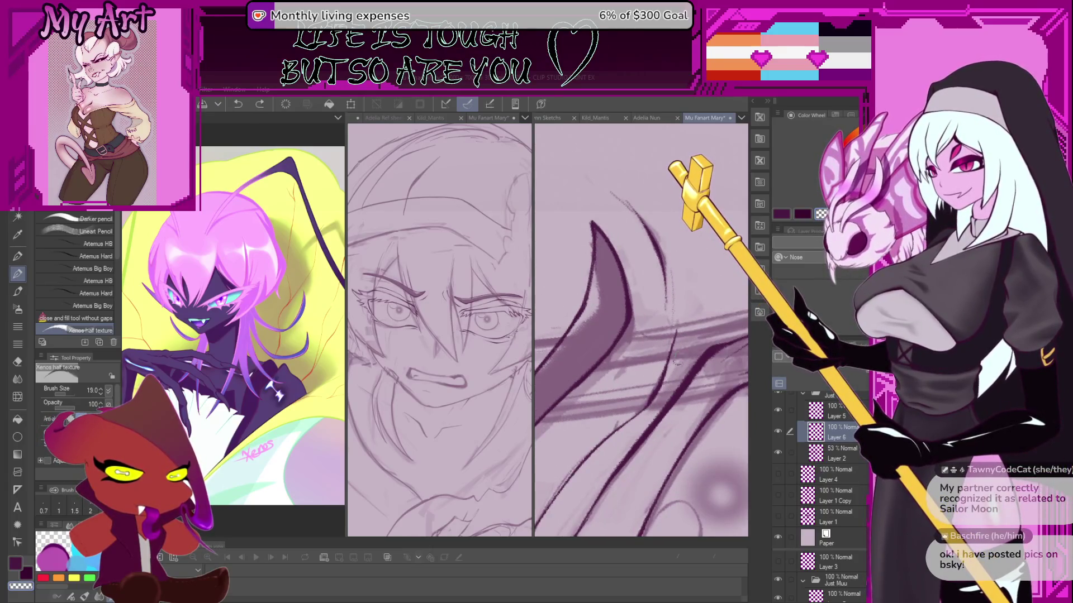
pyautogui.moveTo(679, 335); pyautogui.dragTo(690, 346)
pyautogui.press('-')
pyautogui.press('-')
pyautogui.press('-')
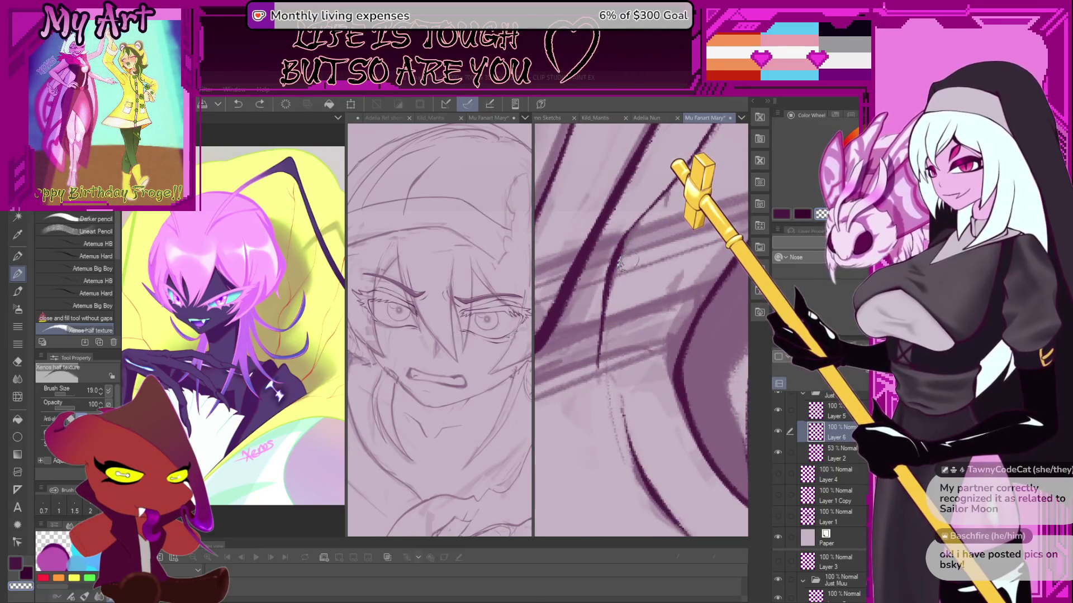
pyautogui.scroll(-5, 602, 373)
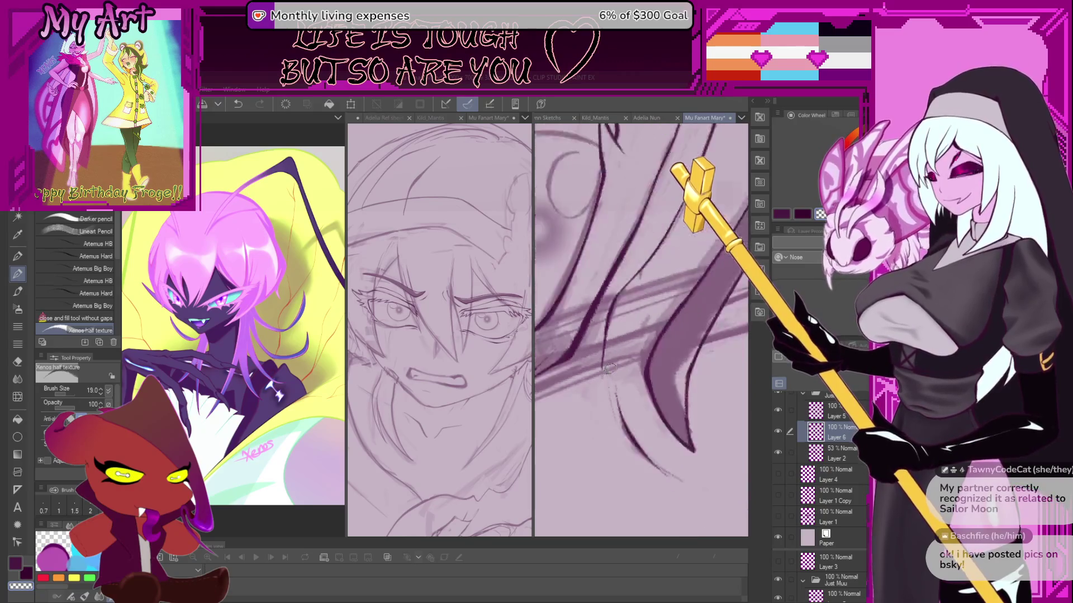
pyautogui.press('-')
pyautogui.press('-')
pyautogui.press('-')
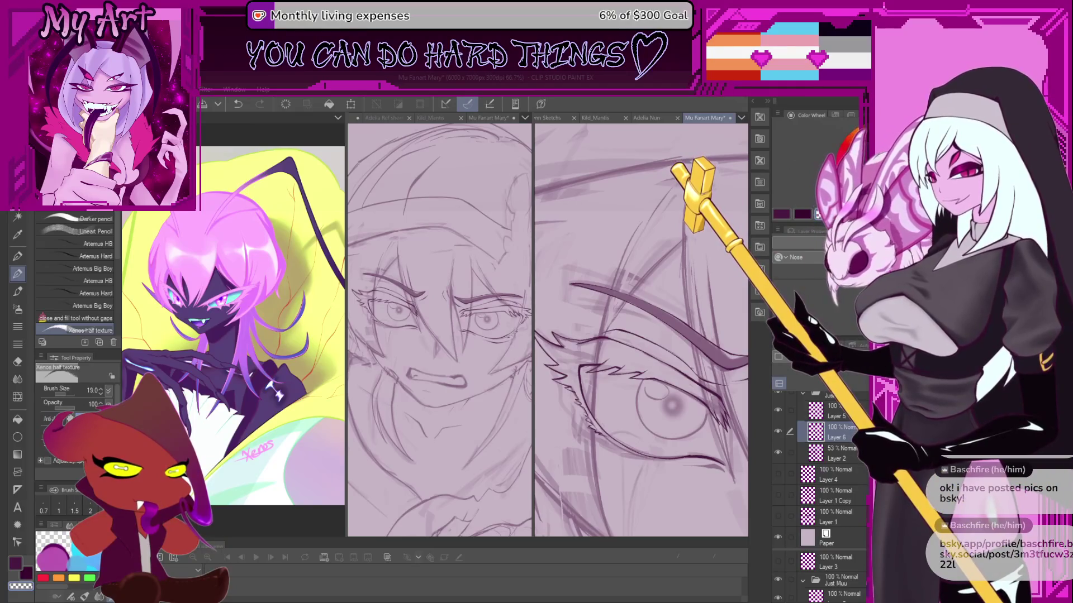
pyautogui.hotkey('ctrl', 'alt', 'shift', 'v')
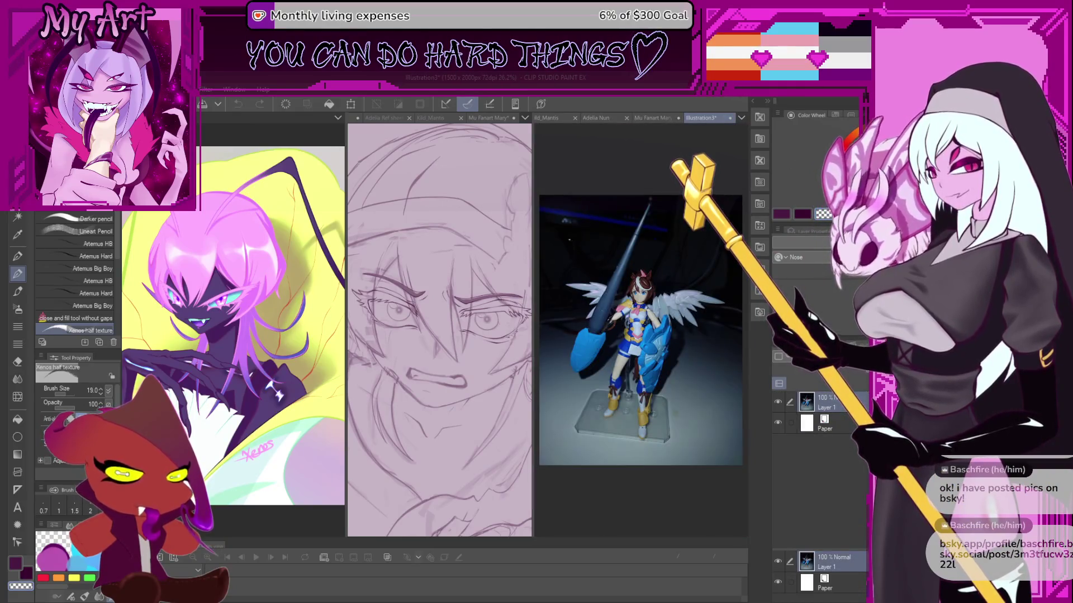
pyautogui.scroll(2, 598, 257)
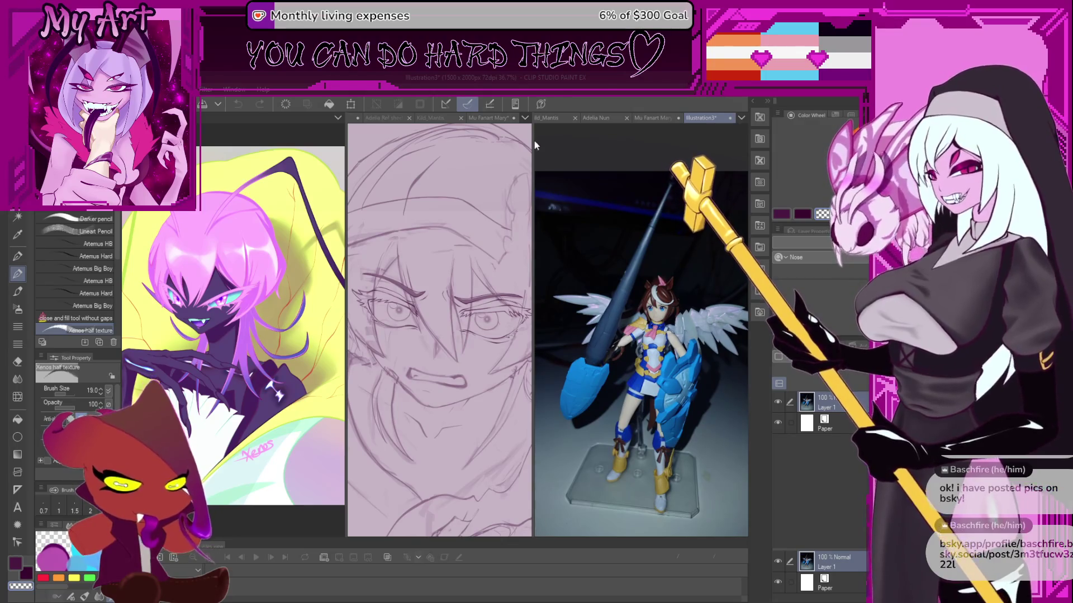
pyautogui.moveTo(533, 139); pyautogui.dragTo(485, 141)
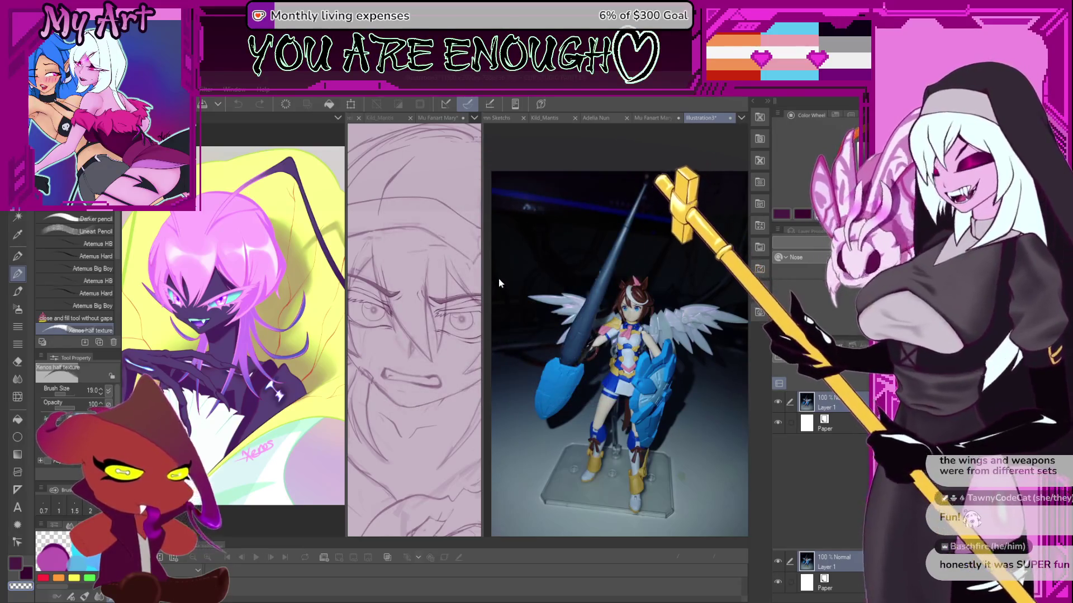
pyautogui.hotkey('ctrl', 'w')
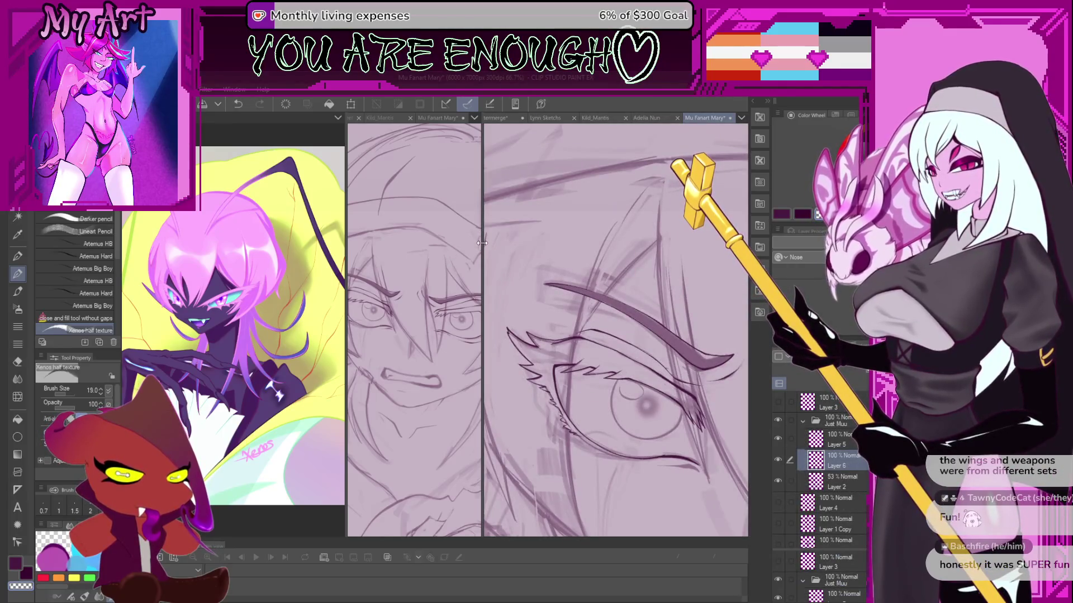
pyautogui.moveTo(482, 247); pyautogui.dragTo(533, 249)
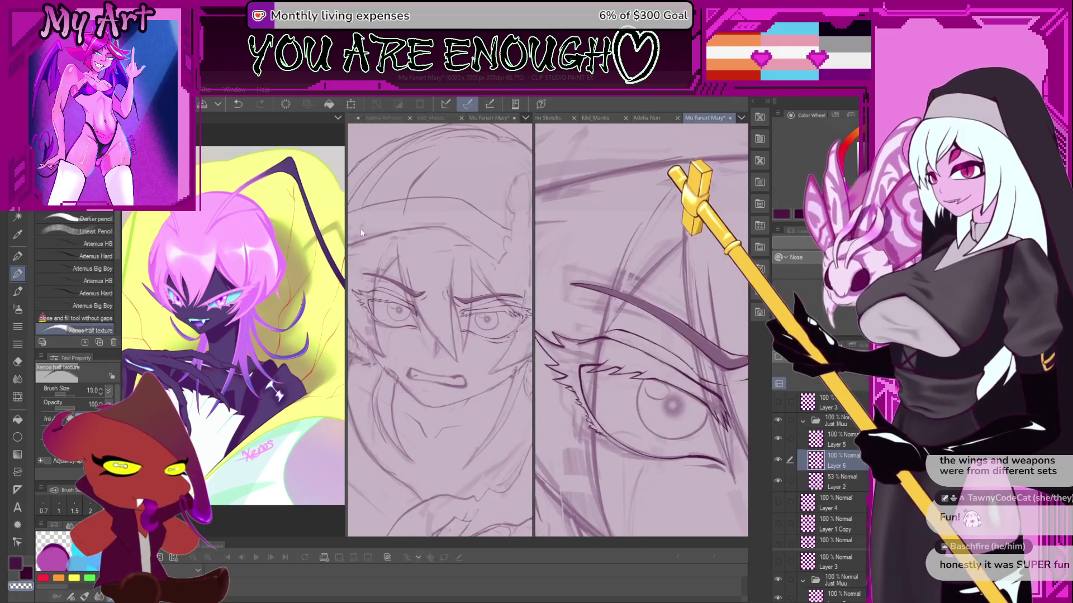
pyautogui.moveTo(345, 191); pyautogui.dragTo(334, 191)
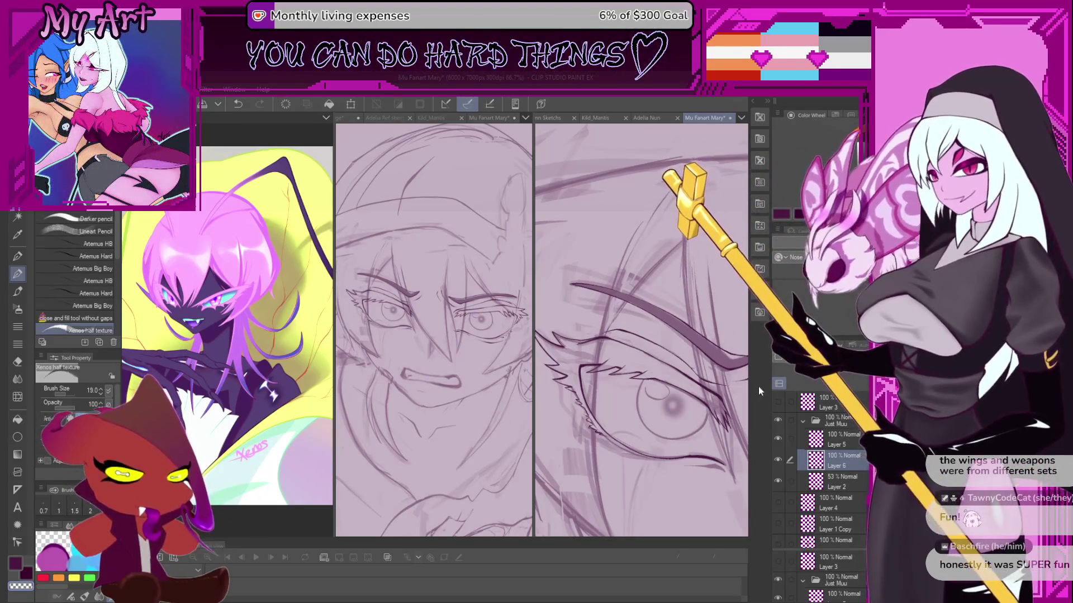
pyautogui.scroll(-5, 649, 369)
pyautogui.scroll(-2, 648, 368)
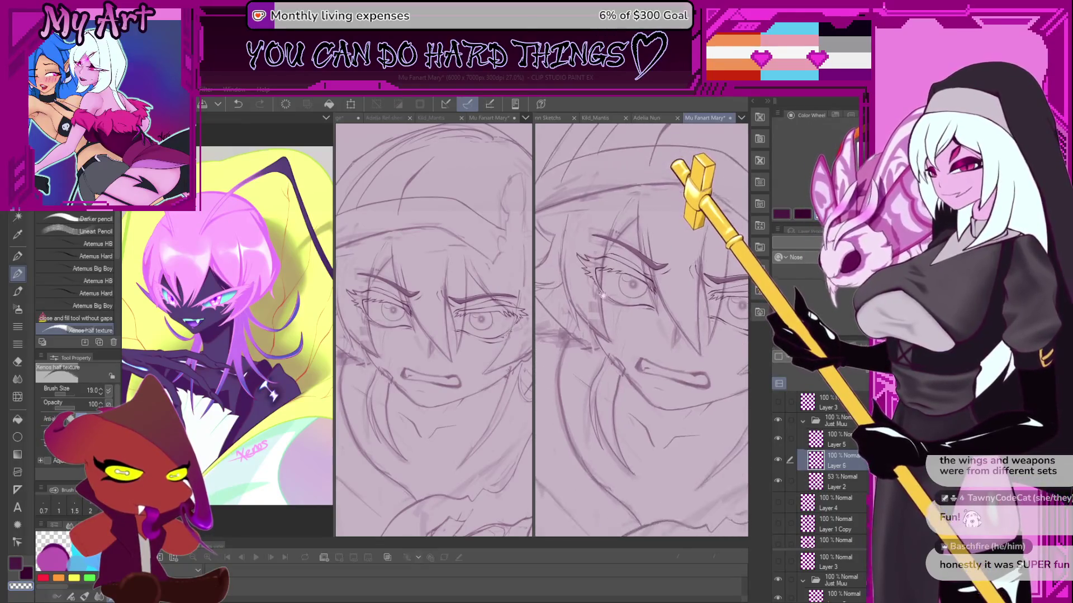
pyautogui.scroll(4, 642, 316)
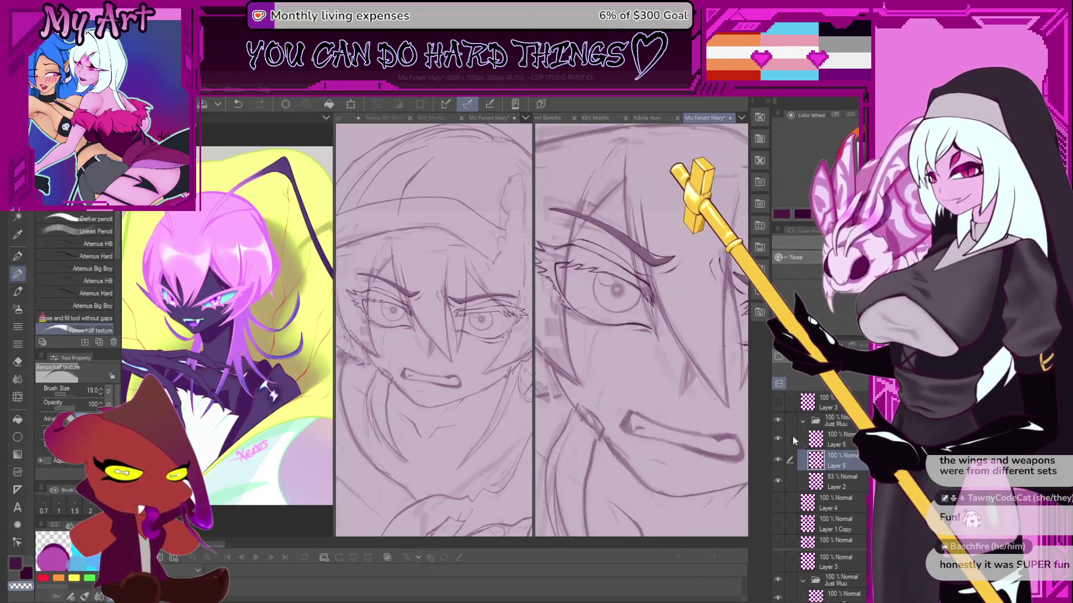
# Rename Layer 6 to 'Eyes'.
pyautogui.doubleClick(837, 465)
pyautogui.write('Eyes')
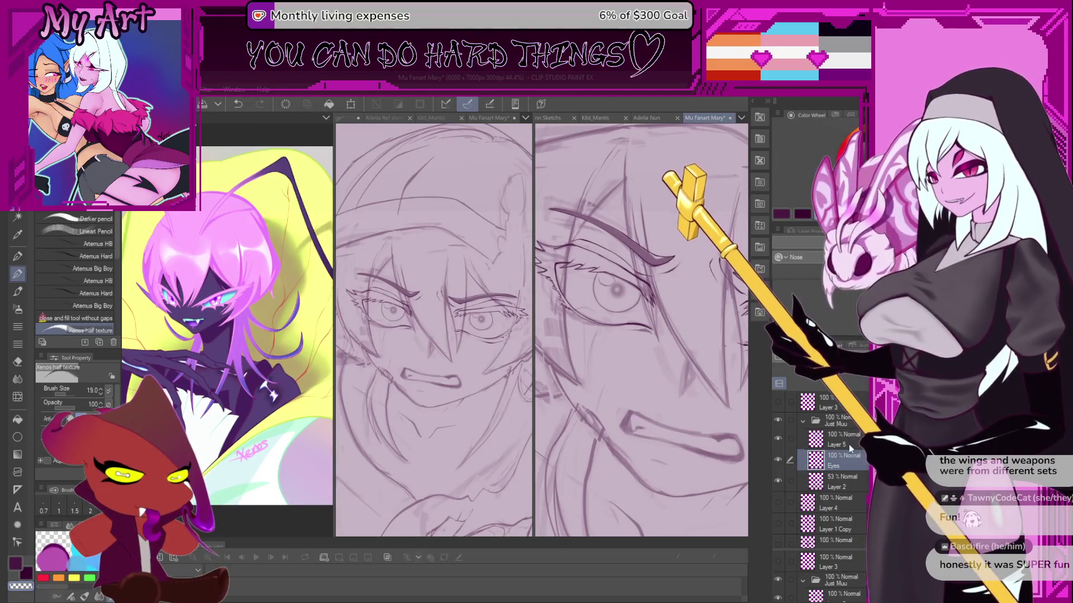
pyautogui.press('Return')
pyautogui.moveTo(719, 350); pyautogui.dragTo(660, 384)
pyautogui.scroll(-2, 660, 384)
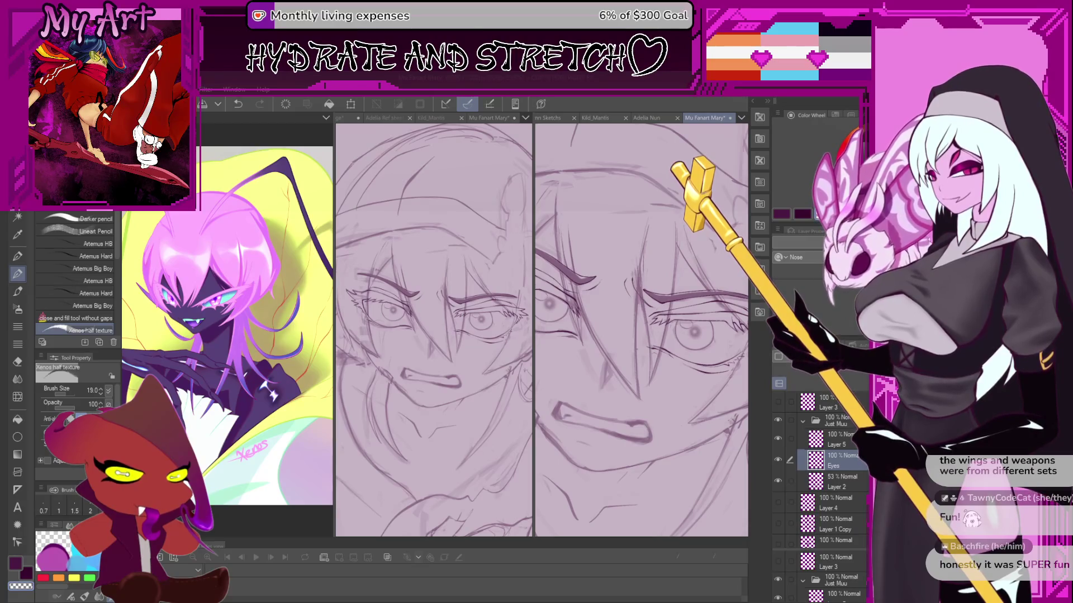
# Select the Figure tool's Ellipse sub tool and zoom in on the eye.
pyautogui.press('u')
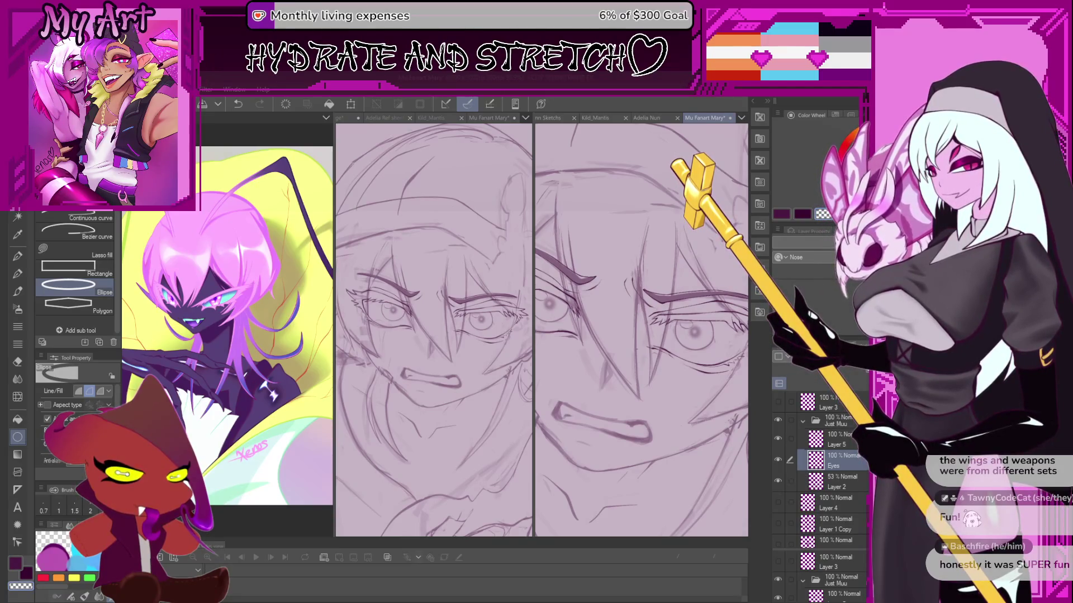
pyautogui.scroll(-1, 79, 402)
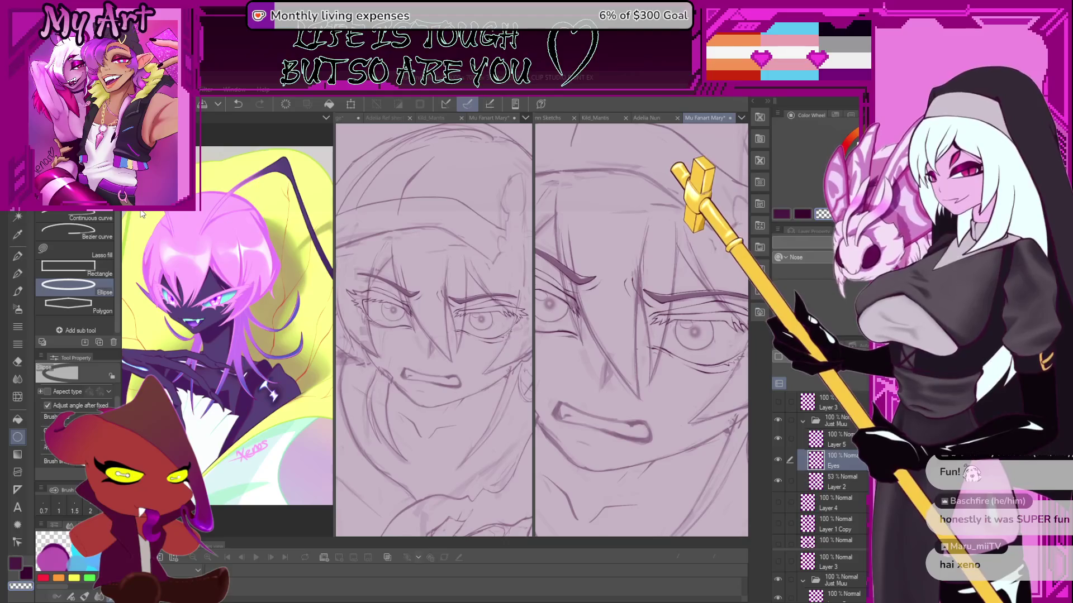
pyautogui.press('p')
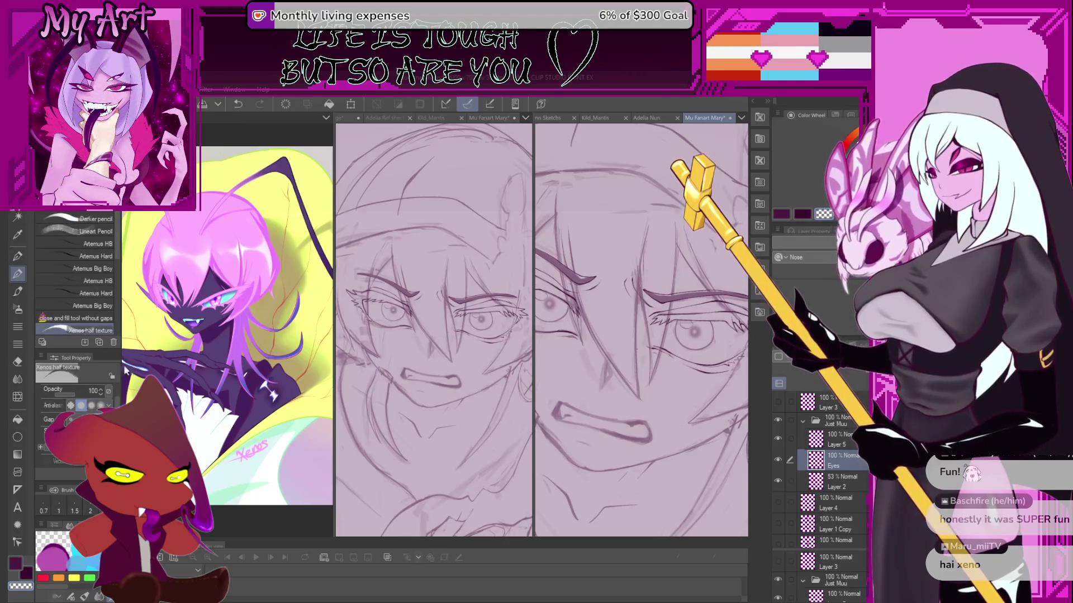
pyautogui.click(26, 439)
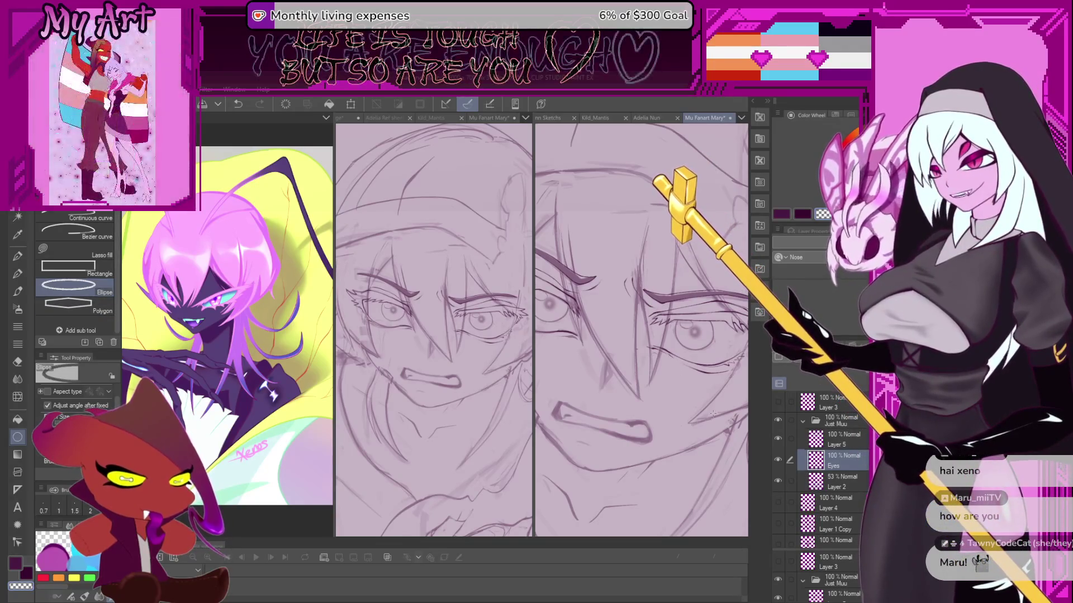
pyautogui.scroll(3, 714, 414)
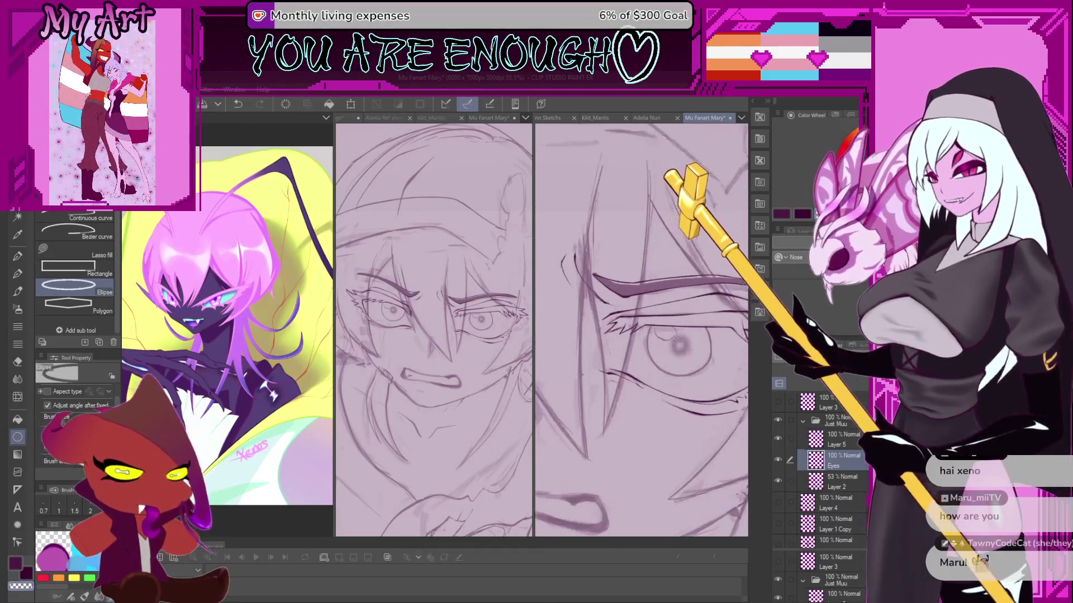
pyautogui.scroll(1, 675, 339)
pyautogui.scroll(1, 643, 338)
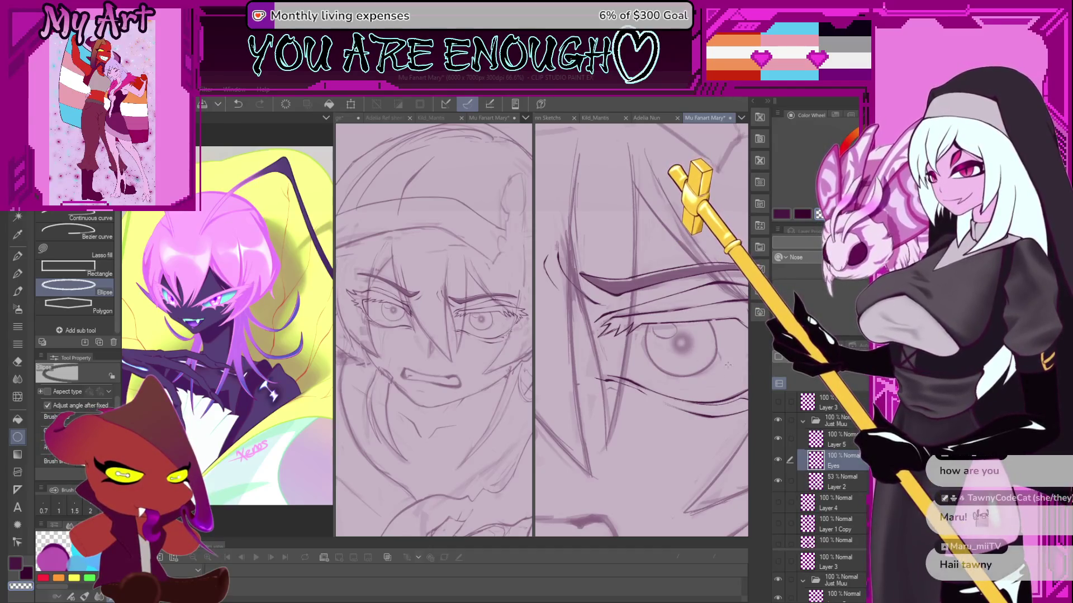
pyautogui.hotkey('ctrl', 'z')
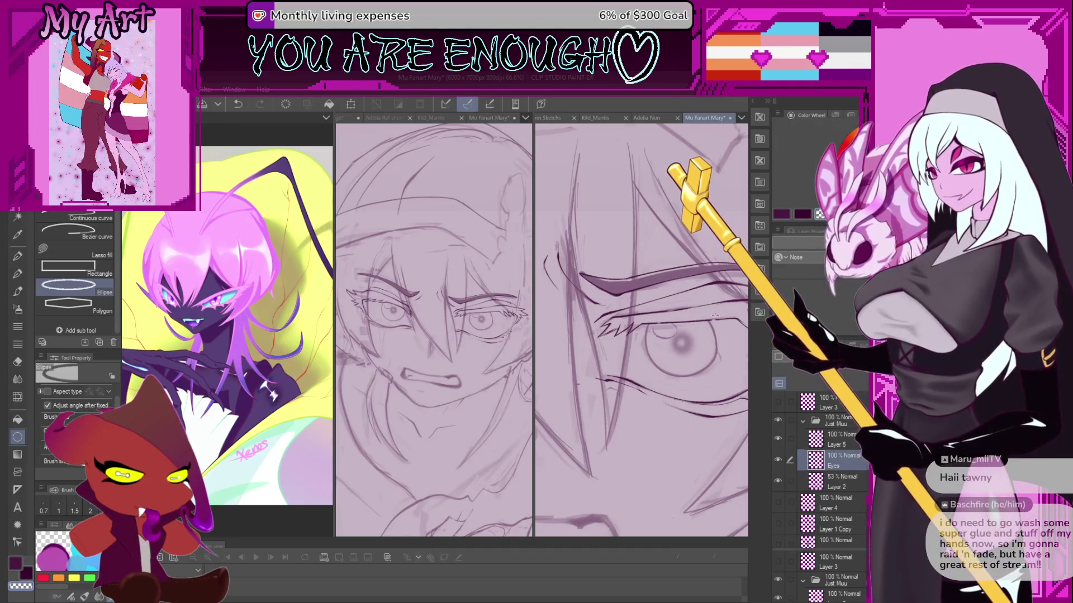
# Switch the top-right palette to the Color Set tab.
pyautogui.moveTo(719, 363); pyautogui.dragTo(710, 397)
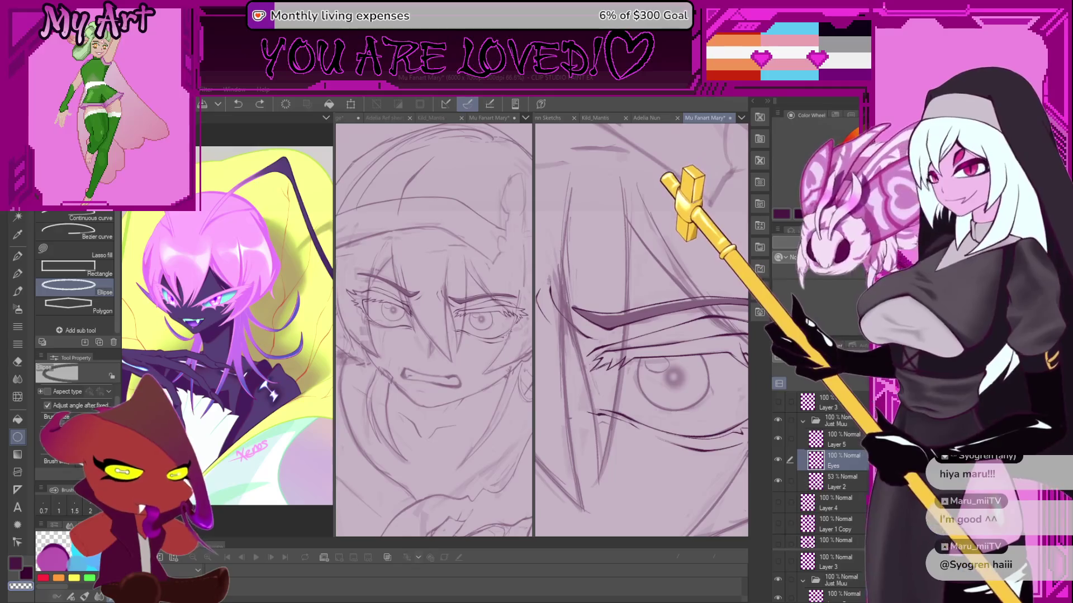
pyautogui.click(800, 116)
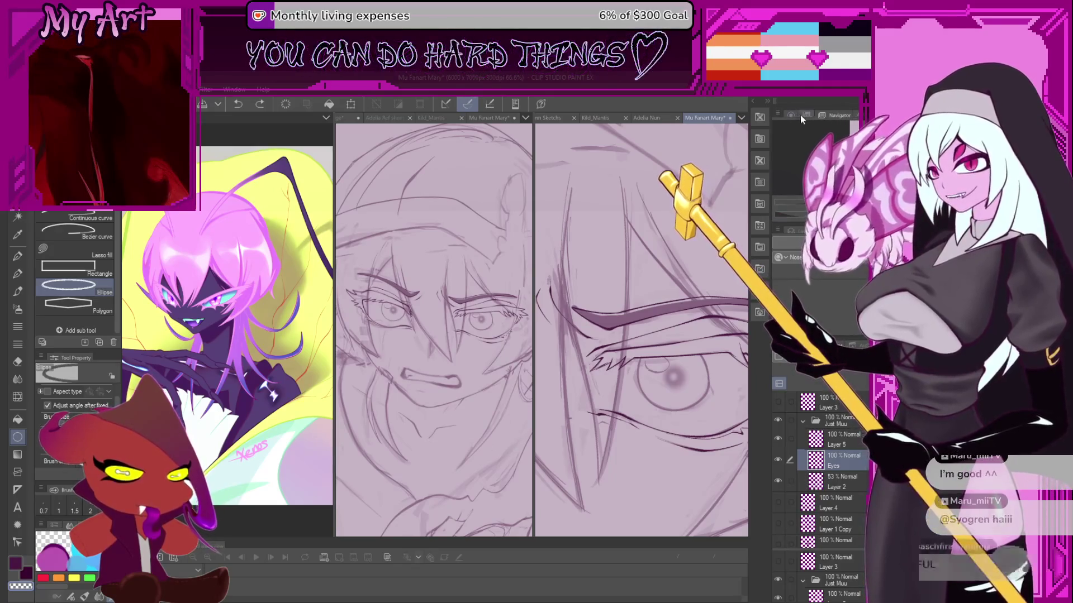
pyautogui.click(800, 115)
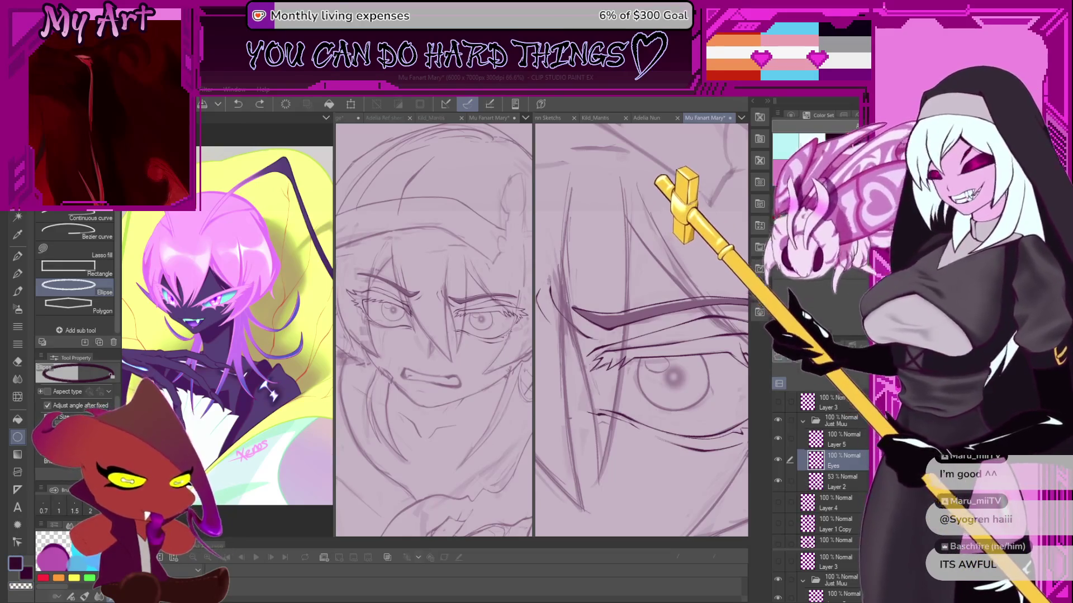
# Draw a trial ellipse on the eye, then cancel Free Transform to discard it.
pyautogui.moveTo(677, 374)
pyautogui.mouseDown()
pyautogui.moveTo(726, 404)
pyautogui.moveTo(720, 398)
pyautogui.mouseUp()
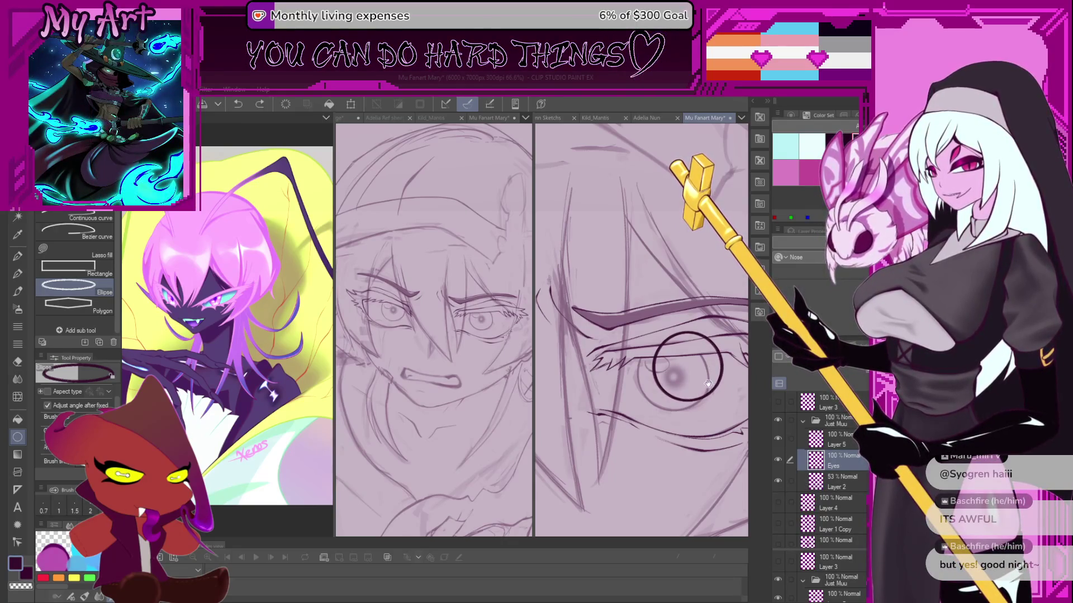
pyautogui.moveTo(708, 384); pyautogui.dragTo(657, 396)
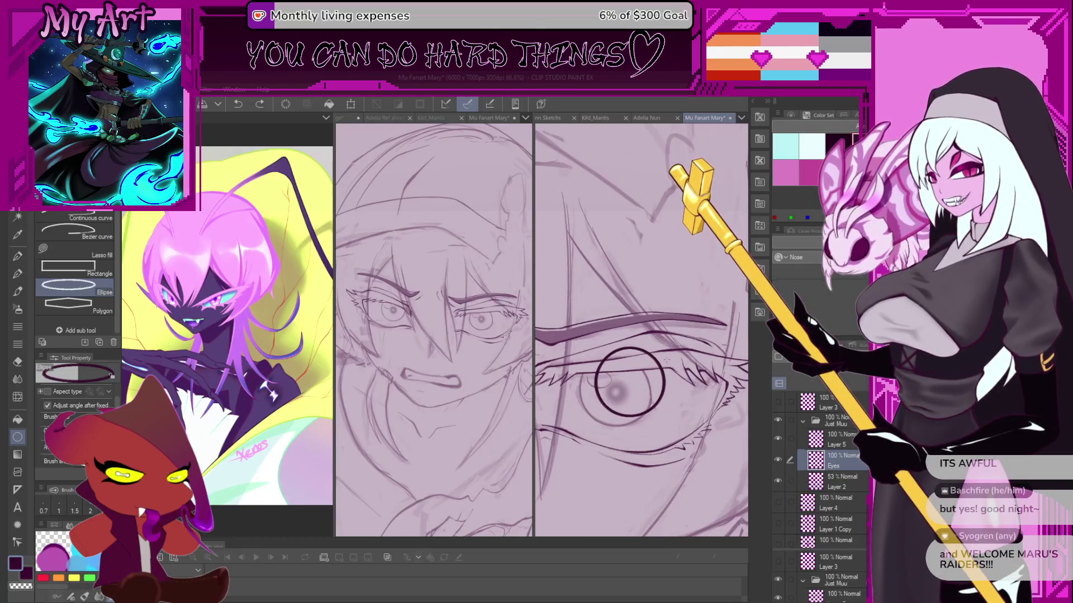
pyautogui.hotkey('ctrl', 't')
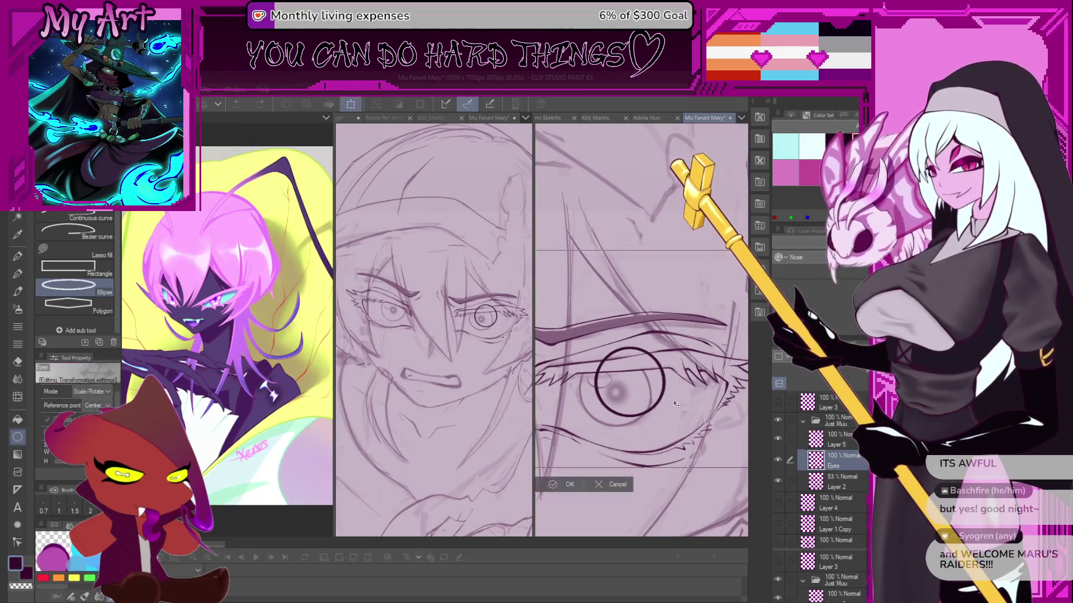
pyautogui.click(616, 485)
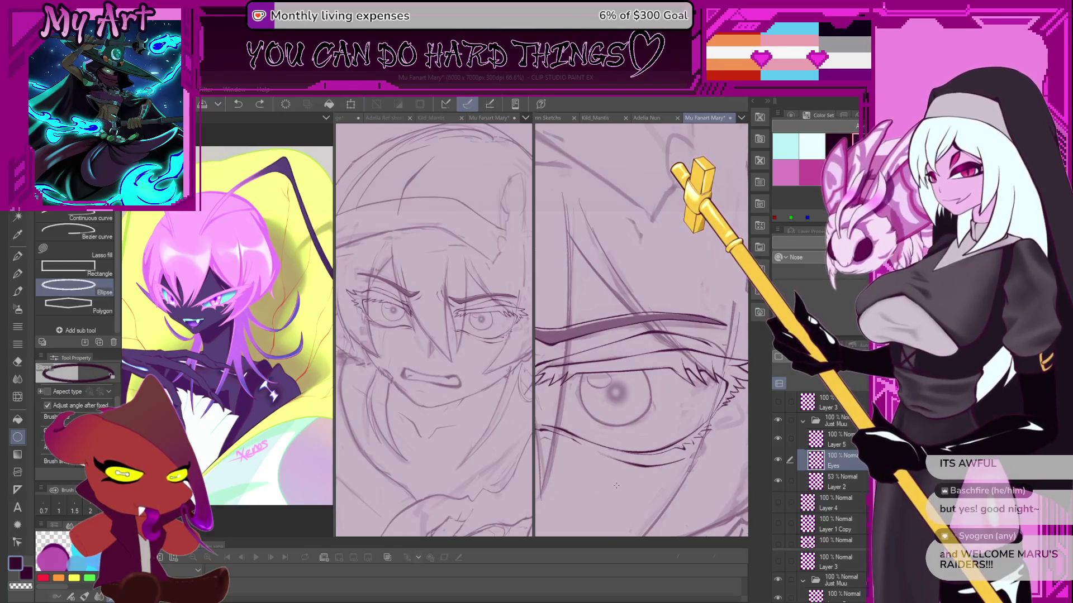
pyautogui.moveTo(618, 398); pyautogui.dragTo(638, 377)
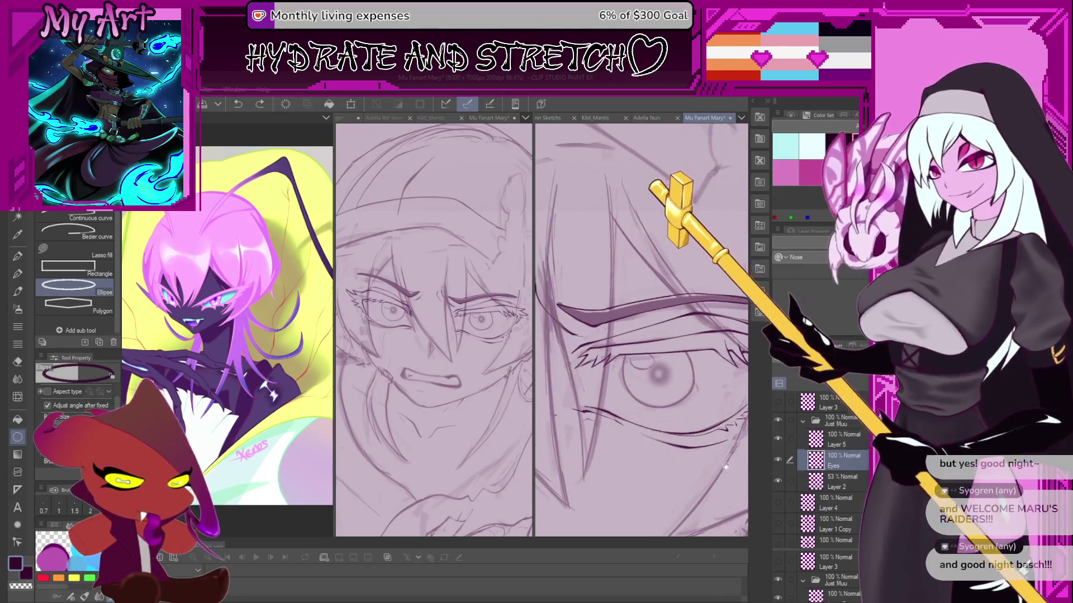
pyautogui.moveTo(652, 490); pyautogui.dragTo(644, 491)
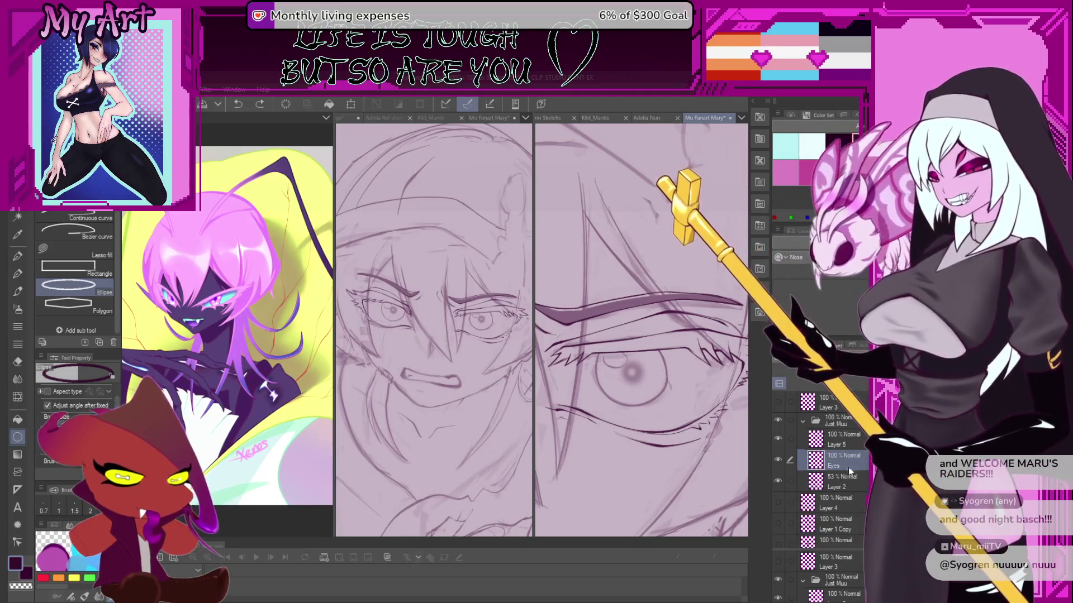
# Add a layer below Eyes, draw an iris circle, and scale it down to fit the eye.
pyautogui.click(822, 393)
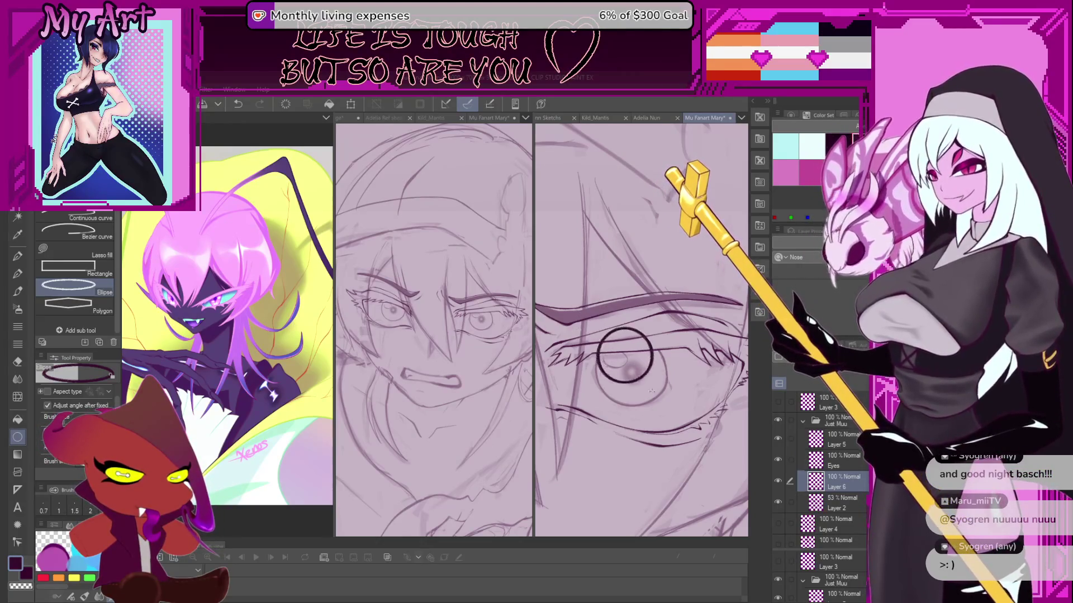
pyautogui.moveTo(652, 391); pyautogui.dragTo(668, 412)
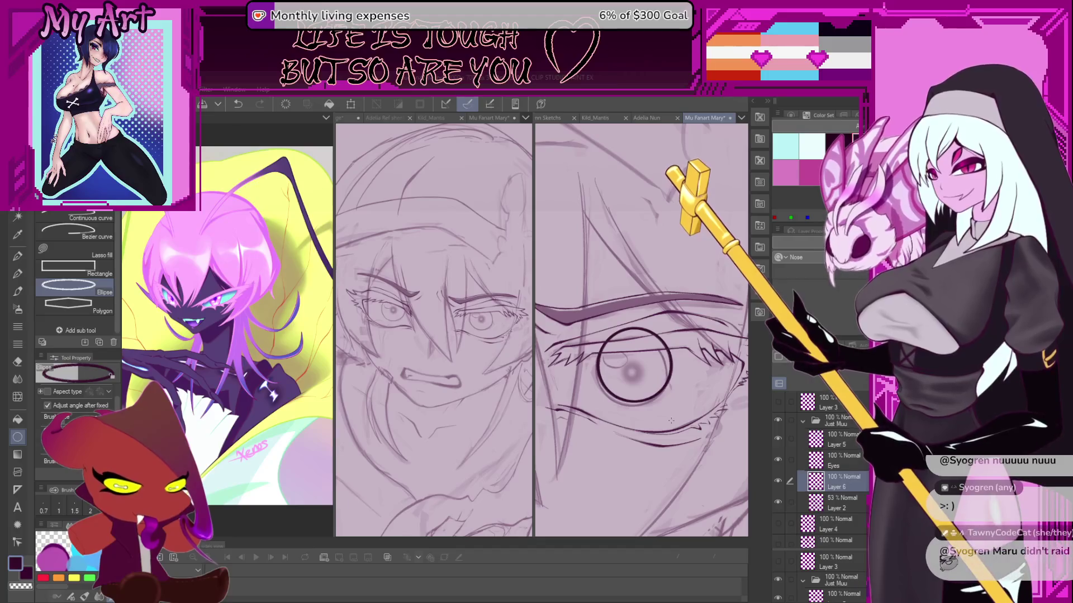
pyautogui.click(670, 420)
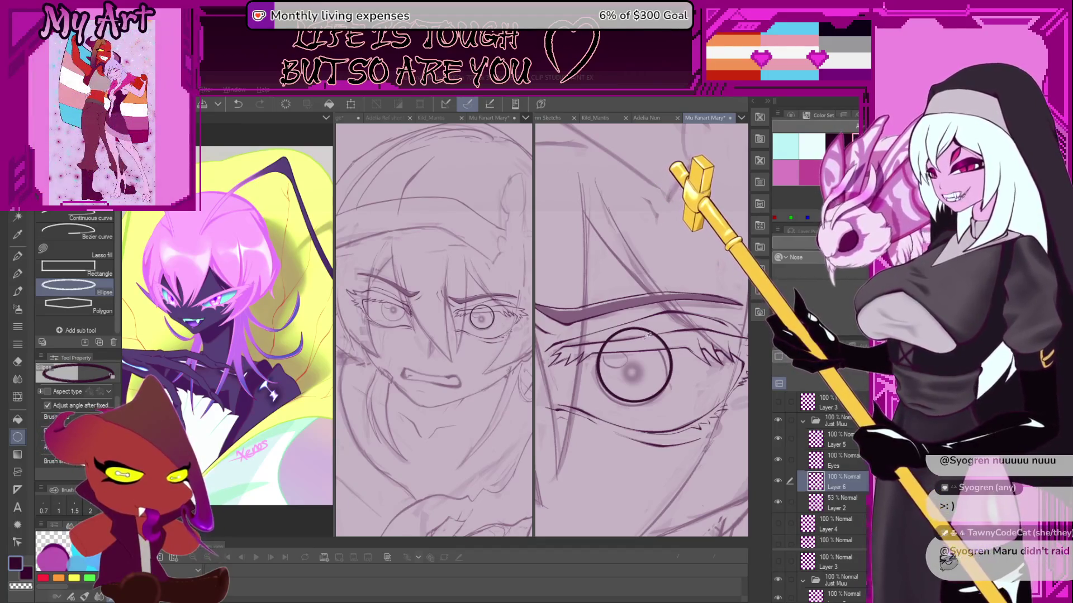
pyautogui.hotkey('ctrl', 't')
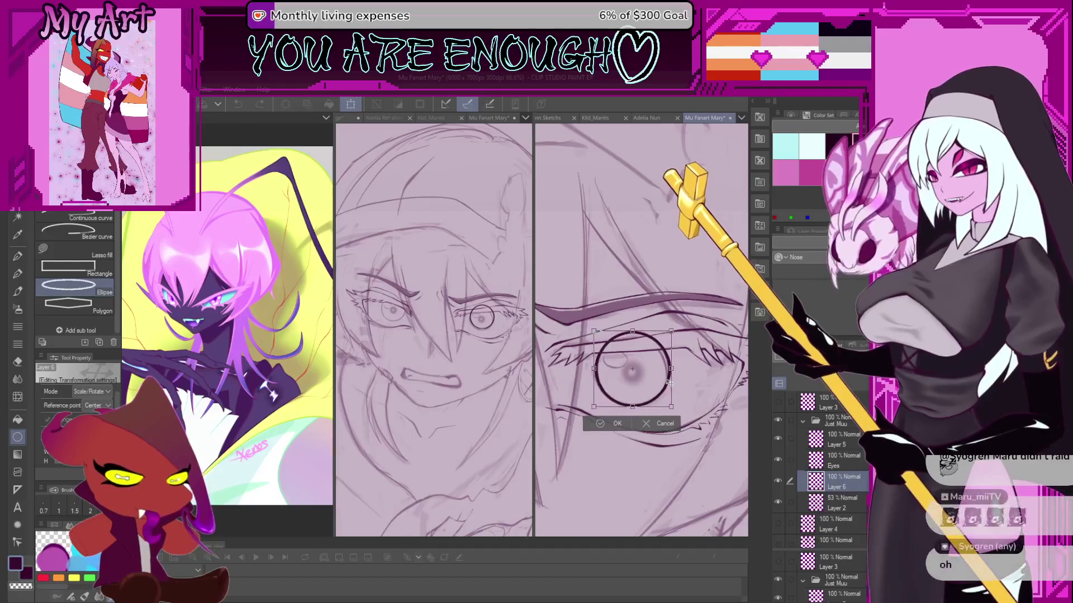
pyautogui.moveTo(671, 383); pyautogui.dragTo(664, 381)
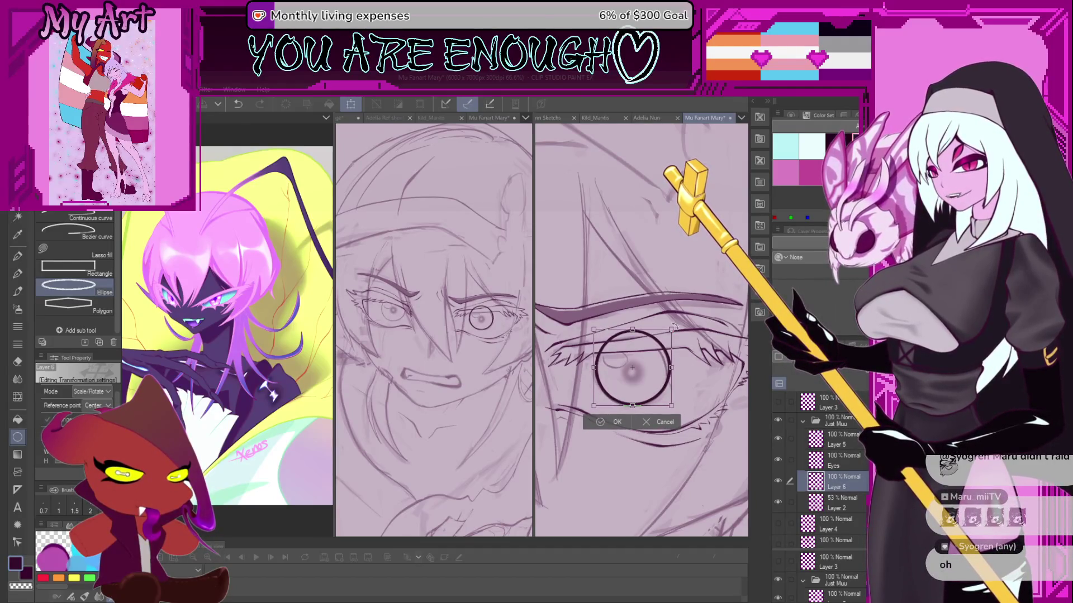
pyautogui.moveTo(675, 327); pyautogui.dragTo(665, 373)
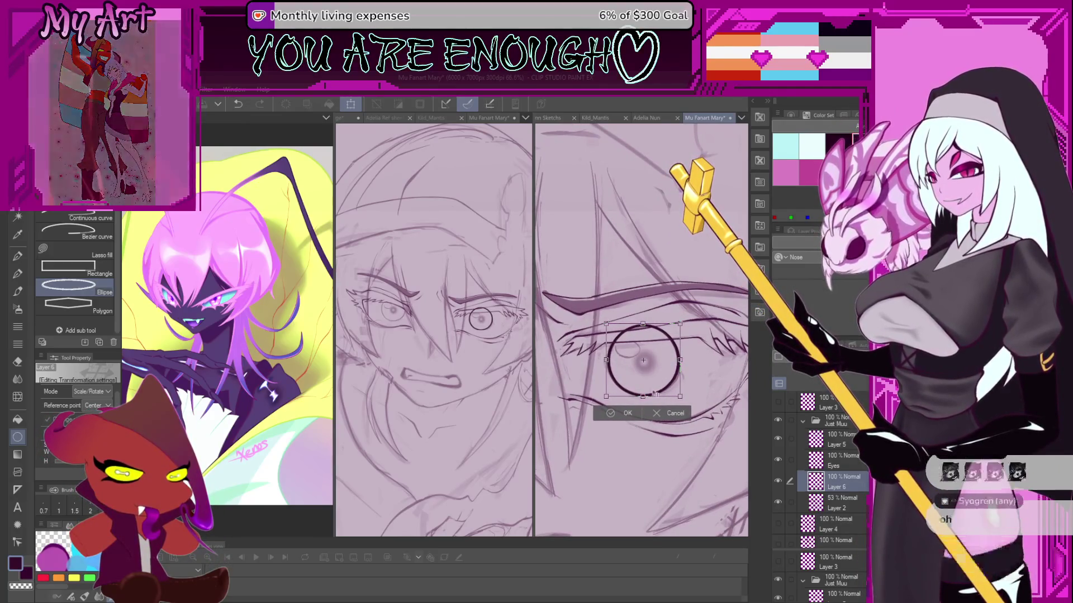
pyautogui.click(631, 408)
pyautogui.scroll(-2, 637, 383)
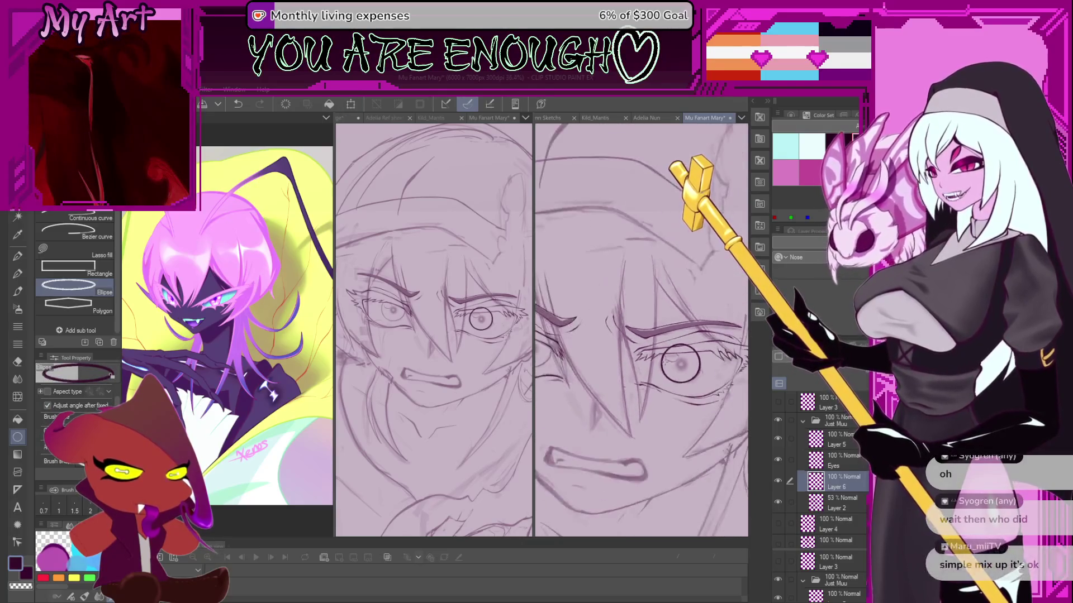
pyautogui.scroll(-2, 669, 414)
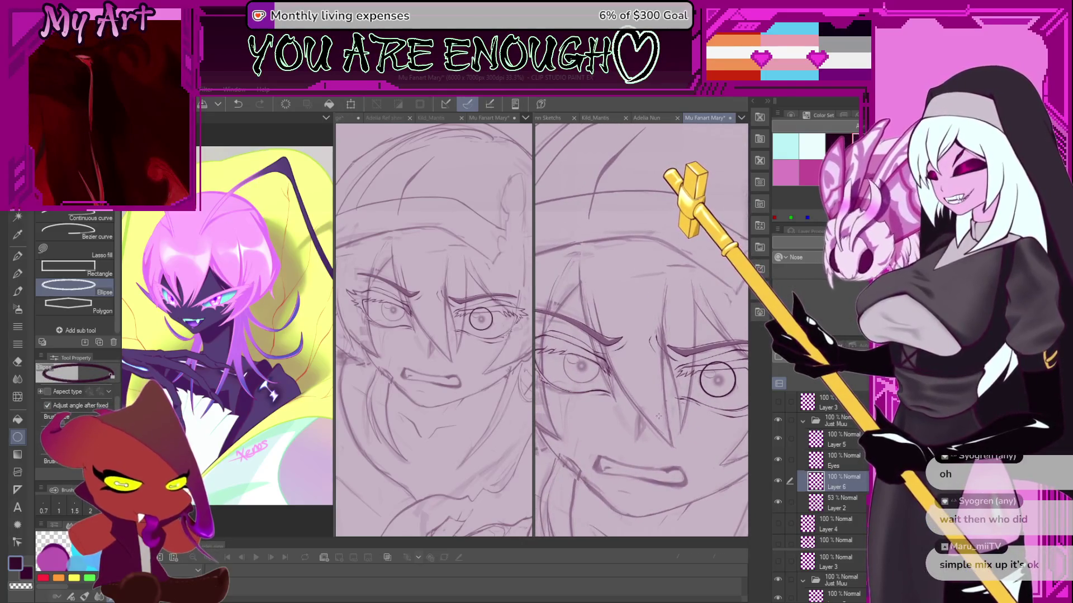
pyautogui.hotkey('ctrl', 'c')
pyautogui.hotkey('ctrl', 'v')
pyautogui.moveTo(689, 380)
pyautogui.mouseDown()
pyautogui.moveTo(706, 378)
pyautogui.moveTo(576, 376)
pyautogui.mouseUp()
pyautogui.hotkey('ctrl', 'v')
pyautogui.hotkey('ctrl', 'v')
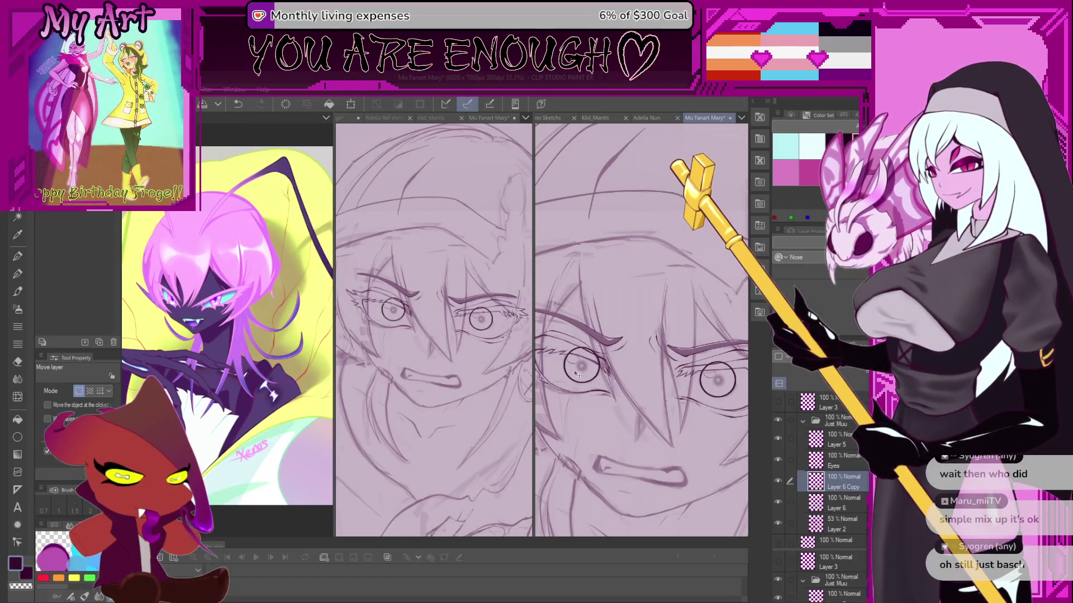
pyautogui.press('p')
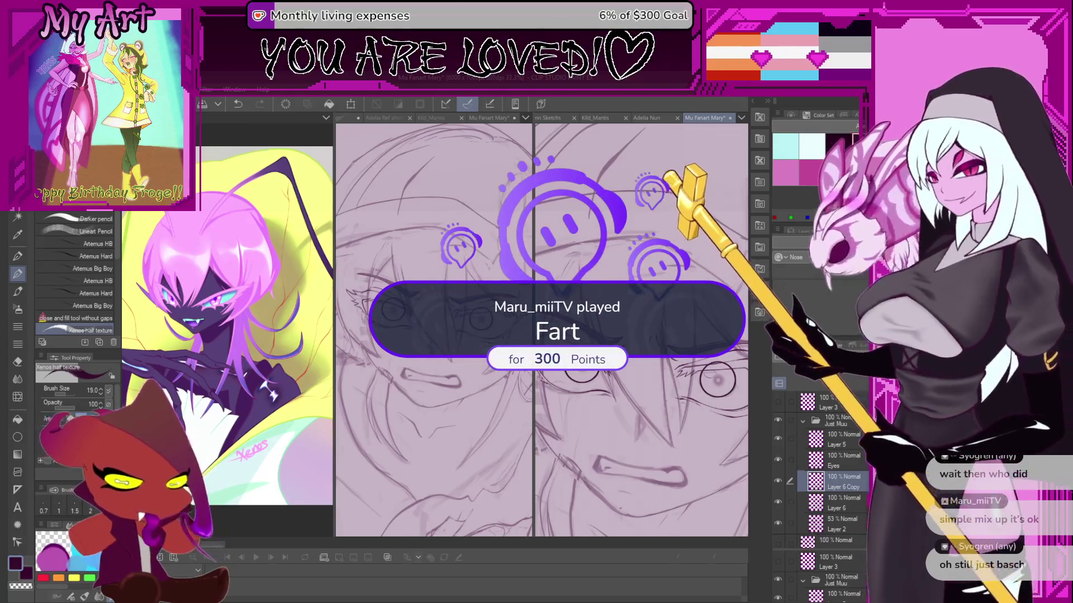
pyautogui.scroll(4, 699, 380)
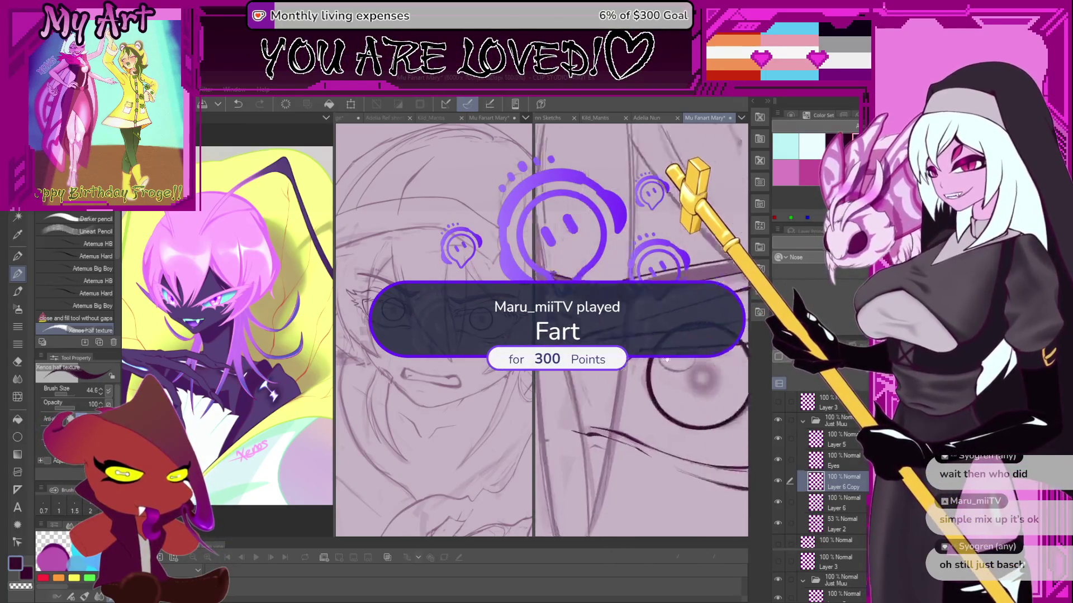
pyautogui.press('-')
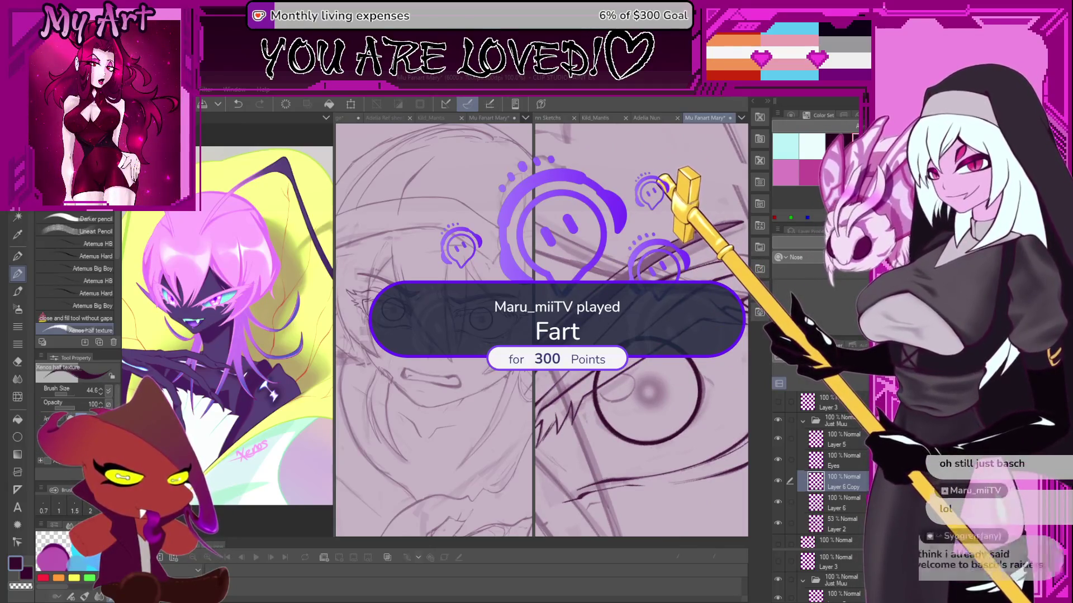
pyautogui.press('-')
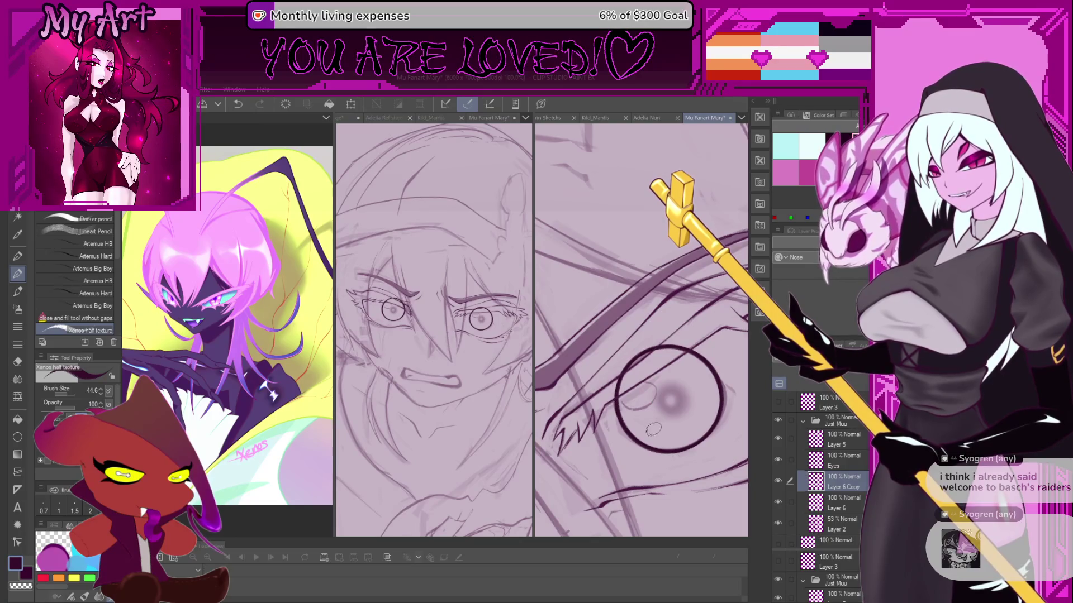
pyautogui.scroll(3, 649, 408)
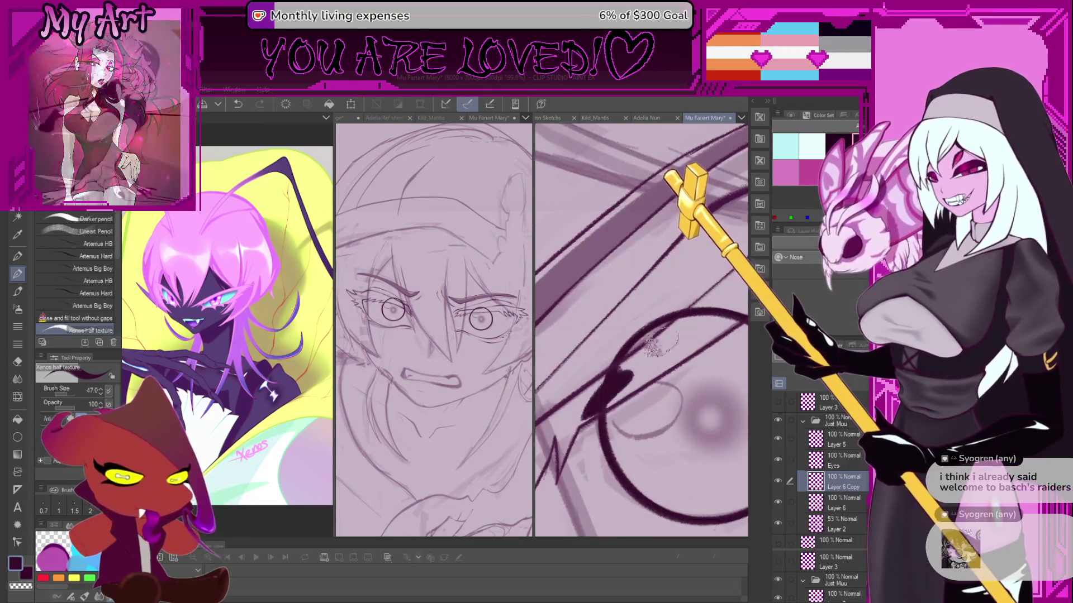
pyautogui.scroll(-1, 649, 371)
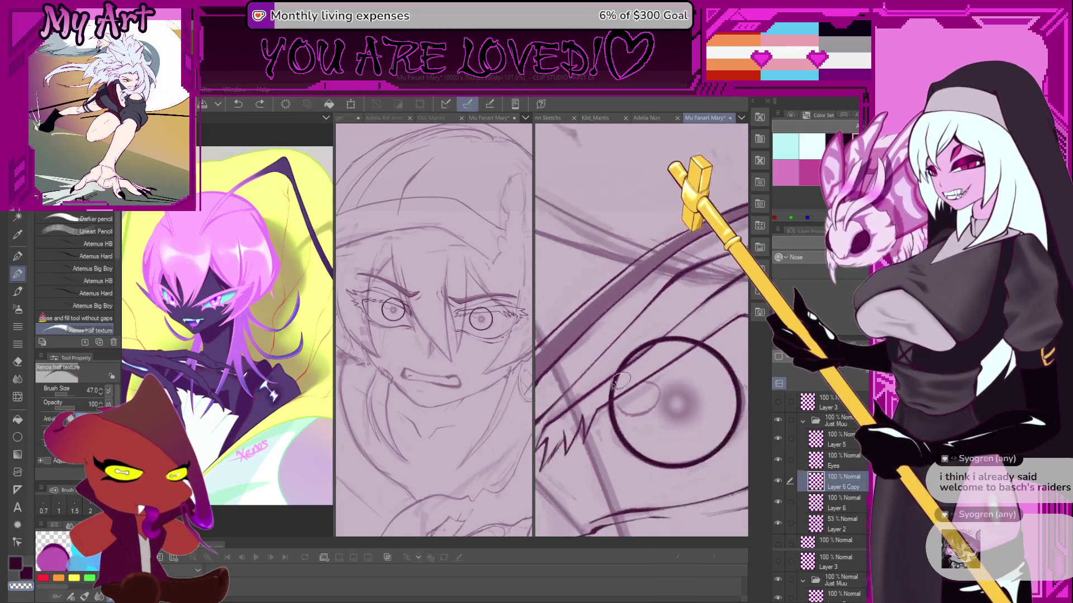
pyautogui.press('-')
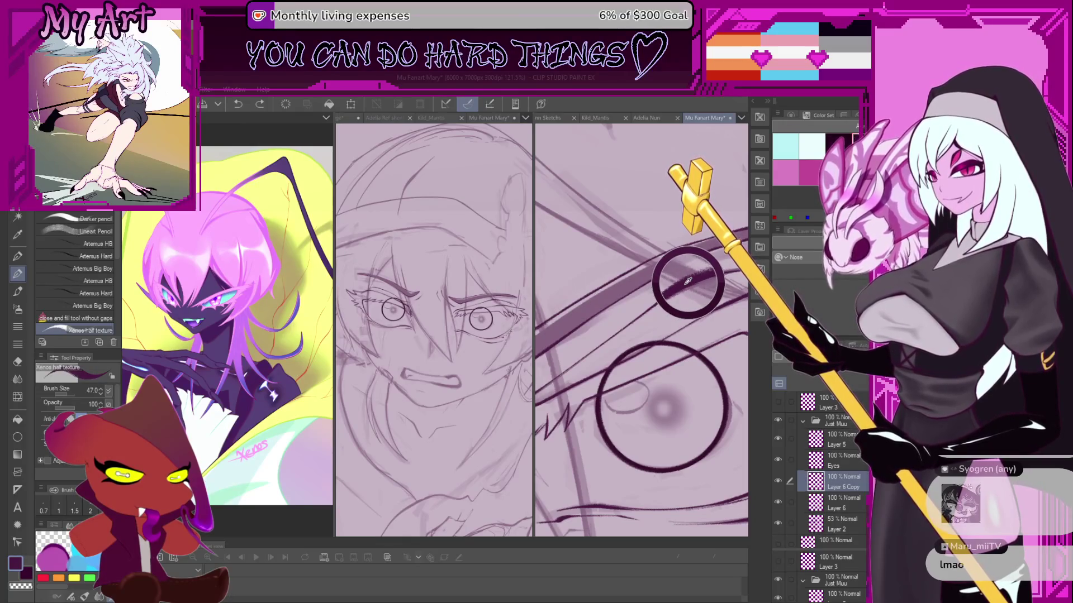
pyautogui.scroll(-3, 690, 321)
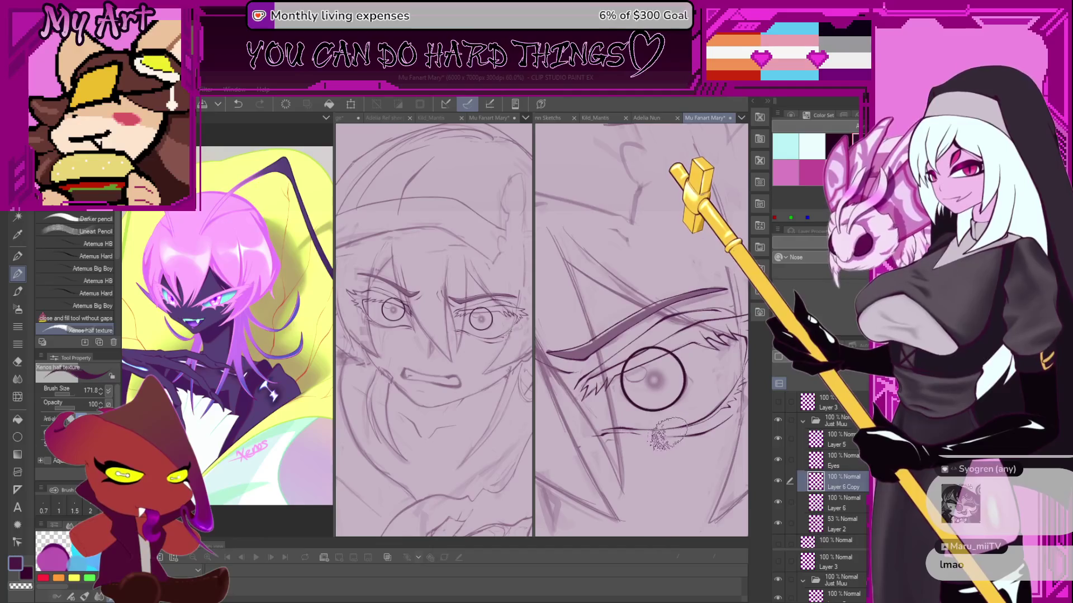
pyautogui.scroll(-5, 668, 430)
pyautogui.press('p')
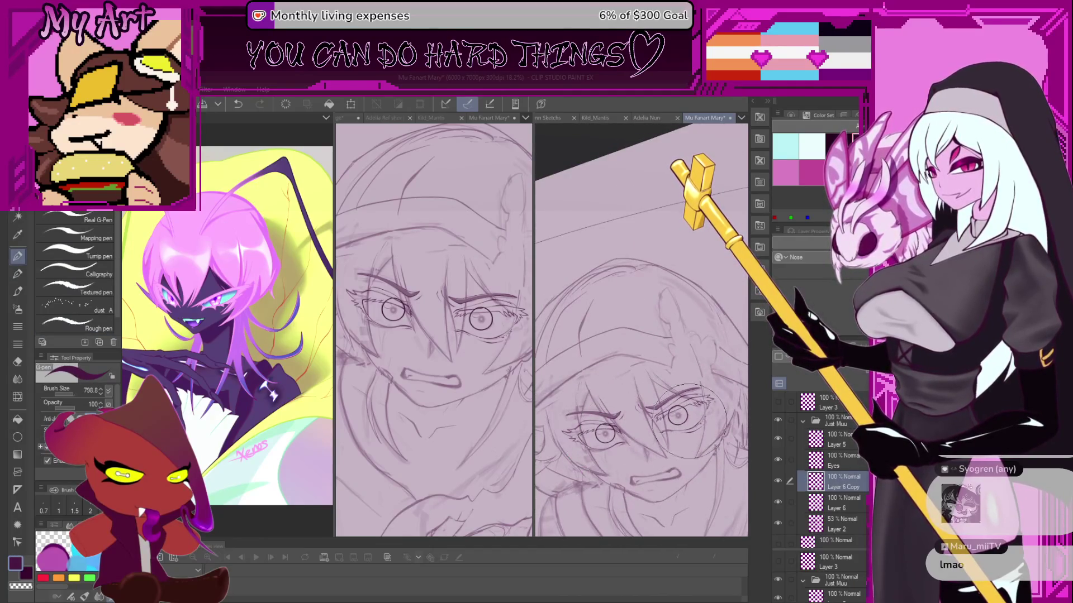
pyautogui.scroll(8, 689, 420)
pyautogui.press('p')
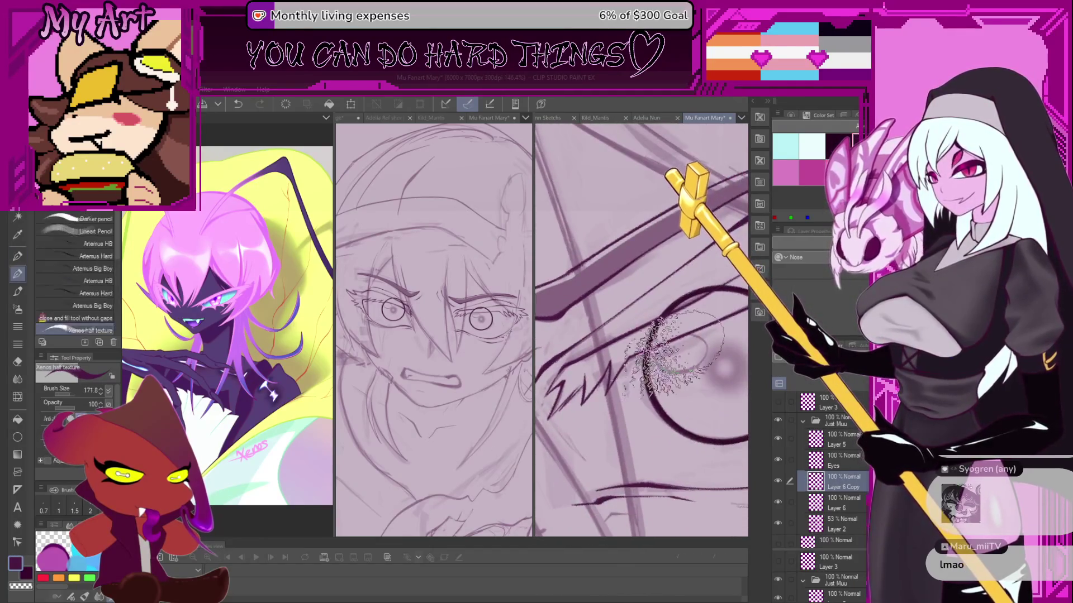
pyautogui.scroll(-2, 654, 336)
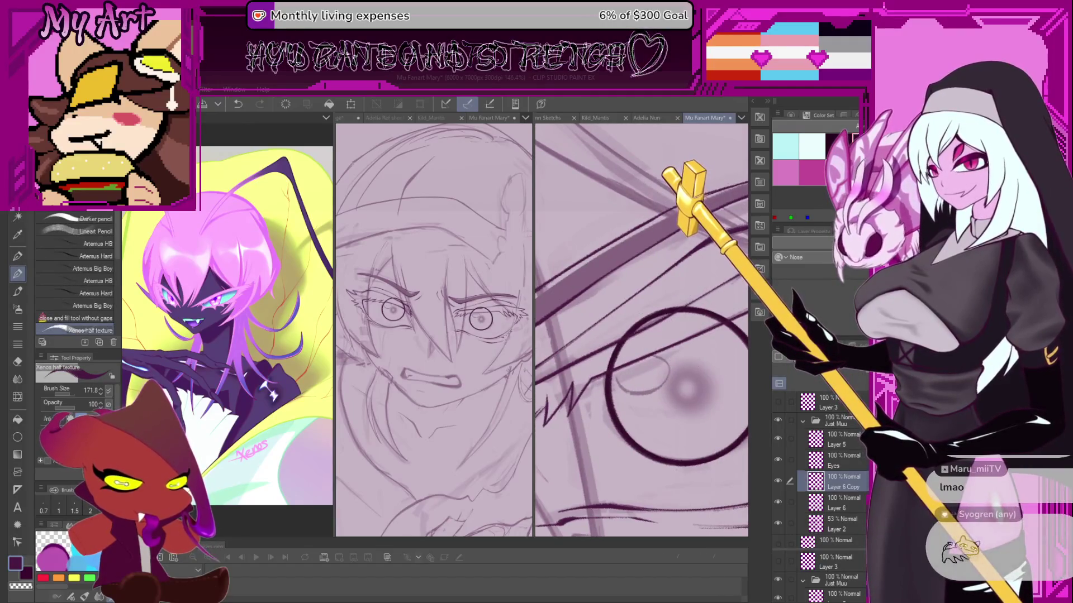
pyautogui.scroll(1, 654, 363)
pyautogui.moveTo(654, 290); pyautogui.dragTo(620, 330)
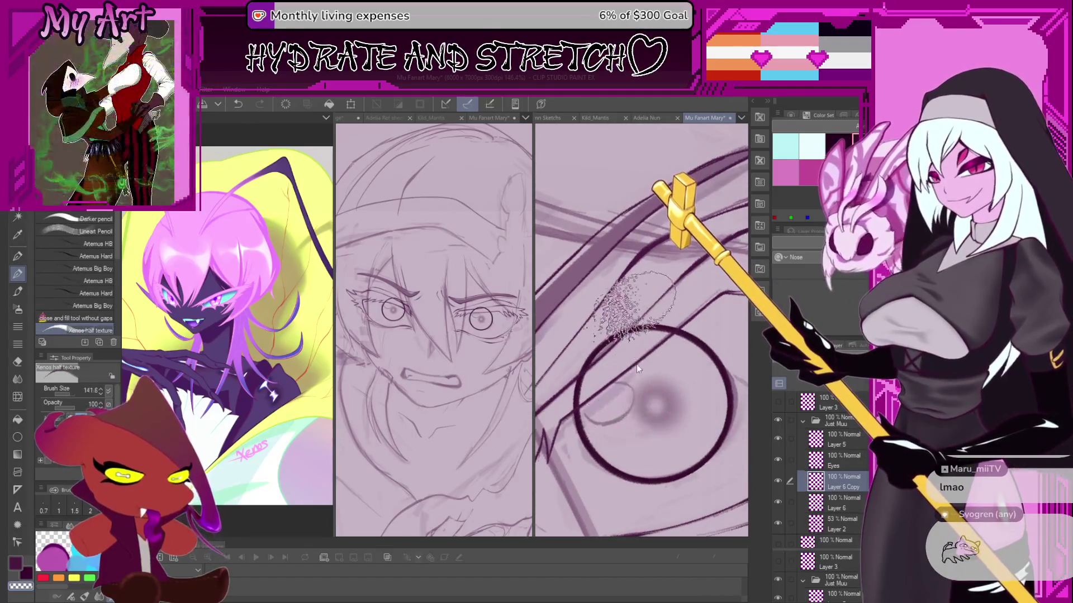
pyautogui.hotkey('ctrl', 'z')
pyautogui.press('[')
pyautogui.press('[')
pyautogui.press('[')
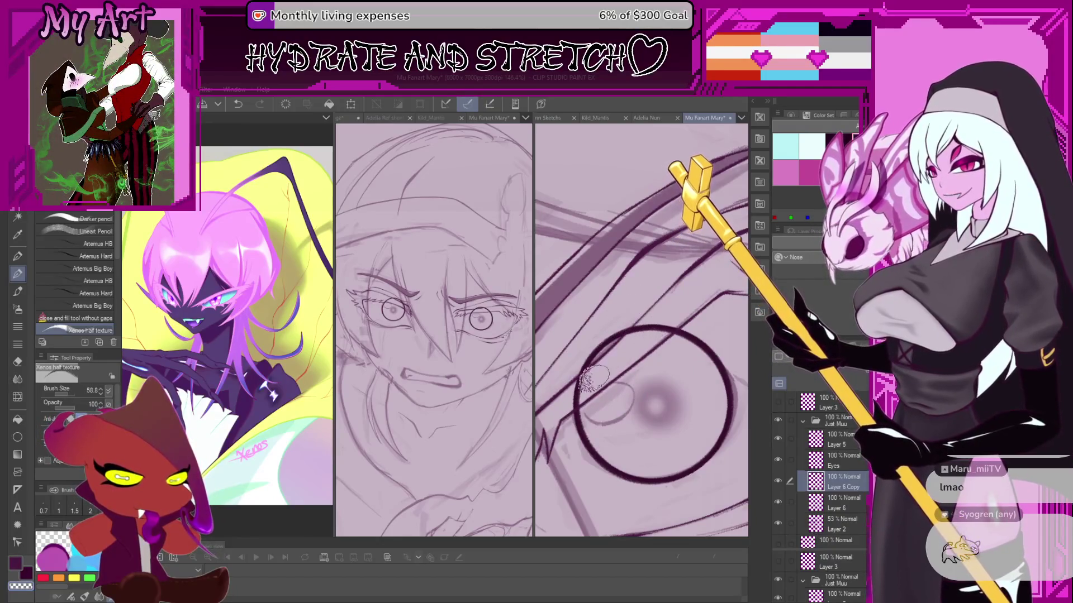
pyautogui.moveTo(593, 380); pyautogui.dragTo(624, 357)
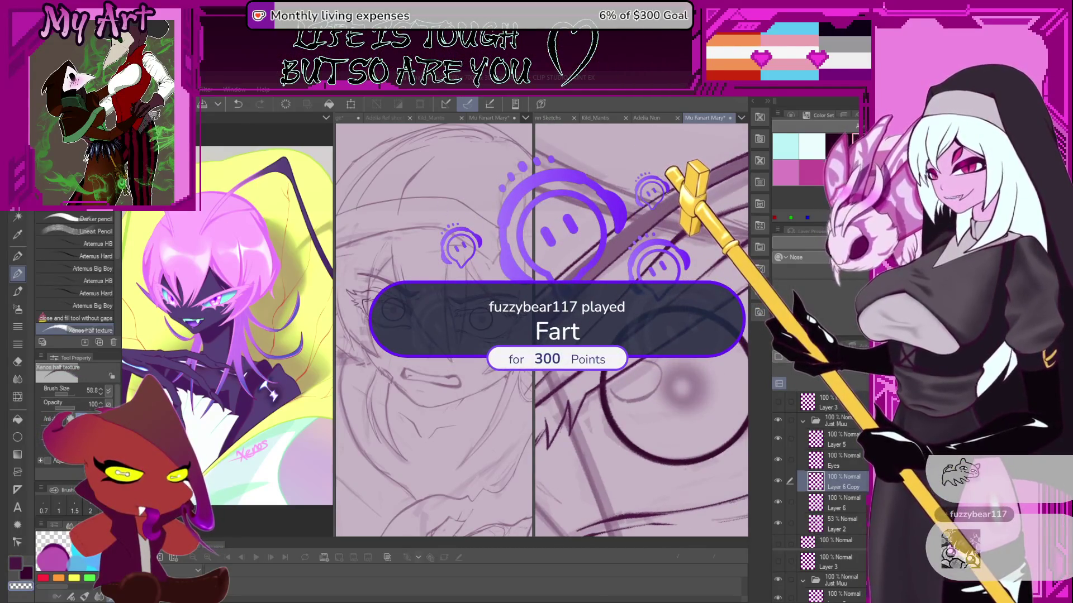
pyautogui.click(840, 502)
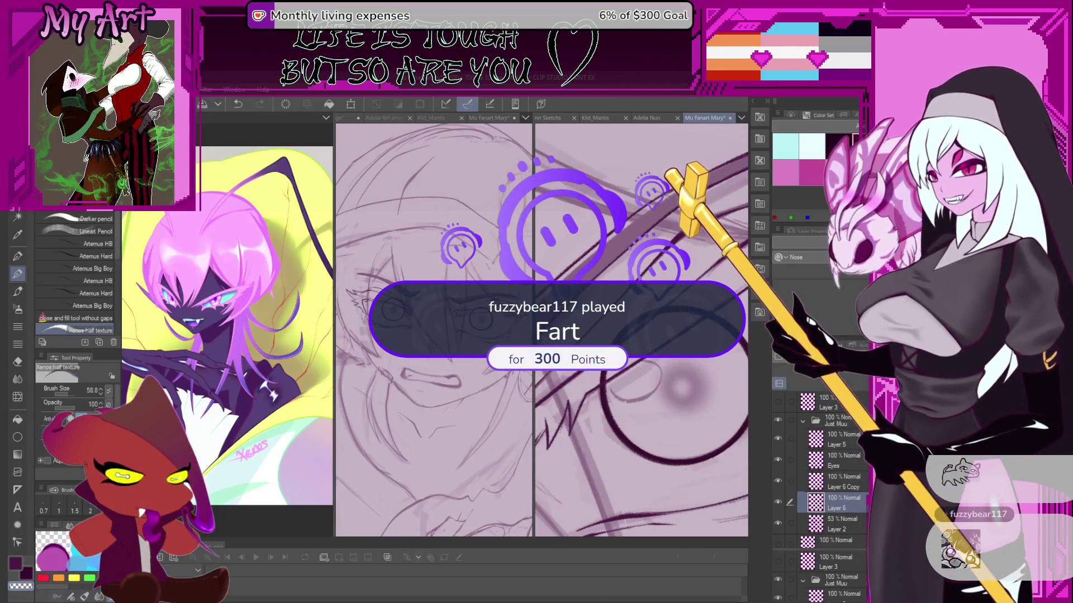
# Select Layer 6 Copy alongside Layer 6 and merge them into one Layer 6.
pyautogui.keyDown('ctrl'); pyautogui.click(850, 482); pyautogui.keyUp('ctrl')
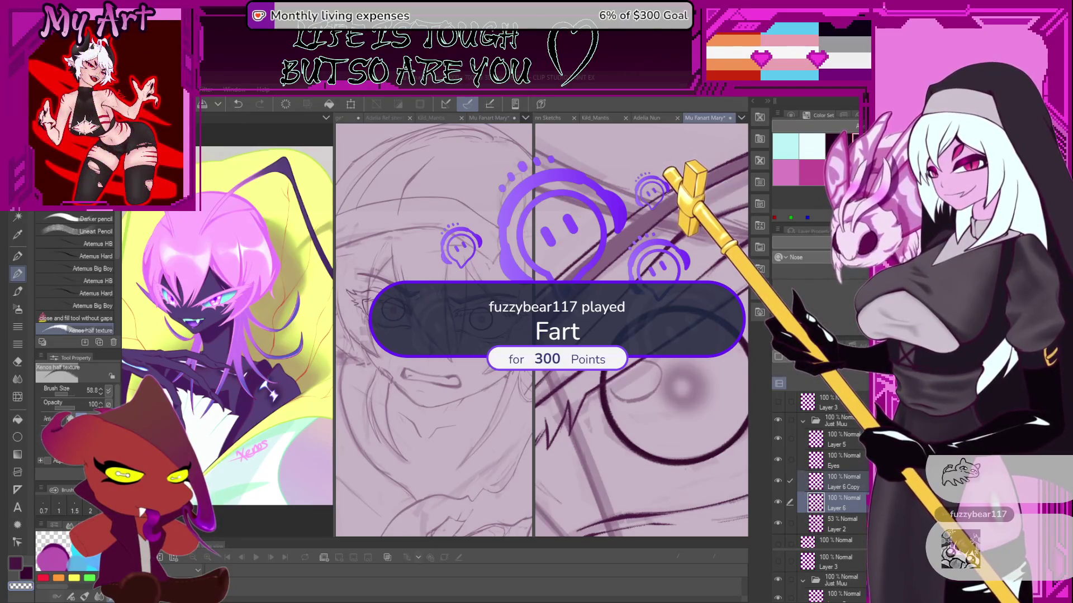
pyautogui.hotkey('shift', 'alt', 'e')
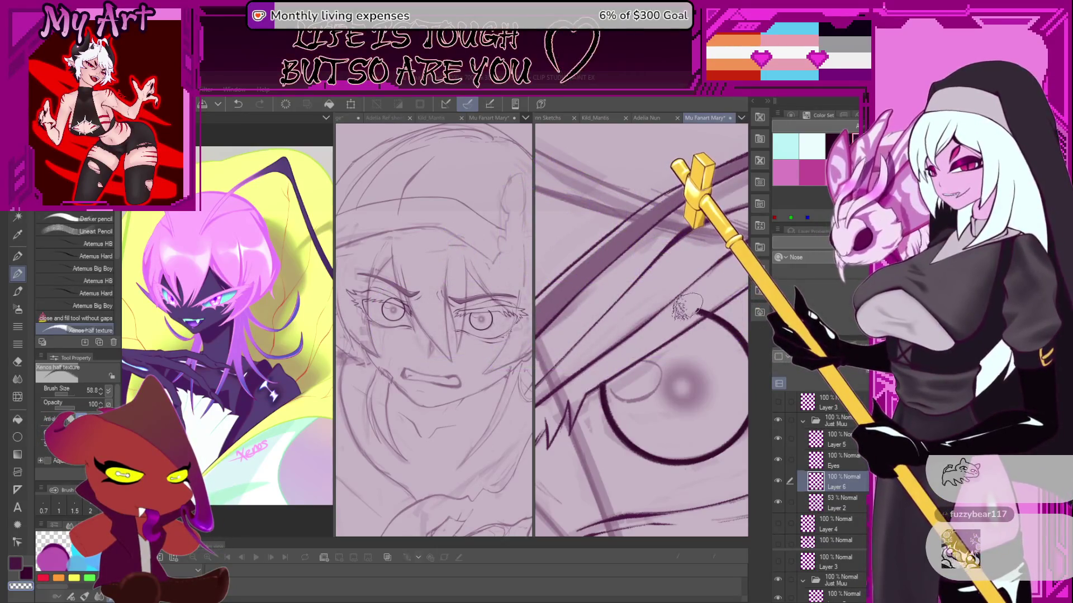
pyautogui.moveTo(648, 321)
pyautogui.mouseDown()
pyautogui.moveTo(597, 384)
pyautogui.moveTo(628, 360)
pyautogui.moveTo(617, 371)
pyautogui.moveTo(628, 398)
pyautogui.moveTo(586, 423)
pyautogui.mouseUp()
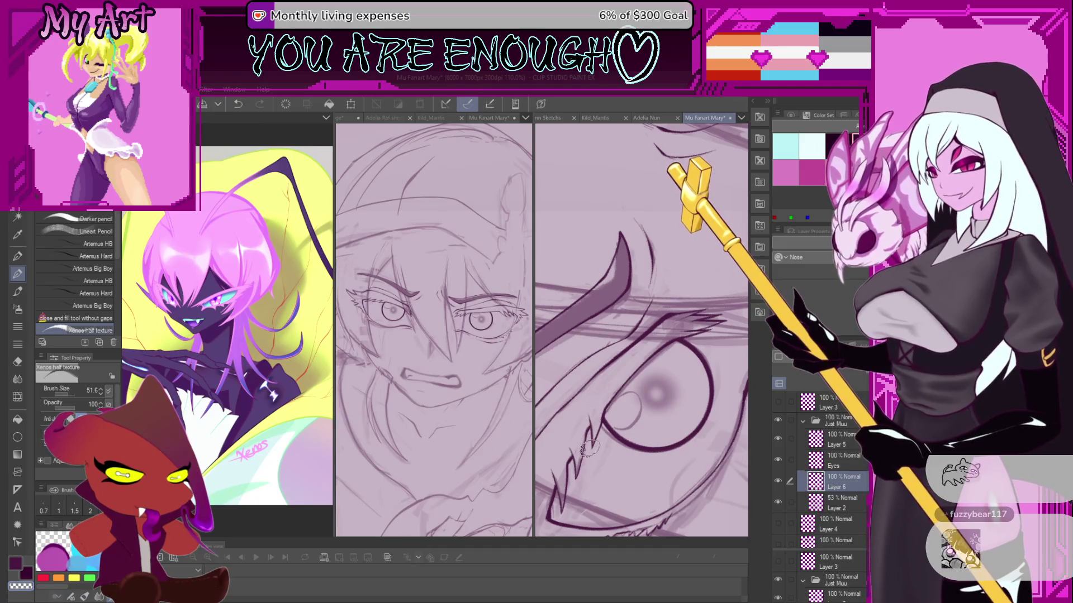
# Zoom out to check the face, then add new raster Layer 7 above Layer 6.
pyautogui.scroll(-5, 592, 418)
pyautogui.scroll(-4, 642, 386)
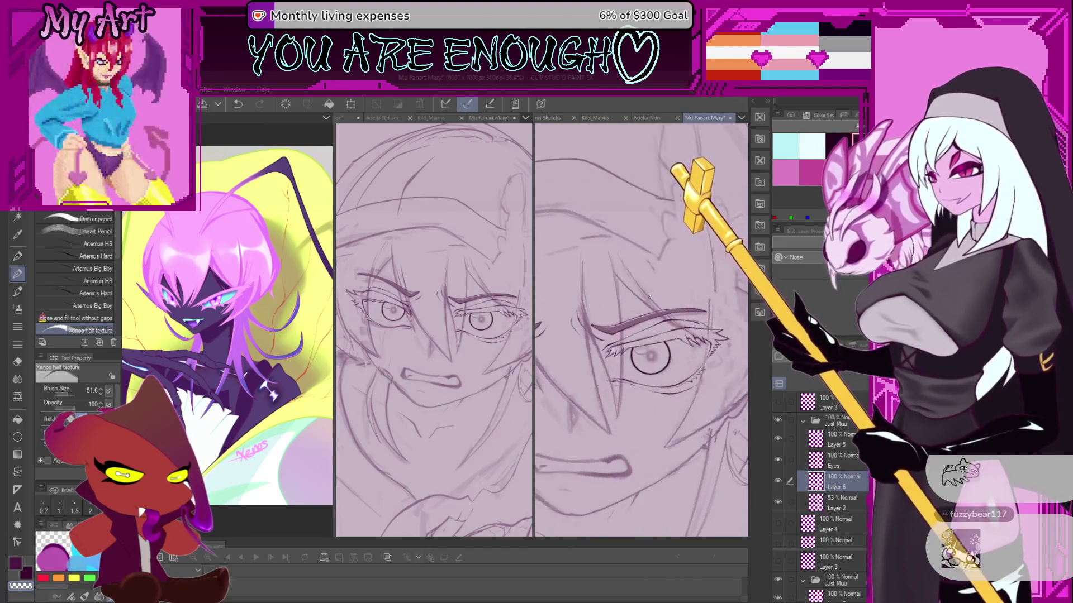
pyautogui.scroll(-3, 642, 386)
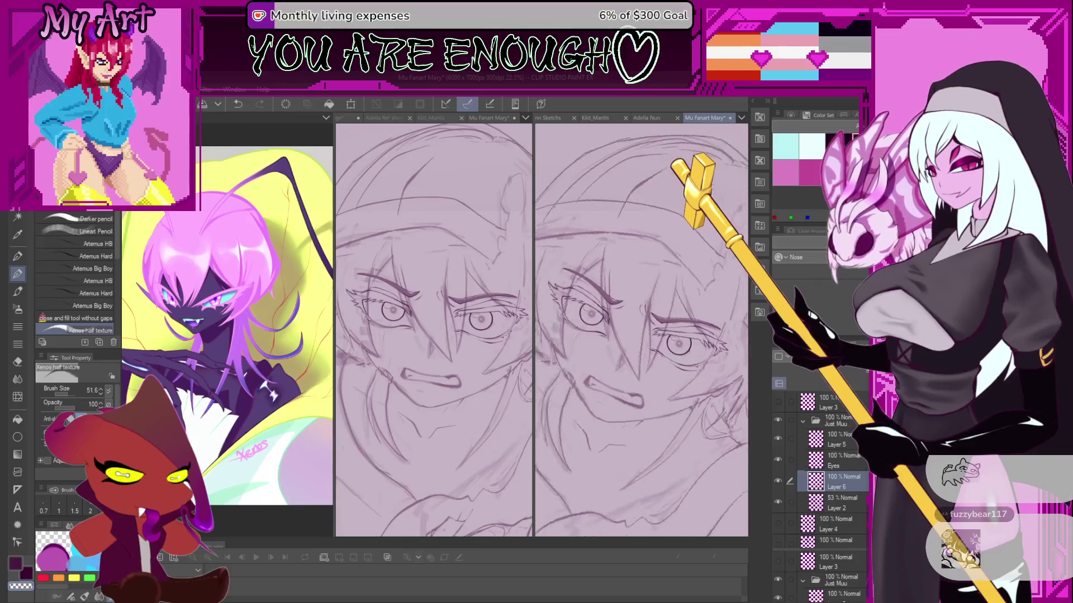
pyautogui.scroll(8, 653, 381)
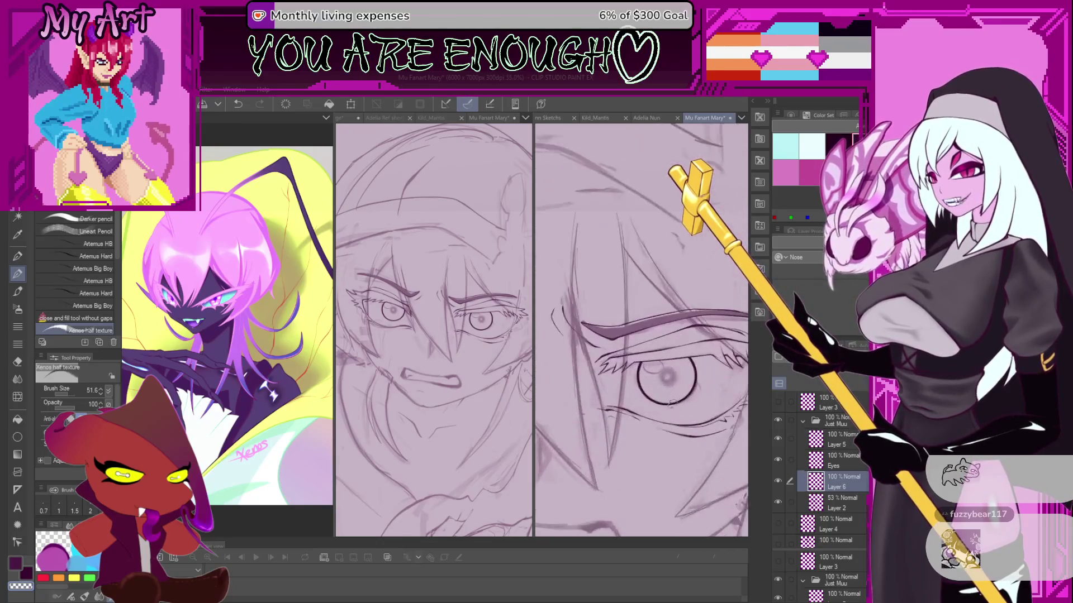
pyautogui.scroll(-3, 653, 382)
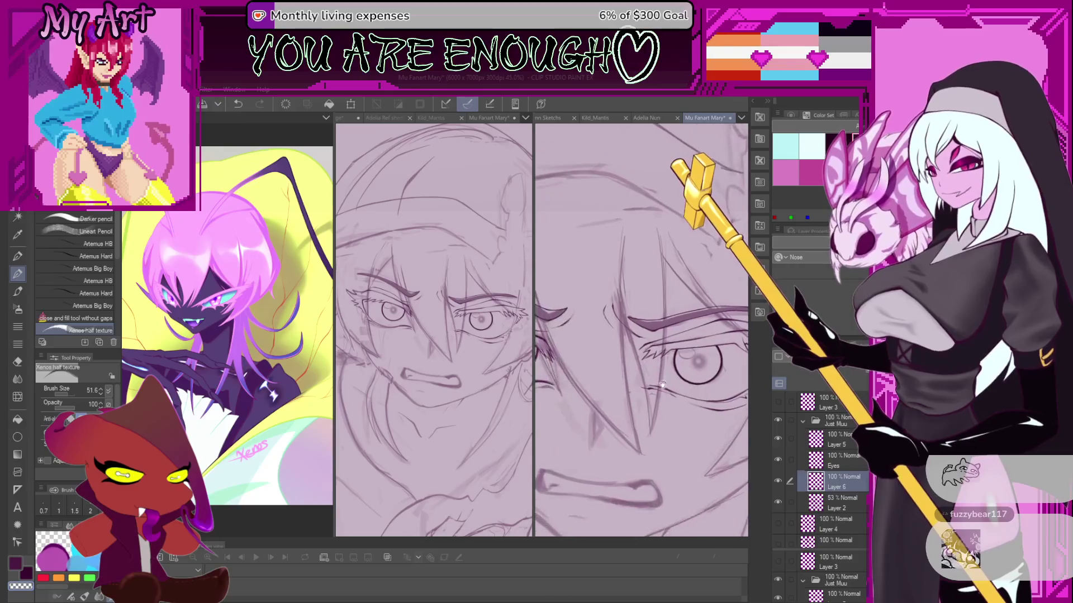
pyautogui.moveTo(654, 368); pyautogui.dragTo(669, 320)
pyautogui.click(807, 384)
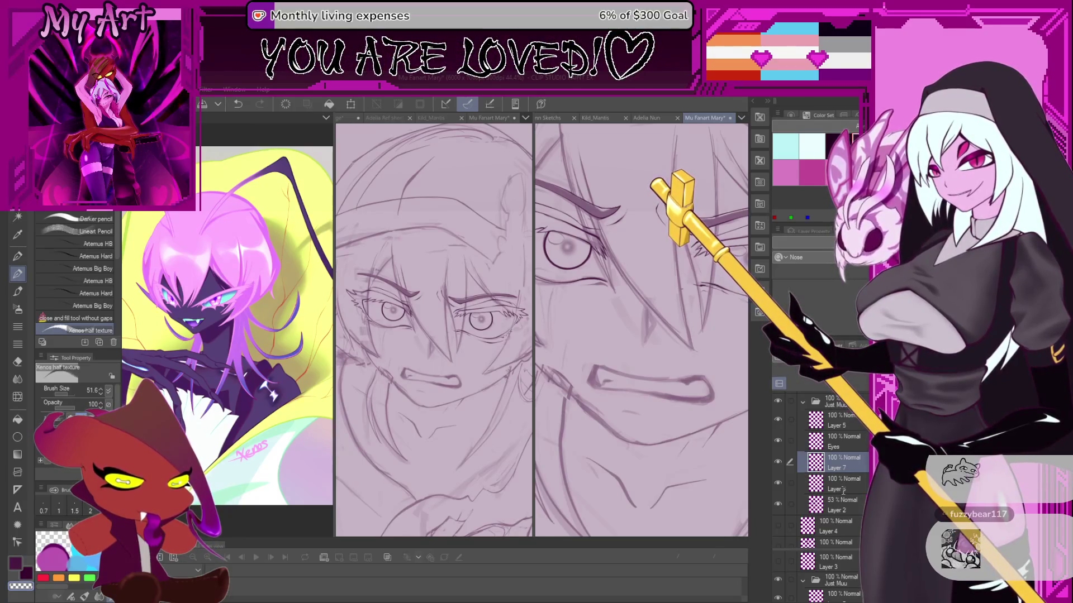
# Rename Layer 6 to 'Iris Line' and Layer 7 to 'Mouth Line'.
pyautogui.doubleClick(844, 490)
pyautogui.write('Iris Line')
pyautogui.press('Return')
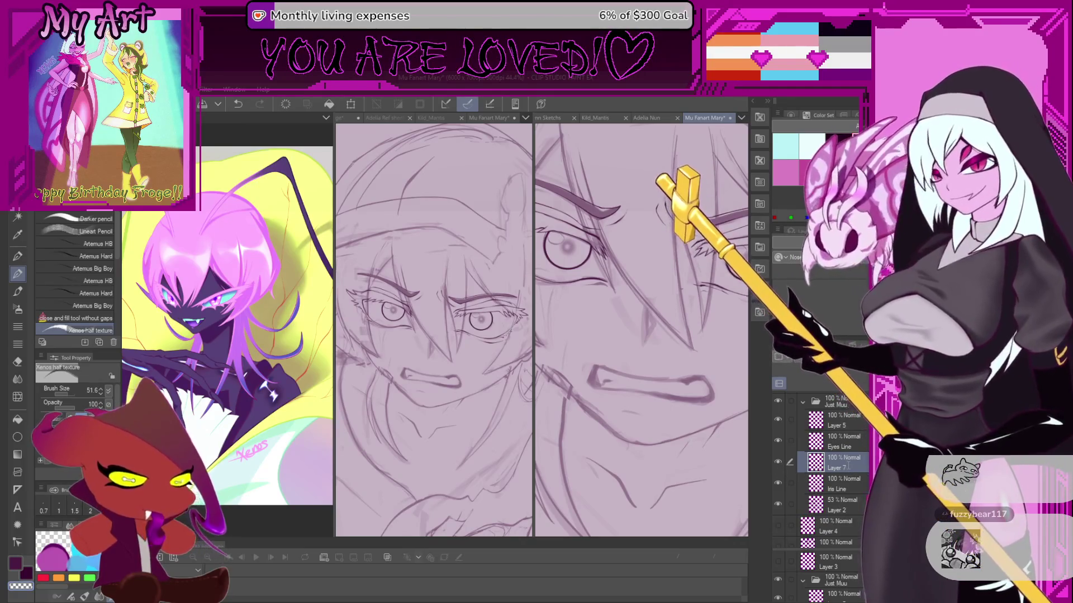
pyautogui.write('Mouth Line')
pyautogui.press('Return')
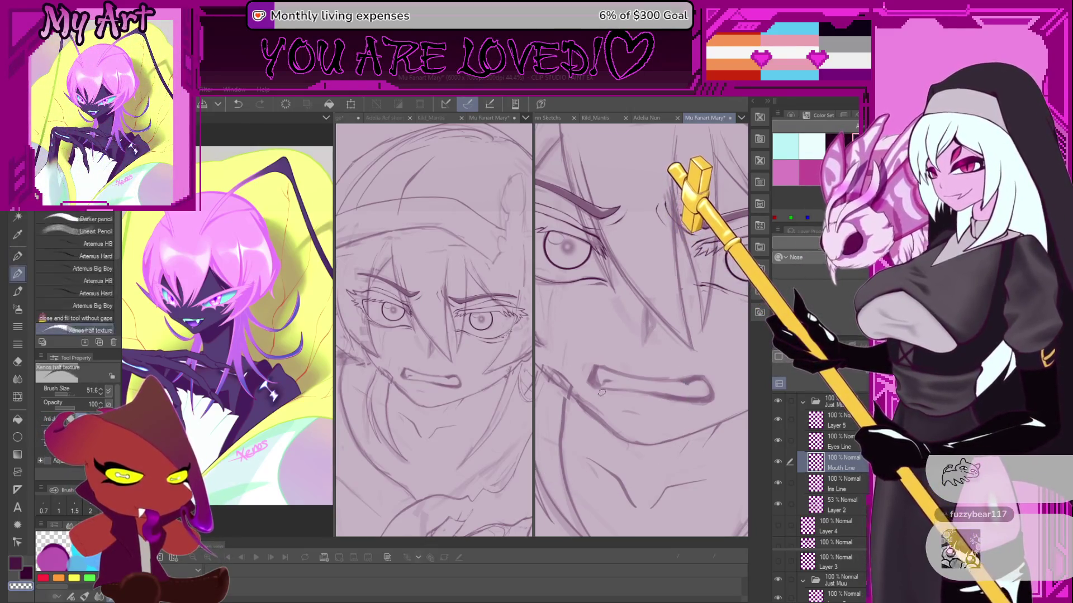
pyautogui.scroll(2, 598, 390)
pyautogui.moveTo(598, 389)
pyautogui.mouseDown()
pyautogui.moveTo(584, 342)
pyautogui.moveTo(577, 350)
pyautogui.moveTo(570, 337)
pyautogui.moveTo(593, 345)
pyautogui.moveTo(615, 423)
pyautogui.mouseUp()
# Ink the dark hooked mouth stroke on Mouth Line, undoing and redrawing parts of it.
pyautogui.scroll(2, 616, 423)
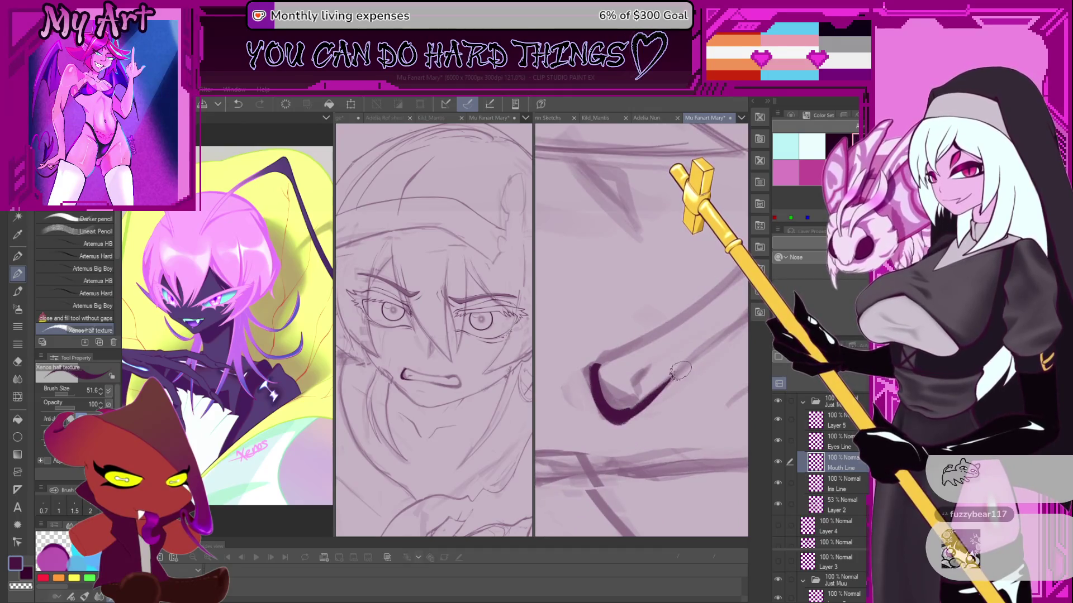
pyautogui.moveTo(680, 370); pyautogui.dragTo(589, 448)
pyautogui.hotkey('ctrl', 'z')
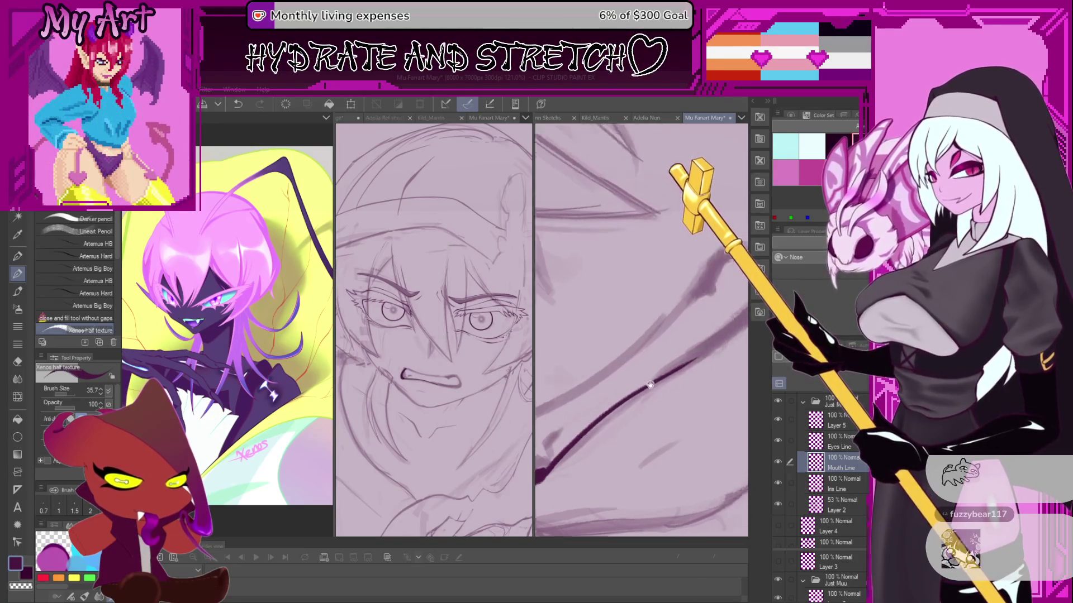
pyautogui.moveTo(539, 528)
pyautogui.mouseDown()
pyautogui.moveTo(665, 391)
pyautogui.moveTo(595, 445)
pyautogui.mouseUp()
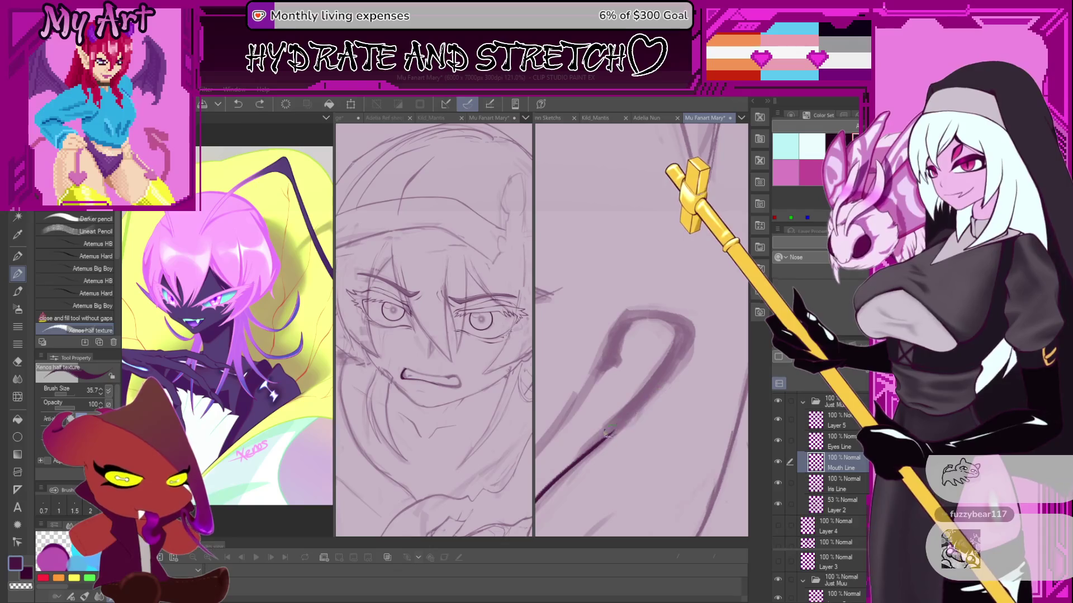
pyautogui.moveTo(635, 412)
pyautogui.mouseDown()
pyautogui.moveTo(687, 347)
pyautogui.moveTo(643, 313)
pyautogui.moveTo(614, 374)
pyautogui.mouseUp()
pyautogui.scroll(2, 615, 374)
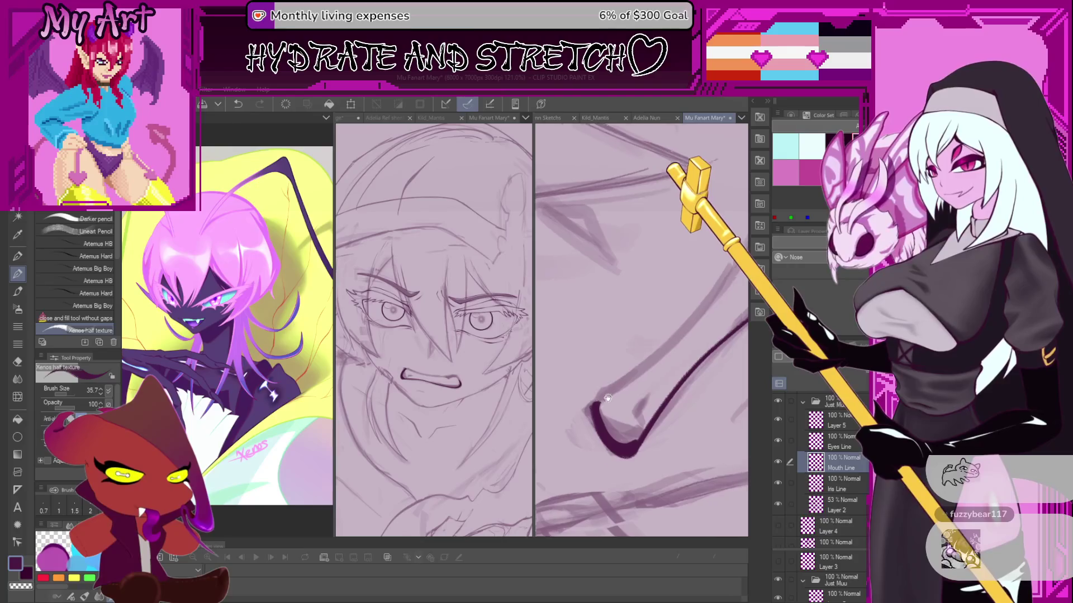
pyautogui.hotkey('ctrl', 'z')
pyautogui.scroll(2, 592, 408)
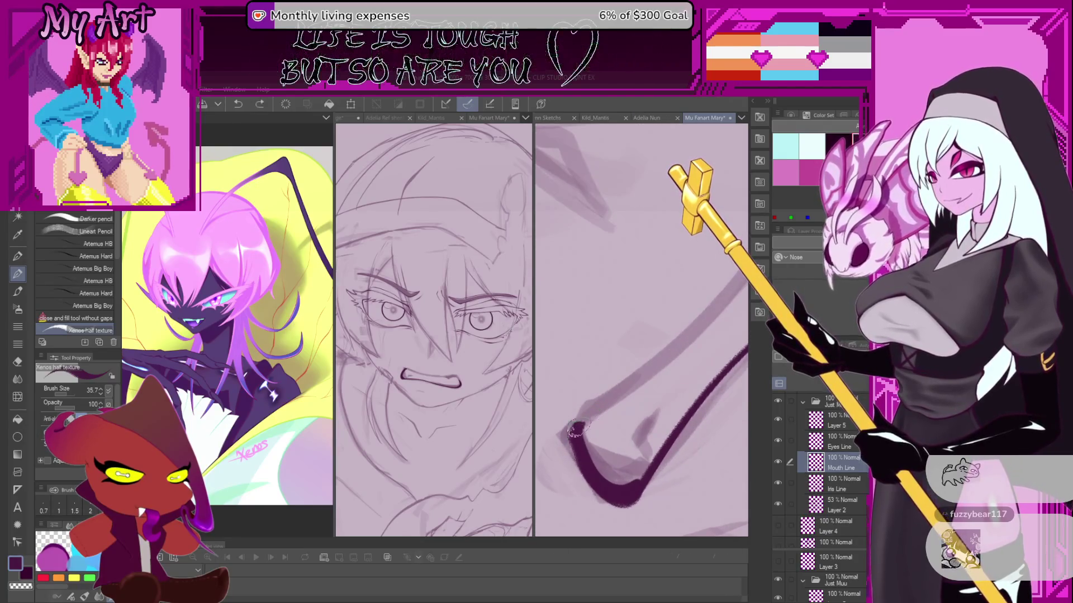
pyautogui.moveTo(592, 412)
pyautogui.mouseDown()
pyautogui.moveTo(594, 402)
pyautogui.moveTo(576, 431)
pyautogui.mouseUp()
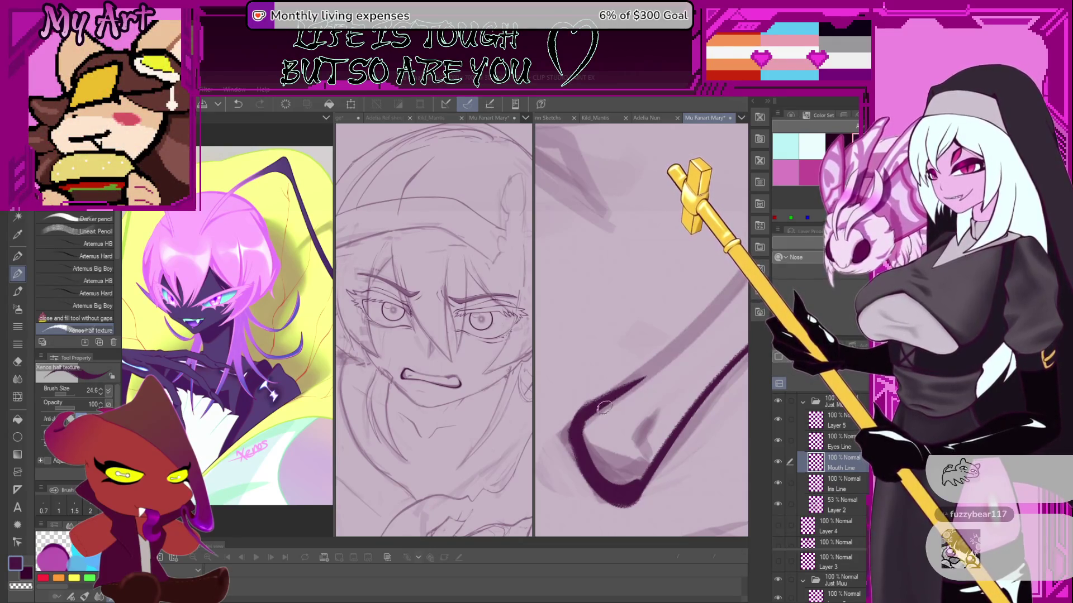
# Rotate, pan and enlarge the view around the mouth loop, undoing a stray stroke.
pyautogui.moveTo(611, 406)
pyautogui.mouseDown()
pyautogui.moveTo(625, 391)
pyautogui.moveTo(631, 425)
pyautogui.moveTo(617, 442)
pyautogui.moveTo(638, 350)
pyautogui.moveTo(623, 382)
pyautogui.mouseUp()
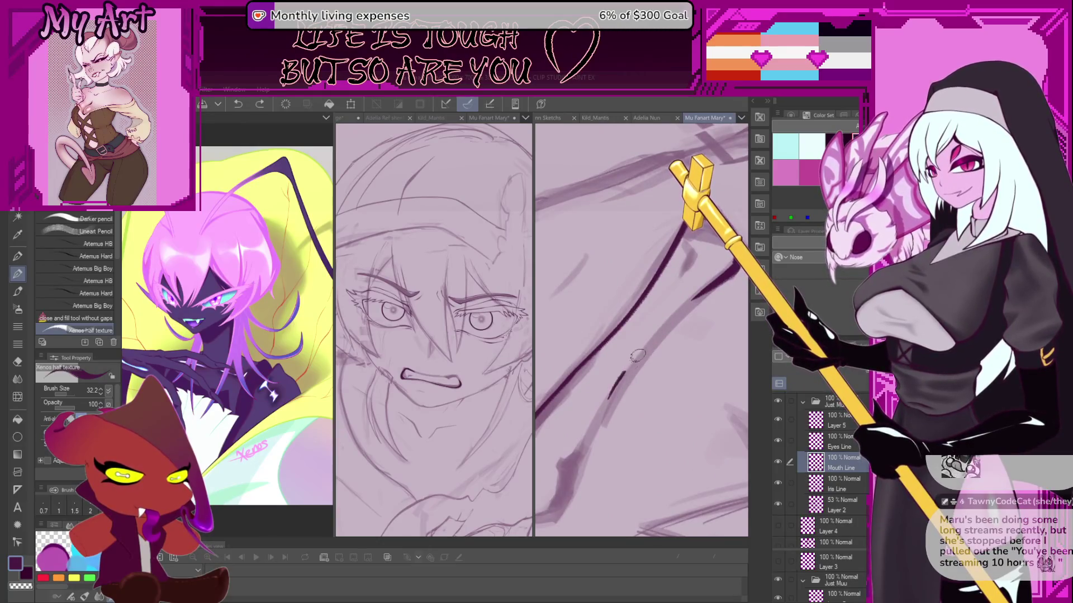
pyautogui.hotkey('ctrl', 'z')
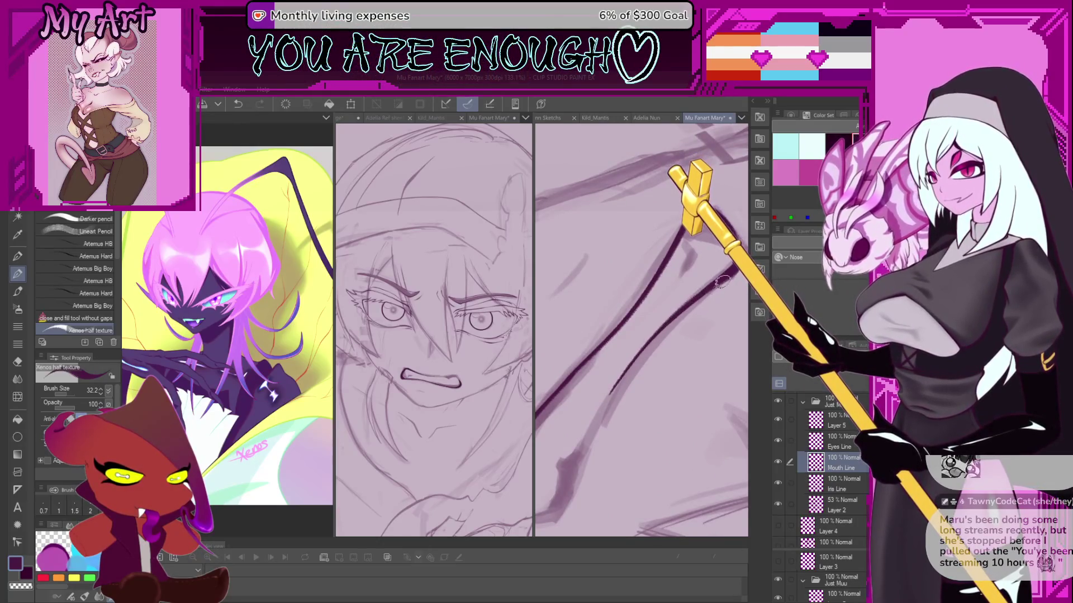
pyautogui.moveTo(648, 345); pyautogui.dragTo(655, 392)
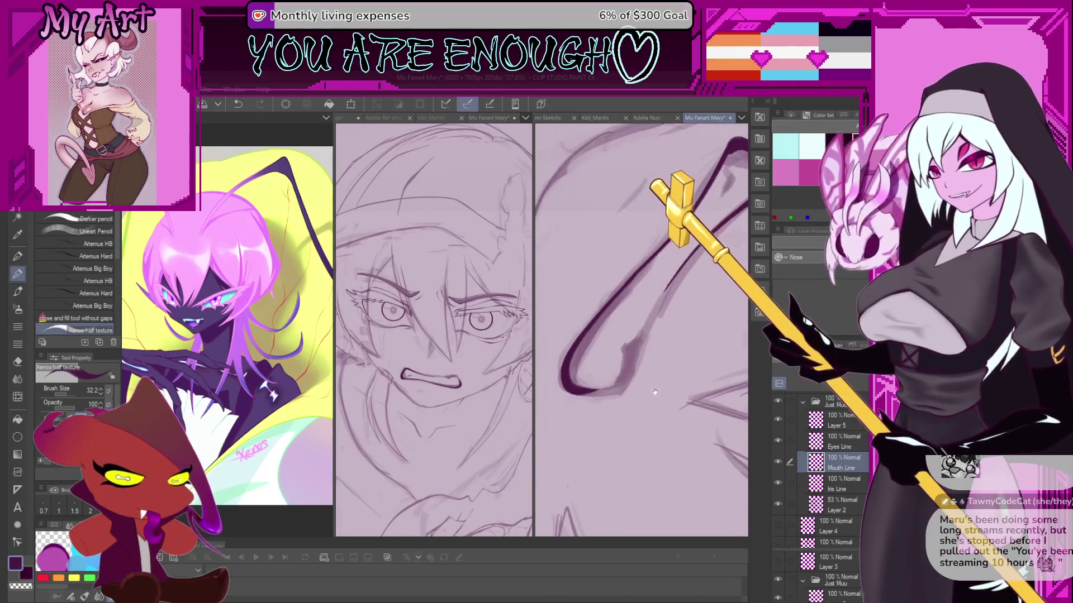
pyautogui.moveTo(654, 353); pyautogui.dragTo(681, 335)
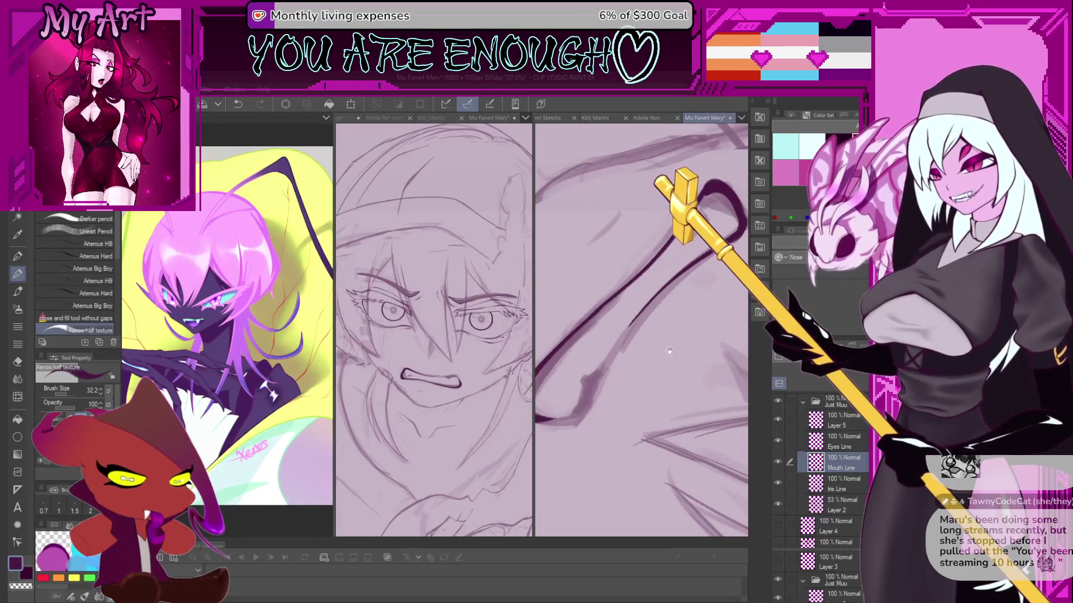
pyautogui.moveTo(712, 407)
pyautogui.mouseDown()
pyautogui.moveTo(611, 464)
pyautogui.moveTo(648, 463)
pyautogui.moveTo(626, 448)
pyautogui.moveTo(650, 416)
pyautogui.mouseUp()
pyautogui.moveTo(589, 499); pyautogui.dragTo(631, 453)
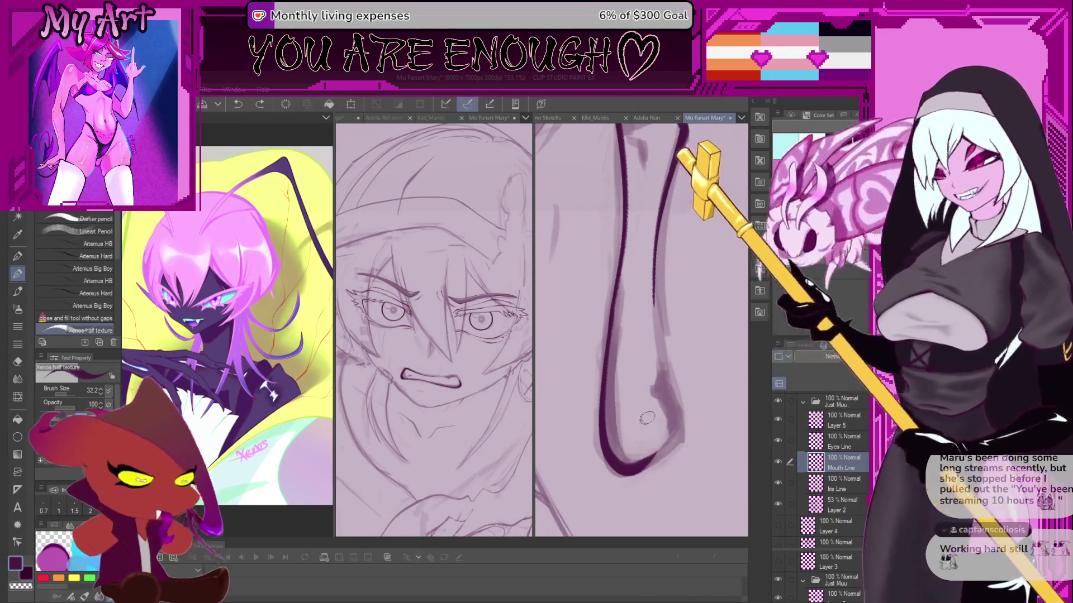
# Ink the mouth loop in dark lines, shrinking the brush for the finer lower line.
pyautogui.moveTo(647, 419); pyautogui.dragTo(663, 490)
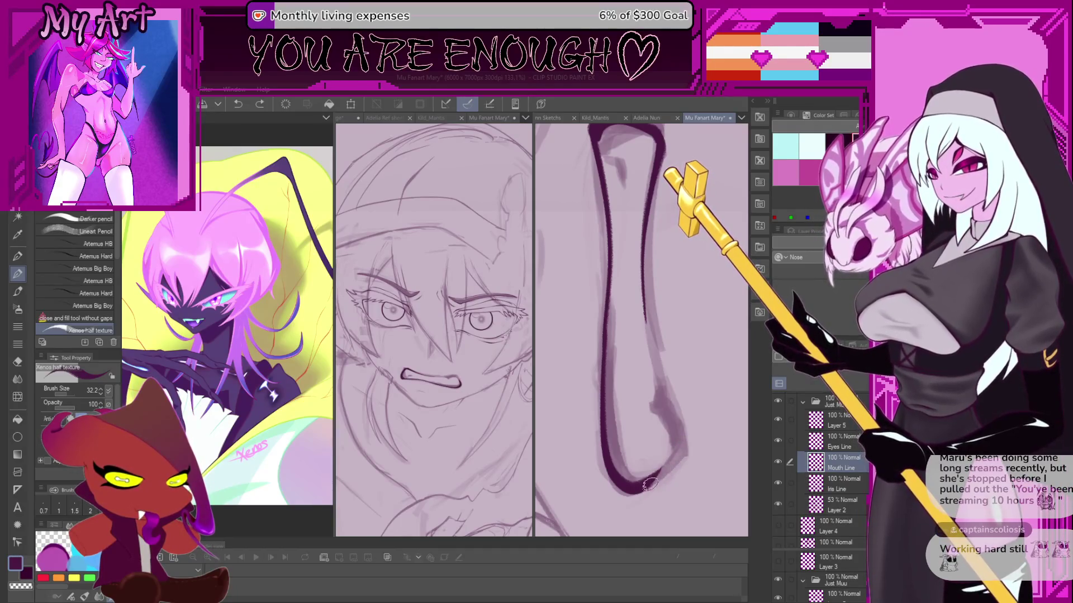
pyautogui.moveTo(698, 422)
pyautogui.mouseDown()
pyautogui.moveTo(659, 485)
pyautogui.moveTo(686, 429)
pyautogui.mouseUp()
pyautogui.hotkey('ctrl', 'z')
pyautogui.moveTo(658, 361)
pyautogui.mouseDown()
pyautogui.moveTo(629, 433)
pyautogui.moveTo(606, 419)
pyautogui.moveTo(573, 441)
pyautogui.moveTo(635, 376)
pyautogui.mouseUp()
pyautogui.scroll(5, 636, 376)
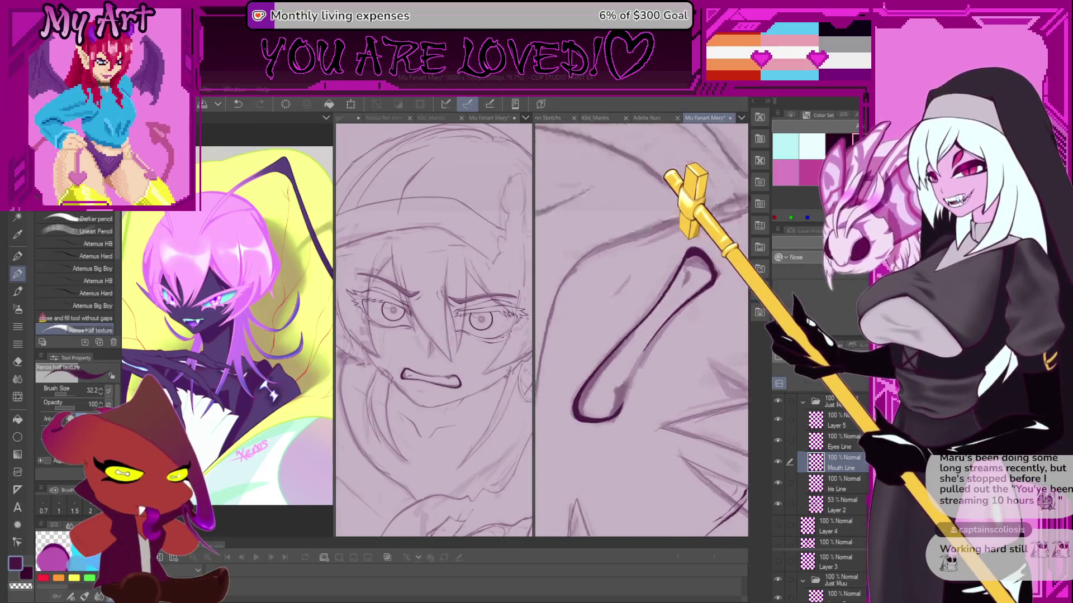
pyautogui.moveTo(615, 403); pyautogui.dragTo(629, 347)
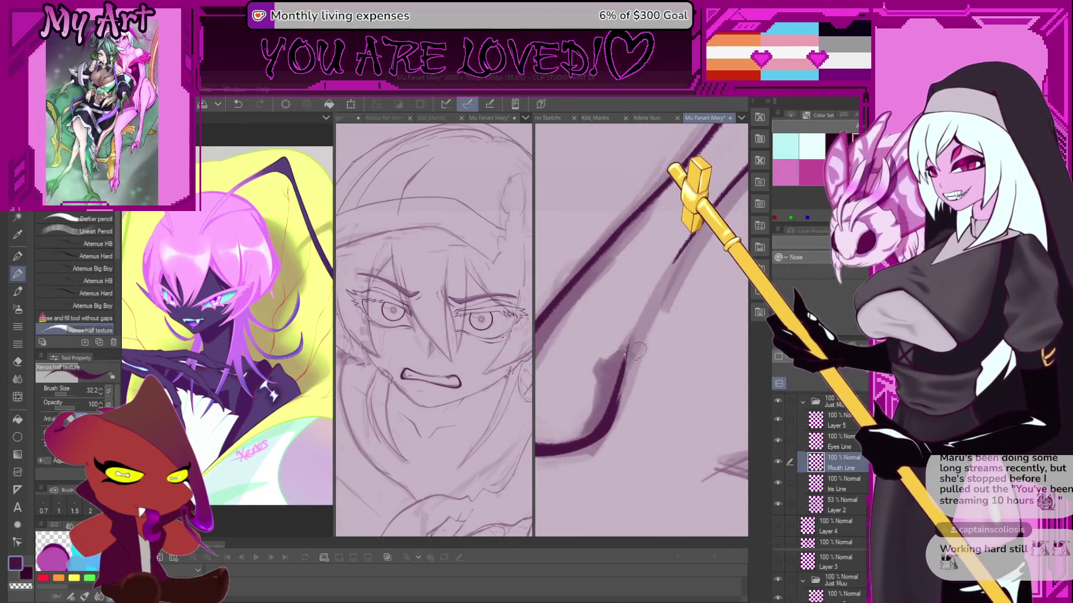
pyautogui.moveTo(606, 427)
pyautogui.mouseDown()
pyautogui.moveTo(620, 368)
pyautogui.moveTo(596, 457)
pyautogui.moveTo(570, 457)
pyautogui.mouseUp()
pyautogui.press('[')
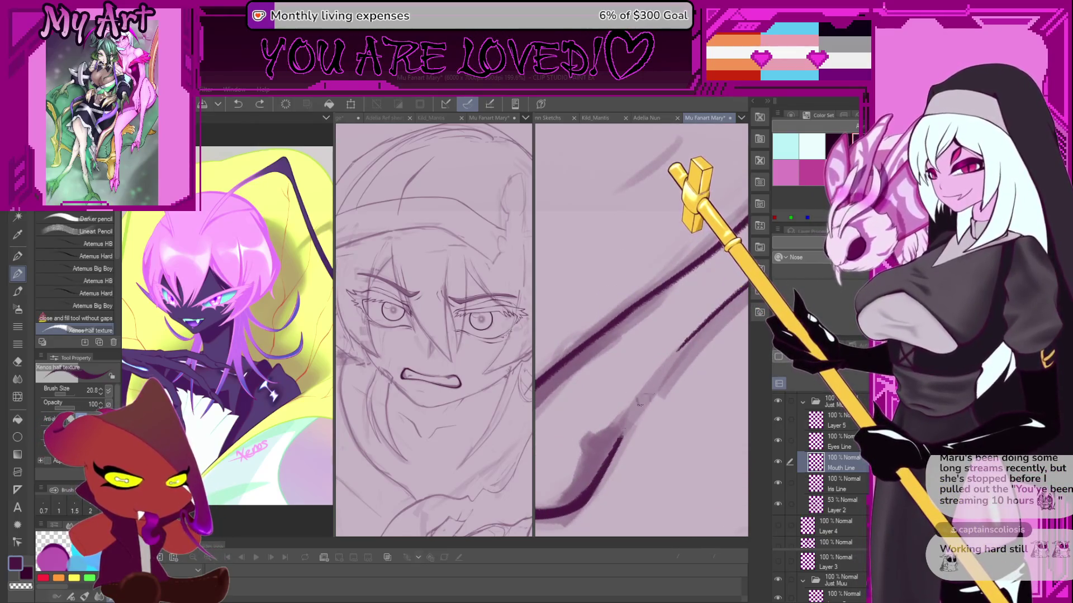
pyautogui.moveTo(640, 403); pyautogui.dragTo(624, 427)
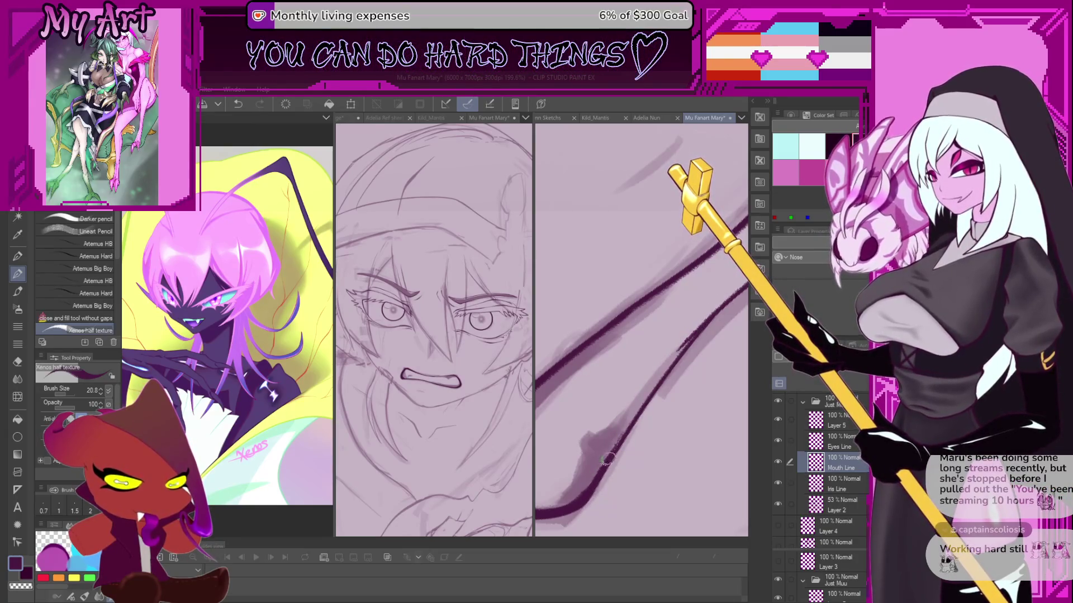
# Rotate and zoom the canvas to several angles for inking the mouth edge.
pyautogui.scroll(-4, 606, 460)
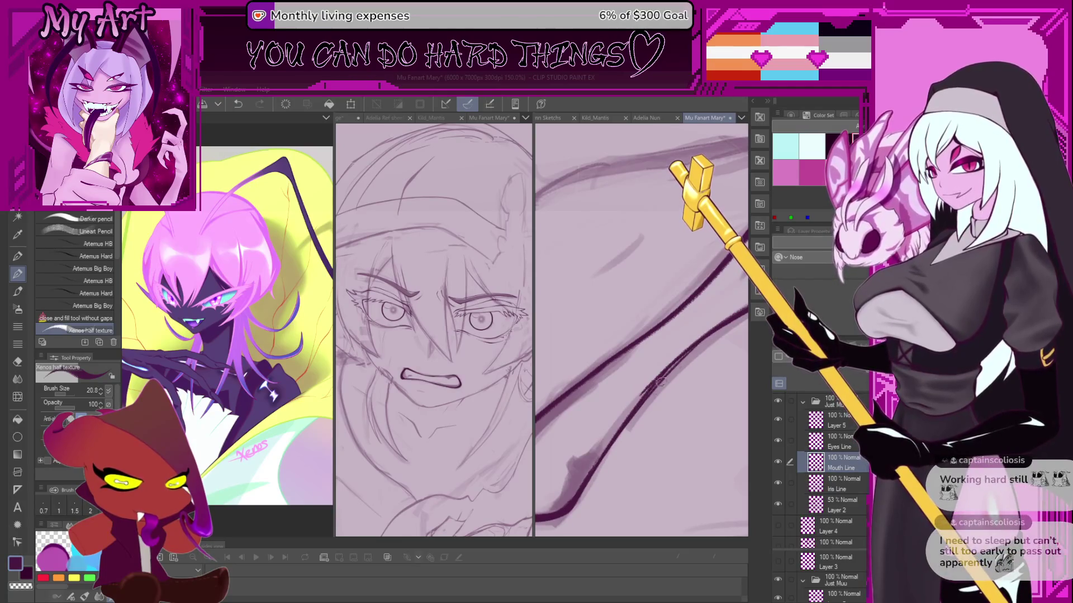
pyautogui.moveTo(659, 381); pyautogui.dragTo(643, 342)
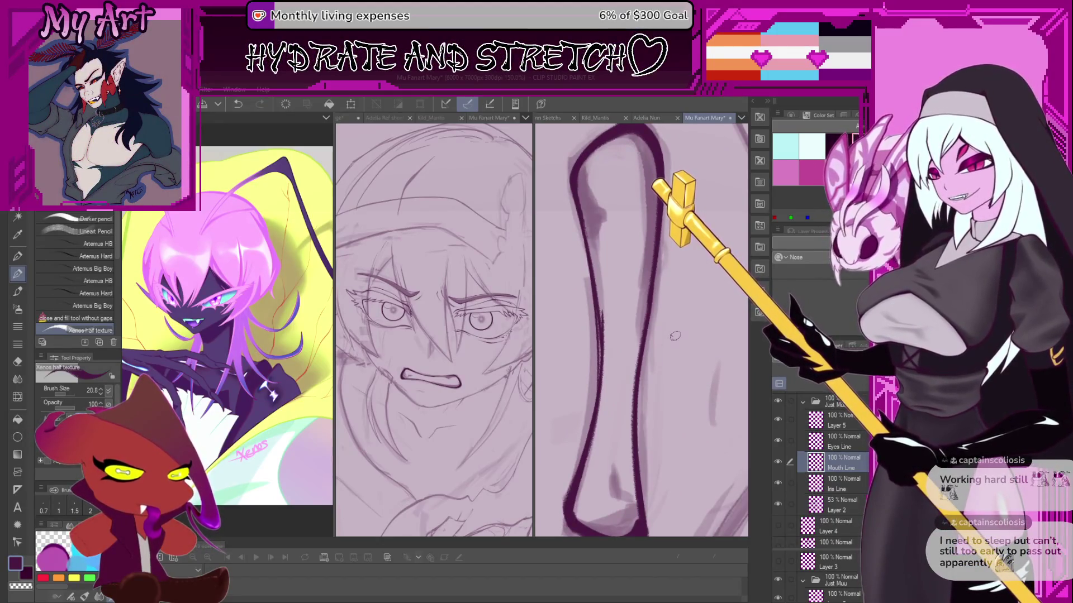
pyautogui.moveTo(680, 339)
pyautogui.mouseDown()
pyautogui.moveTo(661, 314)
pyautogui.moveTo(642, 366)
pyautogui.mouseUp()
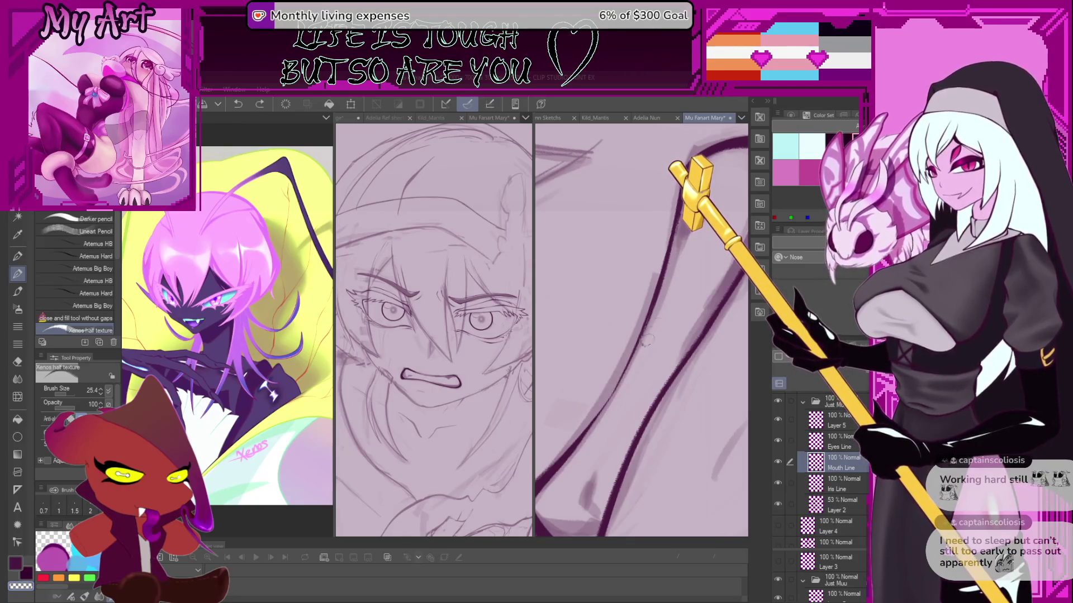
pyautogui.moveTo(663, 291); pyautogui.dragTo(570, 410)
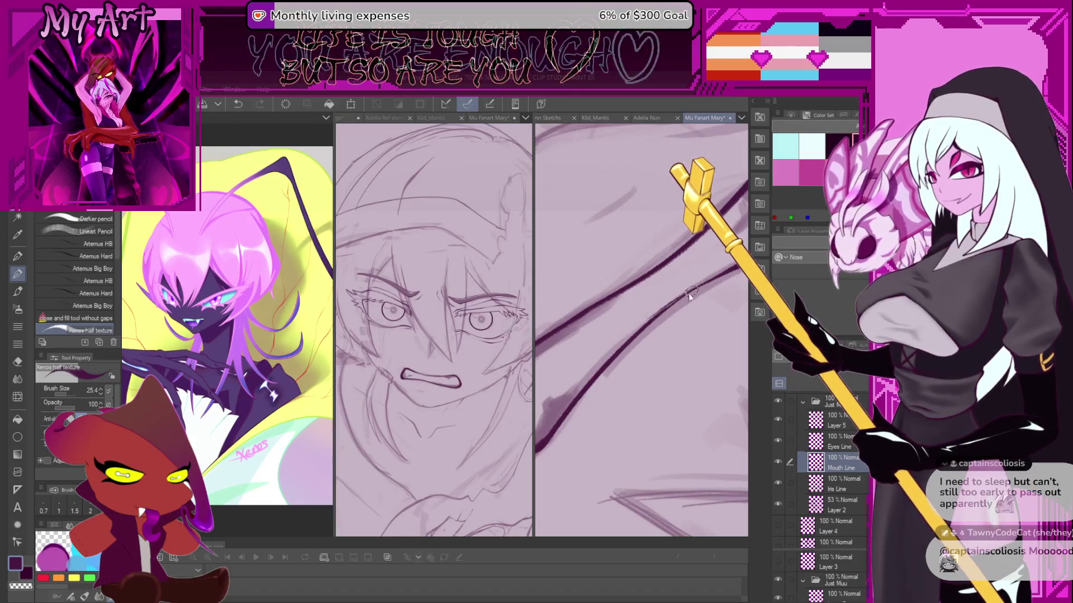
pyautogui.moveTo(666, 305); pyautogui.dragTo(656, 377)
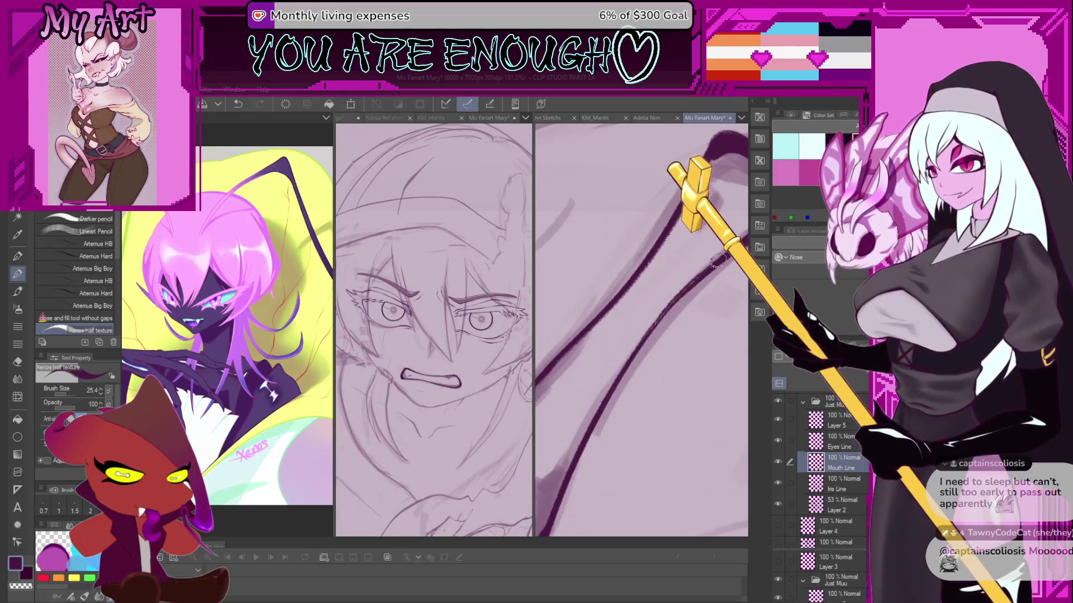
pyautogui.scroll(-2, 683, 291)
pyautogui.scroll(-4, 621, 385)
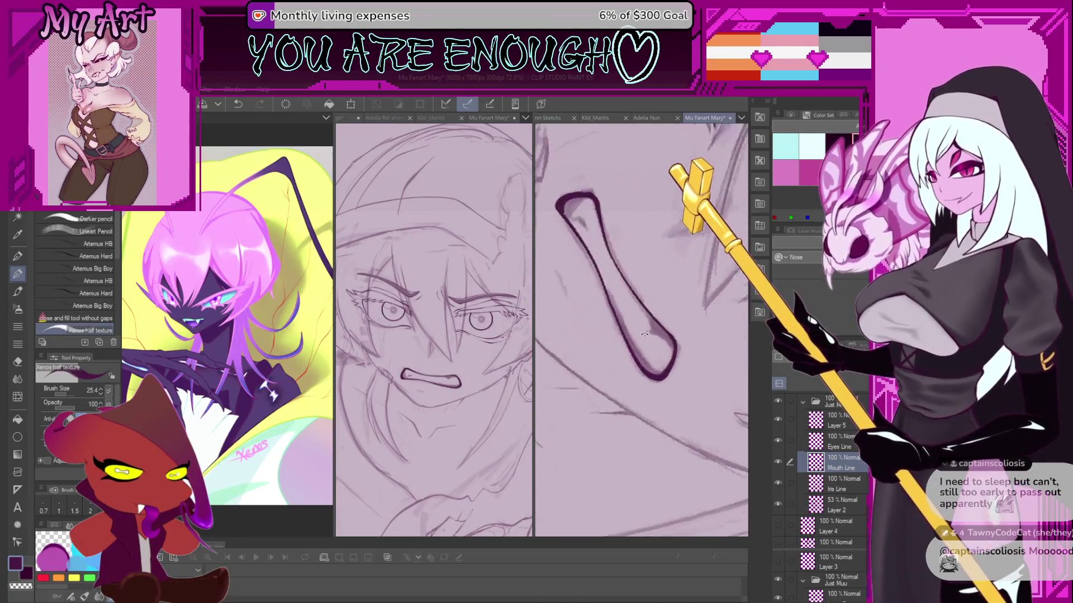
pyautogui.scroll(5, 638, 393)
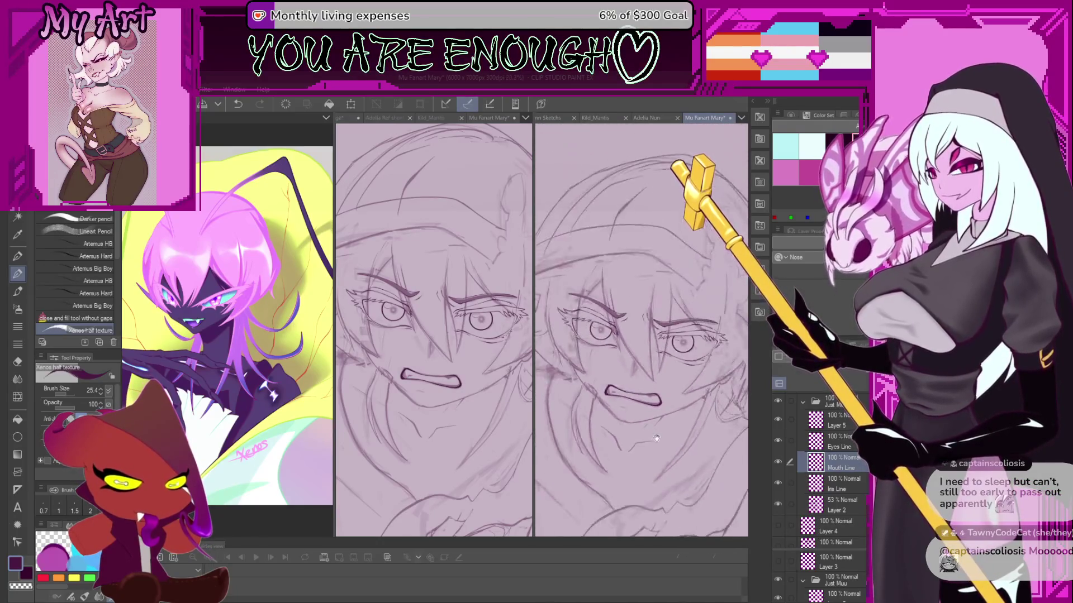
pyautogui.scroll(-2, 629, 369)
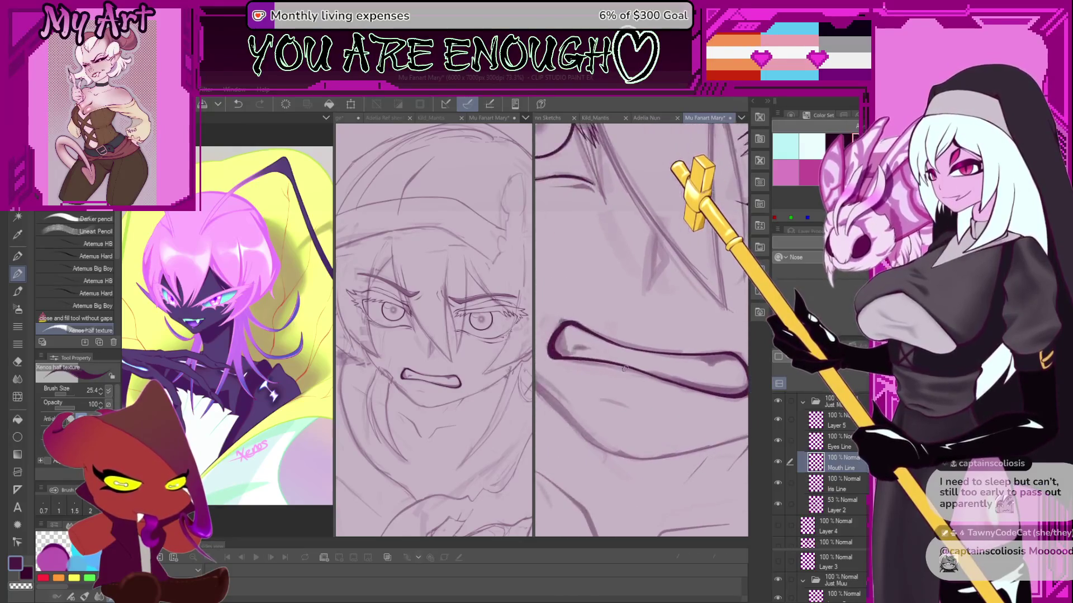
# Lasso-select the inked mouth and transform it with Ctrl+T to fit the sketch.
pyautogui.press('m')
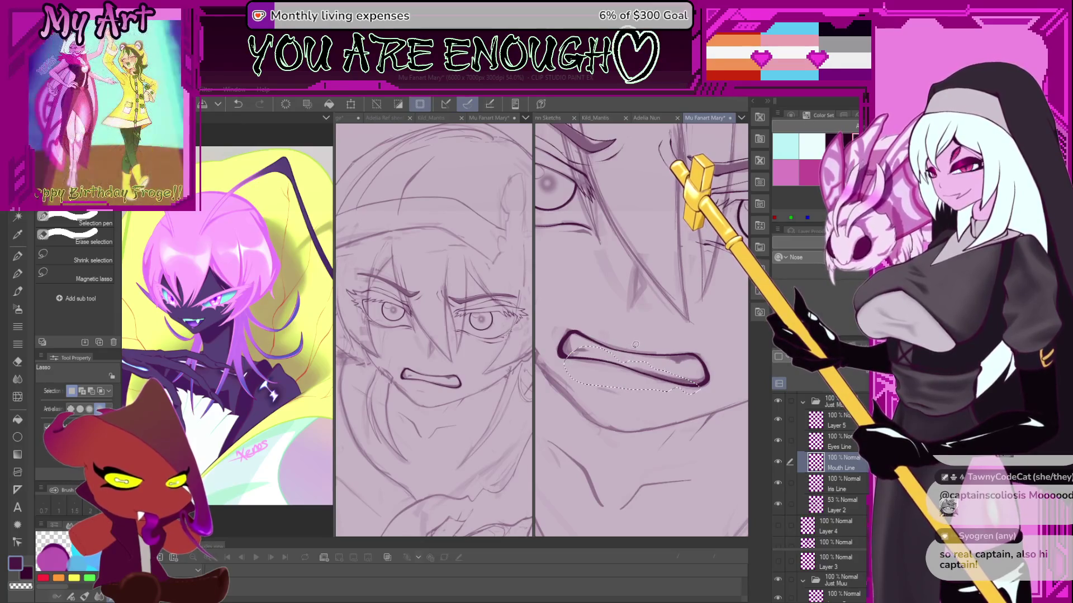
pyautogui.hotkey('ctrl', 't')
pyautogui.scroll(3, 616, 381)
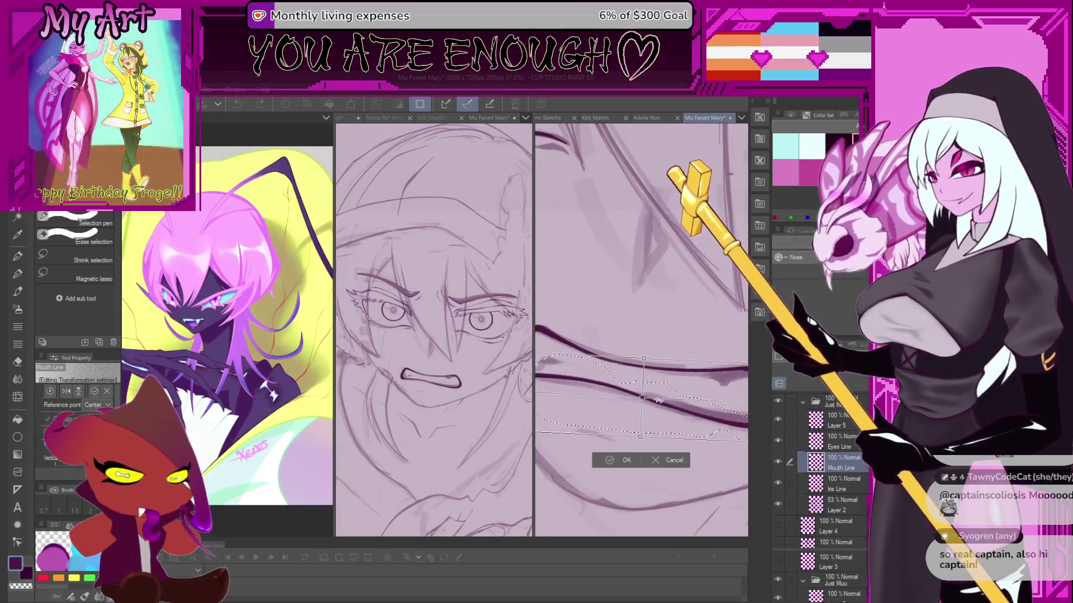
pyautogui.scroll(-4, 616, 381)
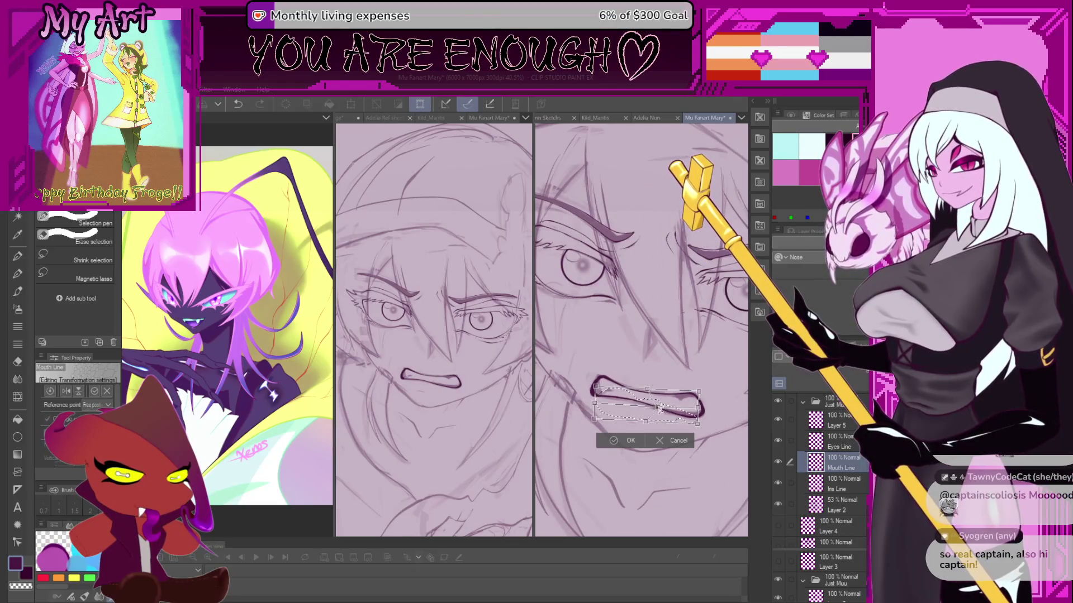
pyautogui.click(630, 441)
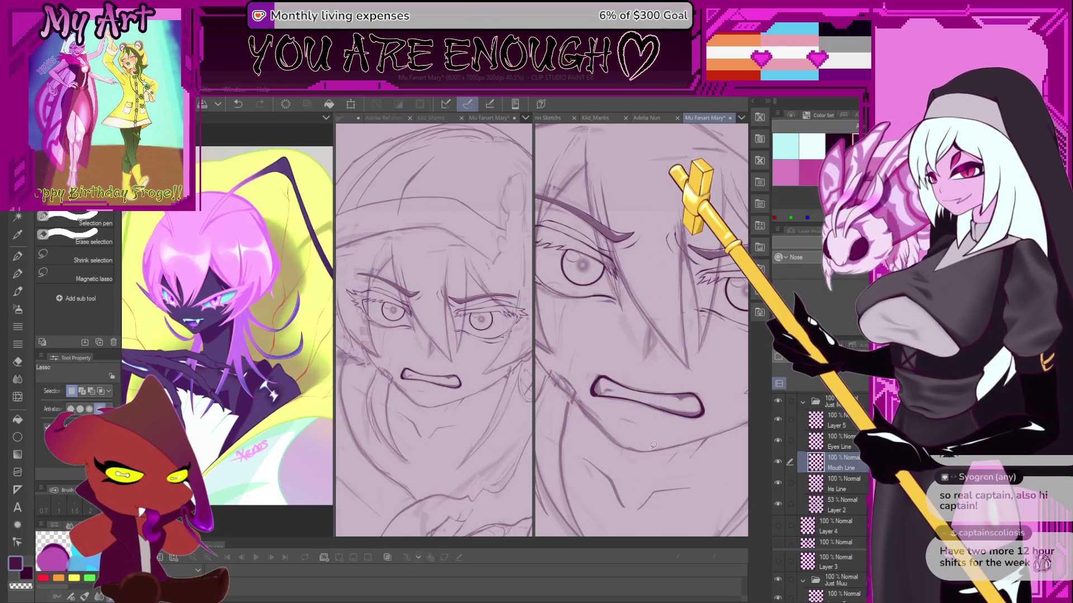
pyautogui.press('p')
pyautogui.scroll(-3, 642, 335)
# Frame the mouth corner, enlarge the brush and undo a stray stroke.
pyautogui.moveTo(644, 403); pyautogui.dragTo(601, 393)
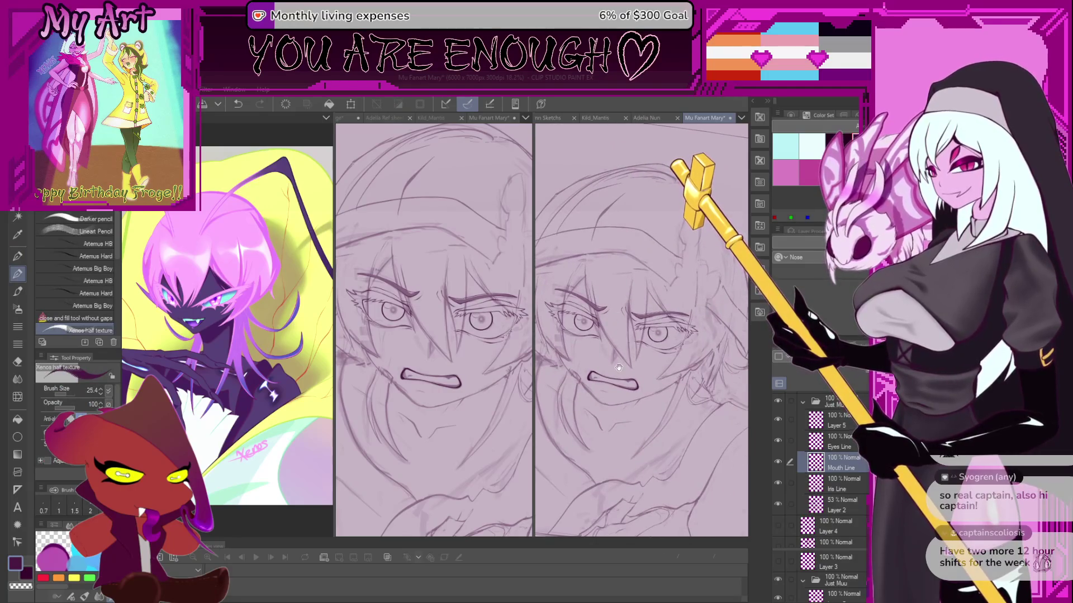
pyautogui.scroll(5, 631, 382)
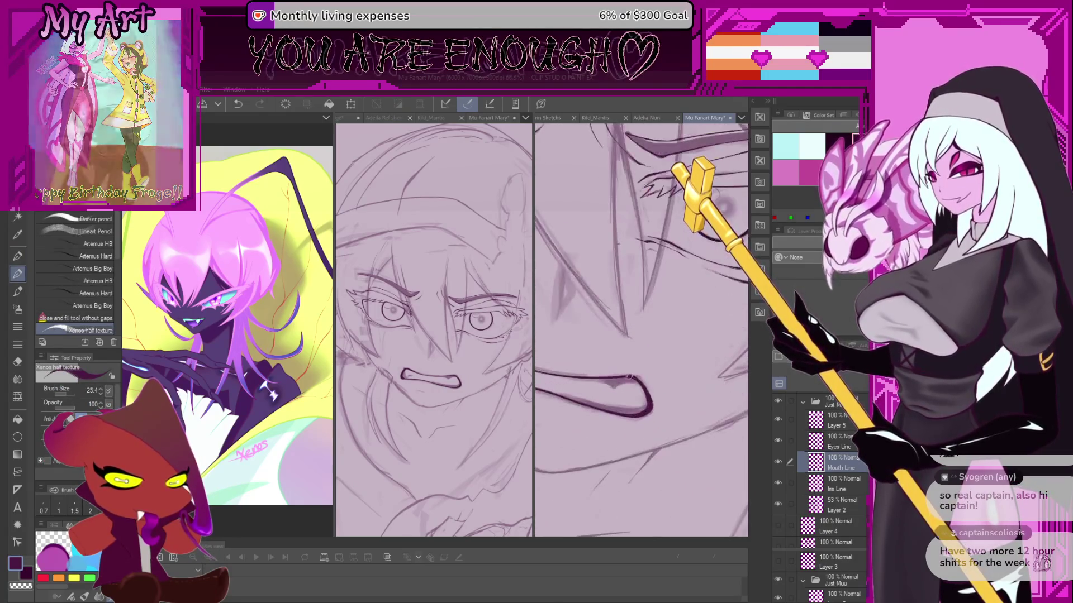
pyautogui.scroll(-2, 629, 338)
pyautogui.scroll(-2, 603, 381)
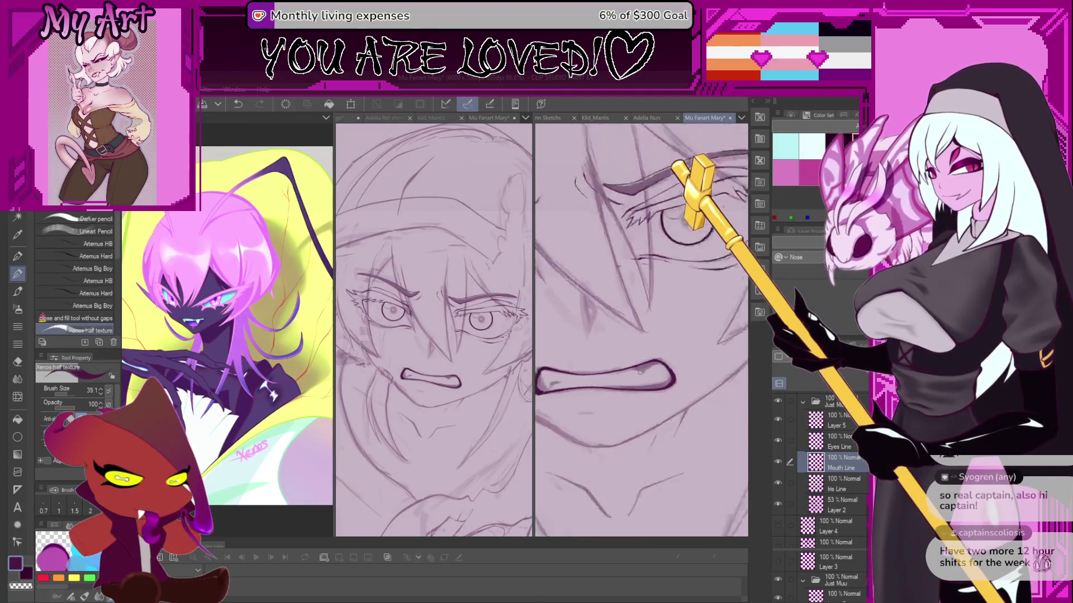
pyautogui.moveTo(539, 365); pyautogui.dragTo(541, 352)
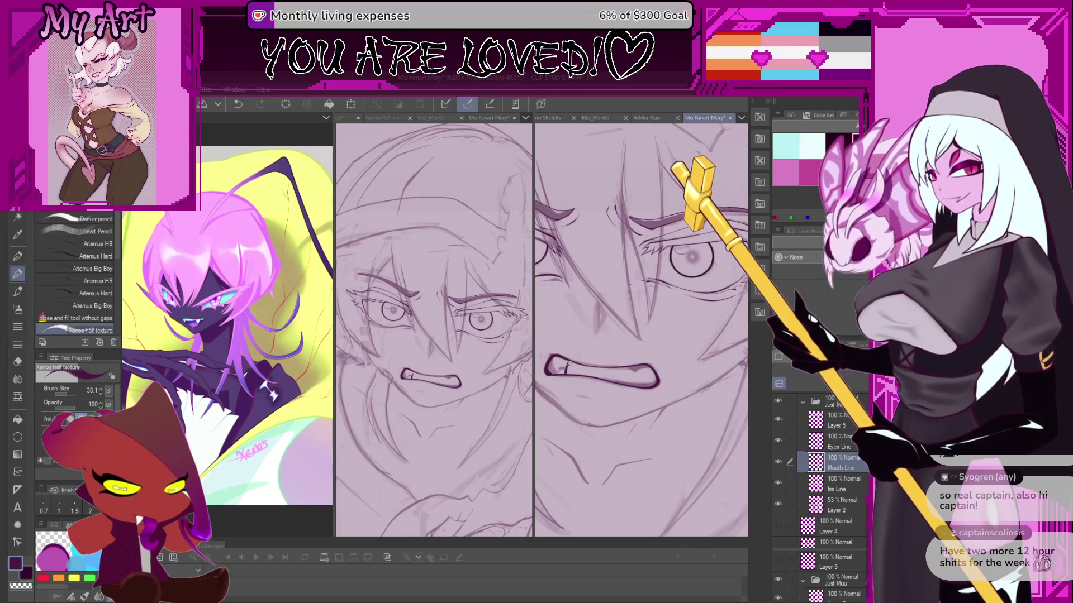
pyautogui.scroll(-3, 577, 374)
pyautogui.scroll(-2, 572, 358)
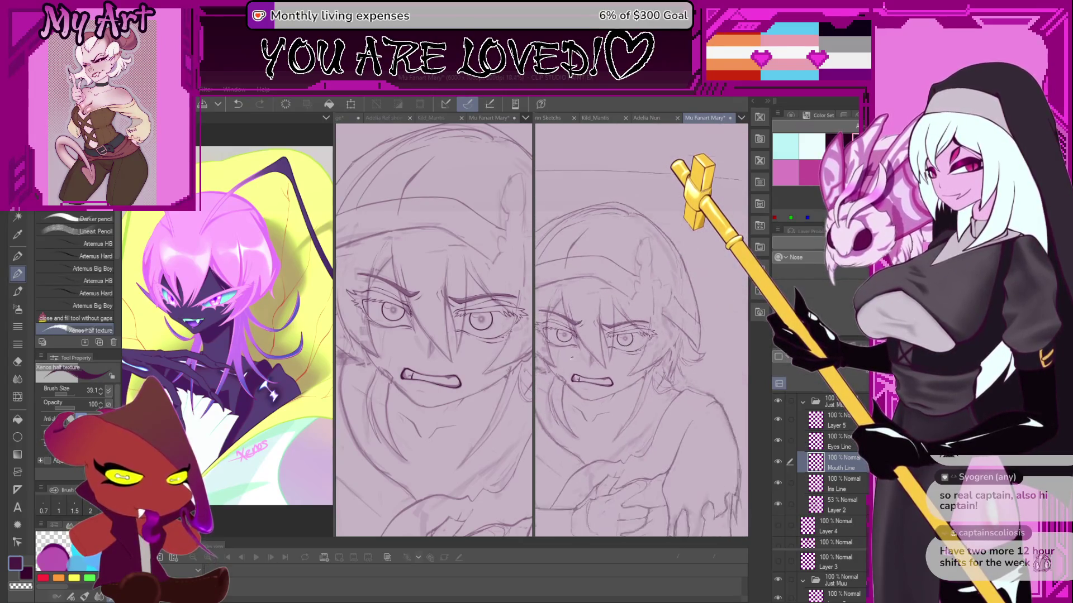
pyautogui.scroll(5, 585, 391)
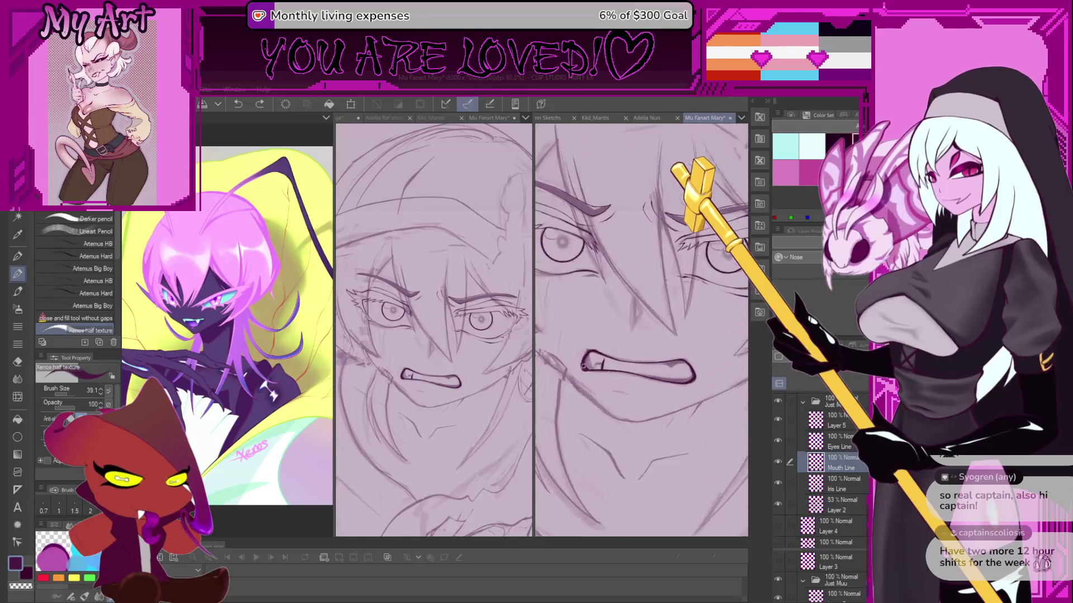
pyautogui.moveTo(585, 391)
pyautogui.mouseDown()
pyautogui.moveTo(576, 366)
pyautogui.moveTo(571, 376)
pyautogui.mouseUp()
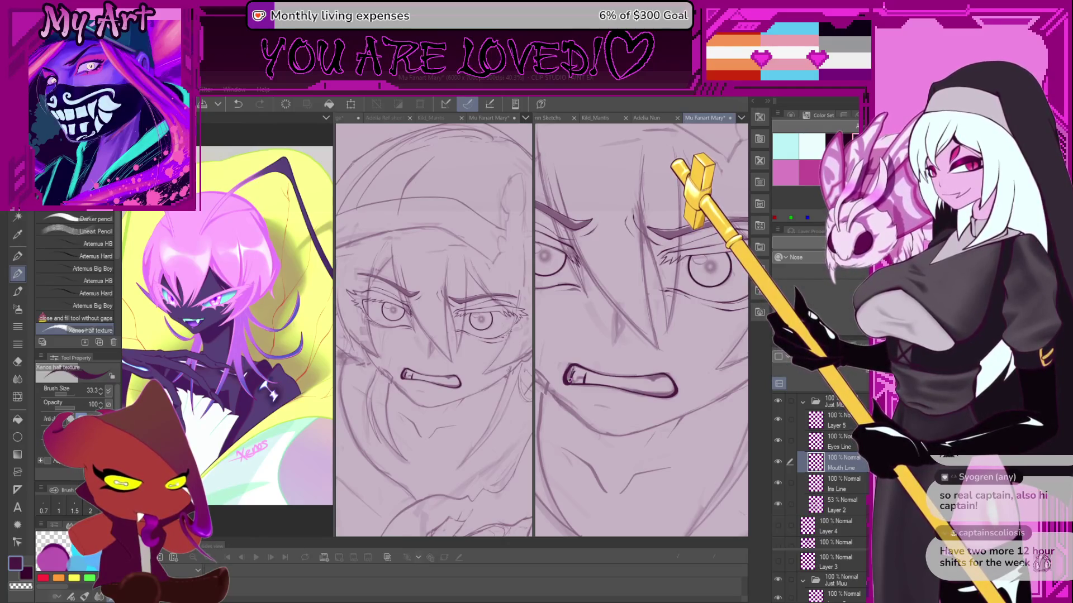
pyautogui.hotkey('ctrl', 'z')
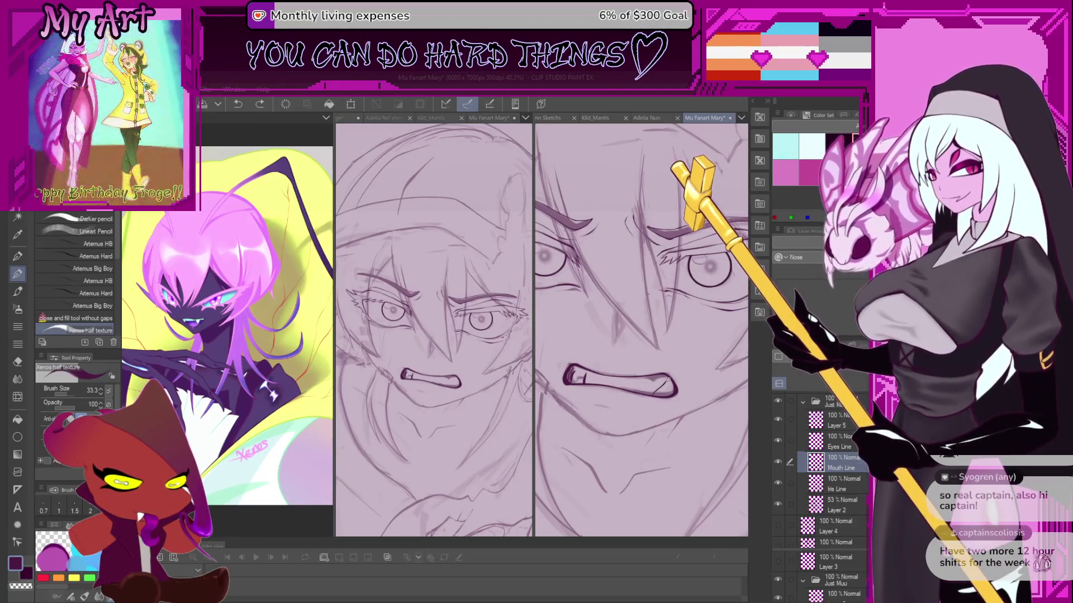
pyautogui.moveTo(666, 390); pyautogui.dragTo(613, 382)
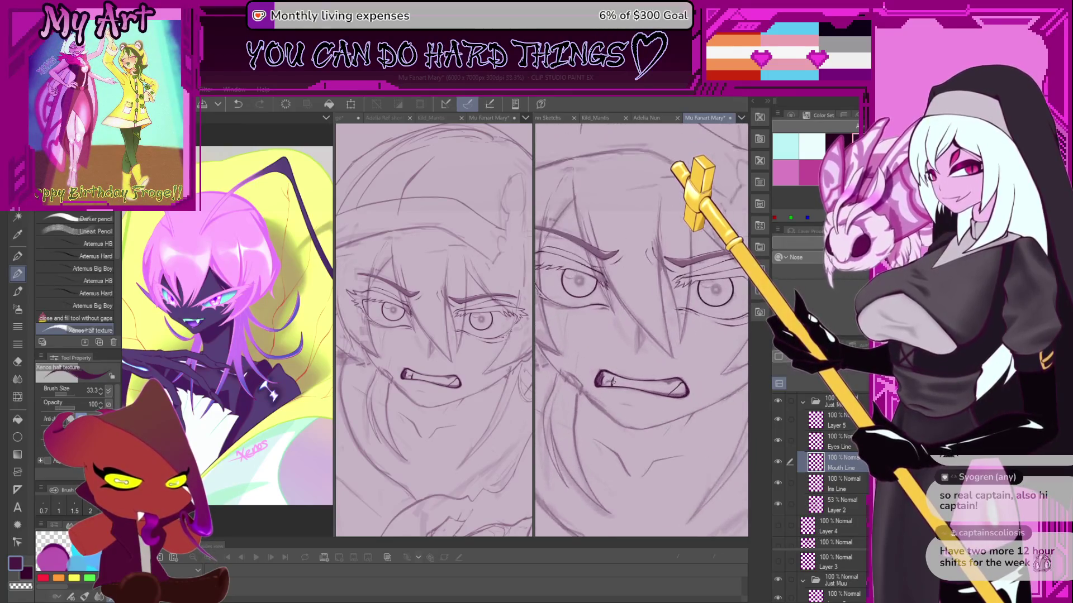
pyautogui.scroll(-2, 631, 391)
pyautogui.scroll(2, 642, 428)
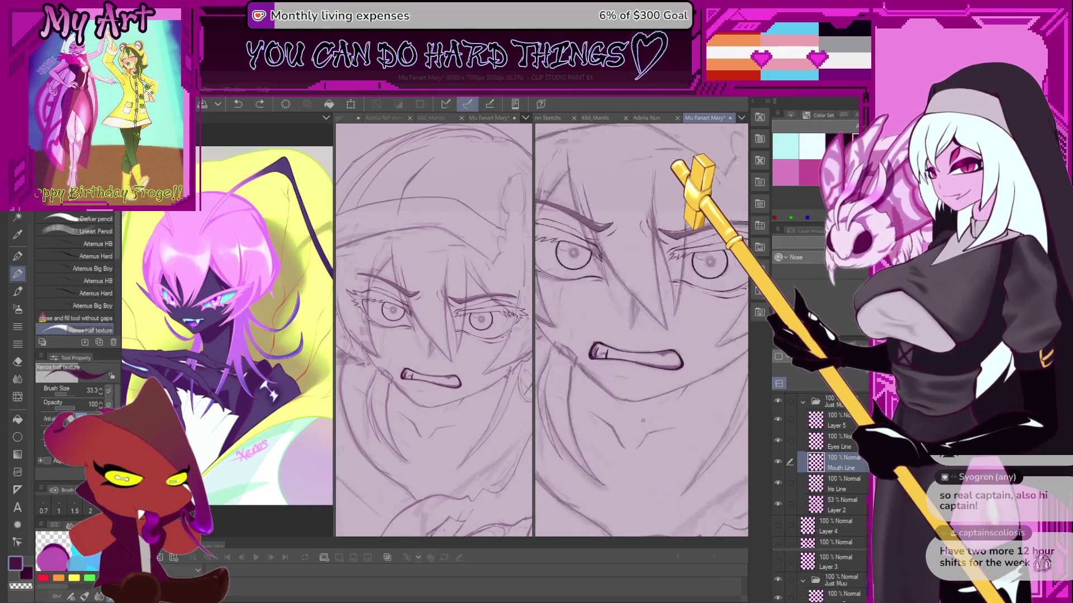
pyautogui.scroll(2, 617, 362)
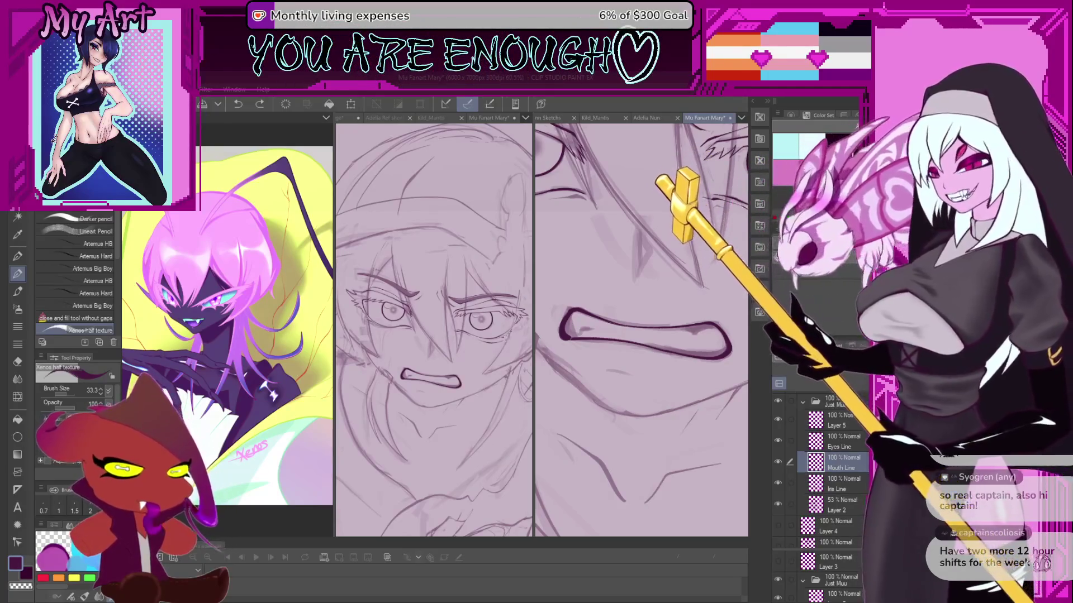
# Thicken the mouth corner line with short strokes using a slightly smaller brush, undoing stray ones.
pyautogui.moveTo(643, 335); pyautogui.dragTo(605, 346)
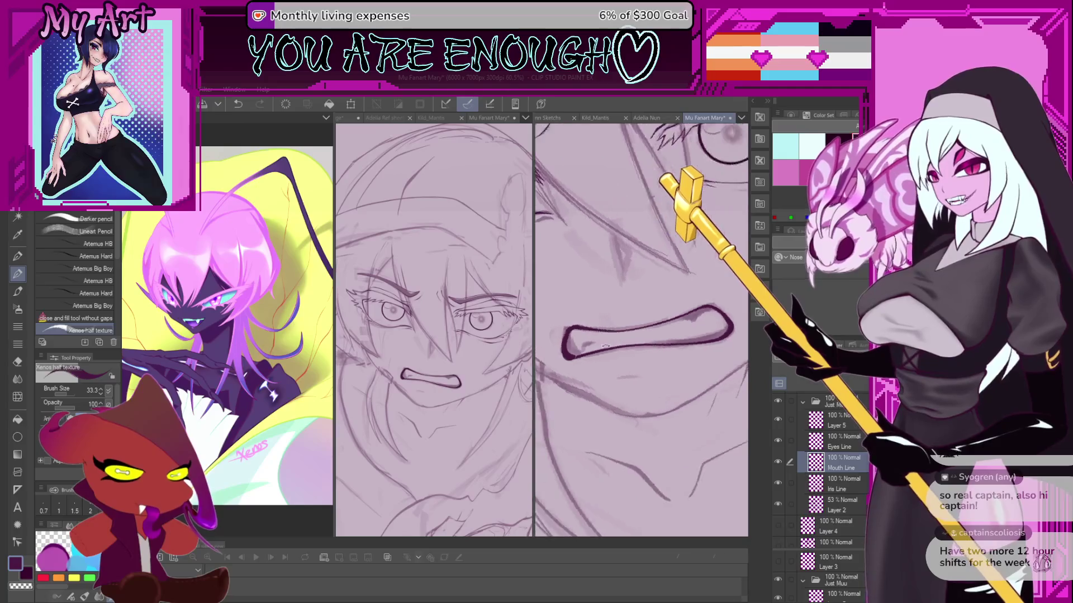
pyautogui.scroll(5, 605, 347)
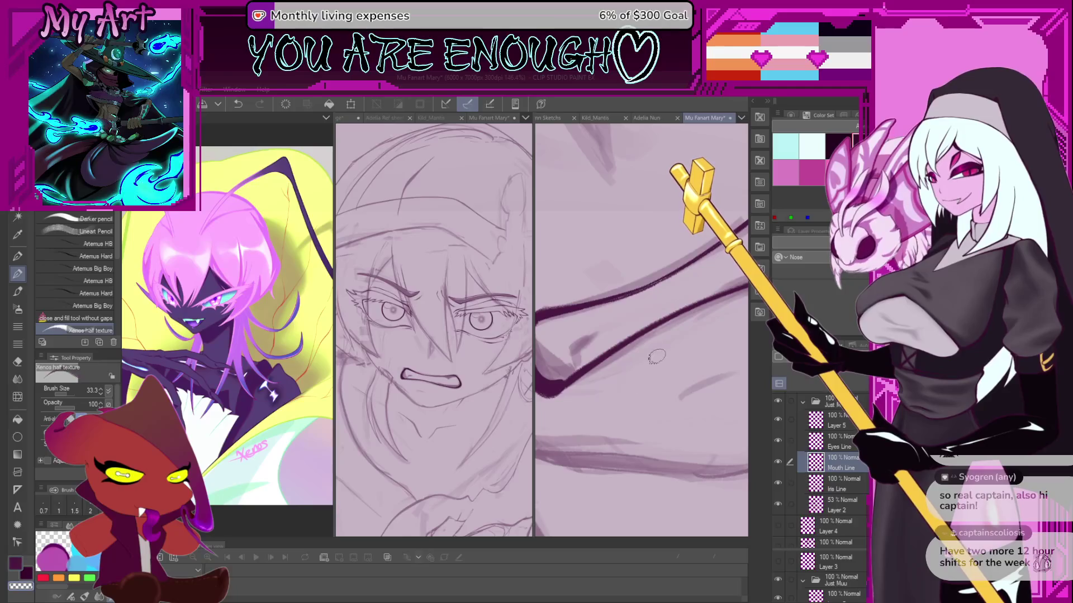
pyautogui.hotkey('ctrl', 'z')
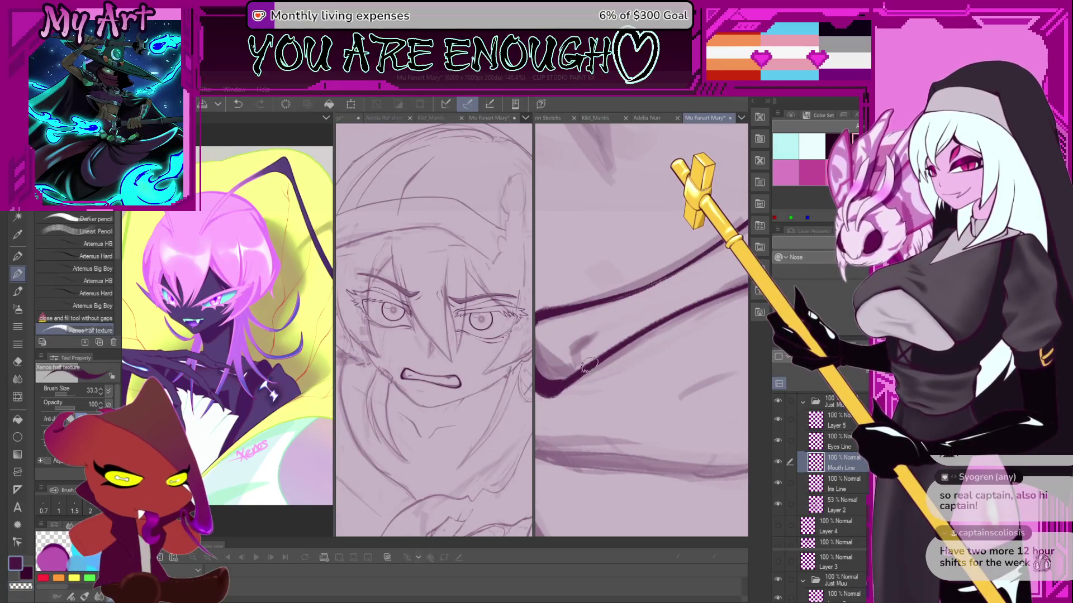
pyautogui.scroll(-5, 579, 366)
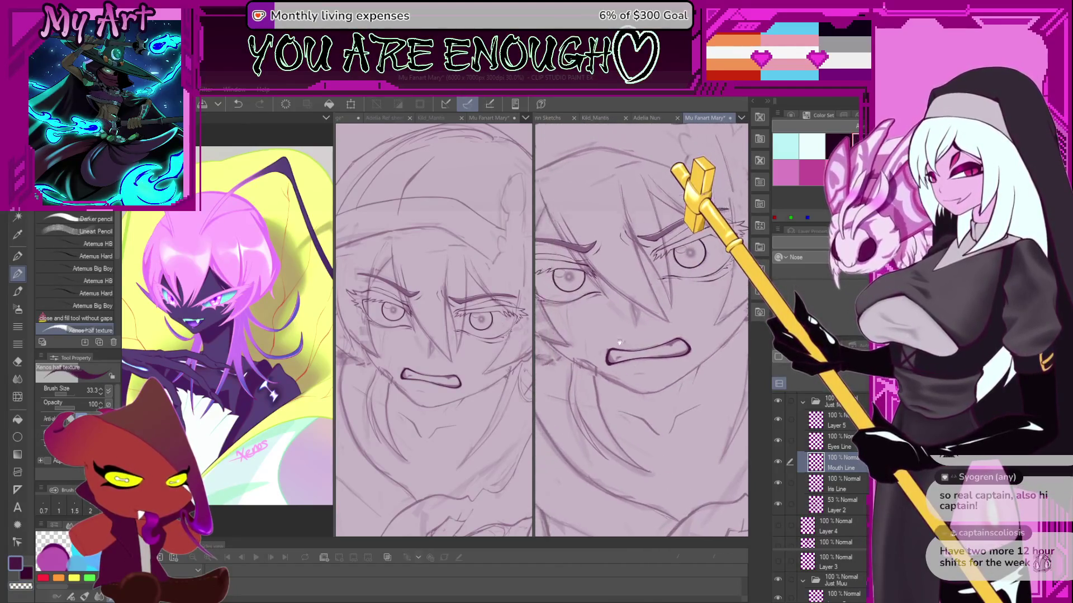
pyautogui.scroll(4, 672, 382)
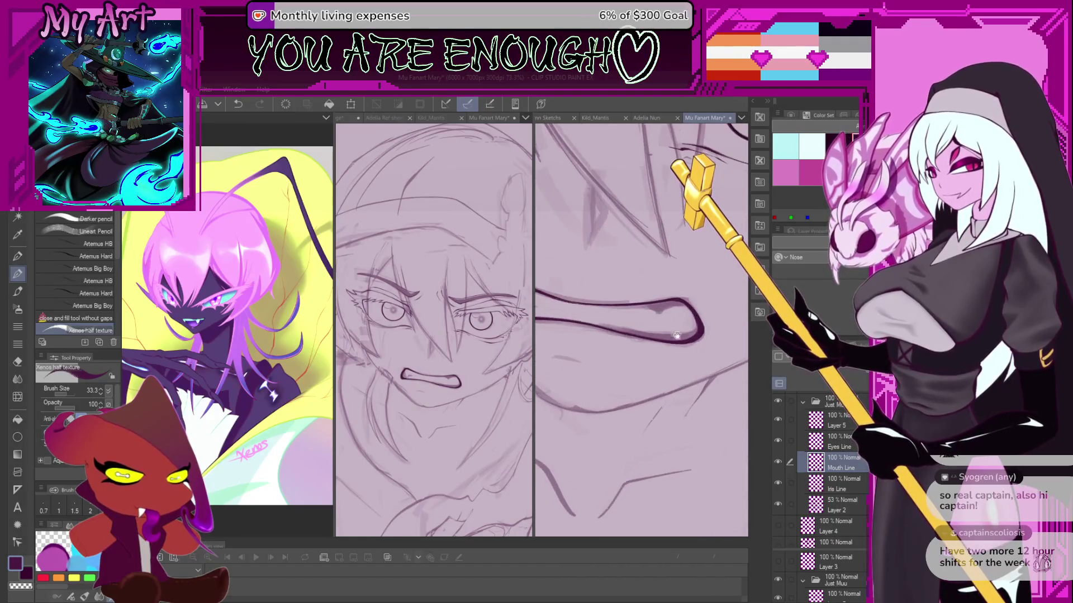
pyautogui.scroll(2, 678, 372)
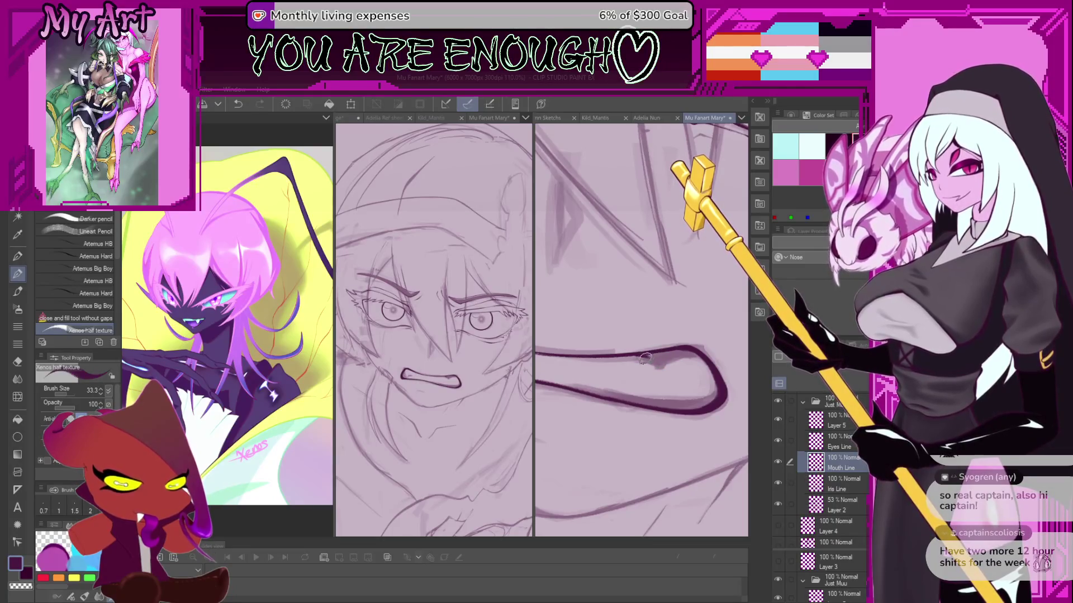
pyautogui.moveTo(652, 358); pyautogui.dragTo(675, 351)
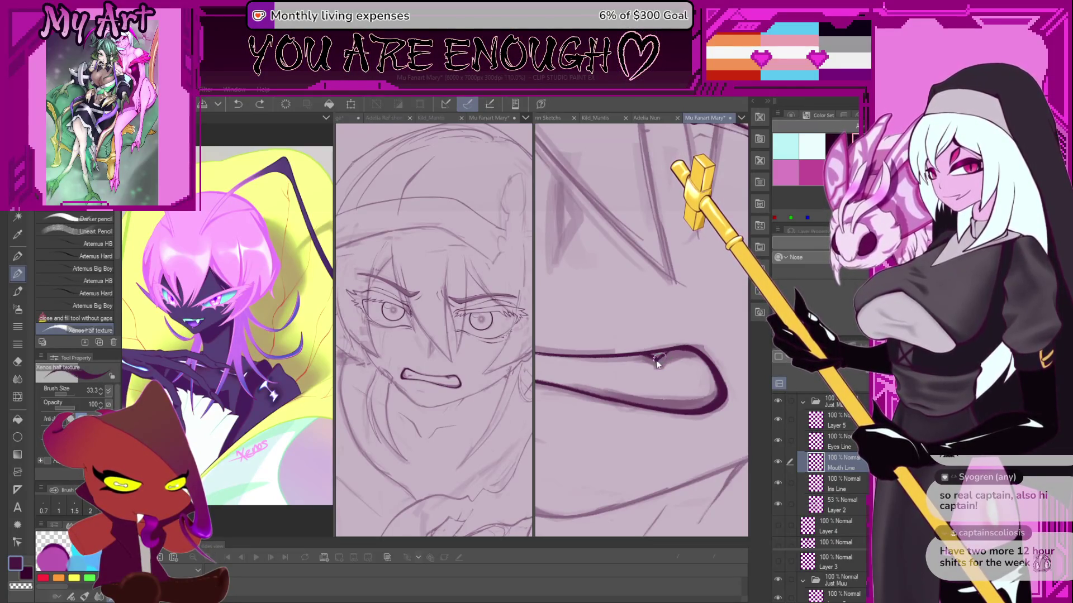
pyautogui.scroll(2, 669, 351)
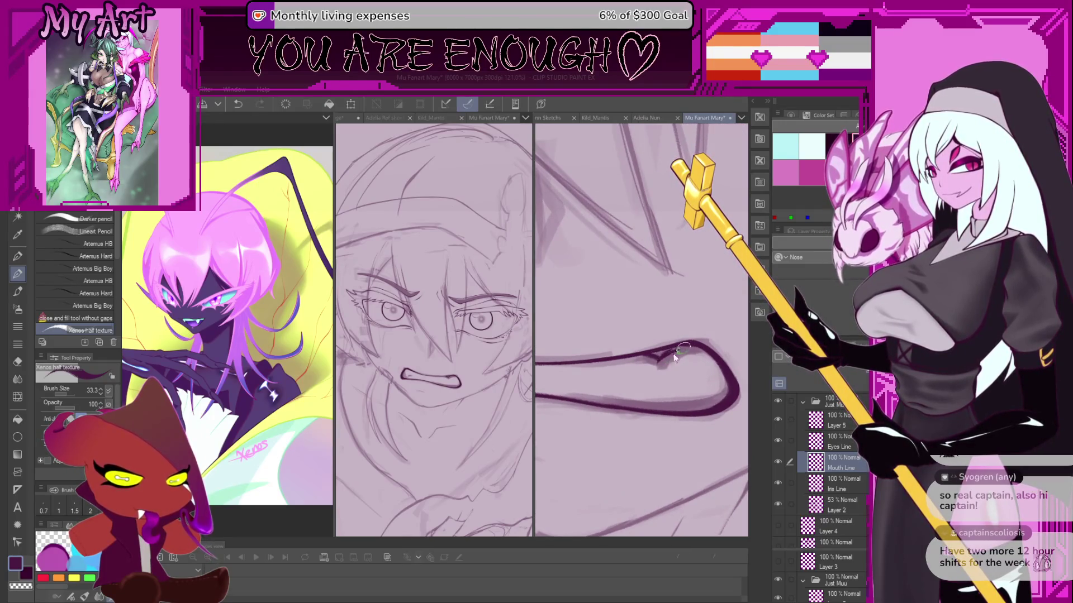
pyautogui.hotkey('ctrl', 'z')
pyautogui.scroll(3, 668, 356)
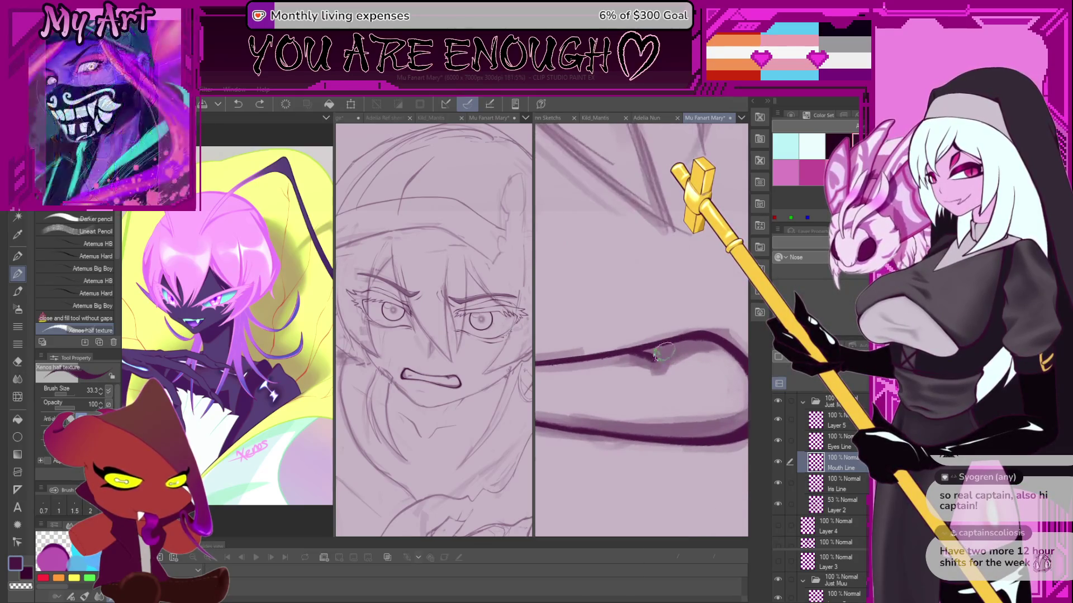
pyautogui.press('[')
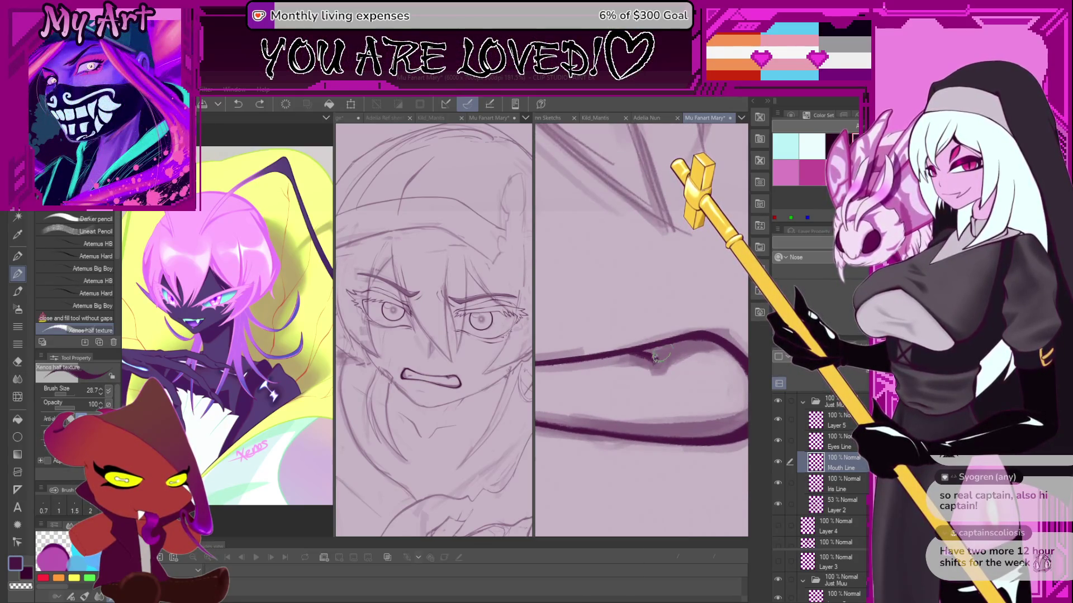
pyautogui.moveTo(647, 360); pyautogui.dragTo(662, 351)
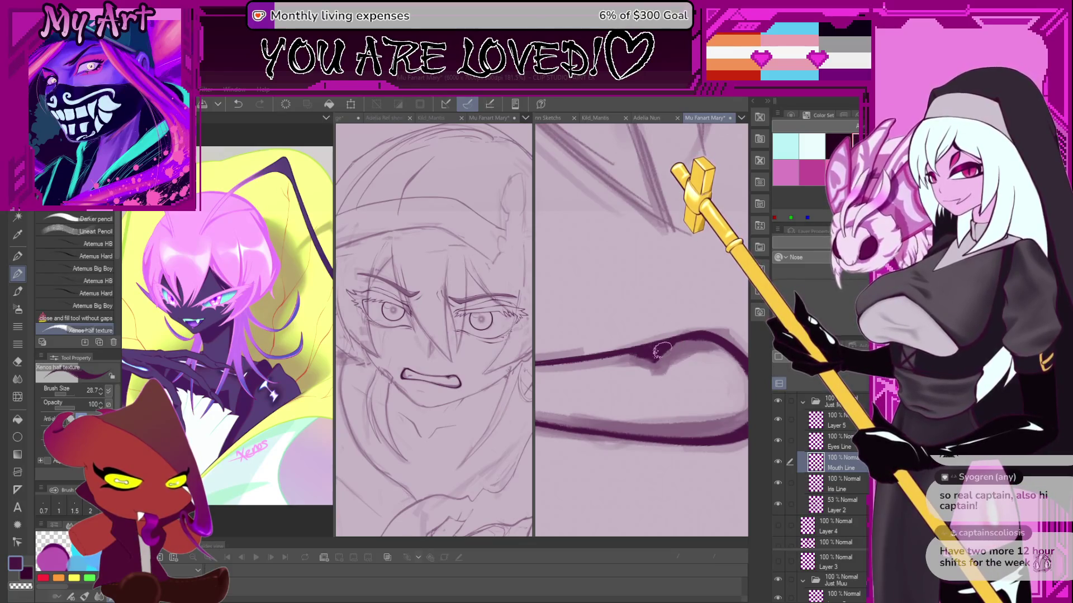
pyautogui.scroll(-3, 597, 378)
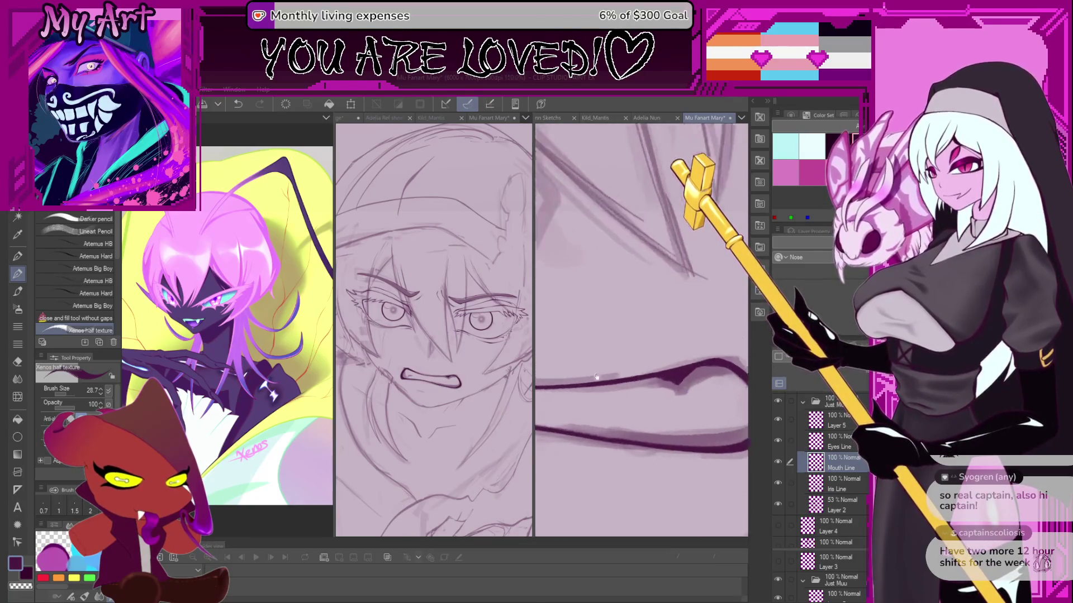
pyautogui.moveTo(596, 378)
pyautogui.mouseDown()
pyautogui.moveTo(632, 350)
pyautogui.moveTo(607, 408)
pyautogui.mouseUp()
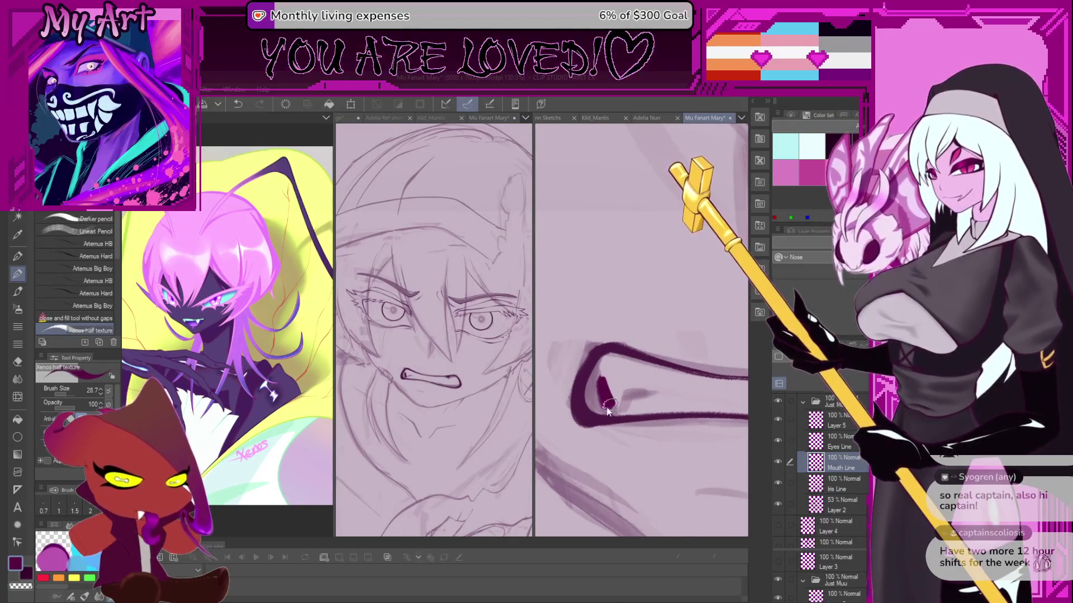
pyautogui.hotkey('ctrl', 'z')
pyautogui.scroll(1, 609, 403)
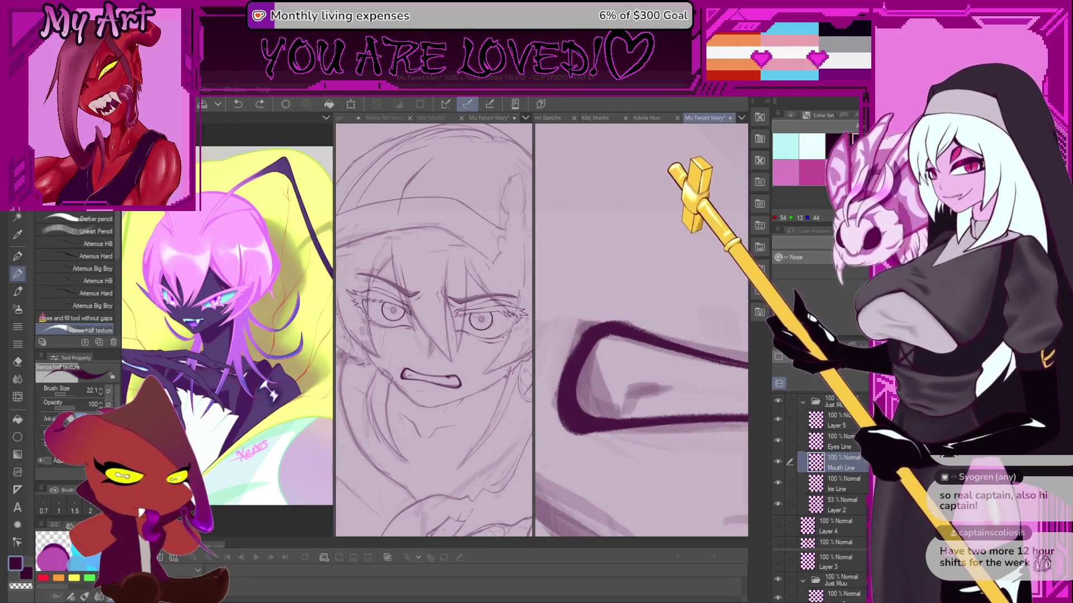
# With the pen on Layer 2, shade the inside of the mouth corner darker.
pyautogui.press('p')
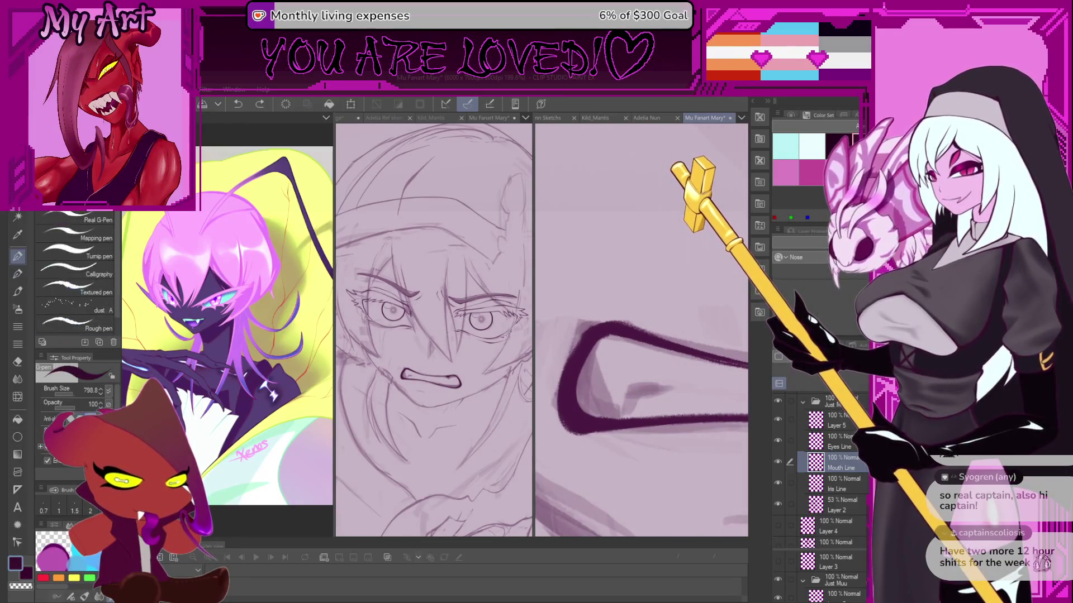
pyautogui.click(849, 506)
pyautogui.moveTo(600, 379); pyautogui.dragTo(587, 168)
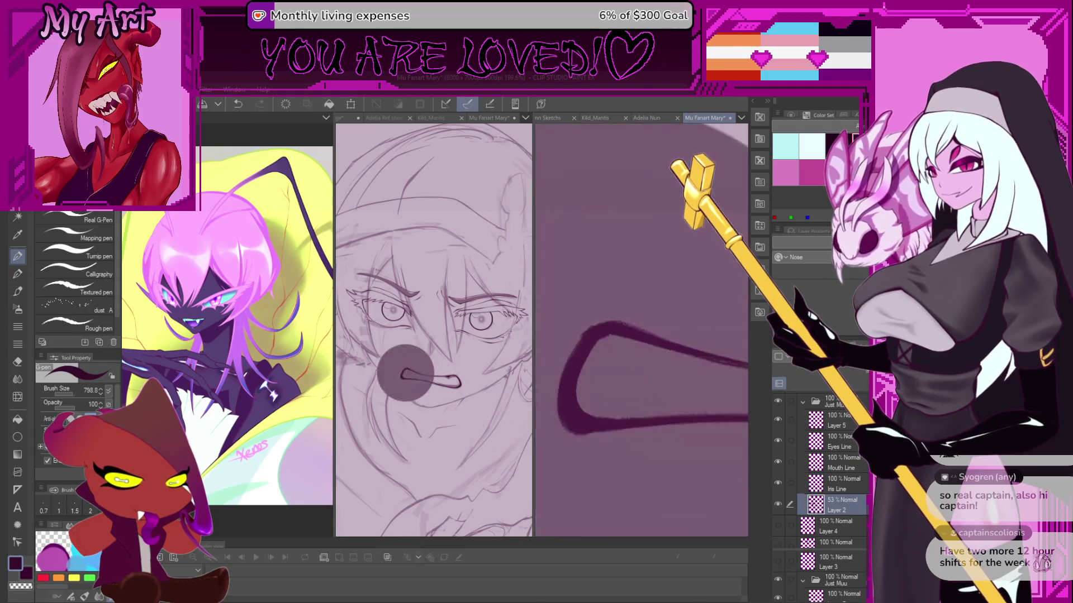
pyautogui.hotkey('ctrl', 'z')
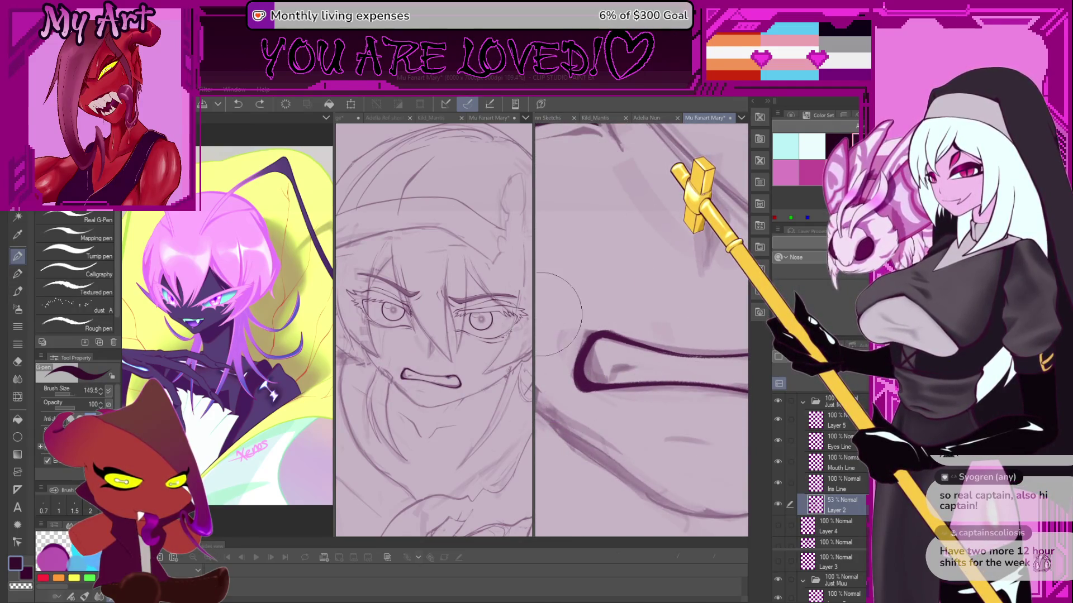
pyautogui.scroll(3, 615, 346)
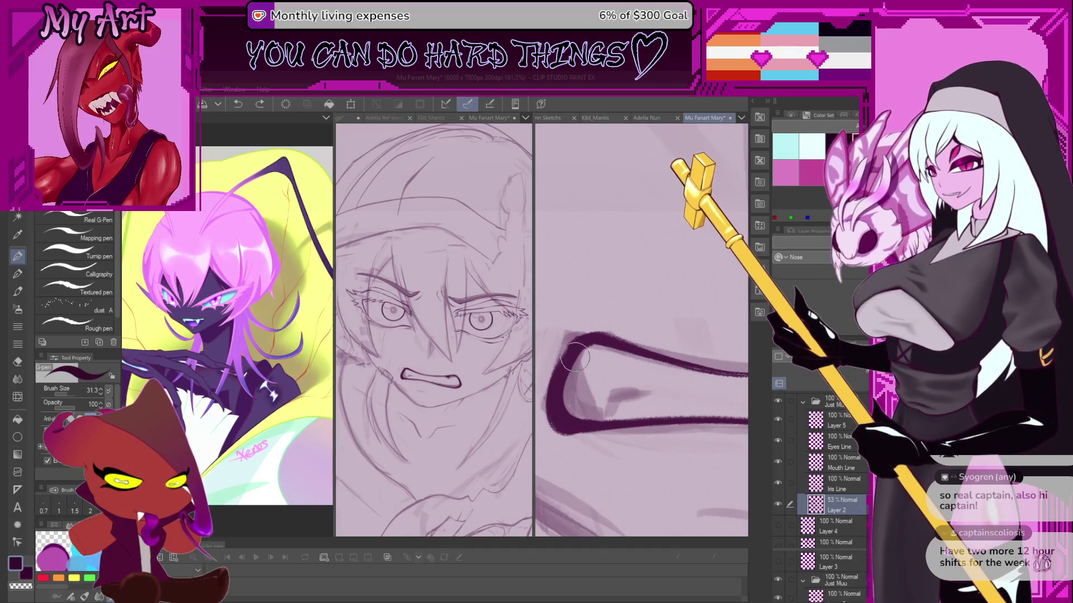
pyautogui.moveTo(575, 363)
pyautogui.mouseDown()
pyautogui.moveTo(586, 413)
pyautogui.moveTo(575, 416)
pyautogui.mouseUp()
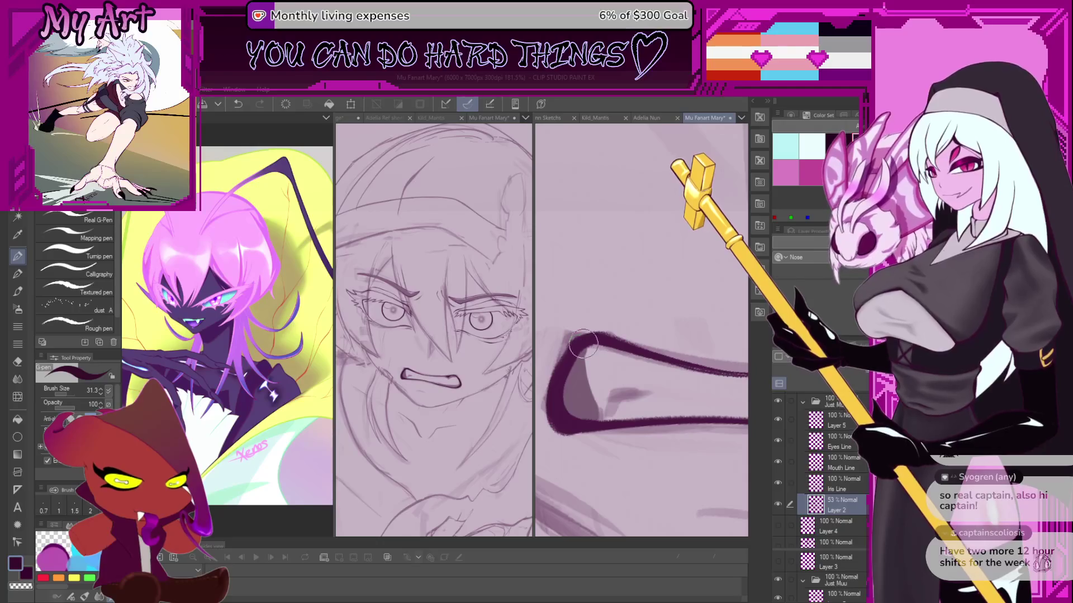
pyautogui.moveTo(584, 363); pyautogui.dragTo(592, 419)
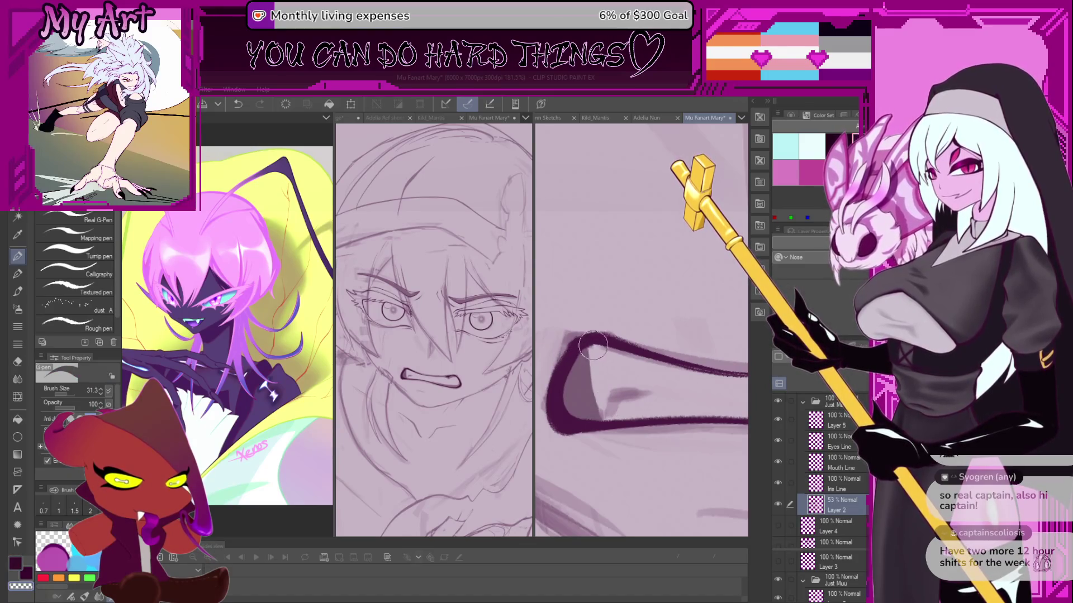
pyautogui.hotkey('ctrl', 'z')
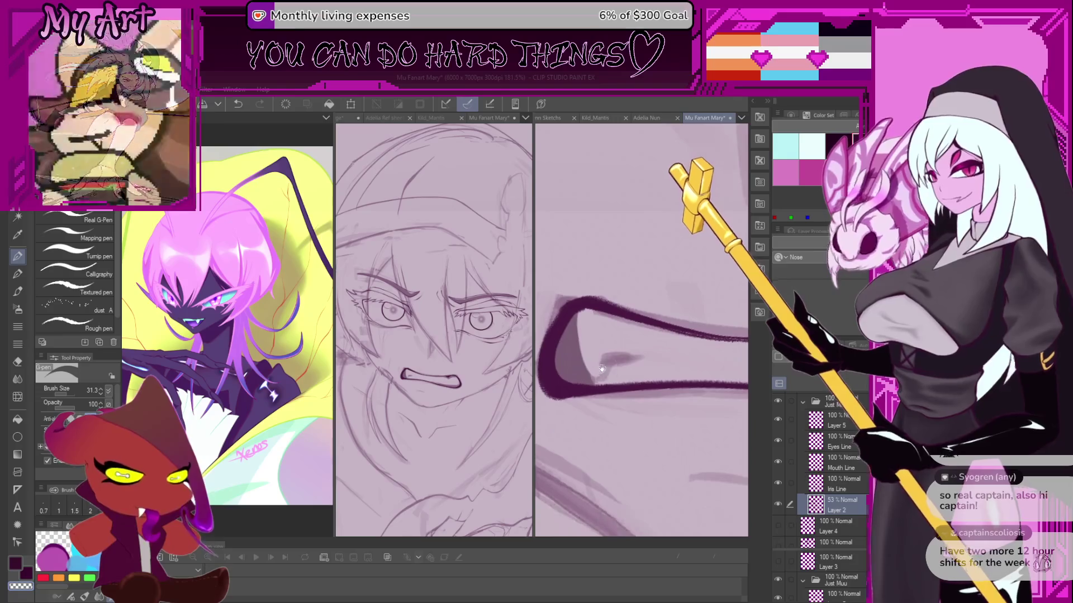
pyautogui.scroll(-1, 601, 400)
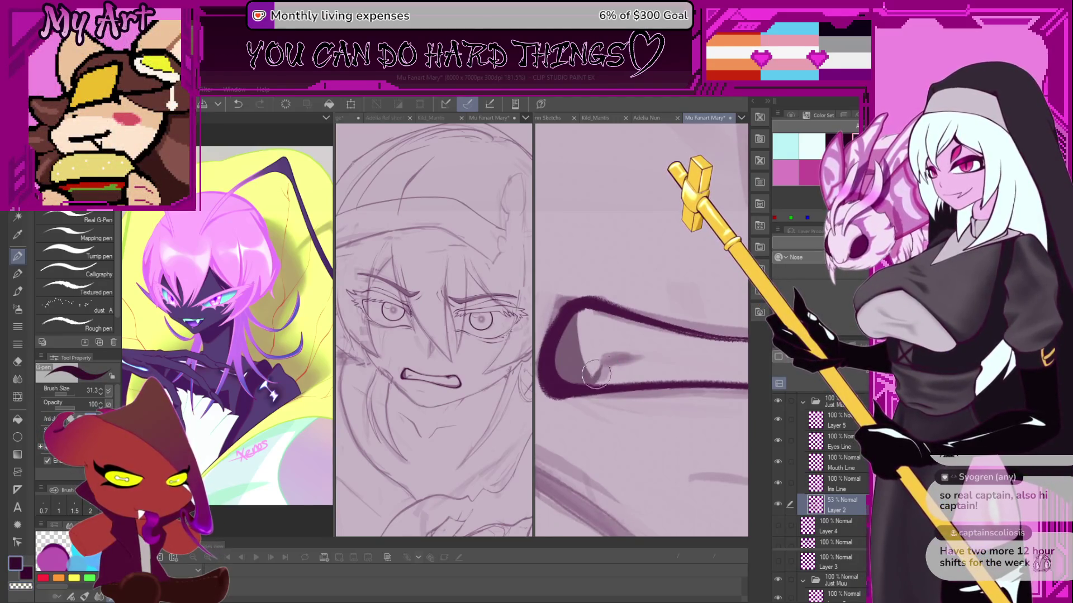
pyautogui.moveTo(591, 381); pyautogui.dragTo(593, 372)
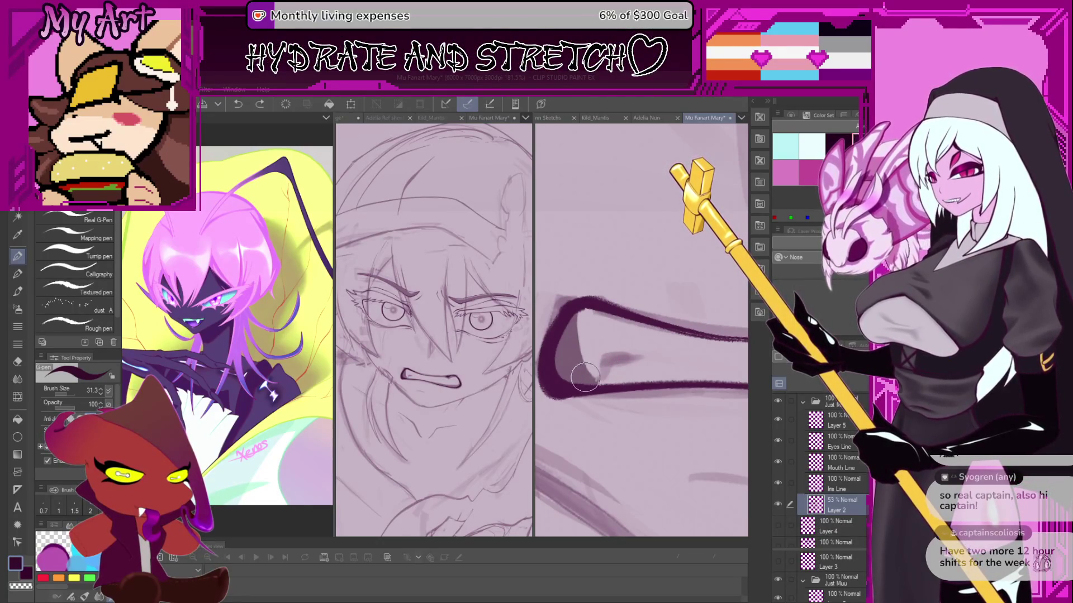
pyautogui.moveTo(601, 361); pyautogui.dragTo(595, 373)
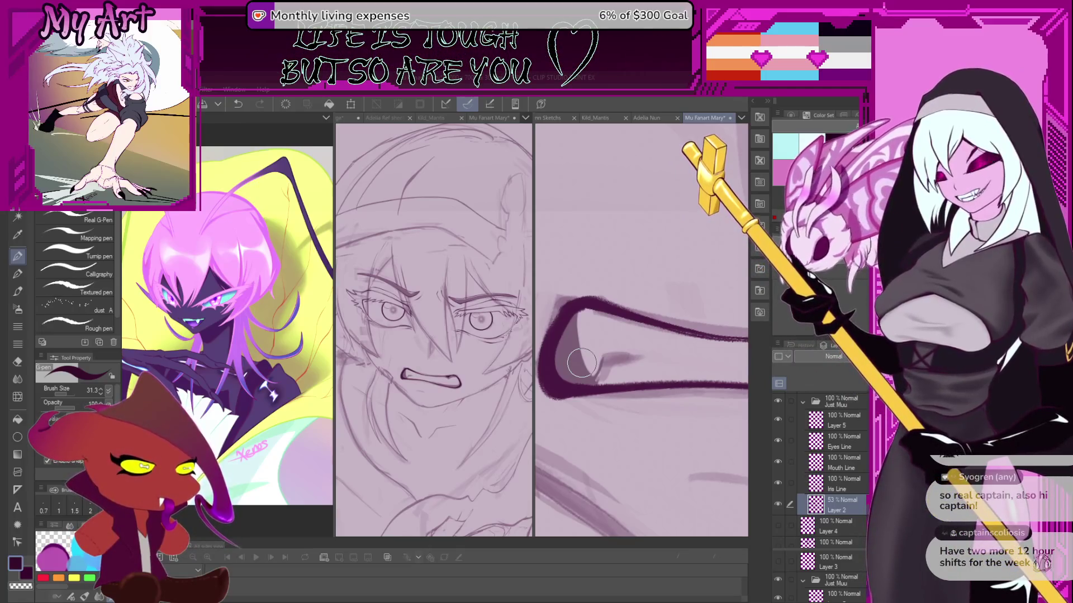
# Reduce the pen to size 15.3, reposition and rotate the view, and undo a stroke near the top.
pyautogui.press('[')
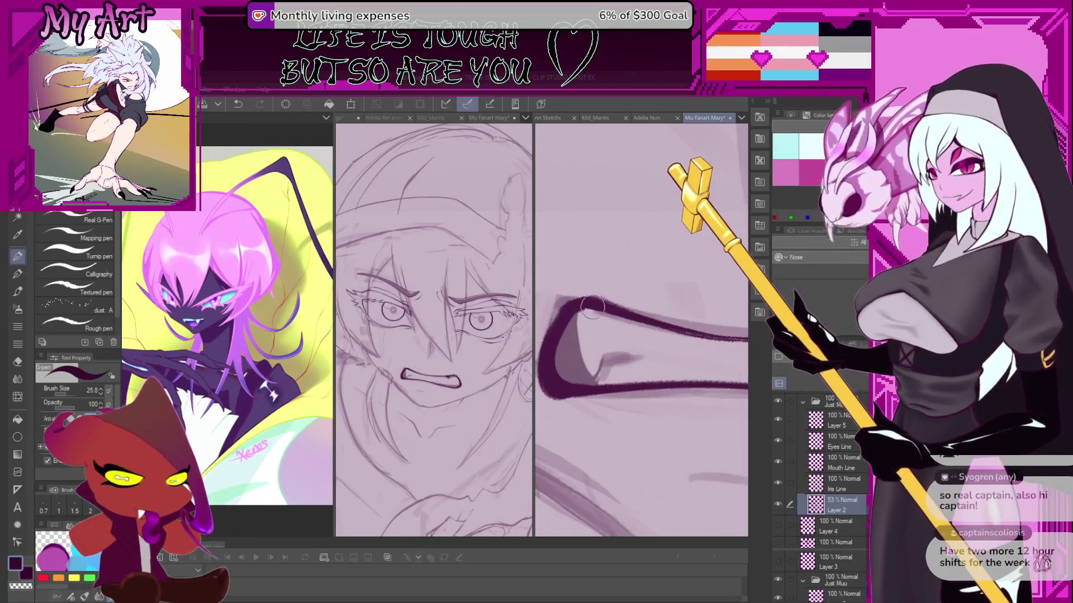
pyautogui.moveTo(604, 321); pyautogui.dragTo(604, 354)
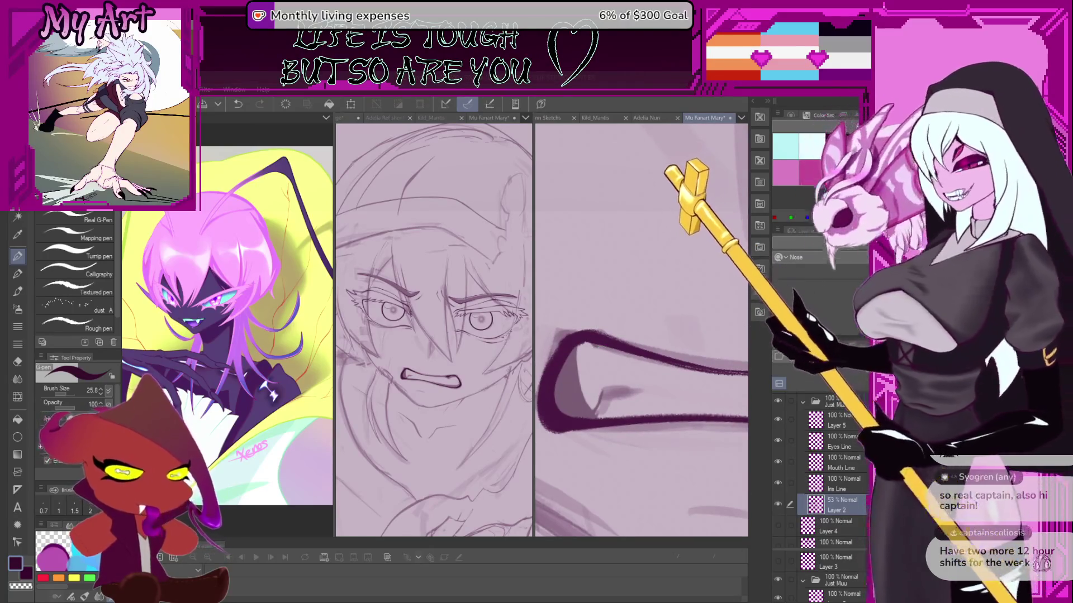
pyautogui.moveTo(579, 362)
pyautogui.mouseDown()
pyautogui.moveTo(619, 359)
pyautogui.moveTo(603, 357)
pyautogui.mouseUp()
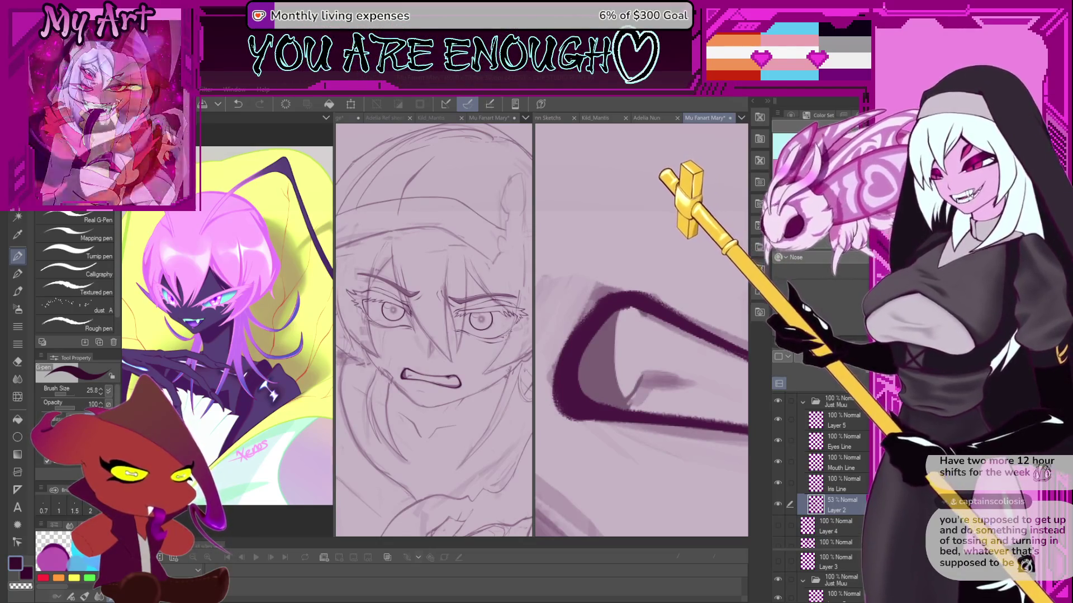
pyautogui.moveTo(604, 358); pyautogui.dragTo(599, 339)
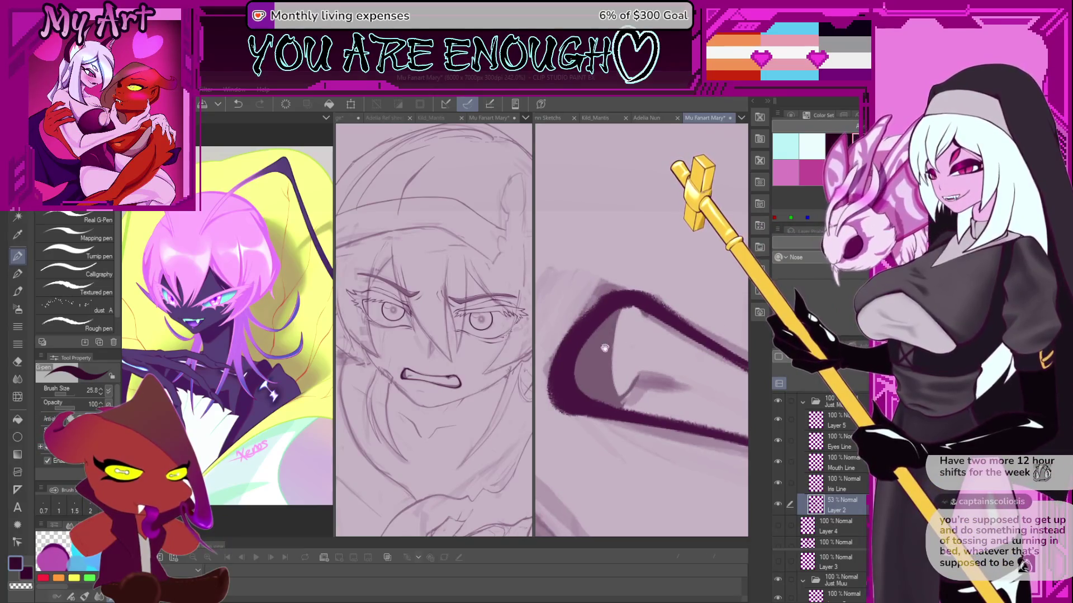
pyautogui.scroll(3, 606, 350)
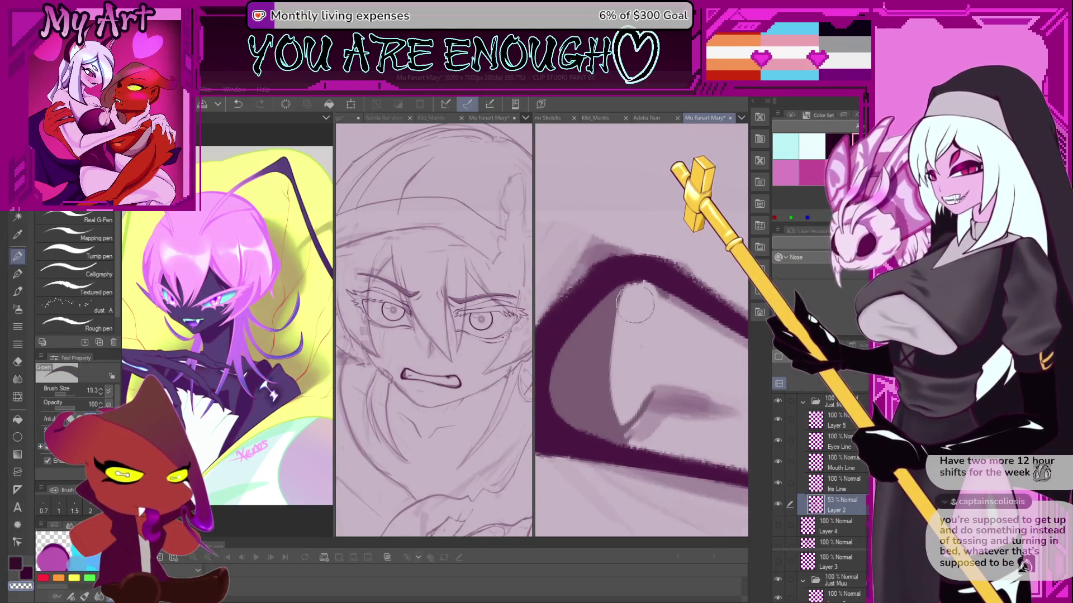
pyautogui.hotkey('ctrl', 'z')
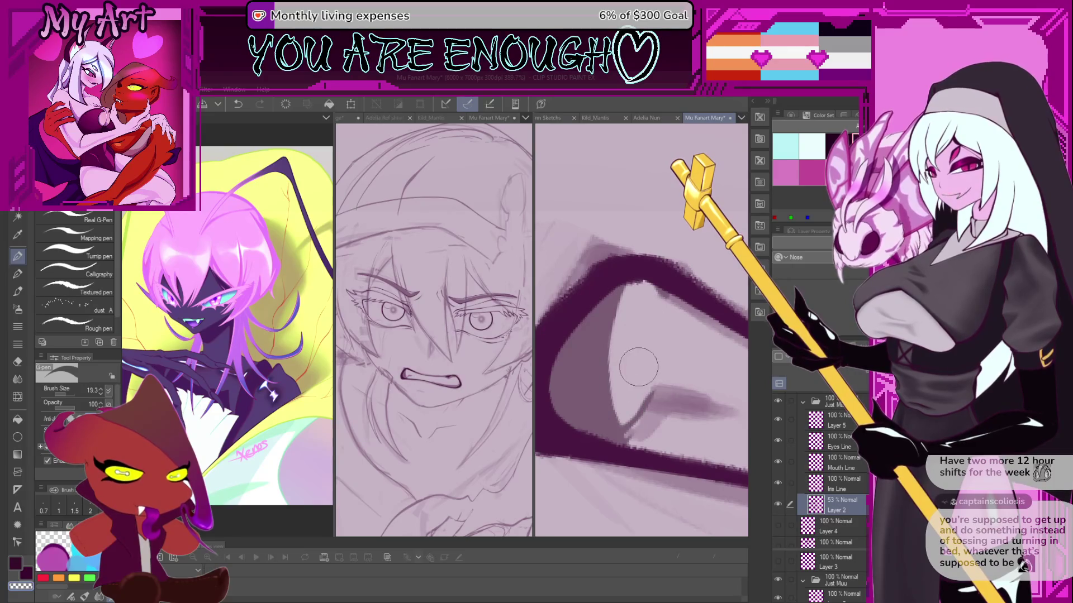
pyautogui.scroll(-3, 608, 324)
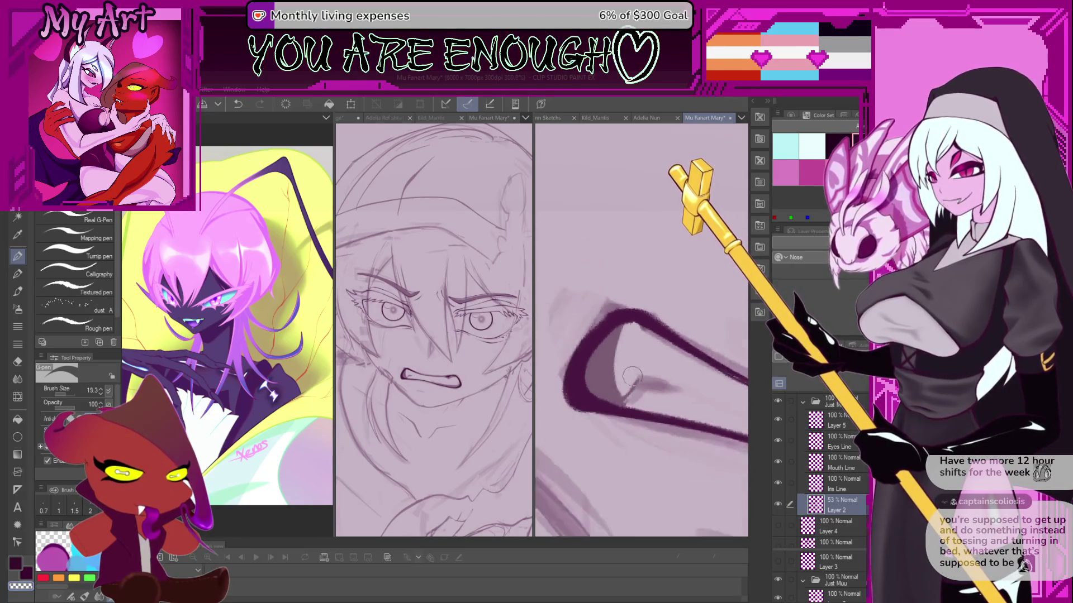
pyautogui.press('-')
pyautogui.press('-')
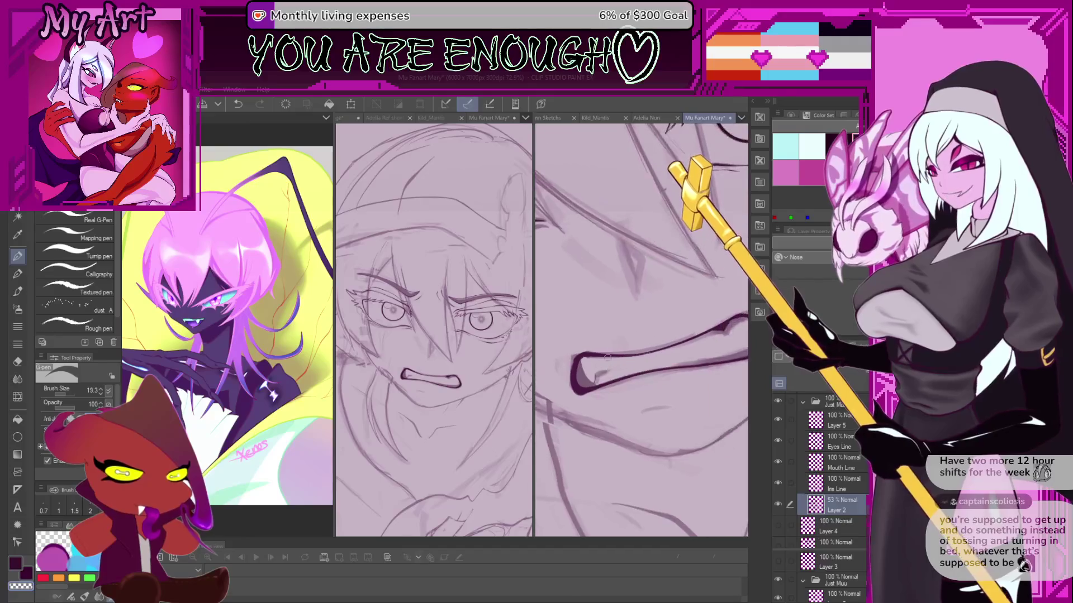
# Rotate the canvas until the mouth stroke stands upright, undoing the last changes.
pyautogui.press('^')
pyautogui.press('^')
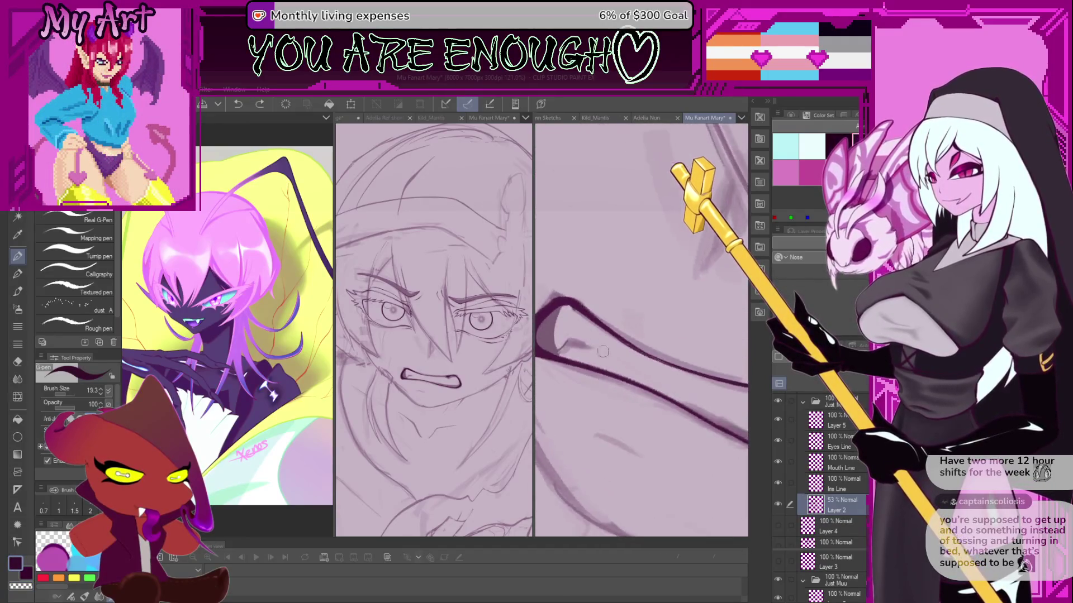
pyautogui.scroll(2, 614, 366)
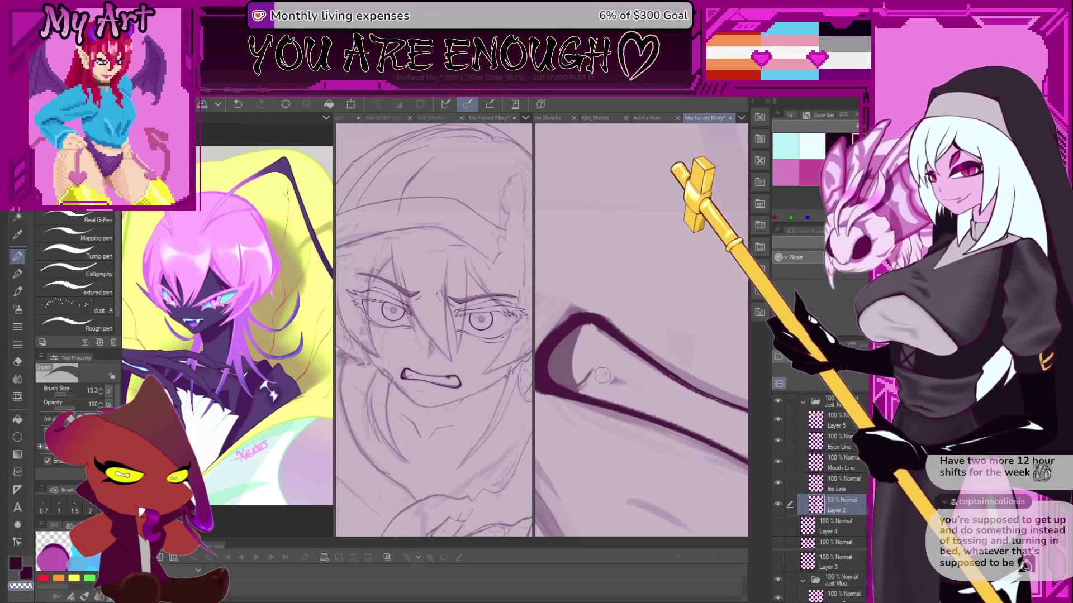
pyautogui.hotkey('ctrl', 'z')
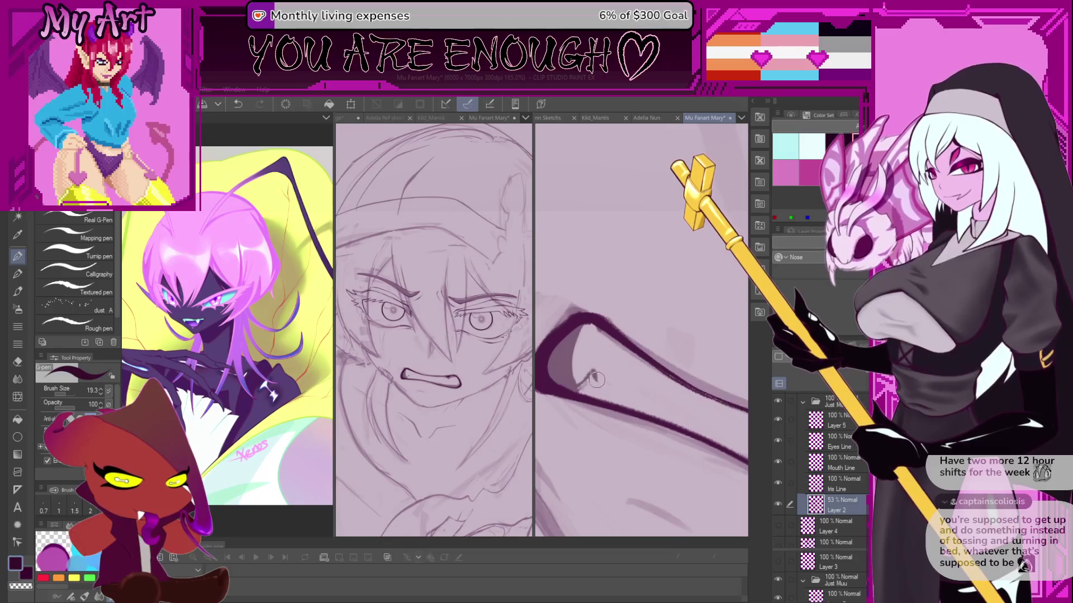
pyautogui.moveTo(596, 380); pyautogui.dragTo(580, 328)
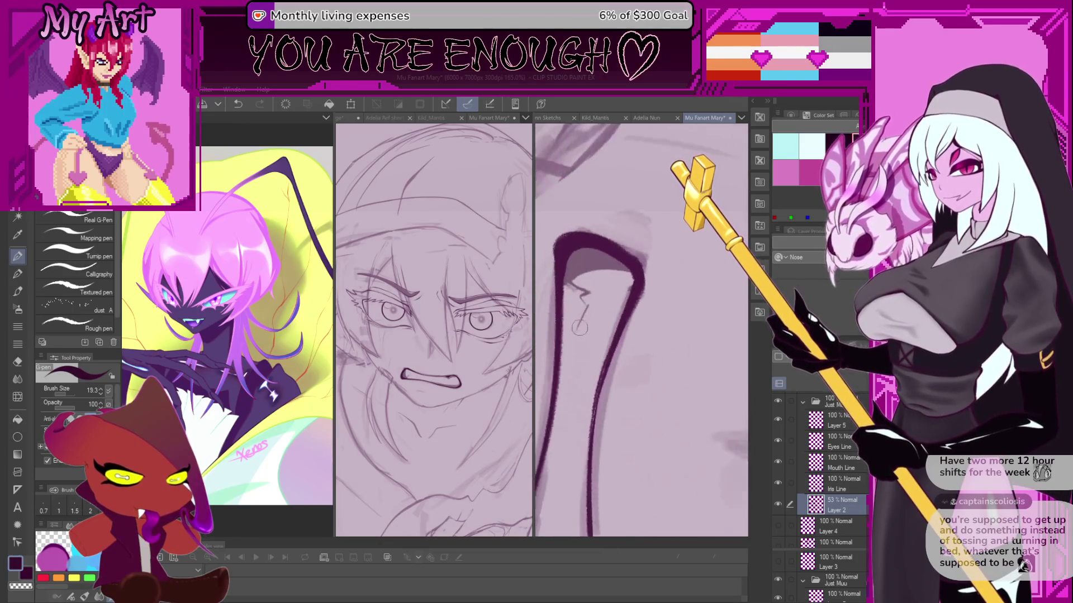
pyautogui.hotkey('ctrl', 'z')
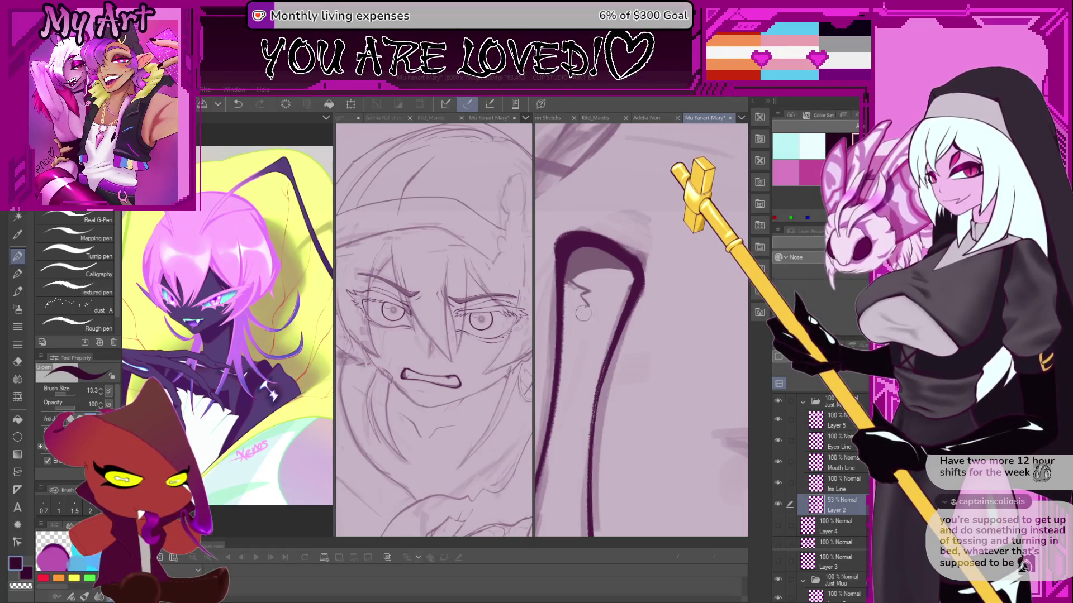
pyautogui.scroll(-3, 544, 346)
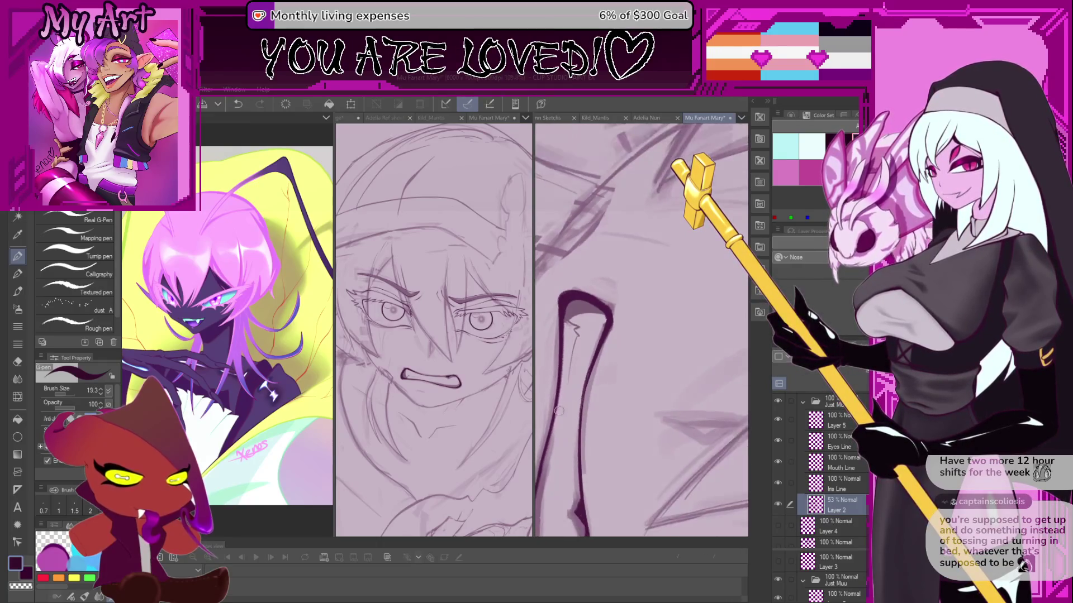
pyautogui.moveTo(578, 348); pyautogui.dragTo(661, 391)
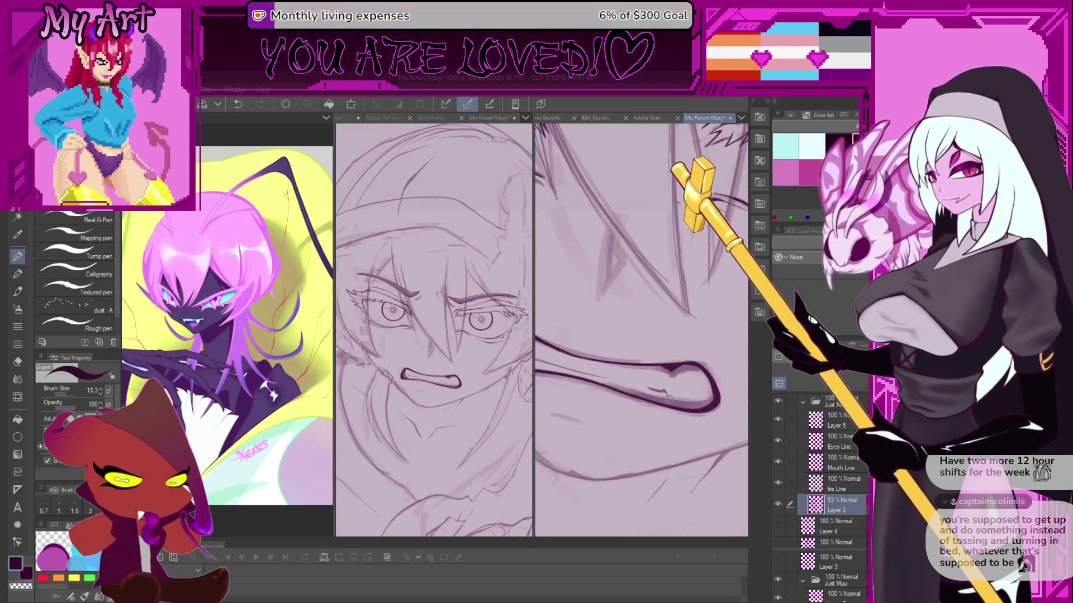
pyautogui.scroll(-3, 660, 398)
pyautogui.moveTo(660, 398)
pyautogui.mouseDown()
pyautogui.moveTo(591, 272)
pyautogui.moveTo(632, 236)
pyautogui.mouseUp()
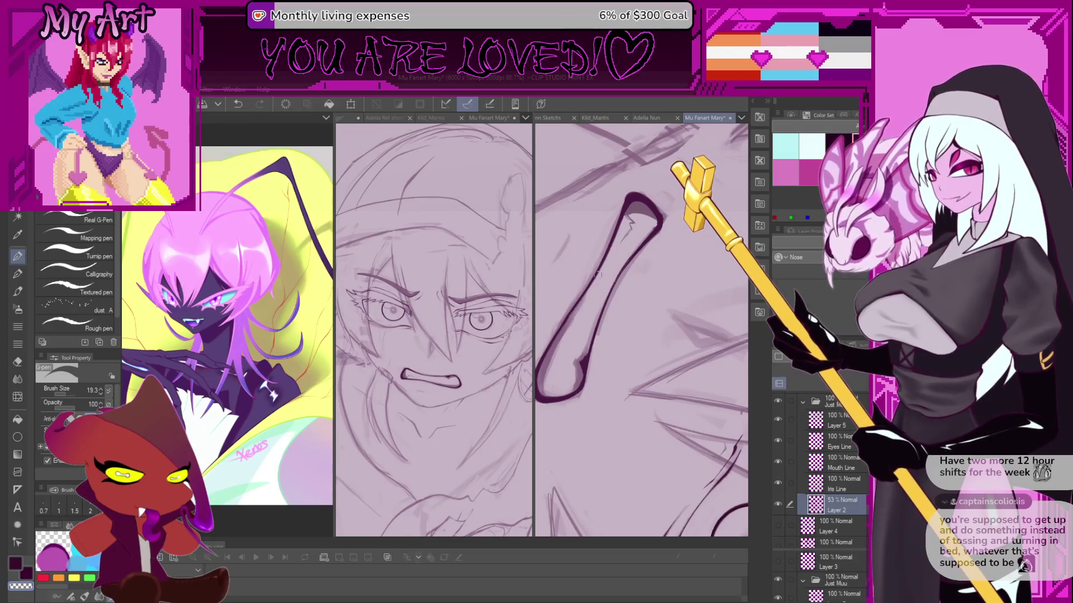
pyautogui.moveTo(597, 274); pyautogui.dragTo(601, 309)
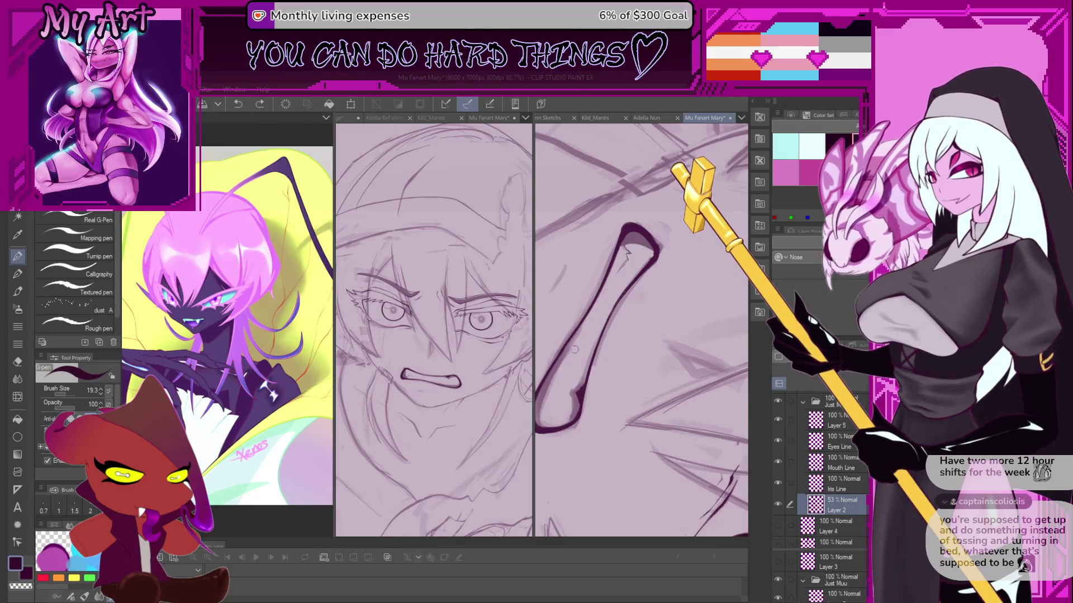
# Thicken the mouth loop outline with short ink strokes, shrinking the brush and undoing faint ones.
pyautogui.moveTo(624, 263); pyautogui.dragTo(609, 283)
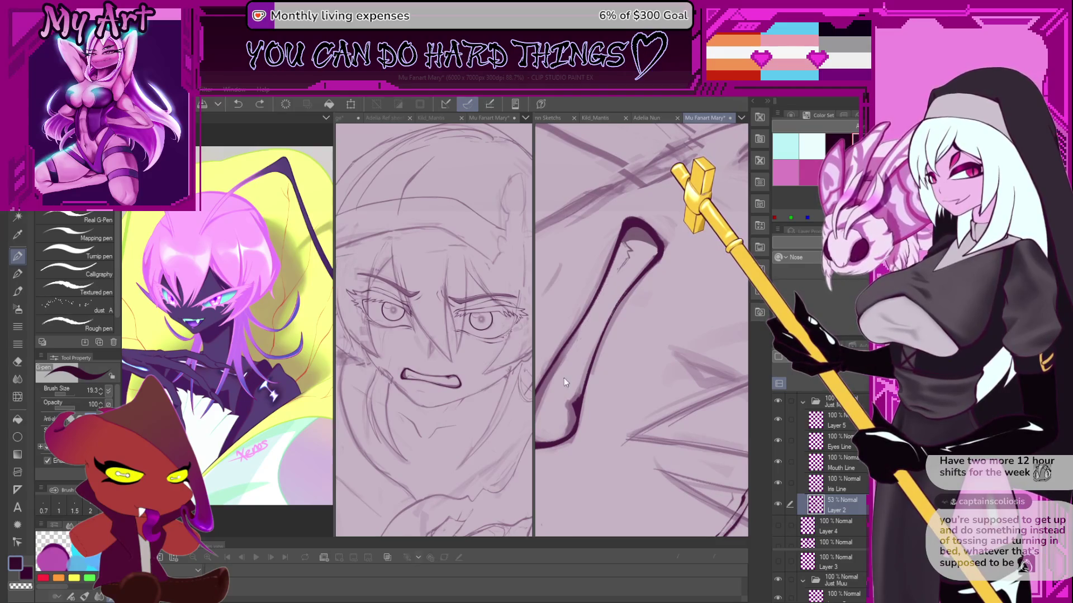
pyautogui.moveTo(560, 385); pyautogui.dragTo(569, 402)
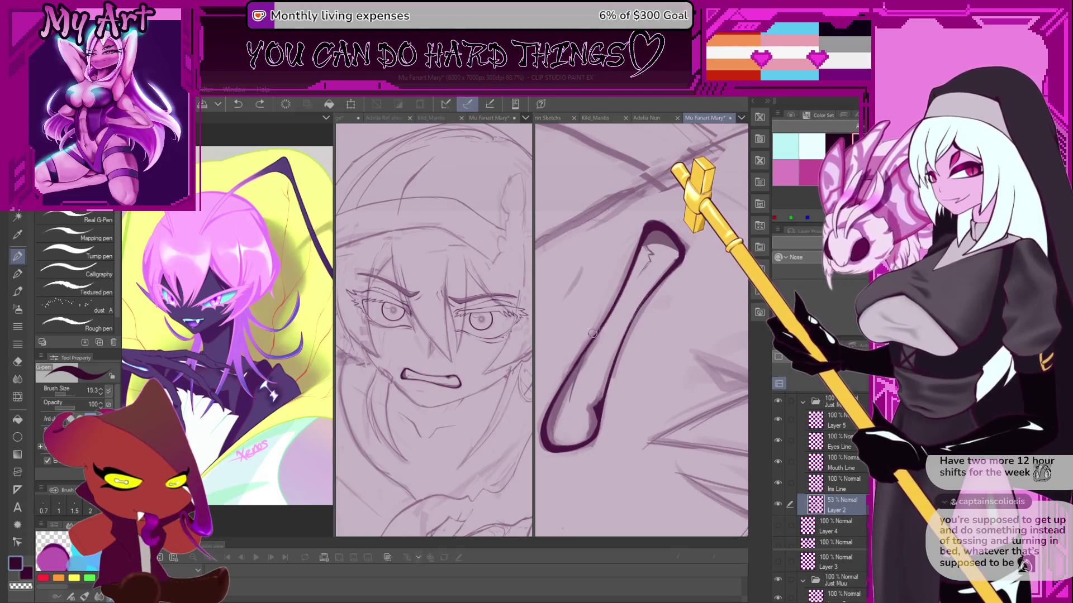
pyautogui.moveTo(593, 333); pyautogui.dragTo(591, 343)
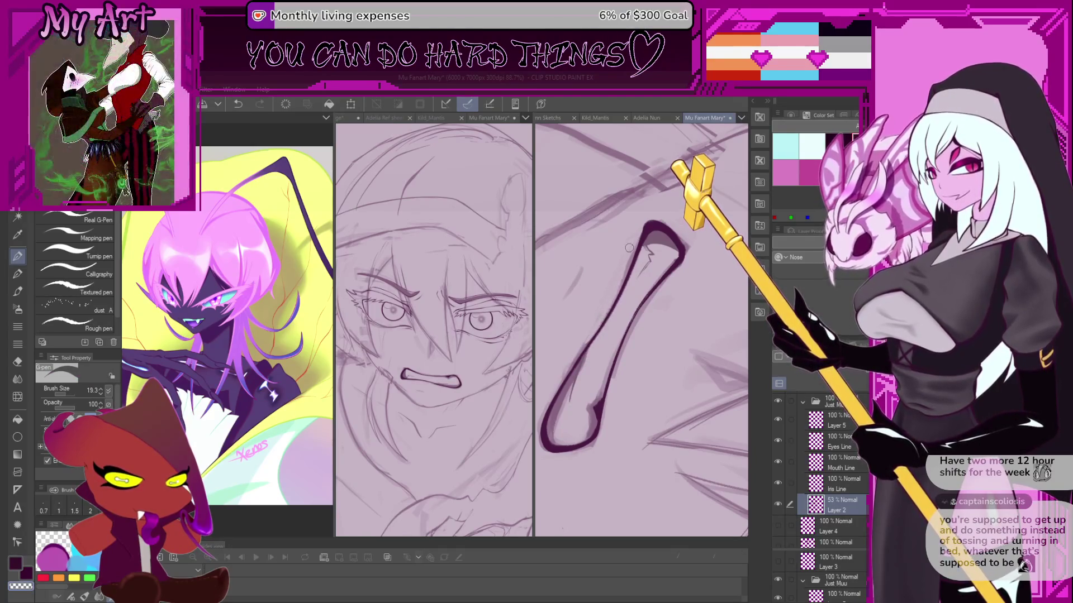
pyautogui.scroll(4, 622, 276)
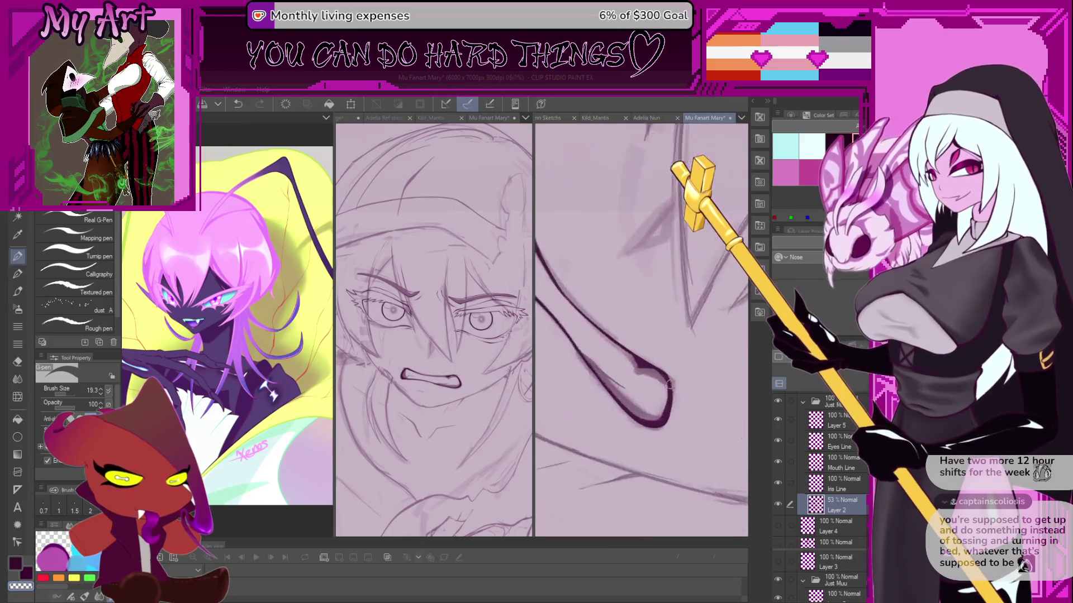
pyautogui.hotkey('ctrl', 'z')
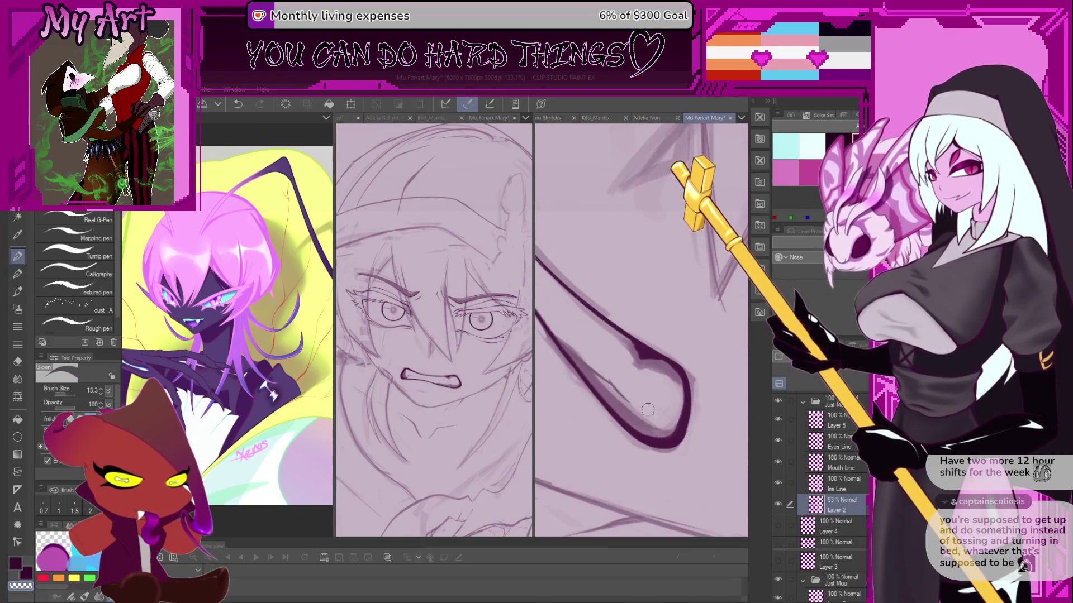
pyautogui.press('[')
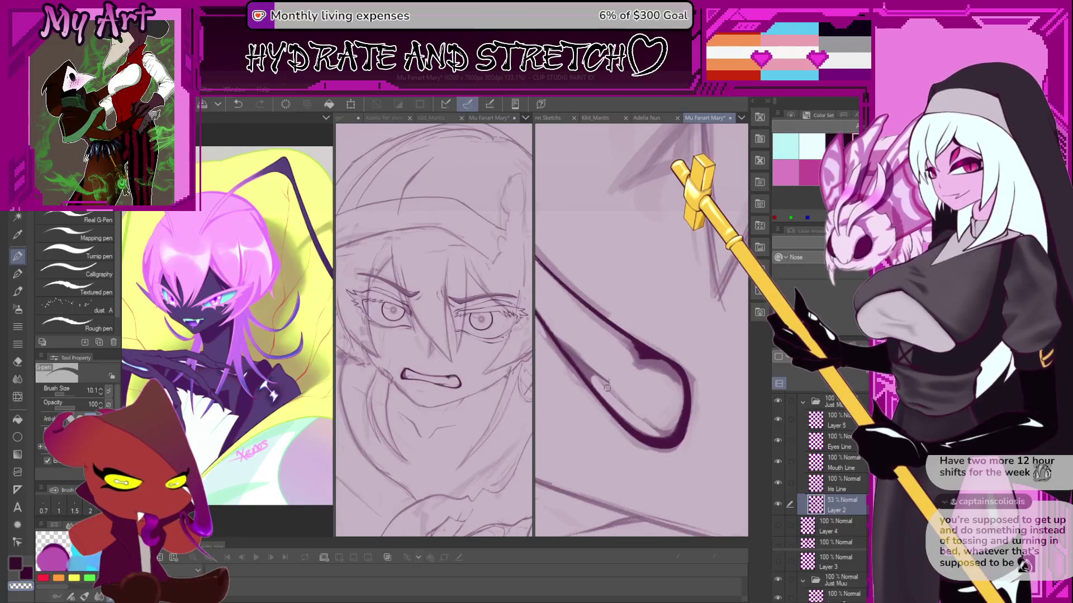
pyautogui.hotkey('ctrl', 'z')
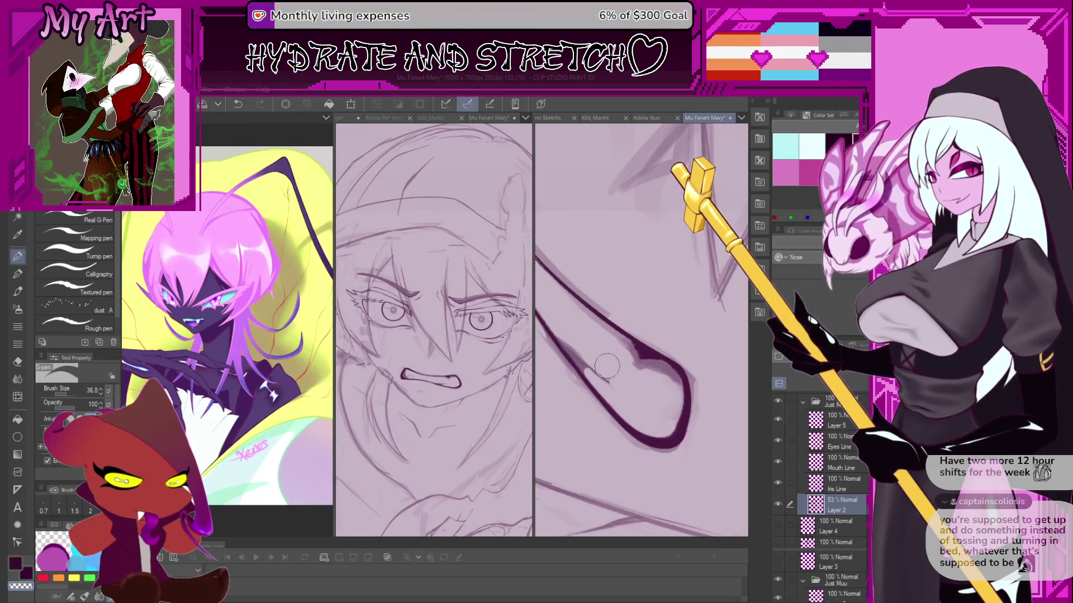
pyautogui.press('[')
pyautogui.press('[')
pyautogui.press('[')
# Ink the zigzag teeth line inside the mouth and review it alongside the eye.
pyautogui.moveTo(586, 369); pyautogui.dragTo(625, 415)
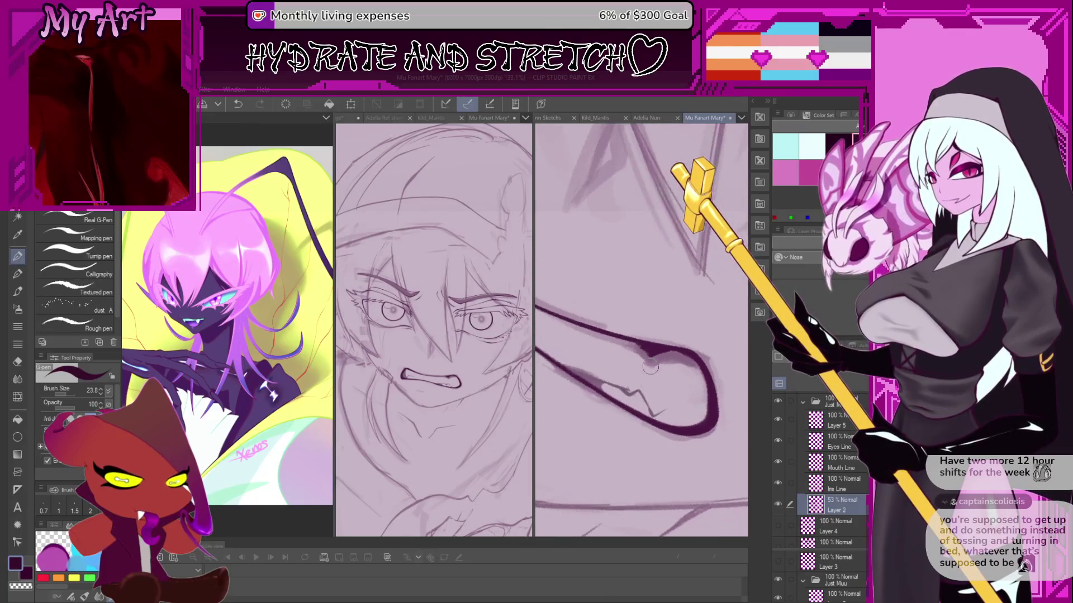
pyautogui.press('-')
pyautogui.press('-')
pyautogui.moveTo(685, 388); pyautogui.dragTo(643, 414)
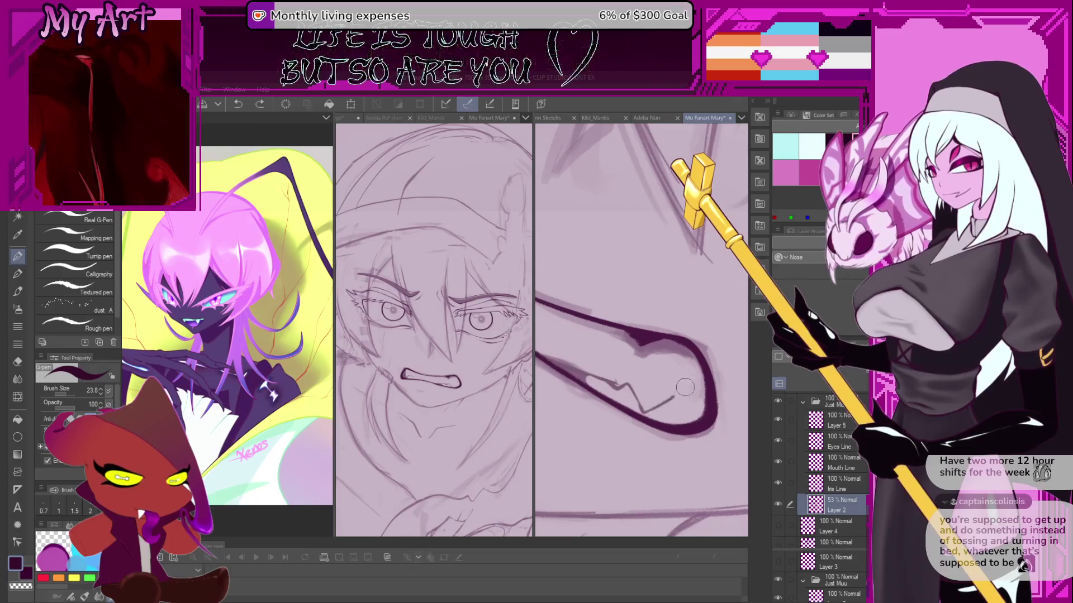
pyautogui.hotkey('ctrl', 'z')
pyautogui.press('-')
pyautogui.press('-')
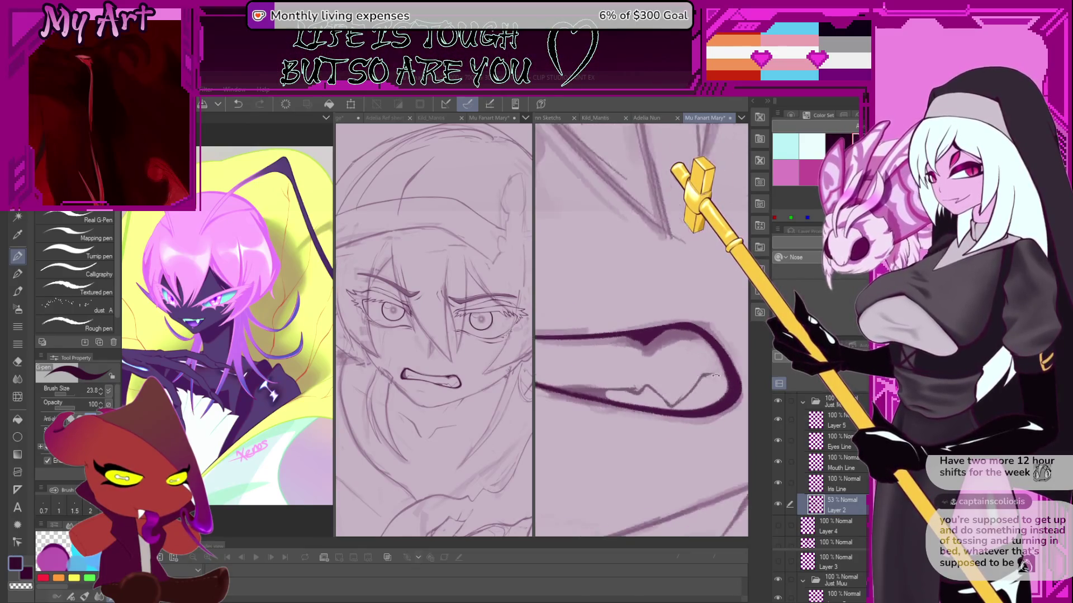
pyautogui.moveTo(690, 412); pyautogui.dragTo(714, 403)
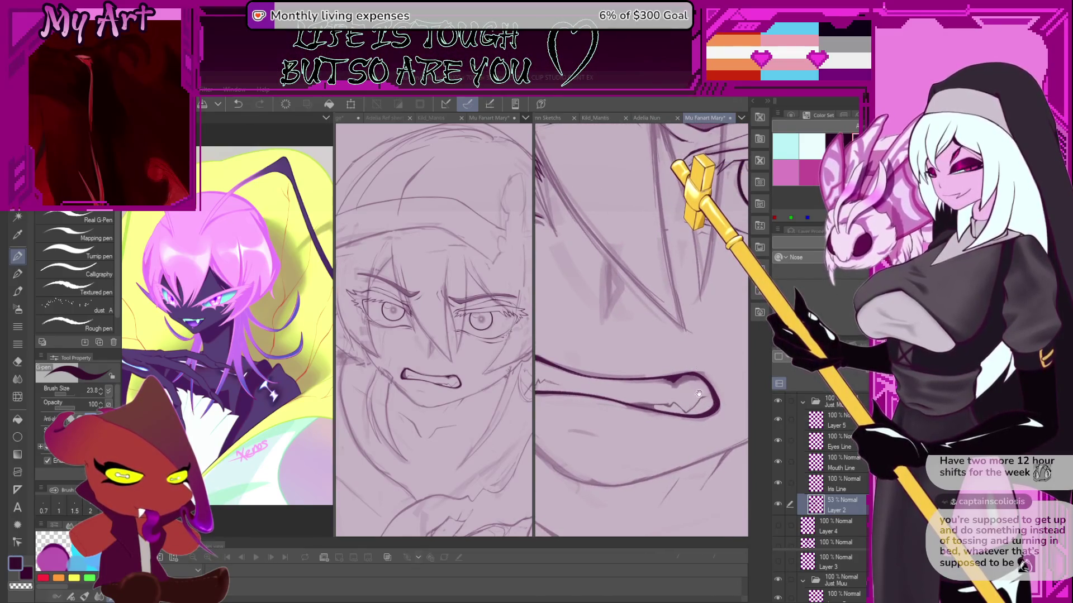
pyautogui.hotkey('ctrl', '+')
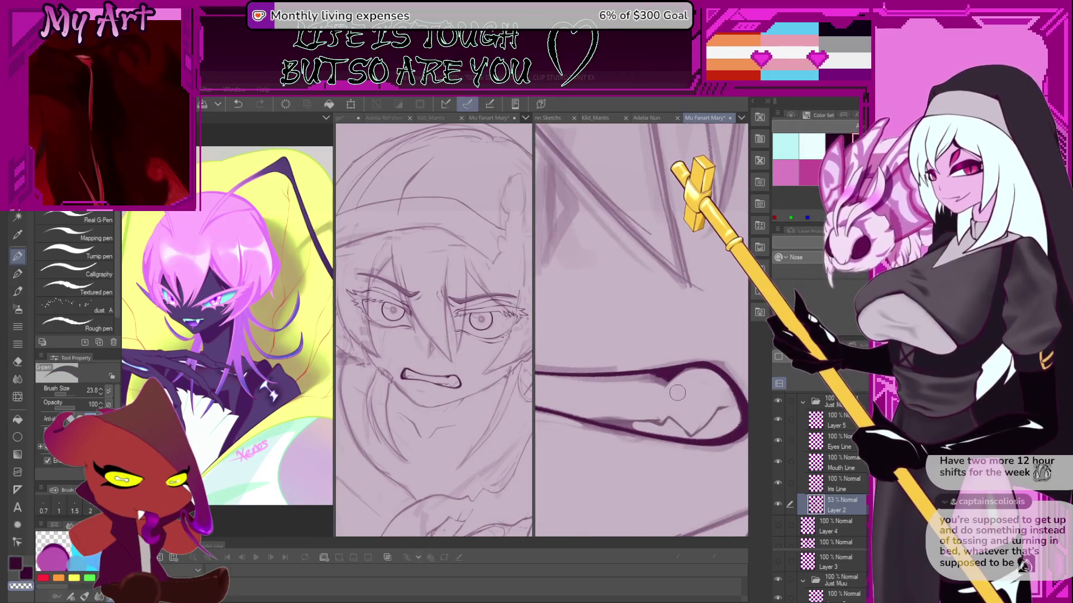
pyautogui.hotkey('ctrl', '-')
pyautogui.hotkey('ctrl', '-')
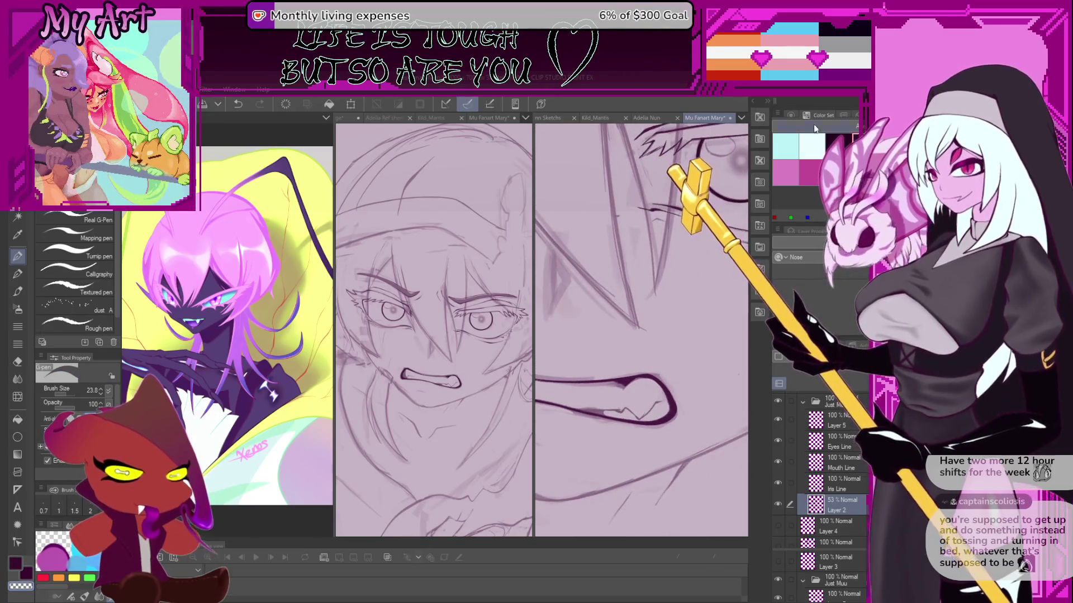
# Pick a light mauve drawing colour from the Color Wheel and reframe the mouth.
pyautogui.click(792, 116)
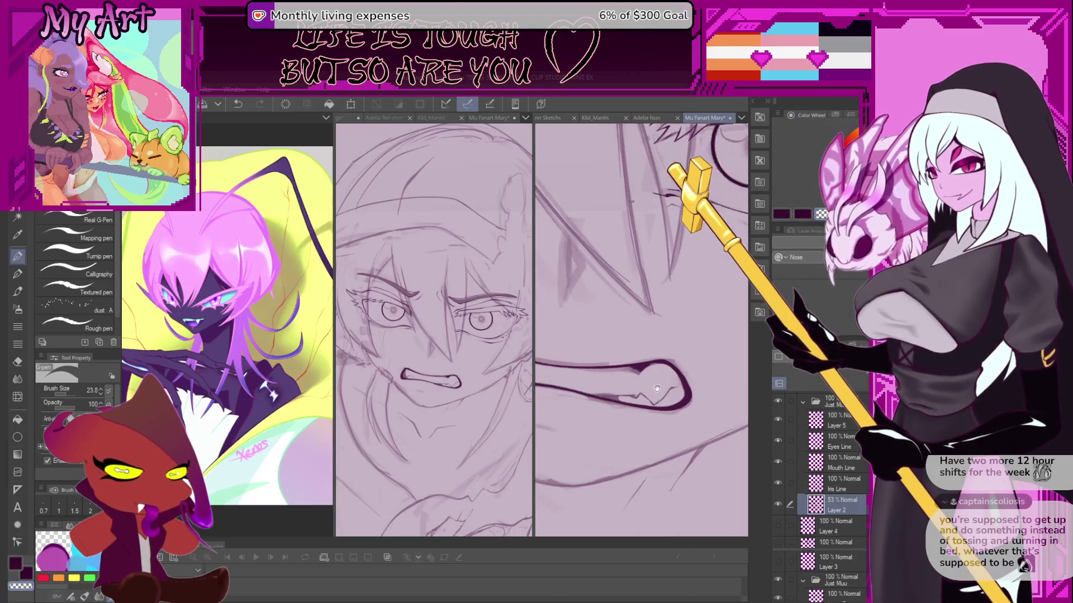
pyautogui.hotkey('ctrl', '-')
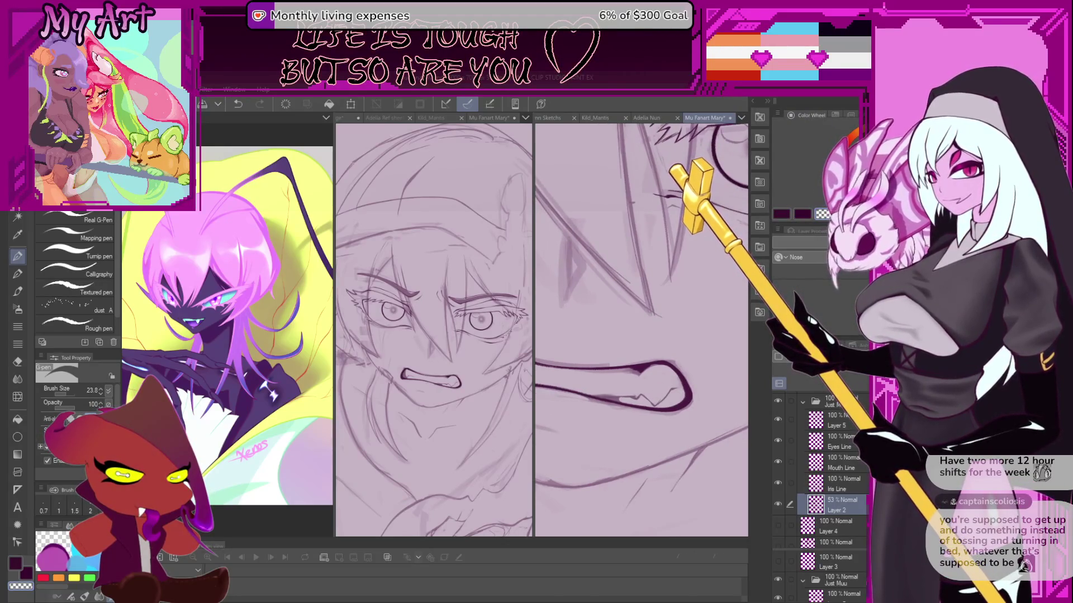
pyautogui.keyDown('alt'); pyautogui.click(622, 395); pyautogui.keyUp('alt')
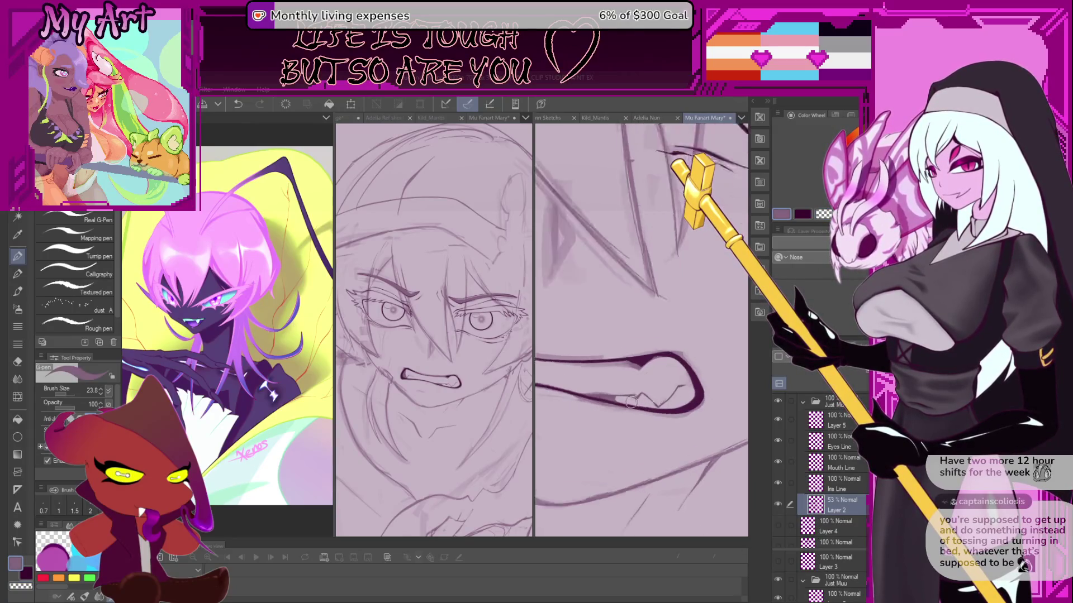
pyautogui.scroll(2, 626, 400)
pyautogui.moveTo(634, 408); pyautogui.dragTo(591, 367)
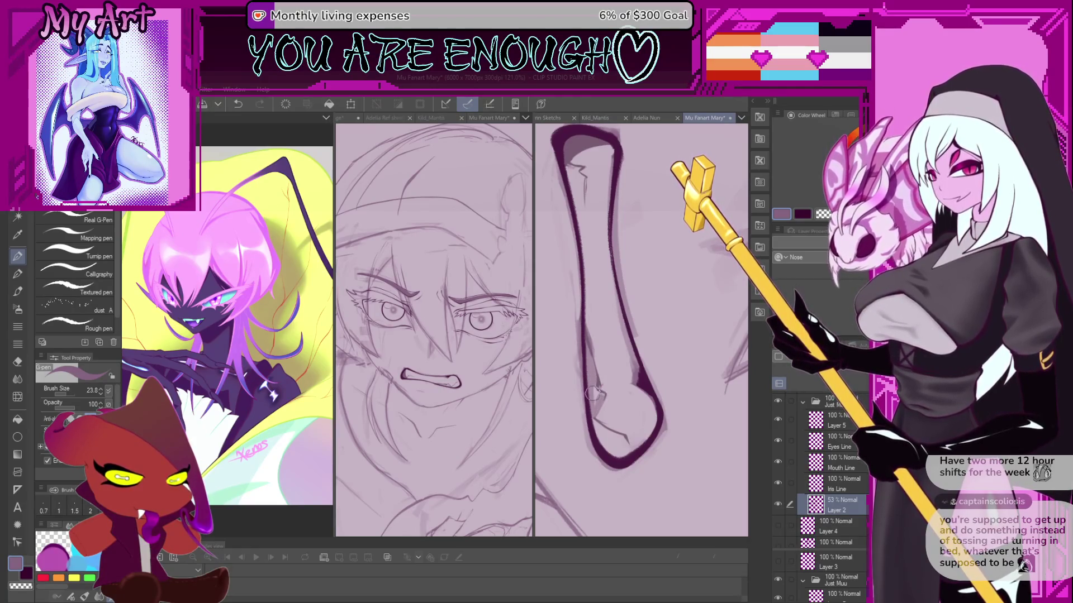
# Enlarge the brush and paint soft mauve tone inside the mouth.
pyautogui.scroll(3, 592, 393)
pyautogui.press(']')
pyautogui.press(']')
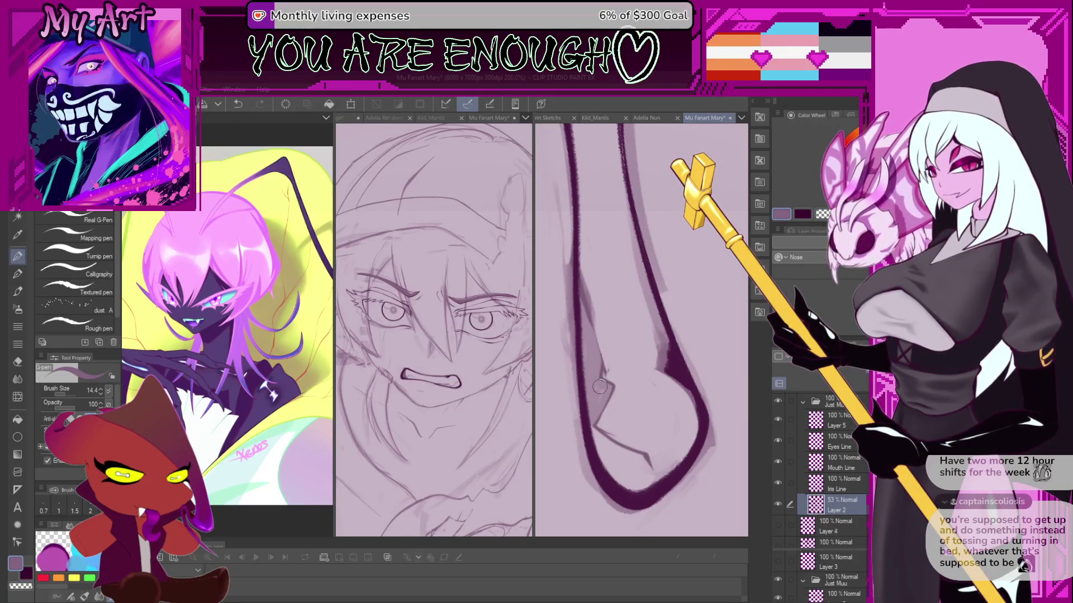
pyautogui.moveTo(598, 398)
pyautogui.mouseDown()
pyautogui.moveTo(609, 339)
pyautogui.moveTo(635, 431)
pyautogui.mouseUp()
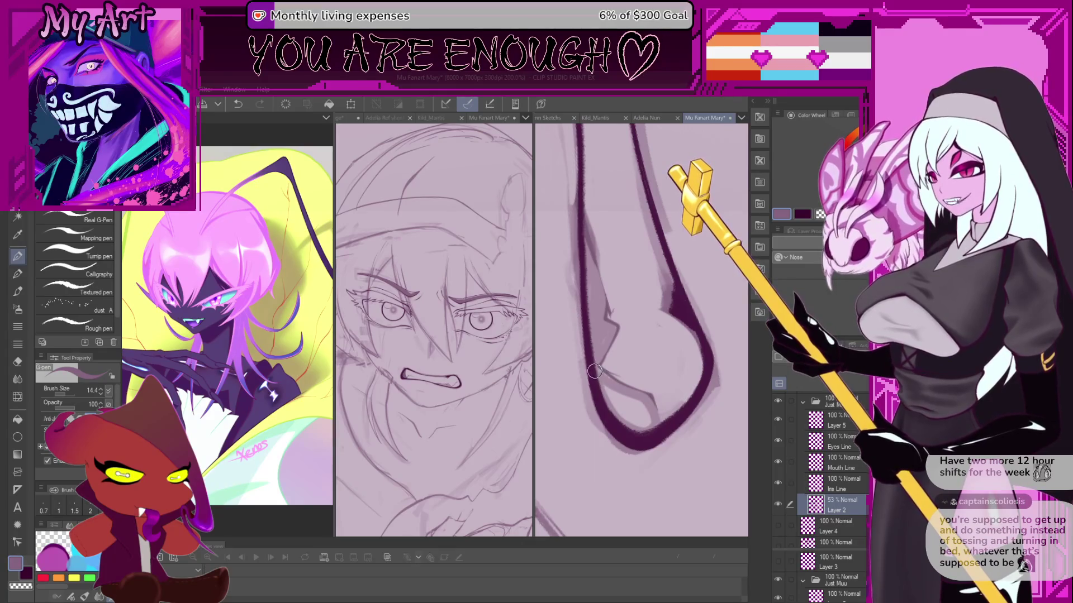
pyautogui.moveTo(637, 411)
pyautogui.mouseDown()
pyautogui.moveTo(625, 415)
pyautogui.moveTo(654, 360)
pyautogui.moveTo(585, 369)
pyautogui.mouseUp()
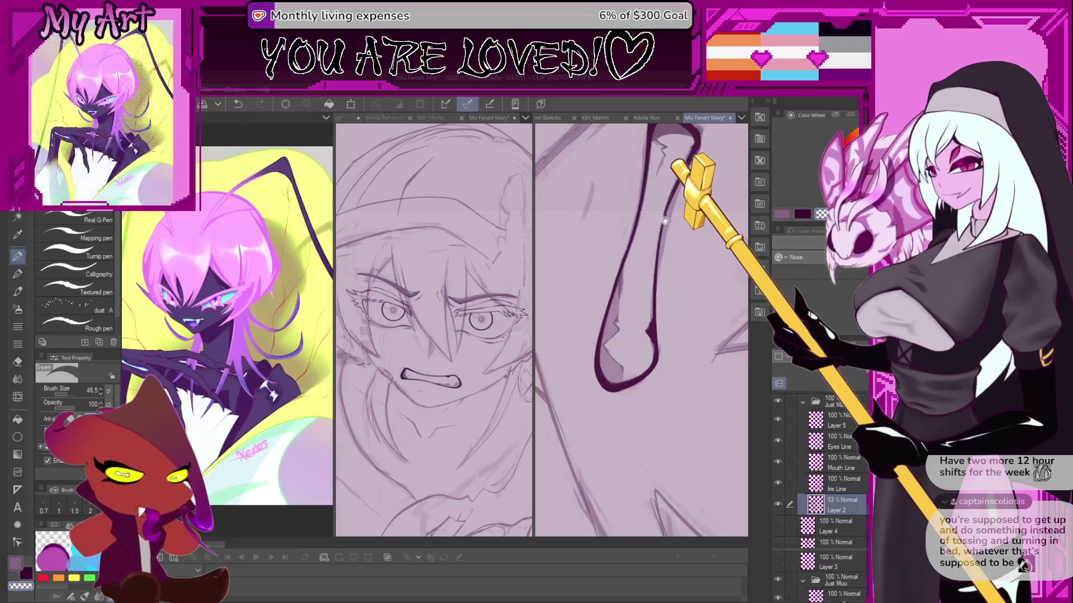
pyautogui.scroll(-3, 640, 343)
pyautogui.moveTo(691, 348)
pyautogui.mouseDown()
pyautogui.moveTo(657, 375)
pyautogui.moveTo(613, 310)
pyautogui.mouseUp()
pyautogui.scroll(2, 618, 315)
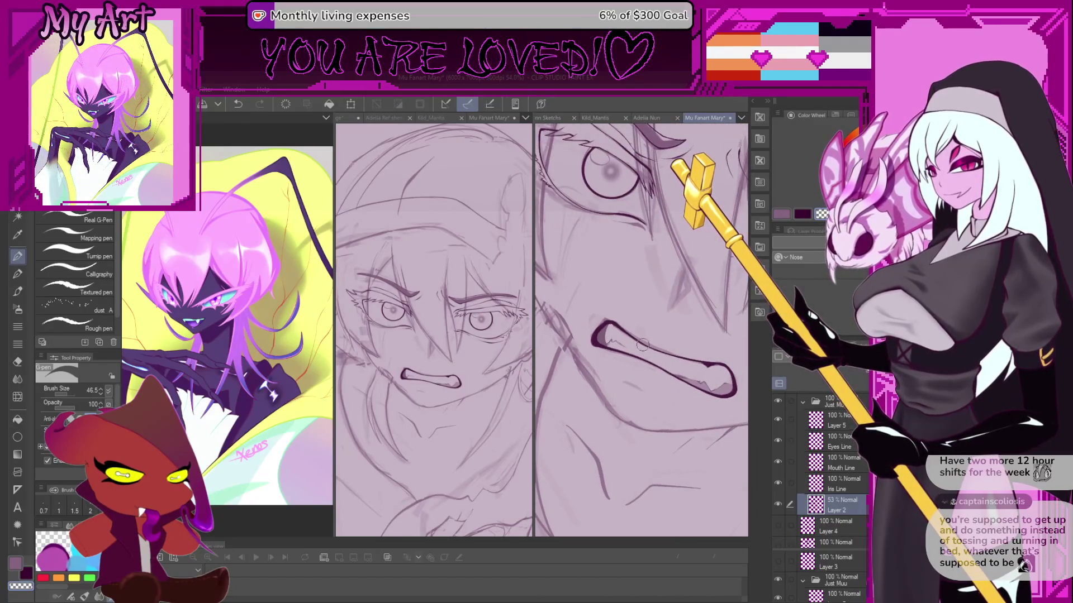
# Switch to the textured pencil brush and make the Mouth Line layer active.
pyautogui.press('p')
pyautogui.scroll(4, 643, 345)
pyautogui.keyDown('ctrl'); pyautogui.keyDown('shift'); pyautogui.click(608, 319); pyautogui.keyUp('shift'); pyautogui.keyUp('ctrl')
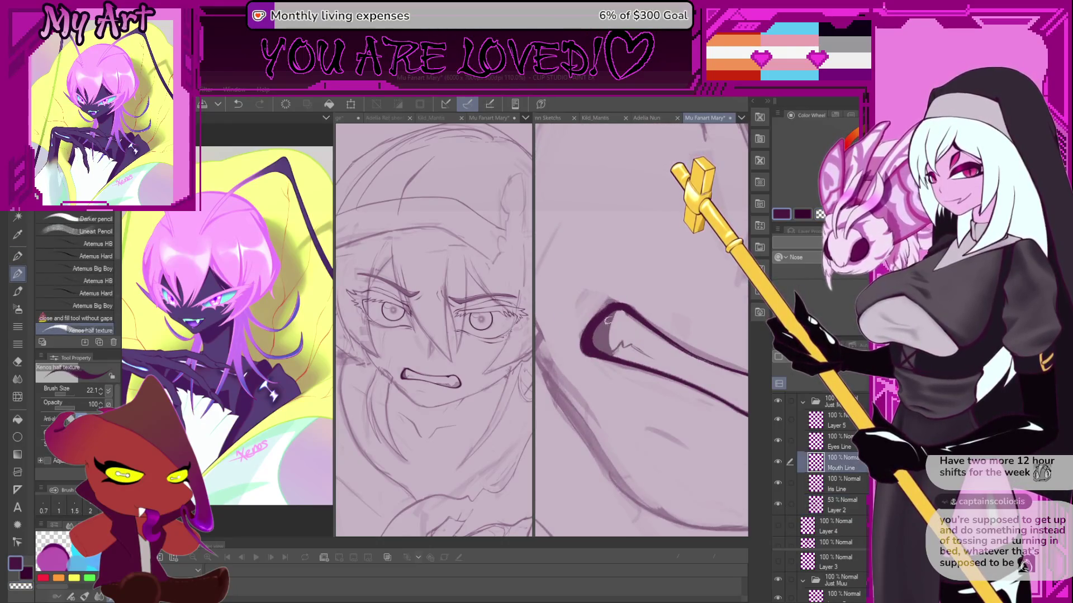
# Shade the mouth's inner edge and lower-left corner with dark pencil texture, undoing the last stroke.
pyautogui.scroll(3, 608, 320)
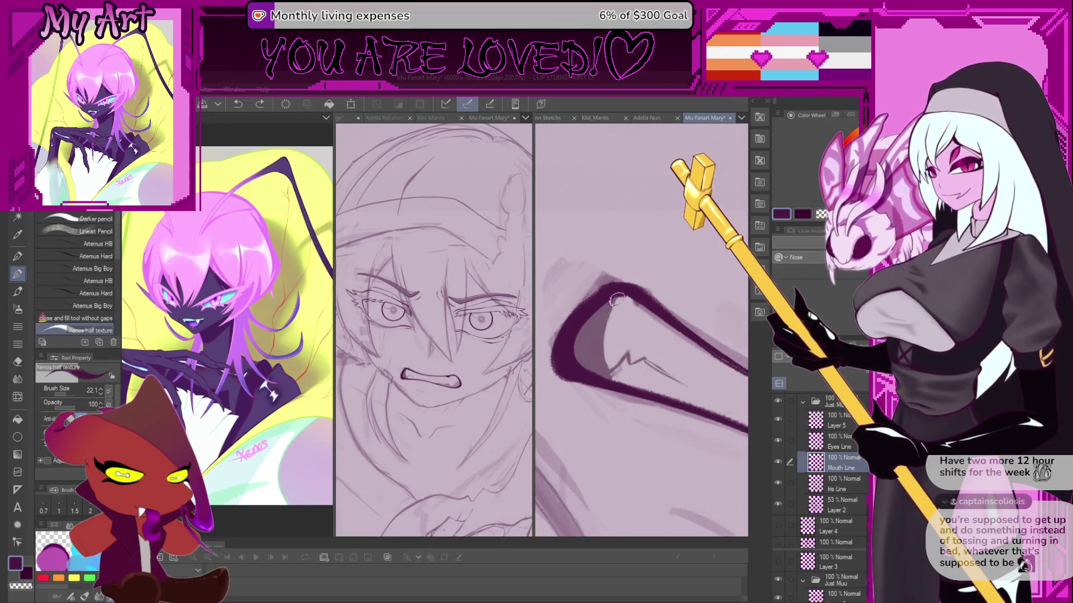
pyautogui.moveTo(620, 311)
pyautogui.mouseDown()
pyautogui.moveTo(591, 295)
pyautogui.moveTo(581, 339)
pyautogui.mouseUp()
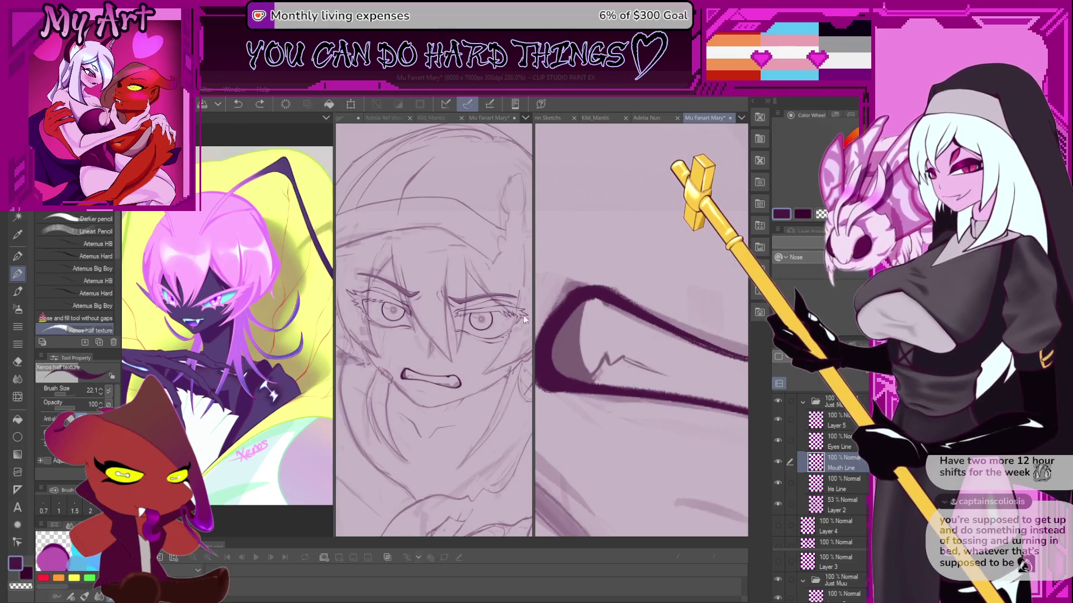
pyautogui.scroll(1, 540, 335)
pyautogui.scroll(1, 539, 335)
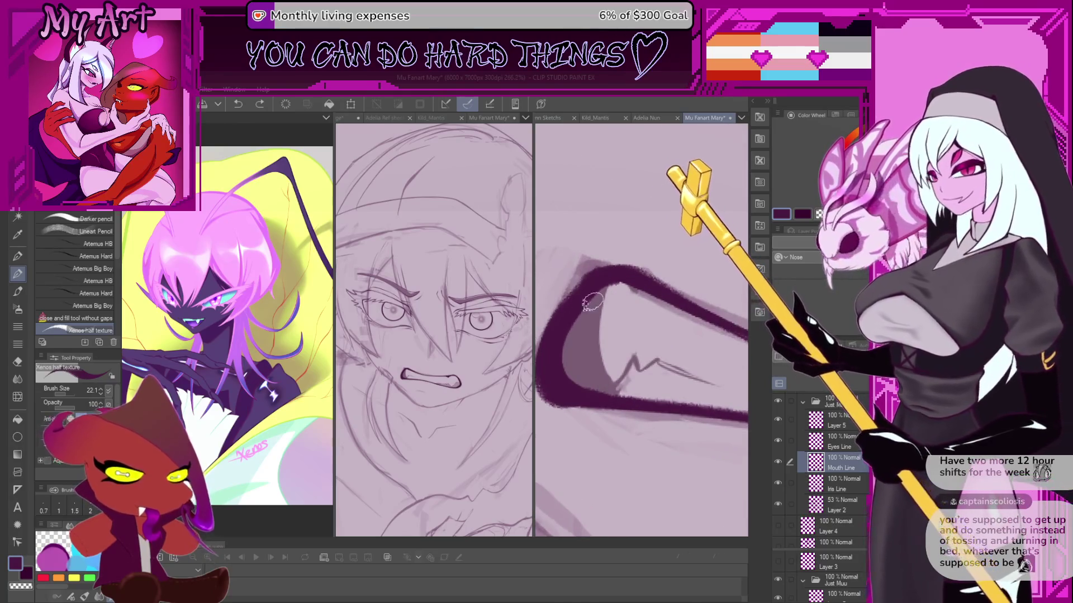
pyautogui.moveTo(609, 277); pyautogui.dragTo(599, 341)
pyautogui.moveTo(611, 386); pyautogui.dragTo(620, 382)
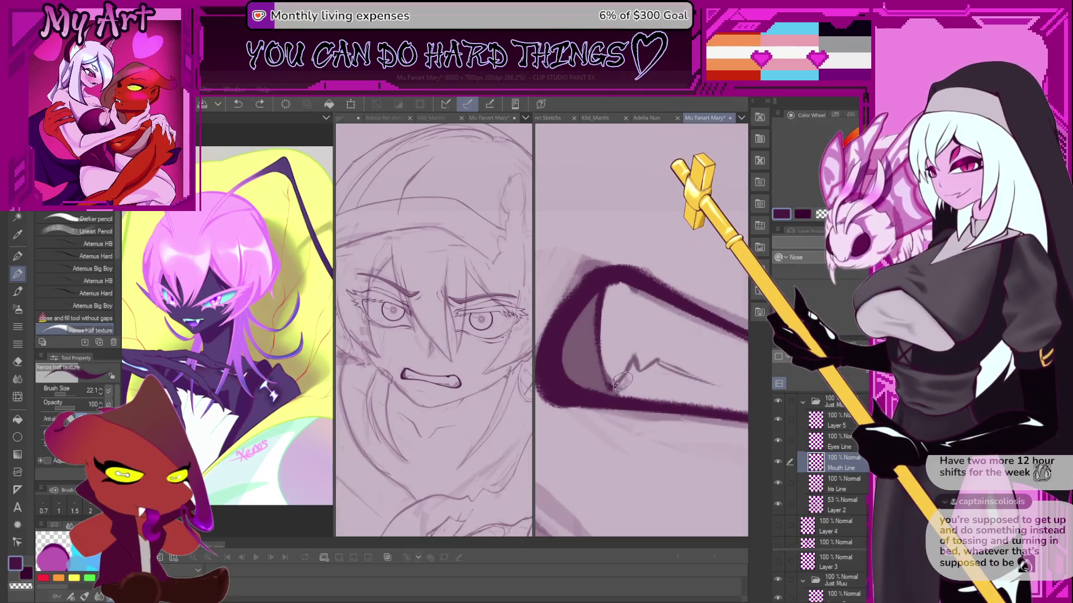
pyautogui.hotkey('ctrl', 'z')
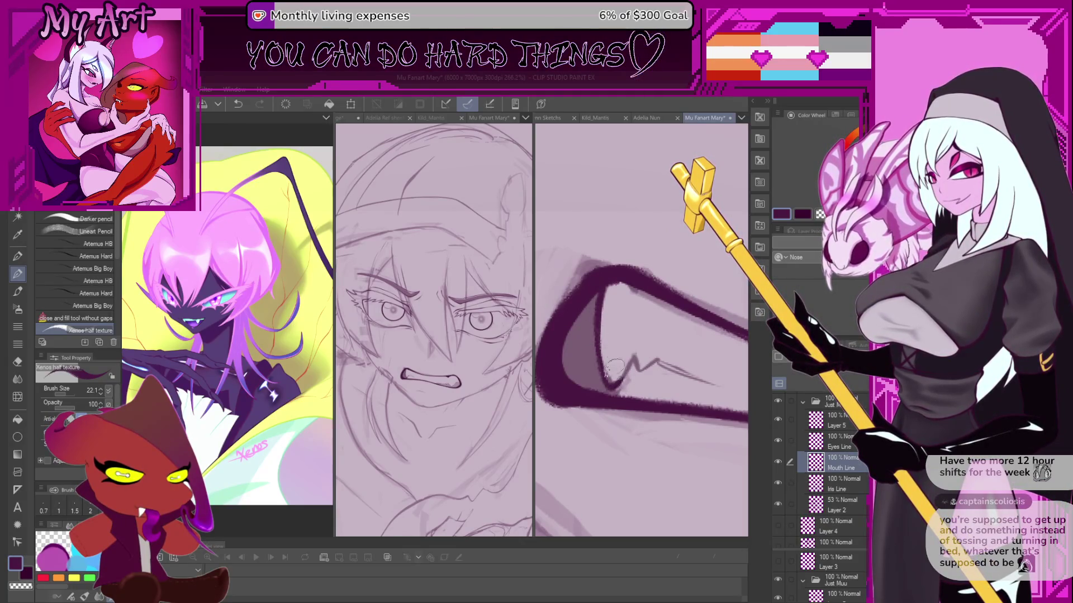